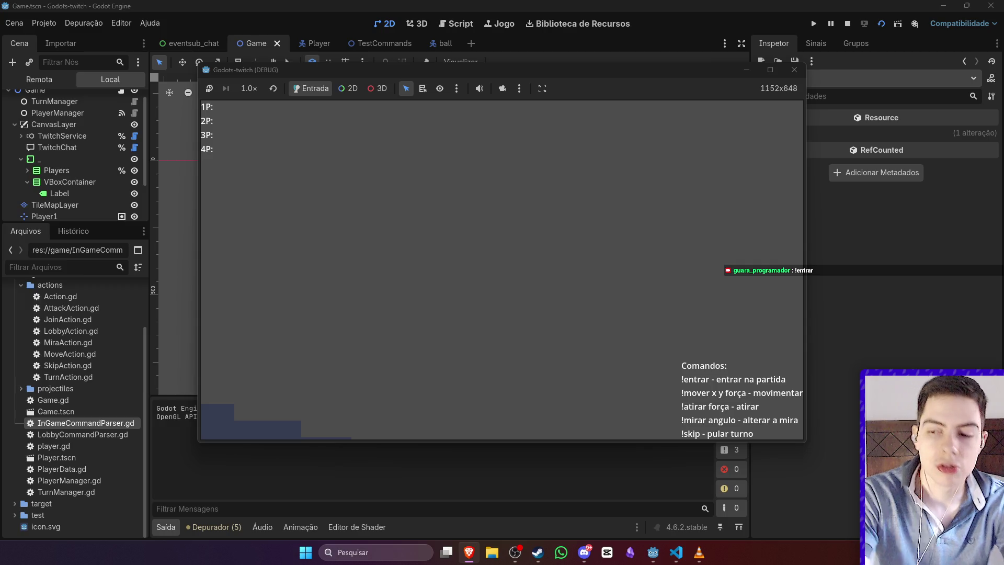
Step: Restart the game scene, stop it, then relaunch it after switching to the browser
click(848, 24)
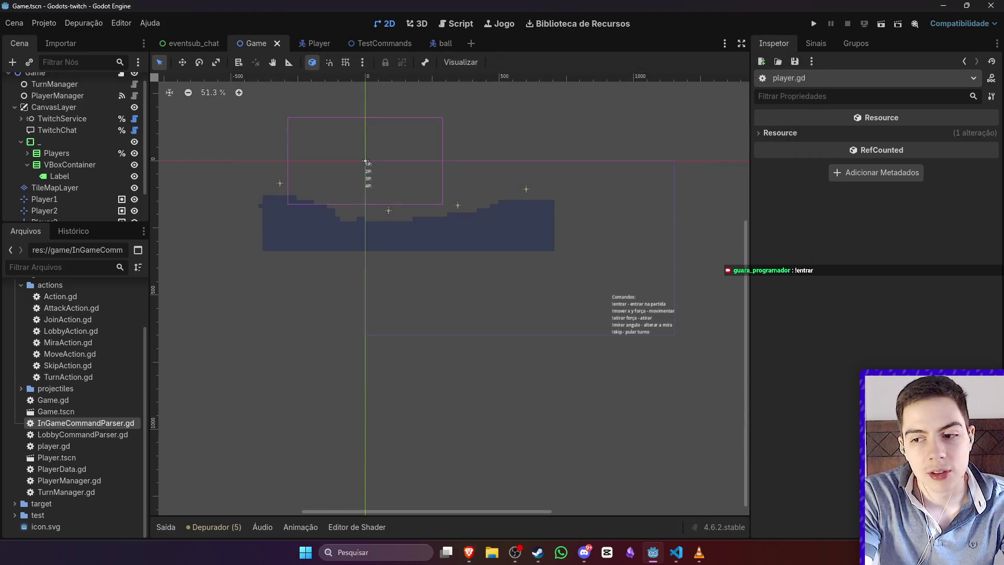
click(881, 24)
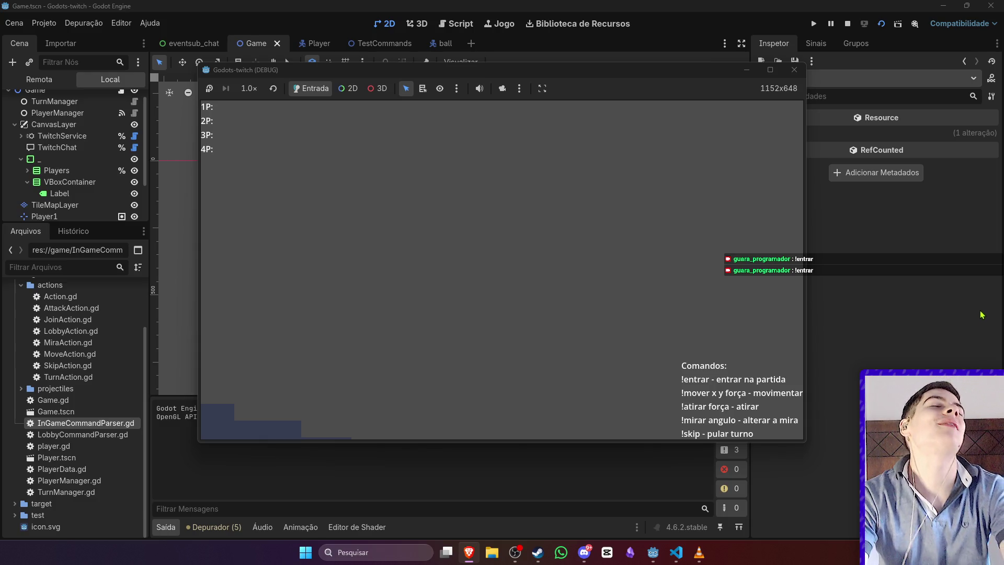
click(847, 24)
key(alt+Tab)
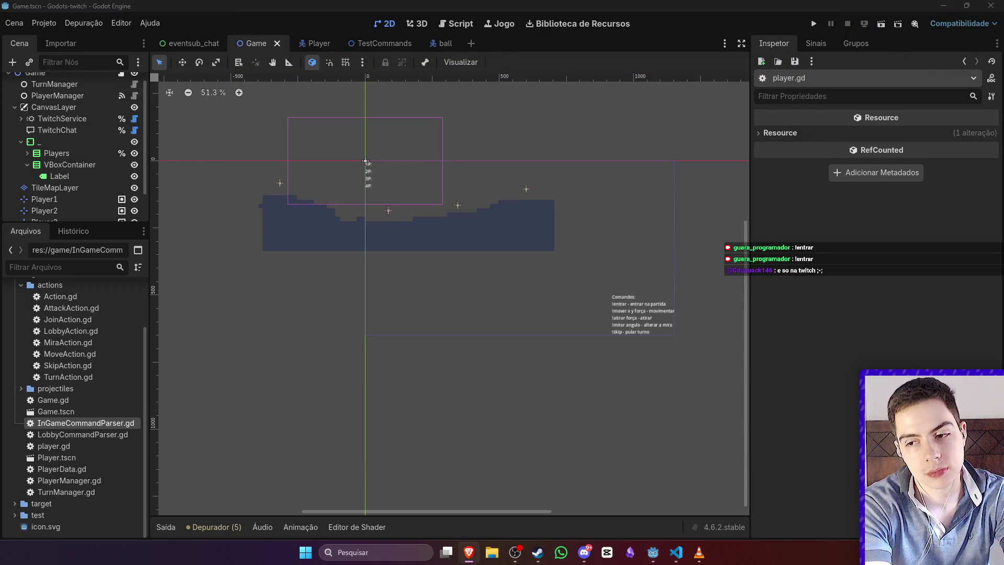
click(882, 23)
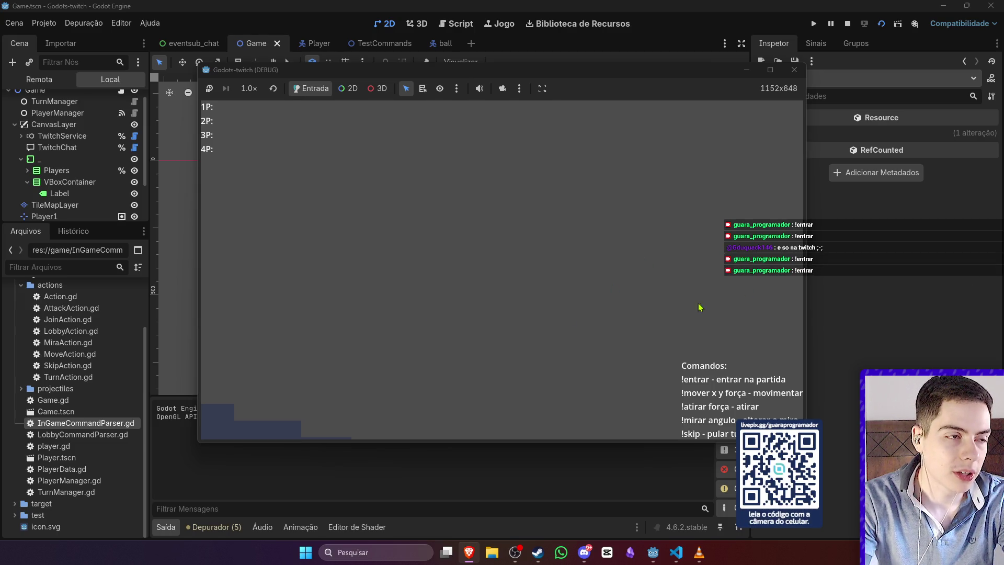
Step: Move the game window aside and return to the editor once the debugger halts at twitch_api.gd line 1736
drag(535, 100, 462, 111)
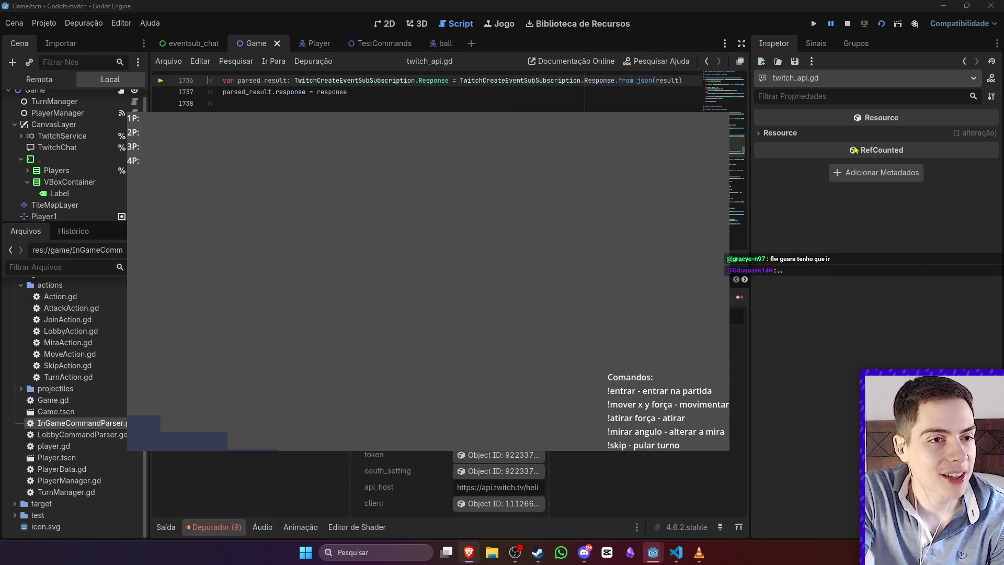
click(714, 6)
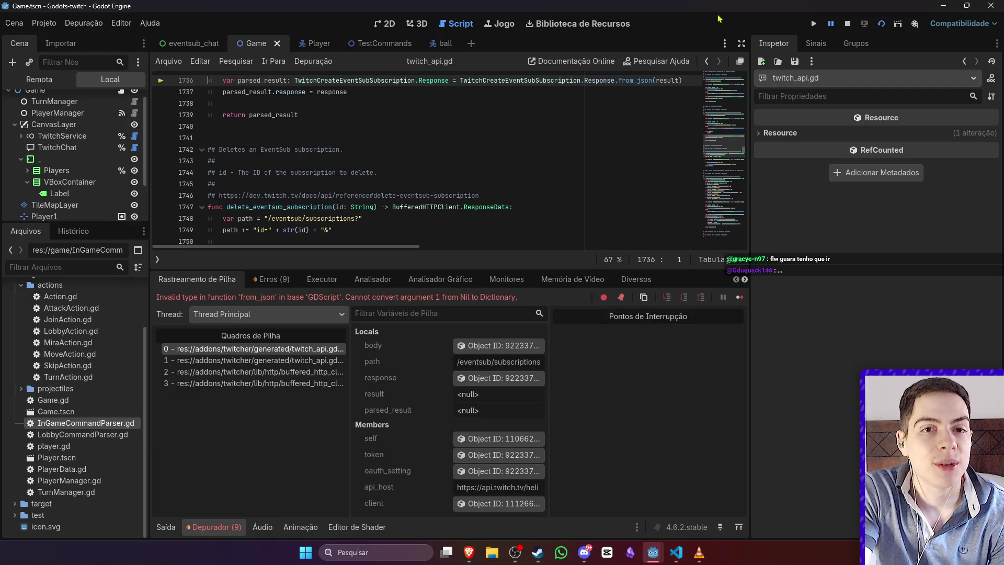
Step: Inspect the code around twitch_api.gd line 1734 and stop the halted game
scroll(583, 189, up, 2)
scroll(593, 191, up, 2)
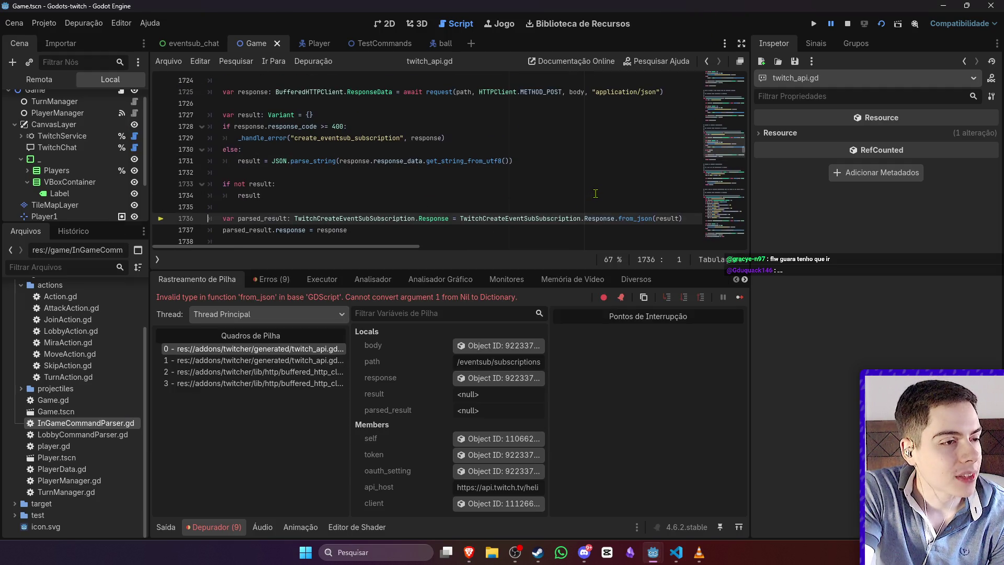
scroll(596, 194, down, 1)
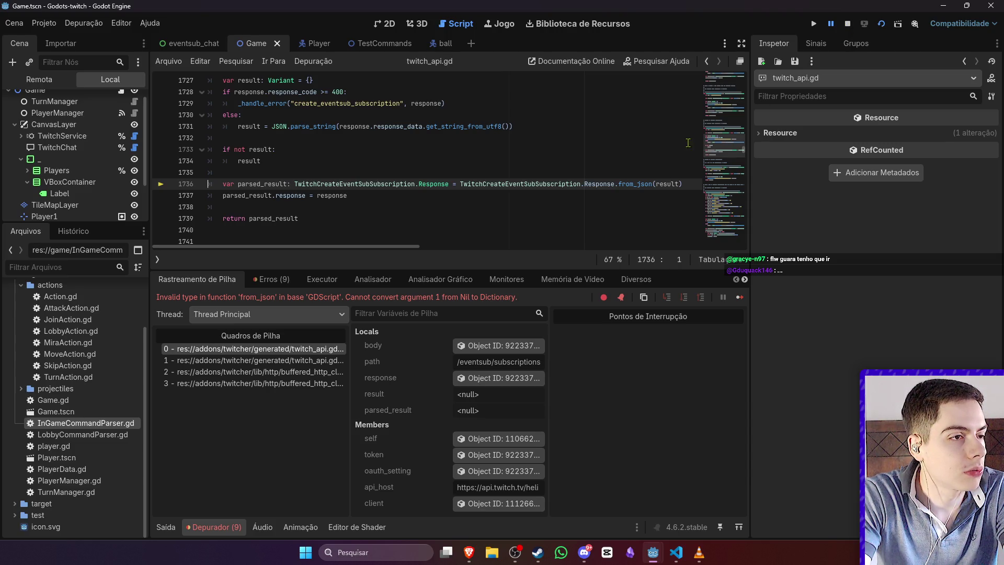
scroll(619, 157, up, 1)
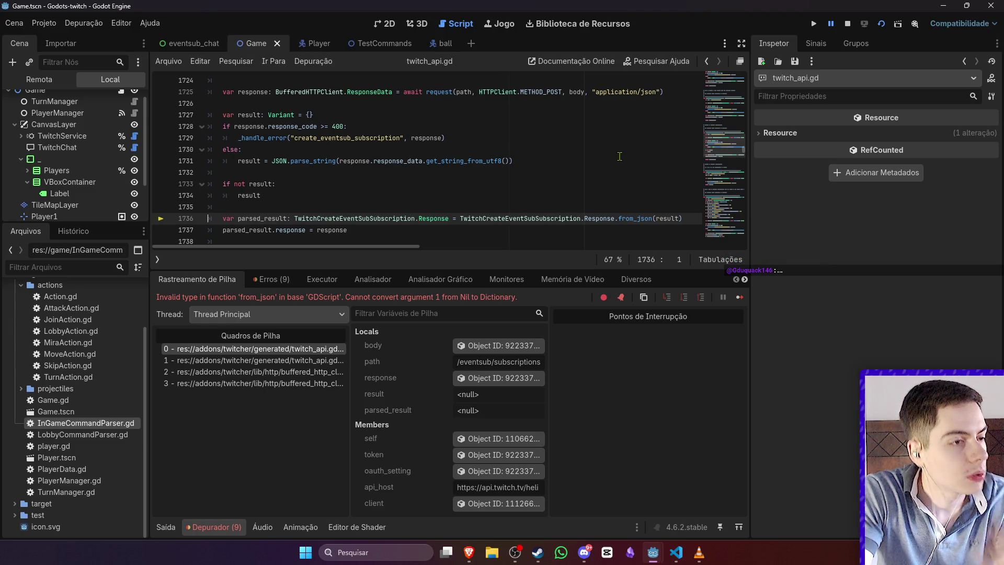
click(848, 24)
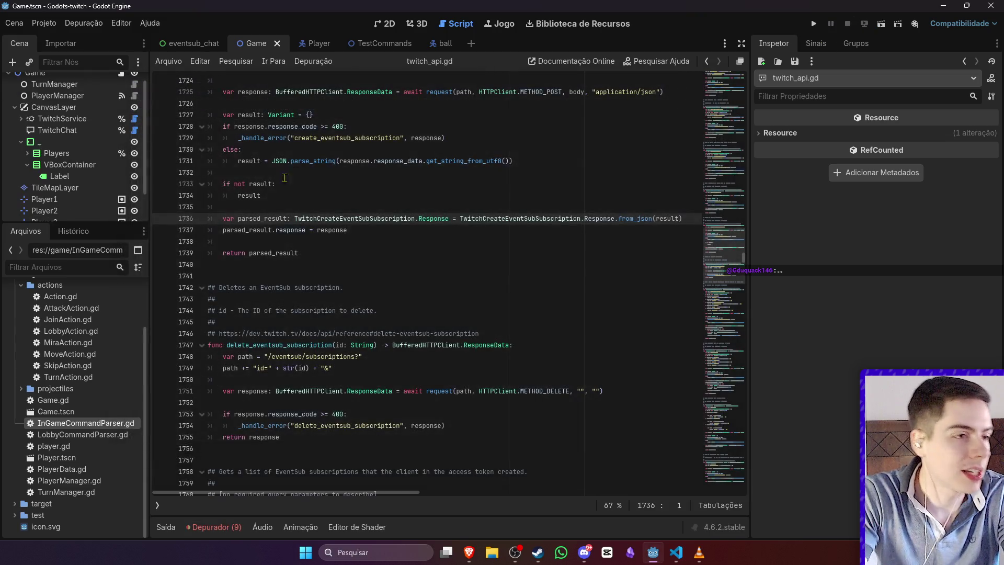
Step: Replace 'result' on line 1734 with 'return null', save, and relaunch the game
double_click(318, 195)
text(re)
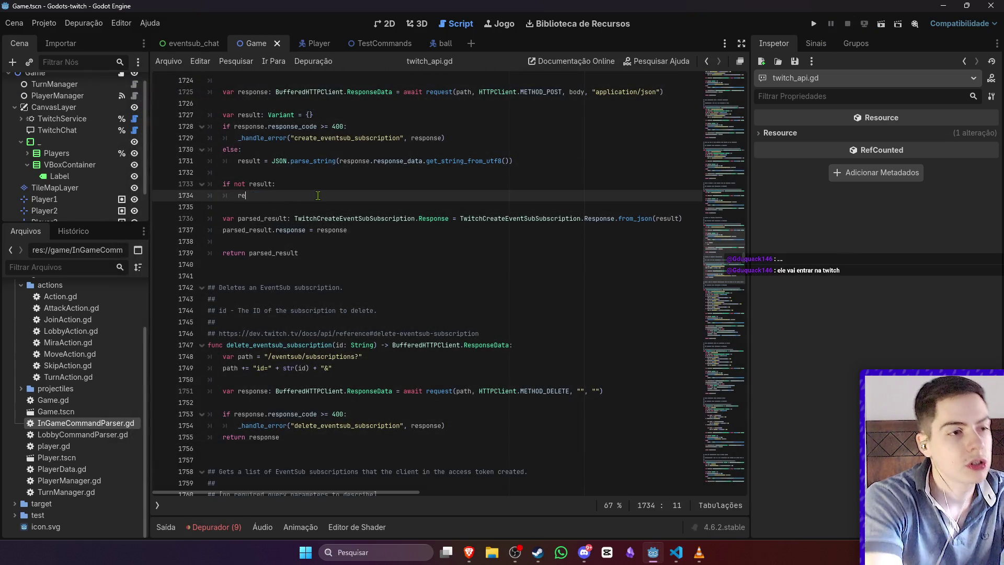
text(trurn)
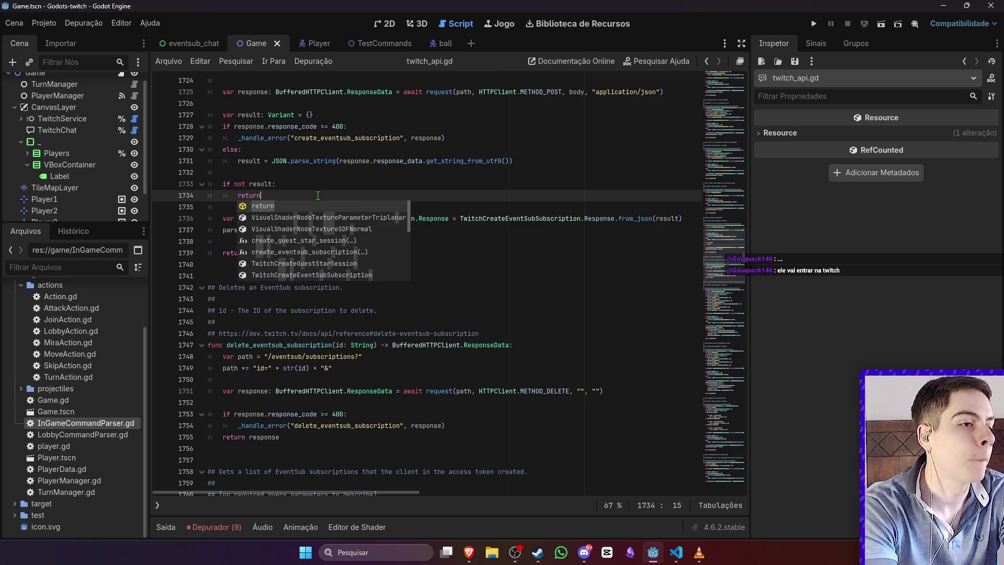
scroll(318, 195, up, 3)
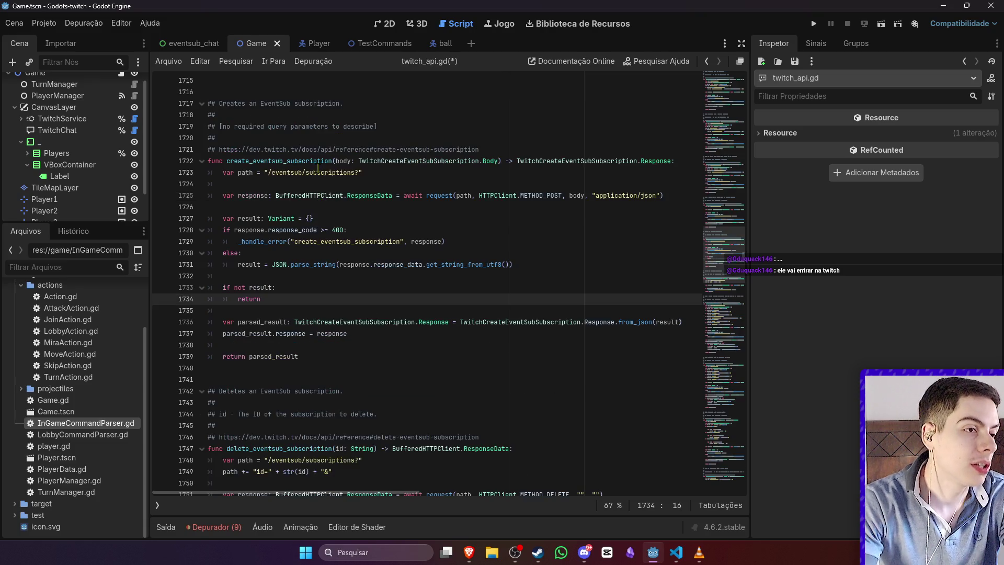
text( null)
key(ctrl+s)
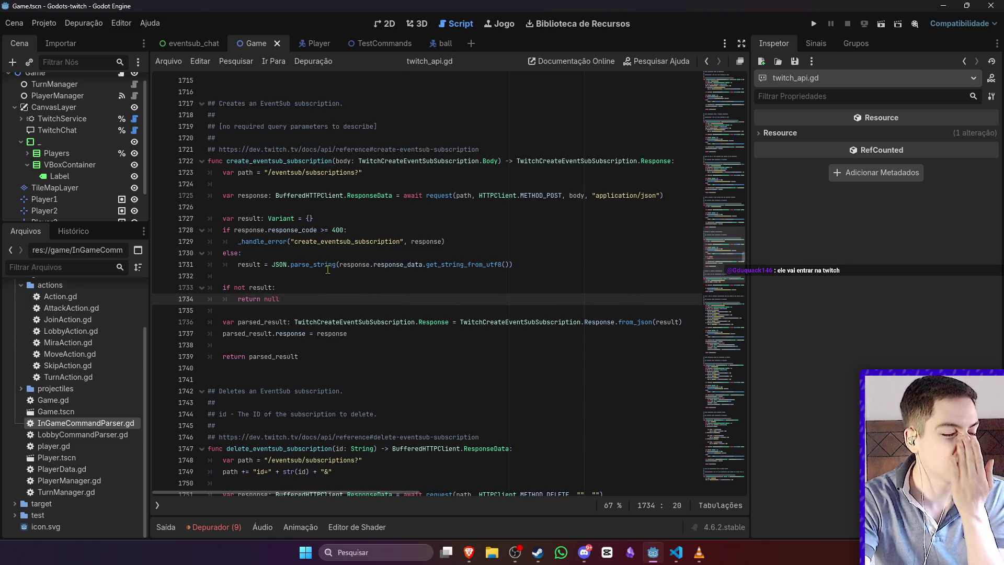
click(880, 25)
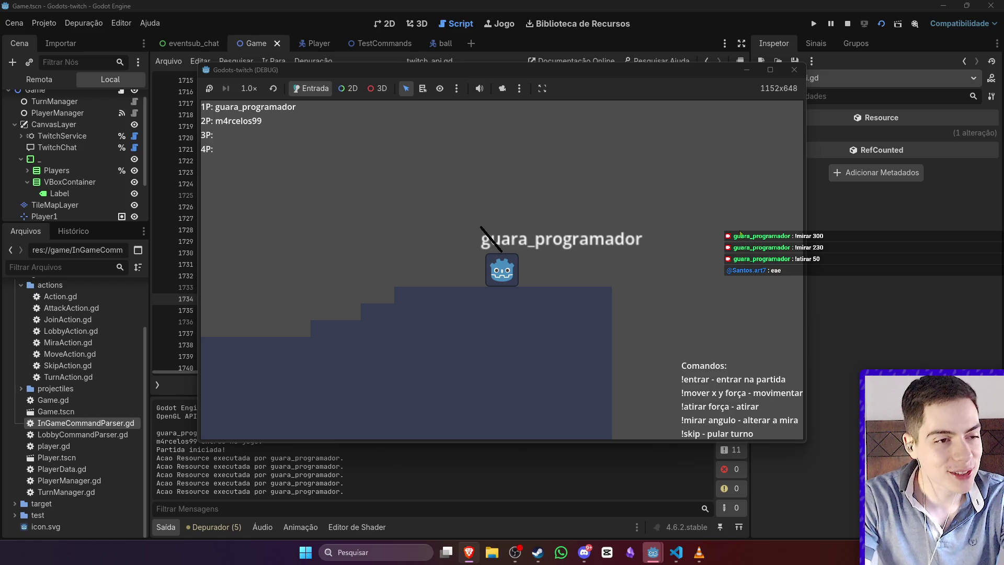
Step: Stop the game after two chat players join, aim, and fire a force-50 shot
click(848, 24)
Step: In the 2D view, open the Player scene and select its Marker2D node
key(ctrl+F1)
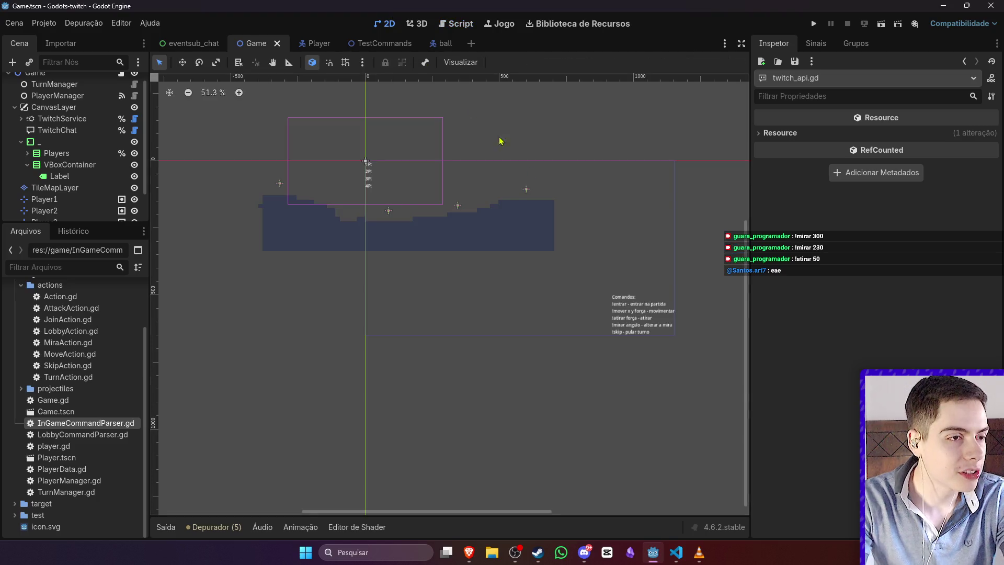
click(432, 43)
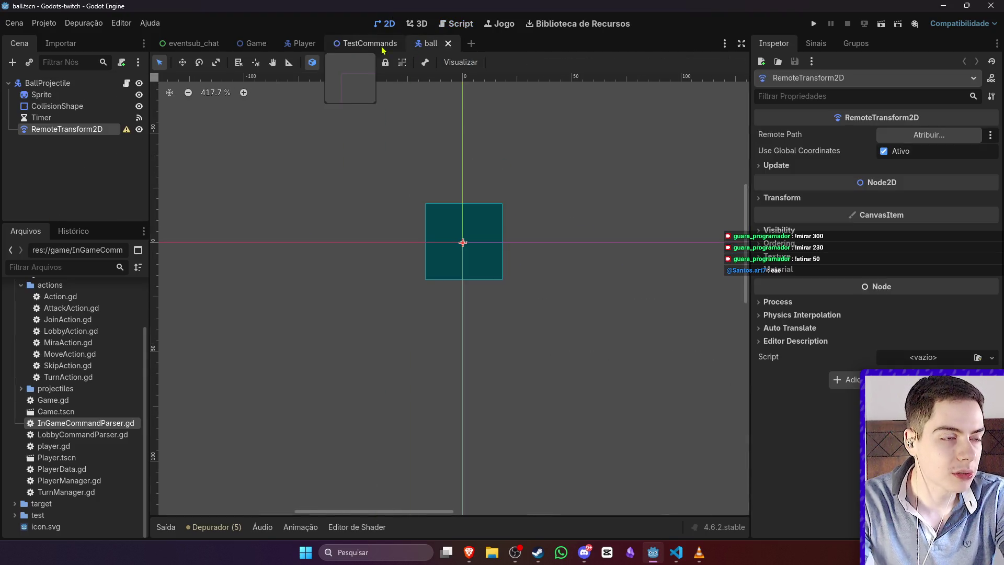
click(305, 43)
scroll(471, 178, down, 2)
scroll(267, 183, up, 2)
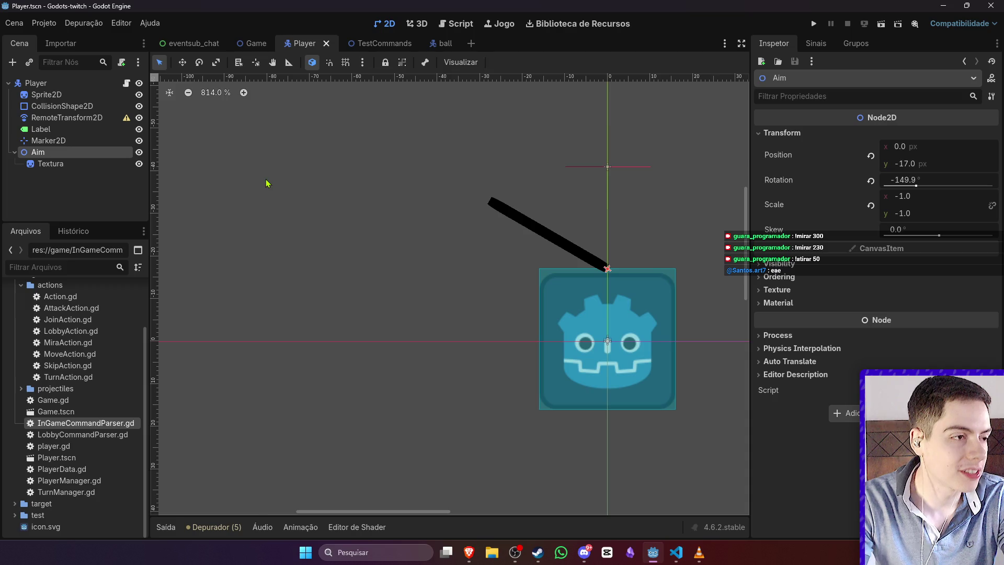
click(123, 140)
scroll(644, 225, up, 2)
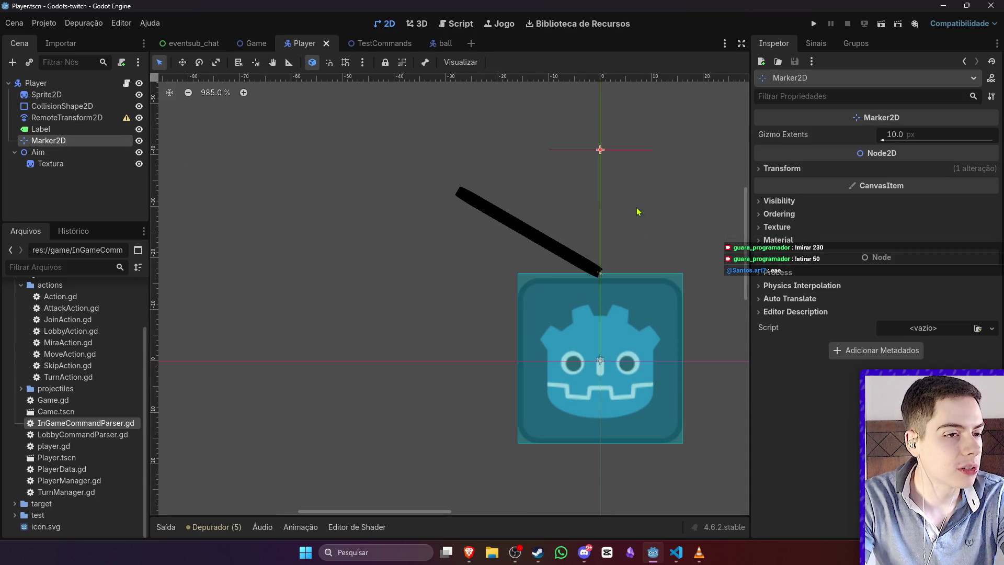
Step: Move Marker2D to the aim line's tip under Aim > Textura, verify with a rotation, and save
mouse_move(601, 150)
mouse_down()
mouse_move(511, 162)
mouse_move(451, 191)
mouse_move(466, 195)
mouse_up()
mouse_move(63, 140)
mouse_down()
mouse_move(72, 167)
mouse_move(78, 154)
mouse_move(66, 152)
mouse_up()
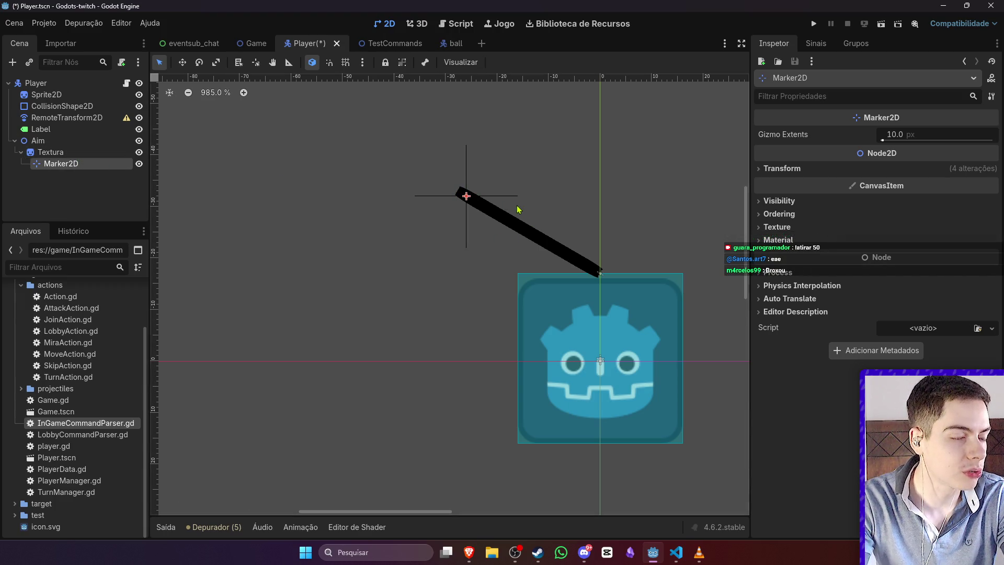
click(52, 141)
mouse_move(912, 193)
mouse_down()
mouse_move(943, 194)
mouse_move(881, 209)
mouse_move(934, 207)
mouse_move(920, 208)
mouse_up()
key(ctrl+s)
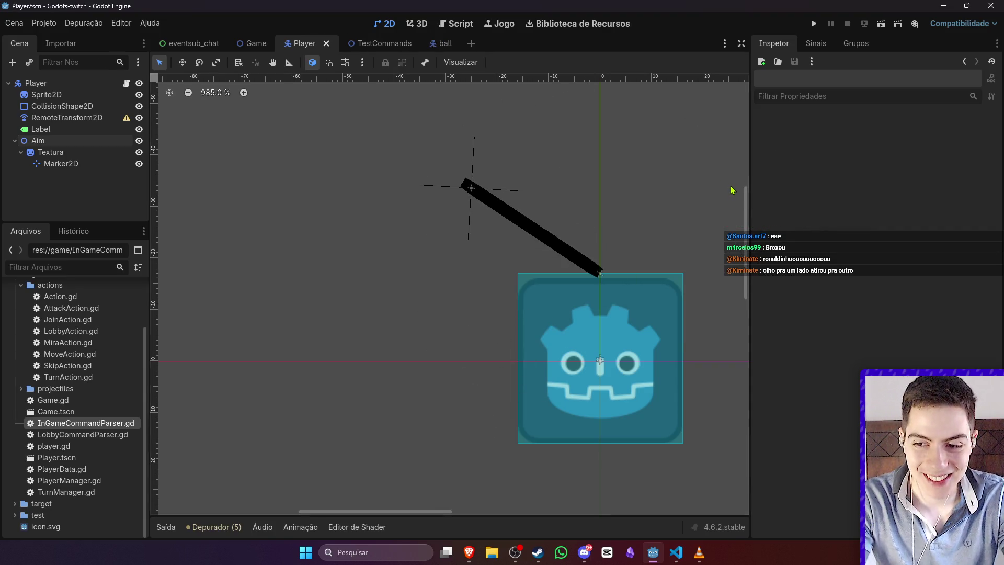
click(126, 83)
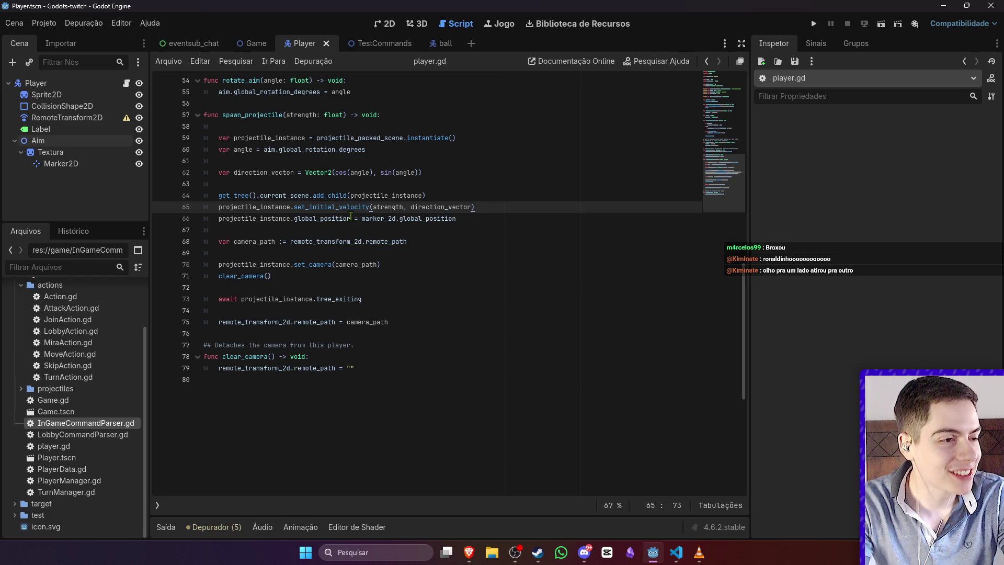
Step: Review line 25 of ball.gd, then return to player.gd
click(438, 44)
click(389, 217)
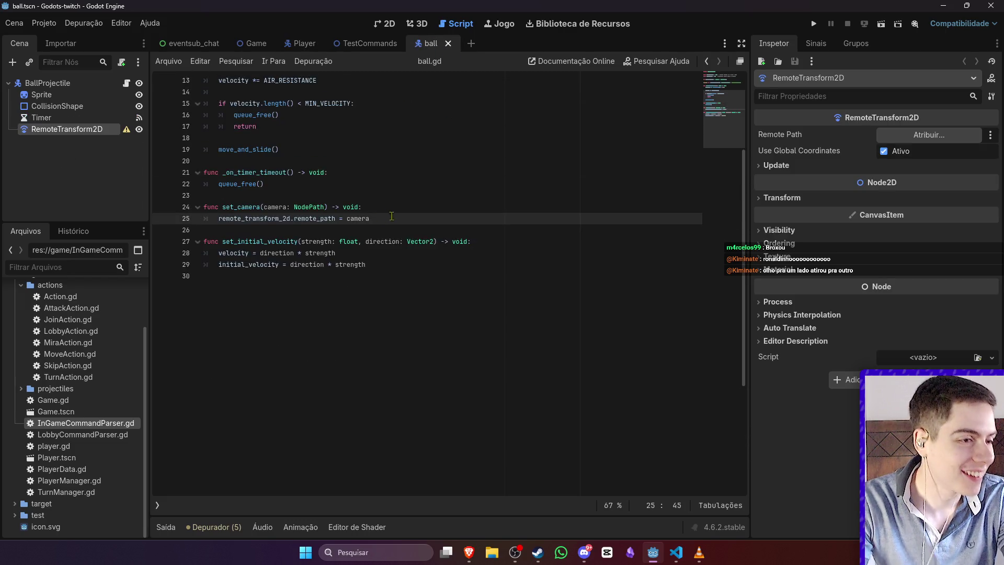
scroll(388, 214, up, 4)
scroll(389, 214, down, 2)
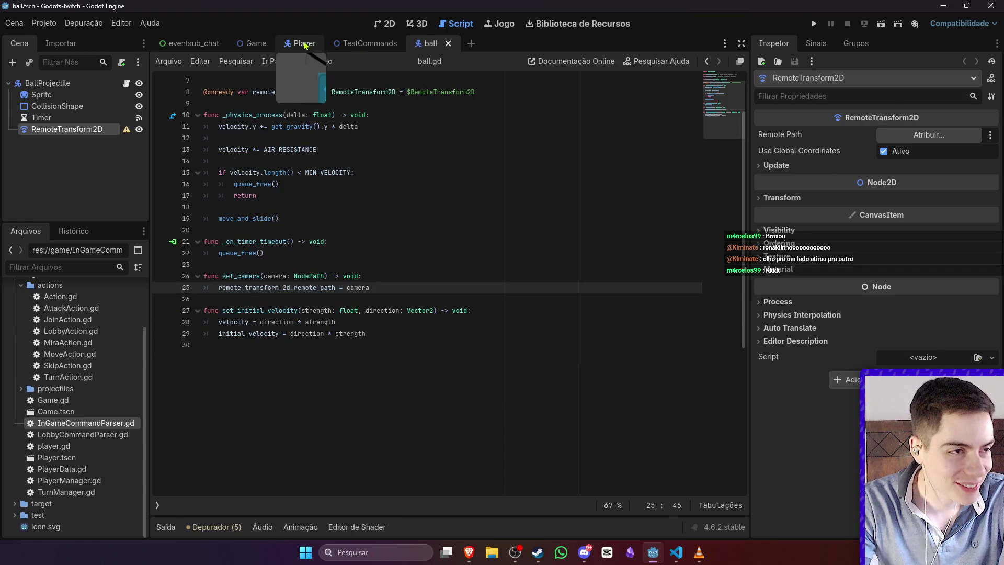
click(304, 45)
scroll(426, 203, up, 3)
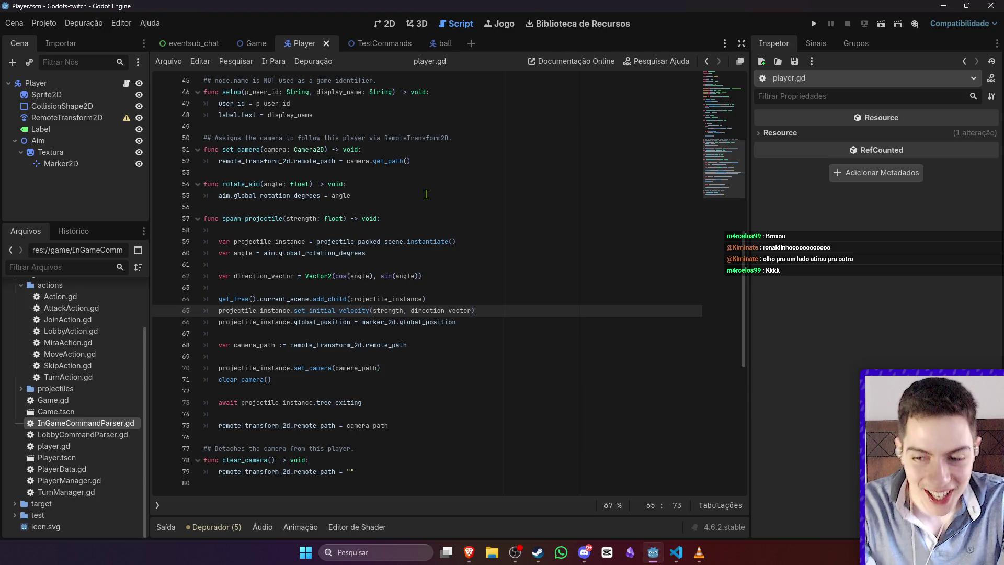
Step: Change global_rotation_degrees to rotation_degrees on player.gd lines 55 and 60, and save
double_click(299, 198)
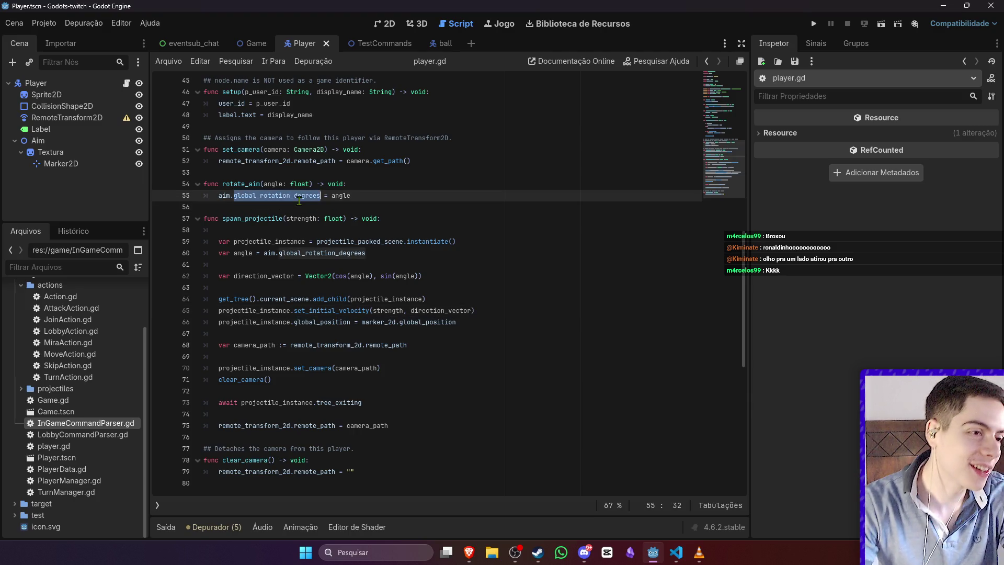
drag(261, 197, 234, 197)
key(BackSpace)
click(305, 253)
drag(305, 254, 279, 253)
key(BackSpace)
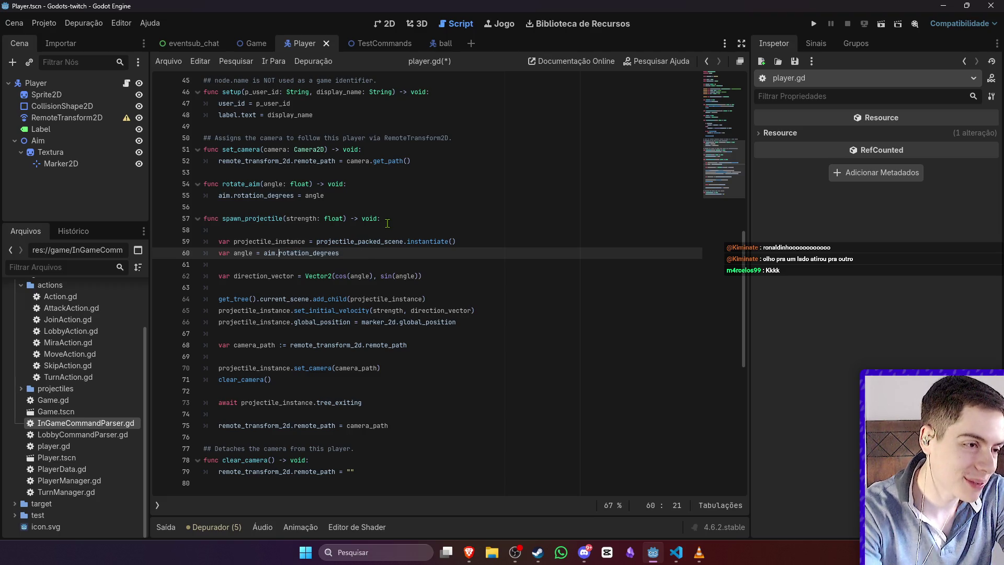
click(387, 224)
key(ctrl+s)
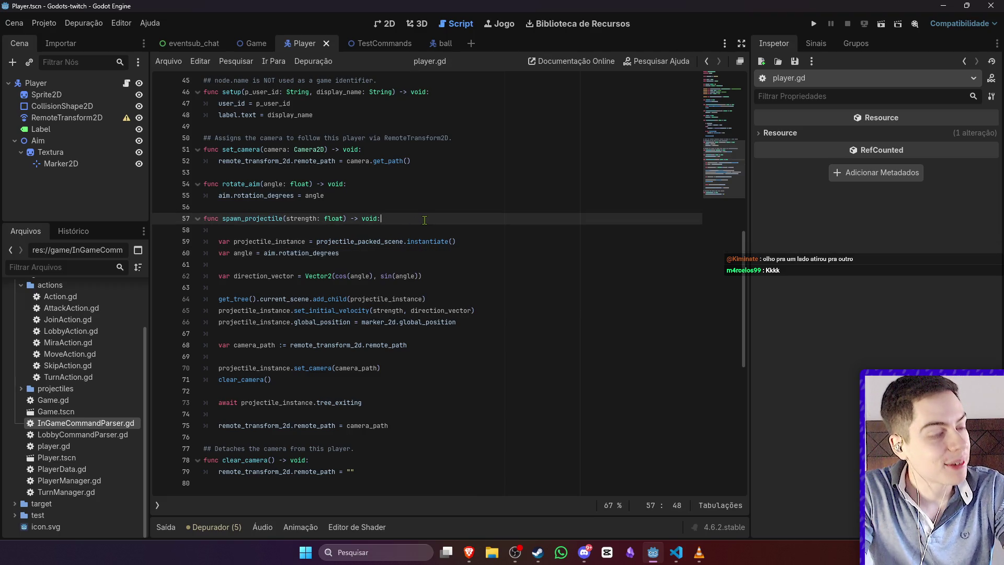
click(253, 43)
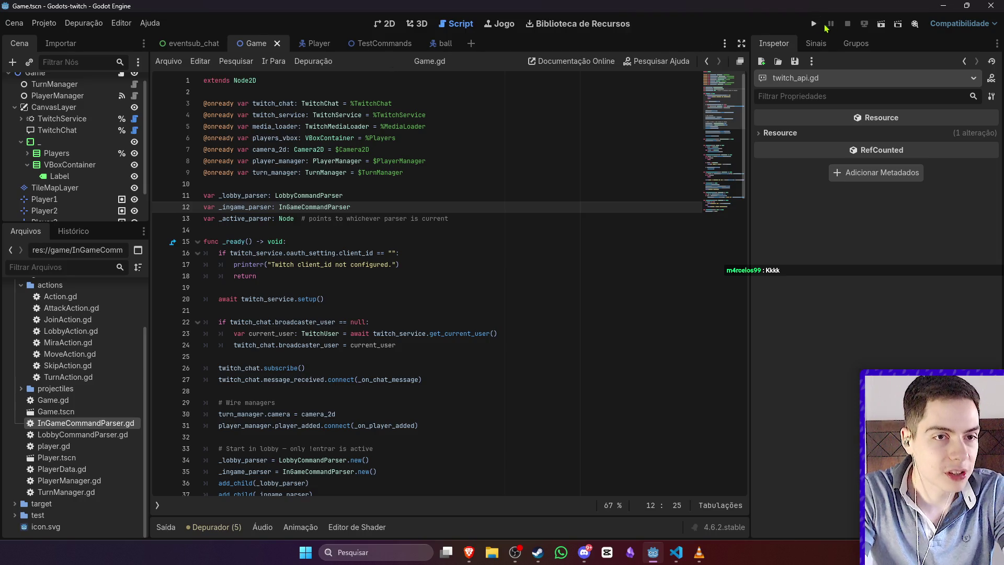
Step: Run the game, locate the player.gd Marker2D node-not-found error in the Debugger's Errors list, then stop
click(882, 24)
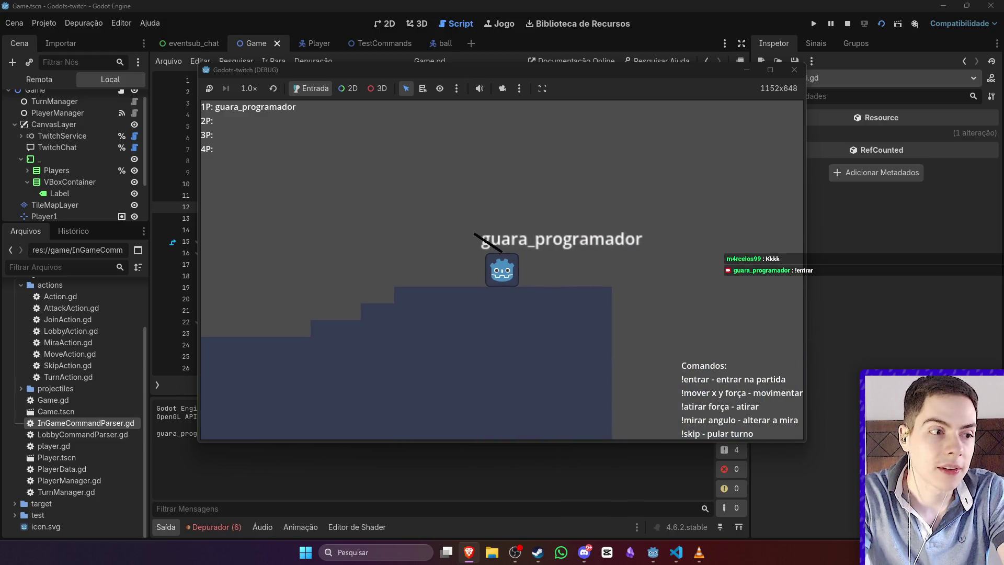
click(236, 530)
click(264, 280)
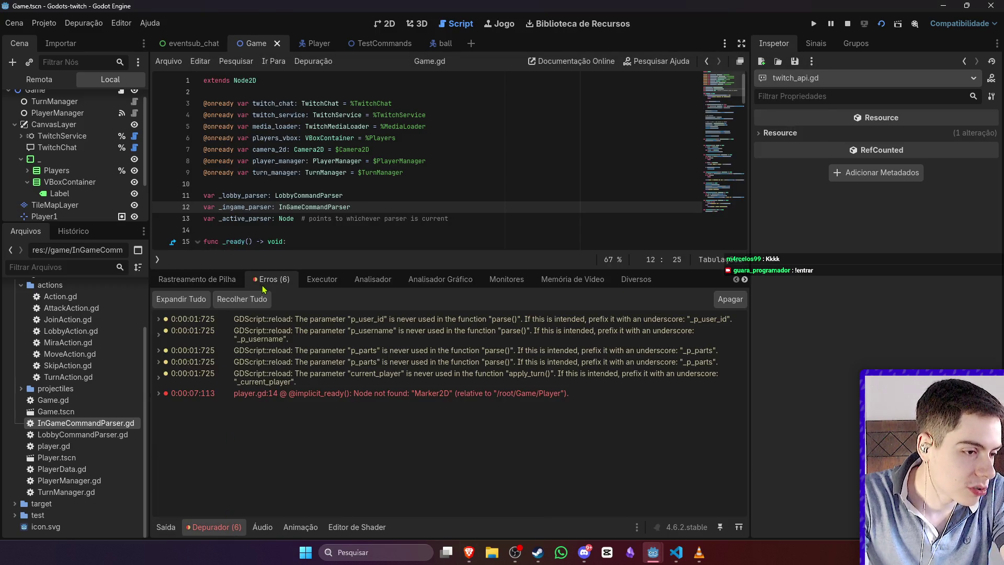
right_click(357, 396)
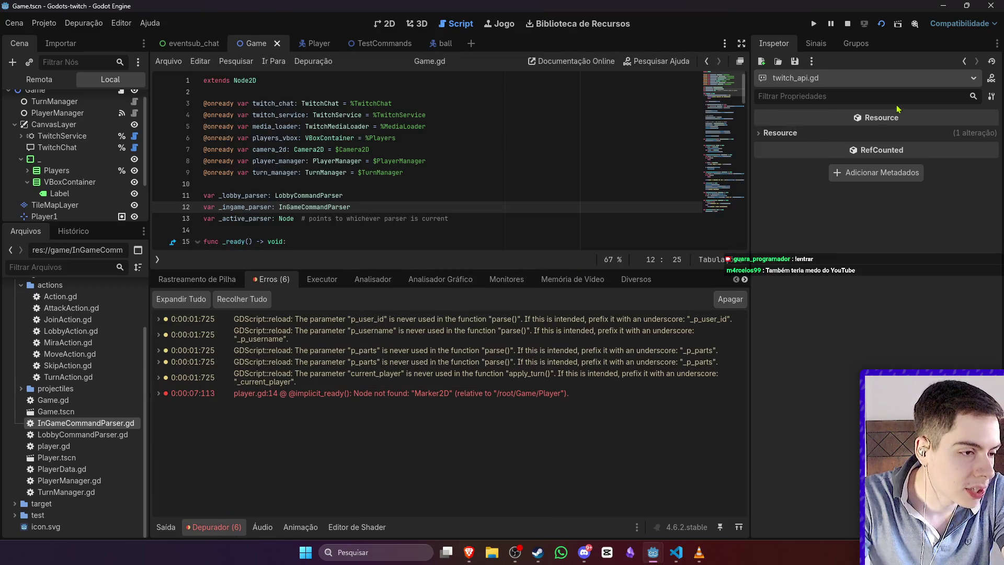
click(849, 25)
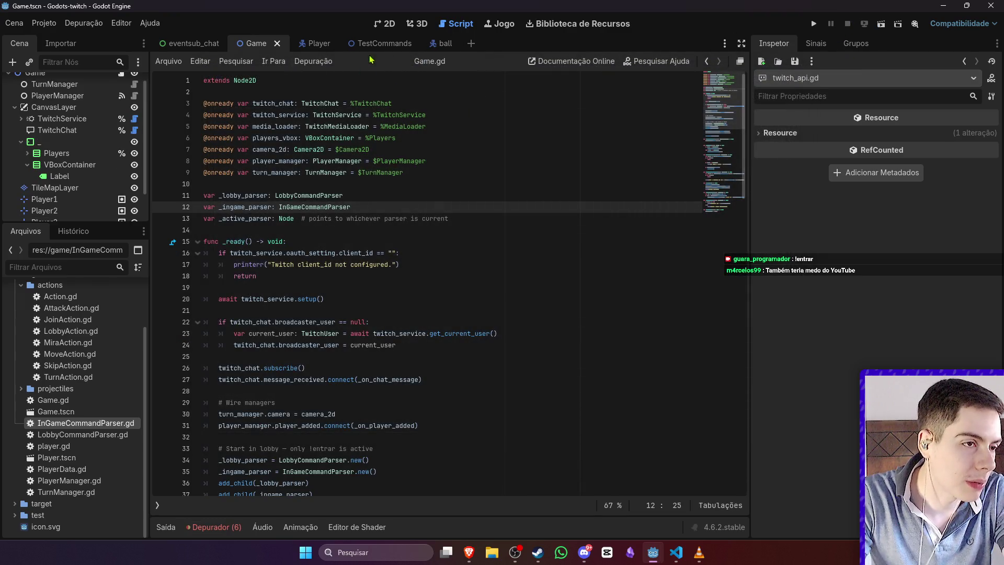
Step: Replace player.gd line 14 with a marker_2d declaration for $Aim/Textura/Marker2D and save
click(305, 43)
scroll(400, 217, up, 10)
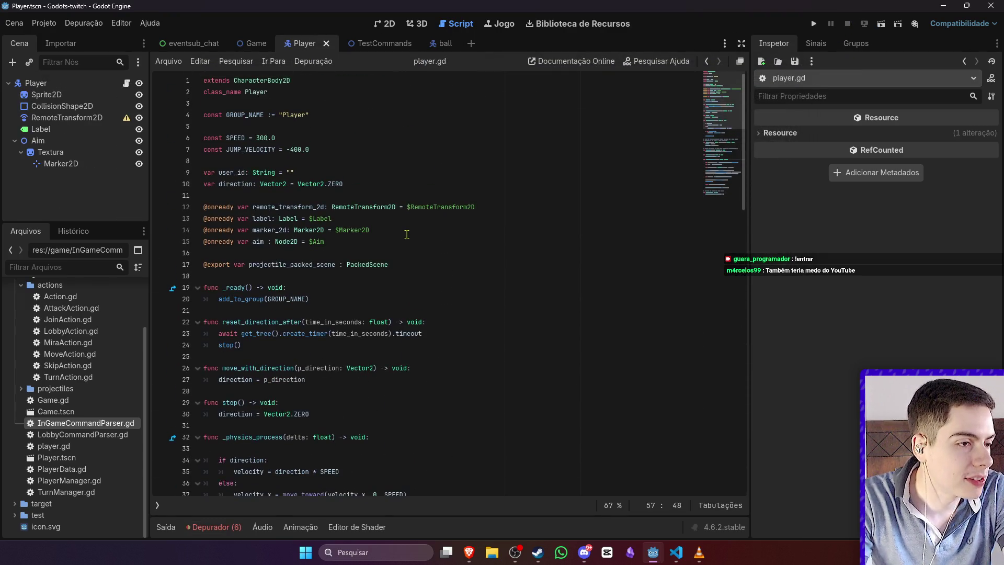
triple_click(390, 230)
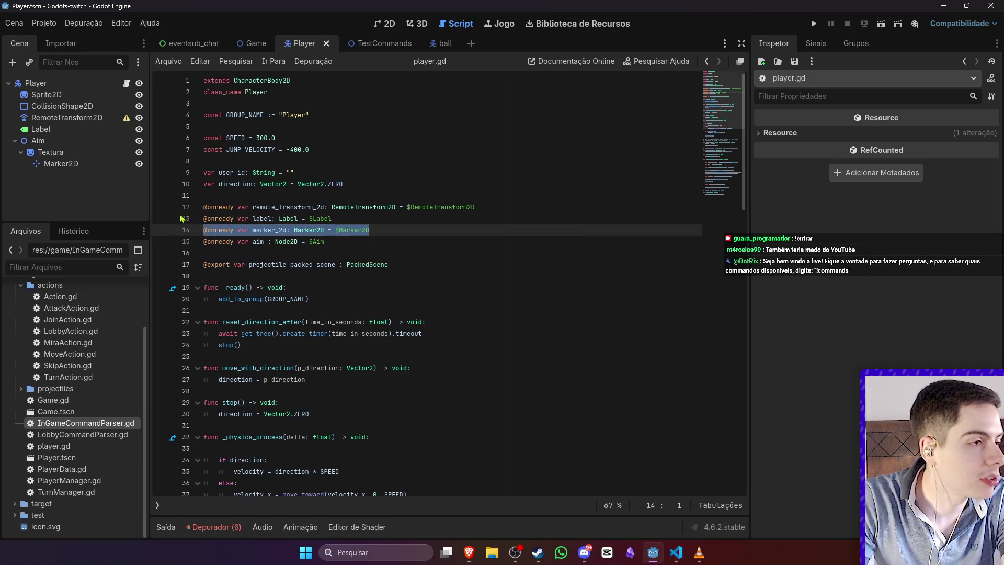
key(BackSpace)
mouse_move(60, 163)
mouse_down()
mouse_move(292, 233)
mouse_move(390, 233)
mouse_up()
key(ctrl+s)
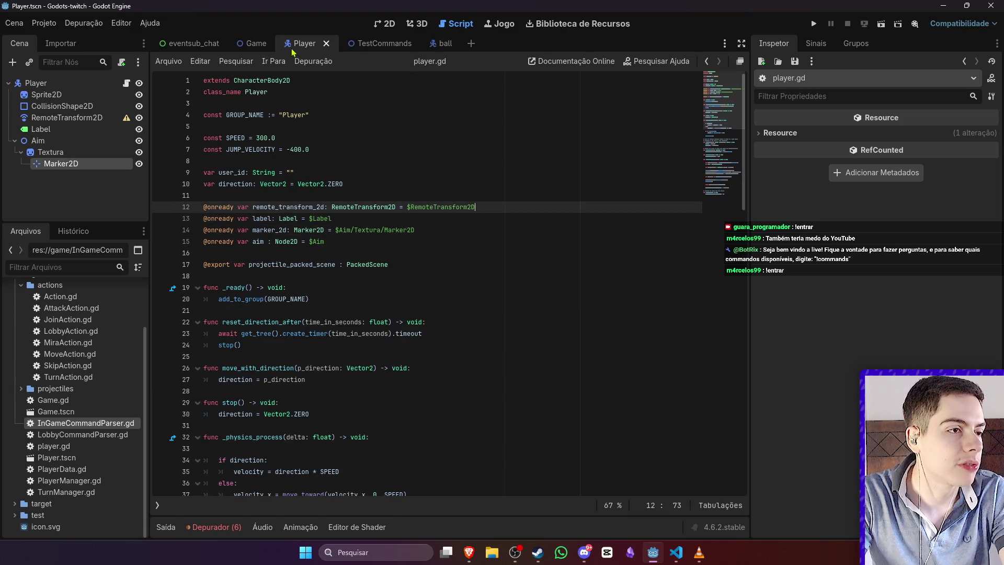
Step: Run the Game scene and show the running game's remote scene tree
click(257, 44)
click(881, 31)
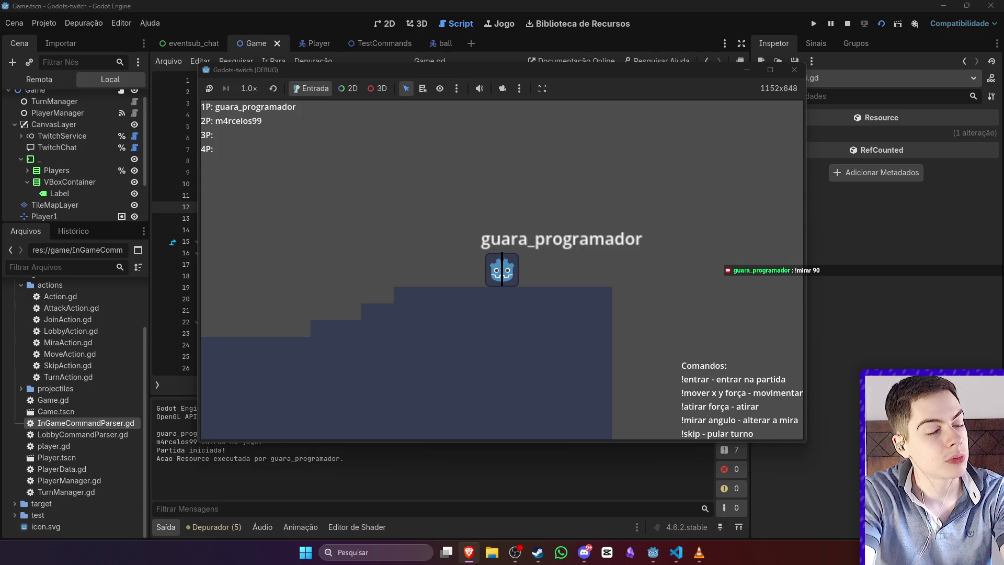
click(36, 81)
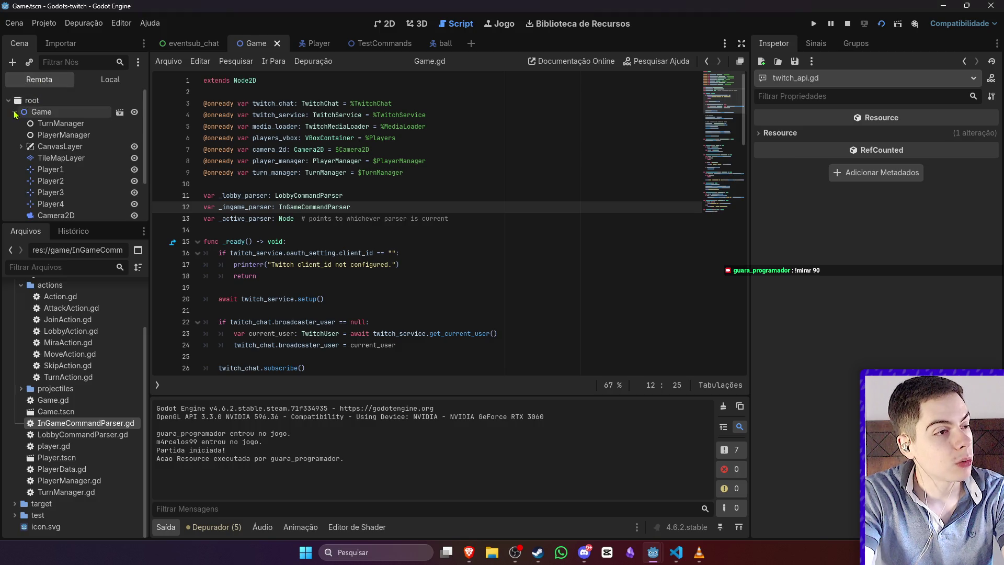
Step: Expand the remote Player and inspect Aim: rotation 90°, position y -17, scale -1, -1
scroll(21, 172, down, 2)
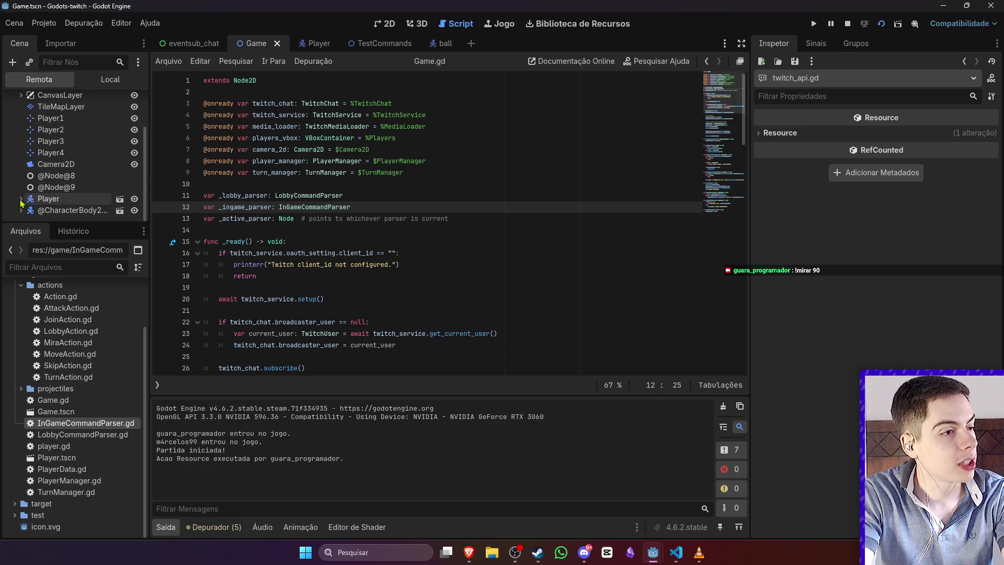
click(21, 200)
click(62, 180)
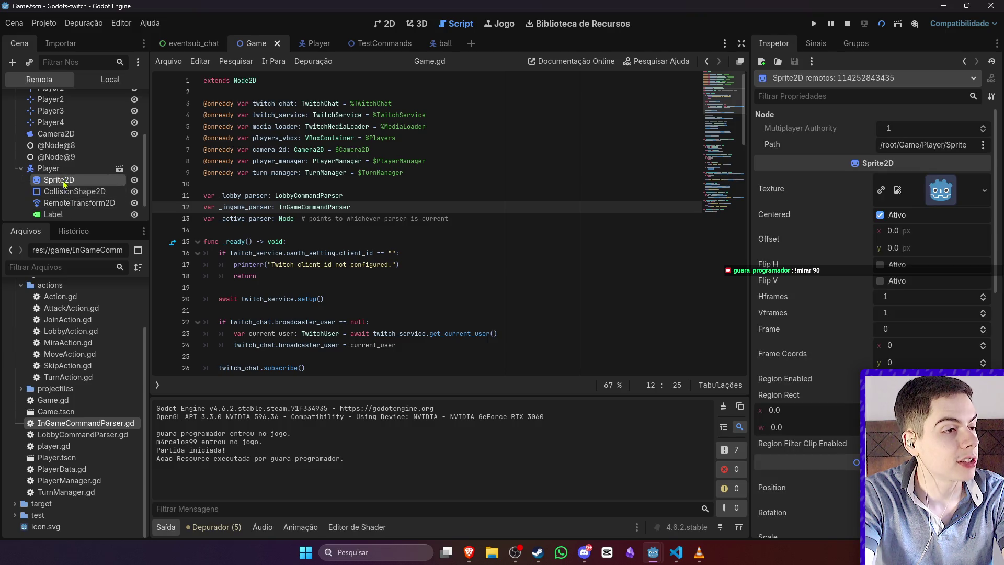
scroll(59, 204, down, 1)
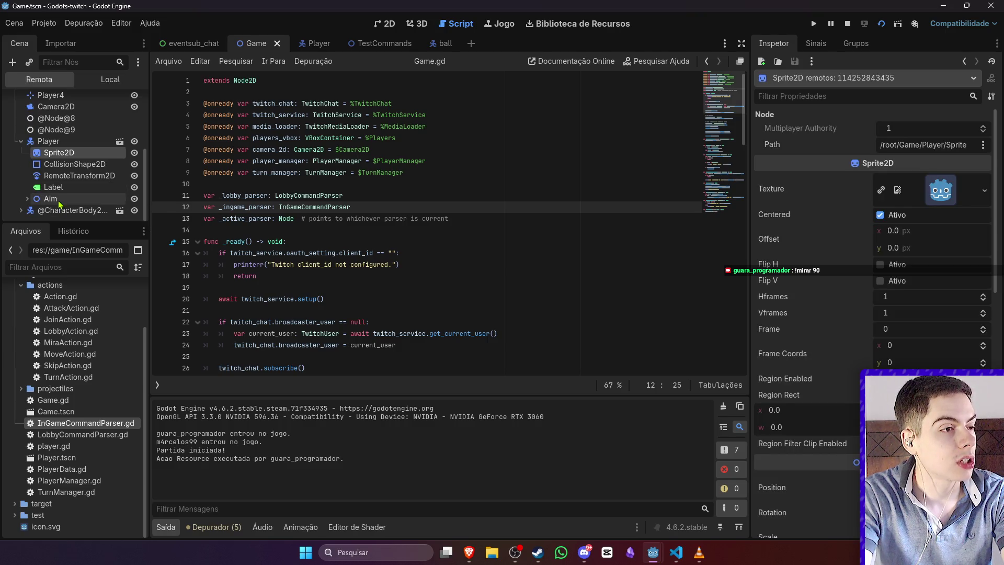
click(52, 200)
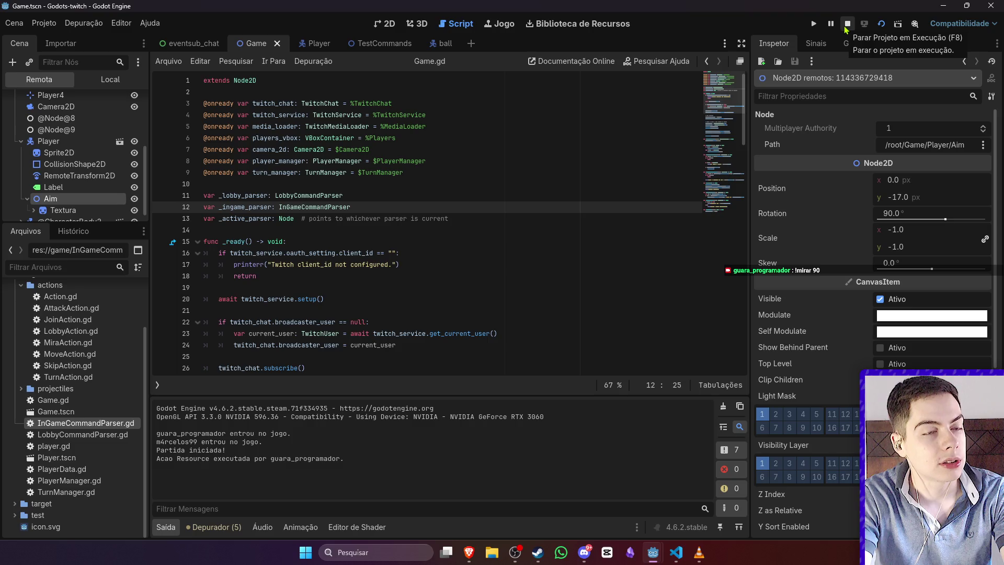
Step: Bring the game window forward to watch the aim follow chat commands, then stop the game
mouse_move(653, 553)
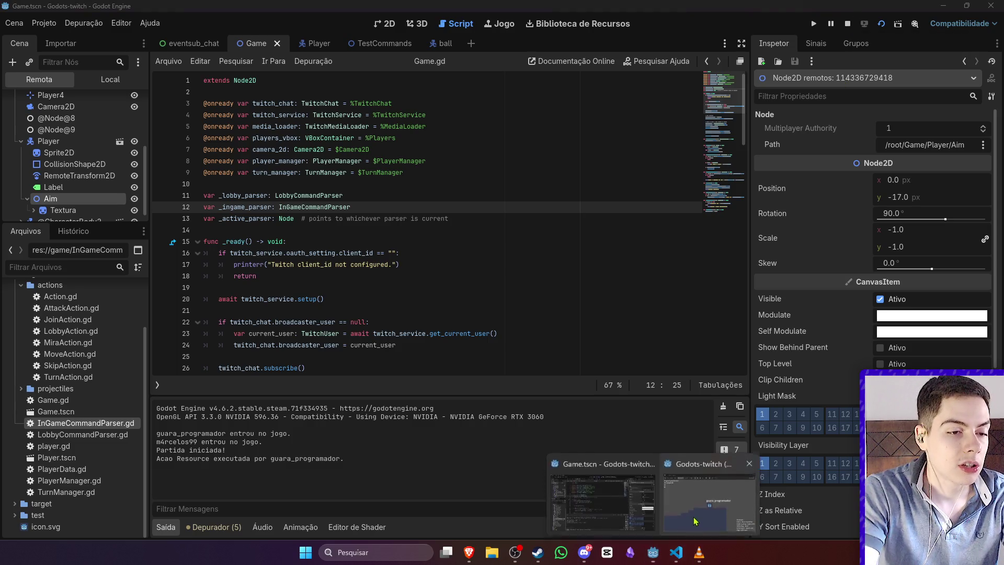
click(706, 495)
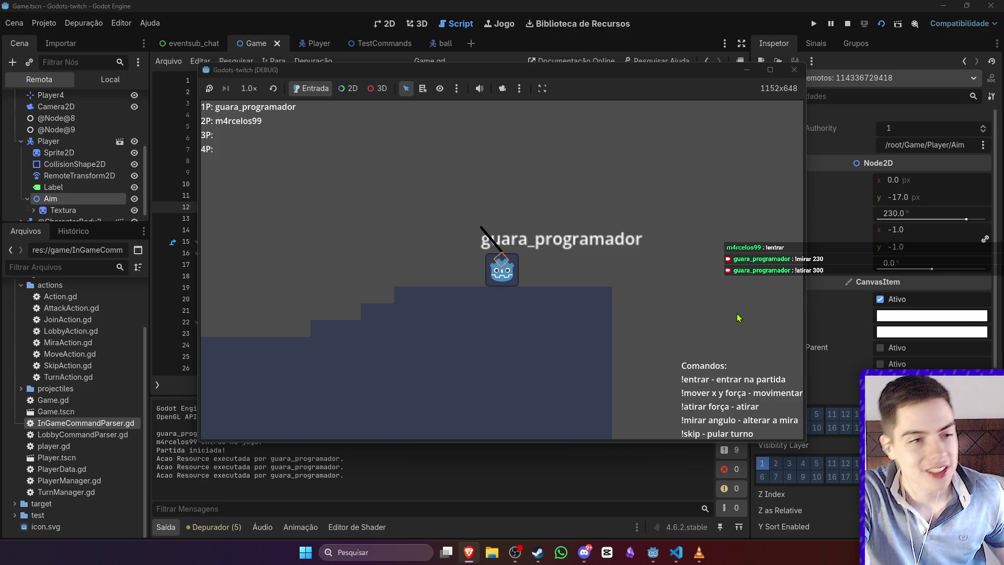
click(849, 25)
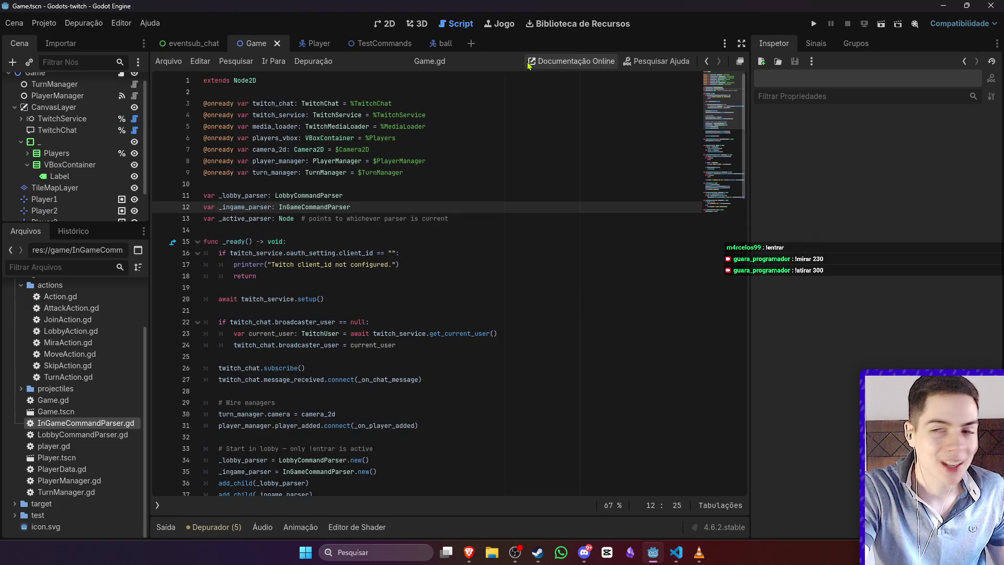
Step: Look through the ball, Game and Player scenes, inspecting the Player's Label, Textura and Aim nodes
click(441, 43)
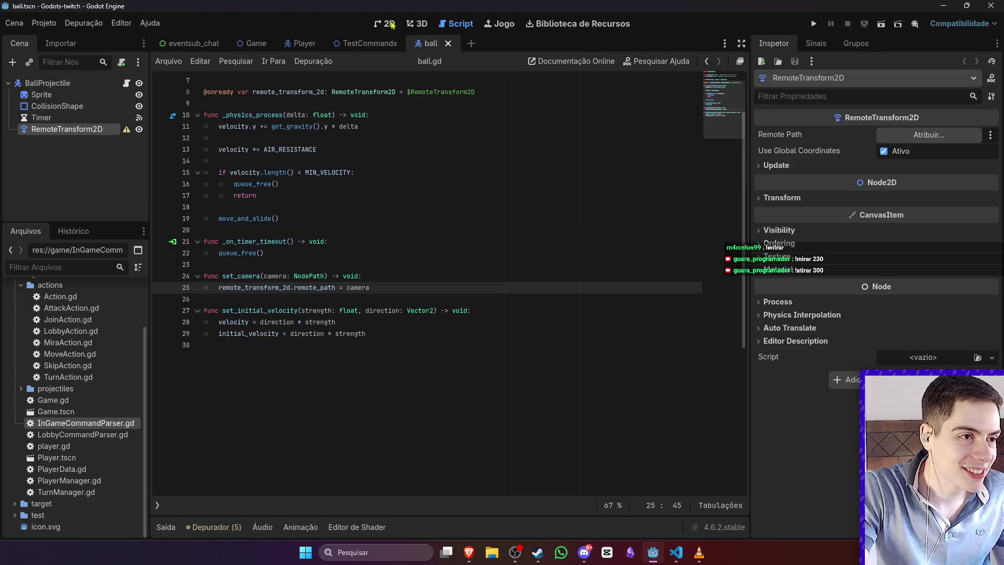
click(386, 24)
scroll(403, 222, down, 5)
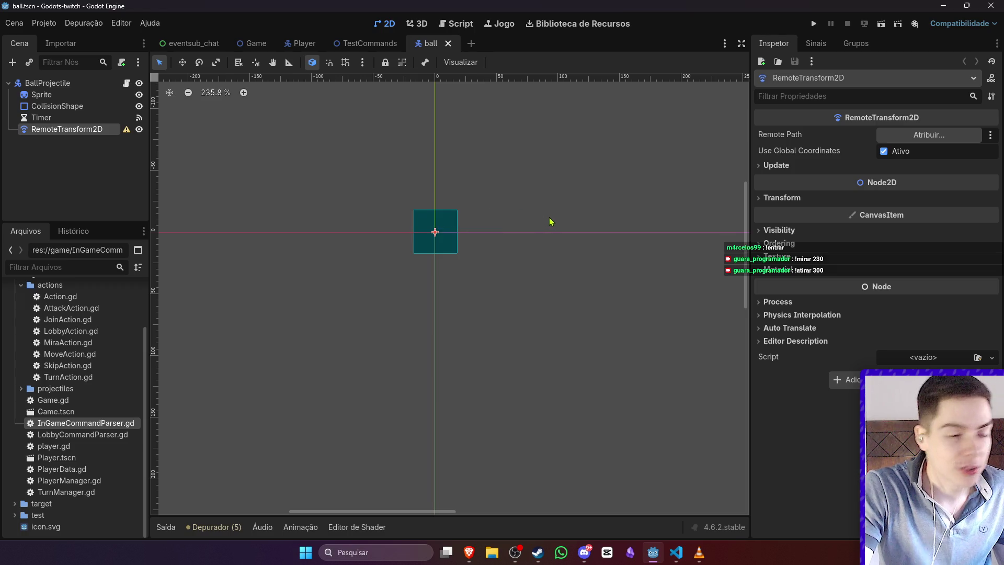
click(302, 43)
click(257, 43)
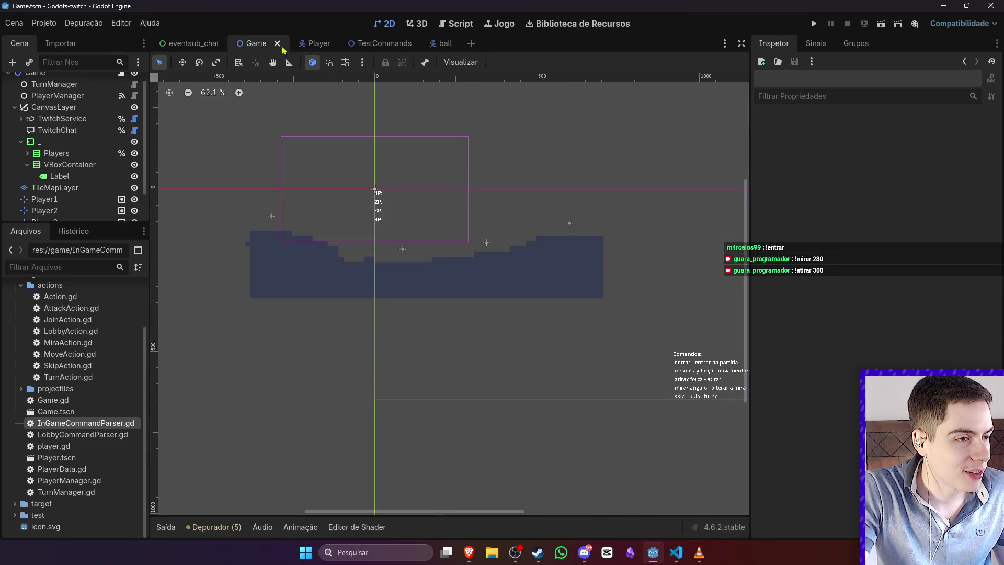
click(313, 43)
scroll(646, 257, up, 3)
click(543, 267)
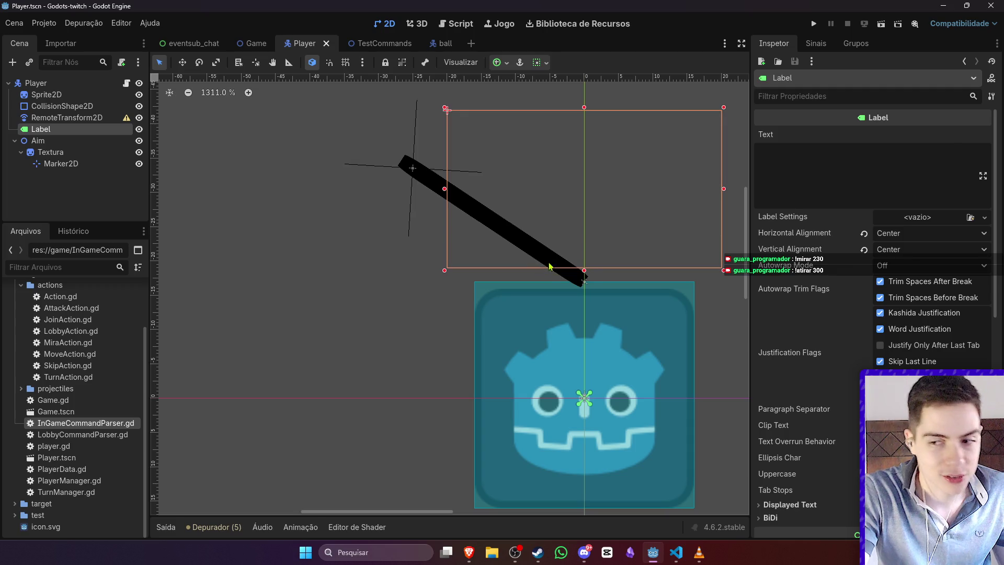
click(548, 262)
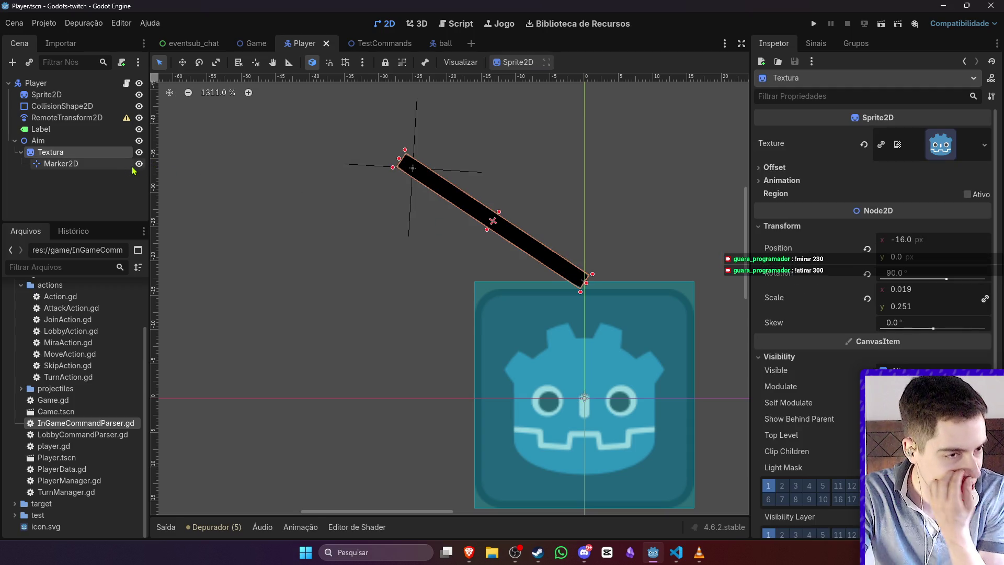
click(96, 142)
scroll(556, 233, up, 3)
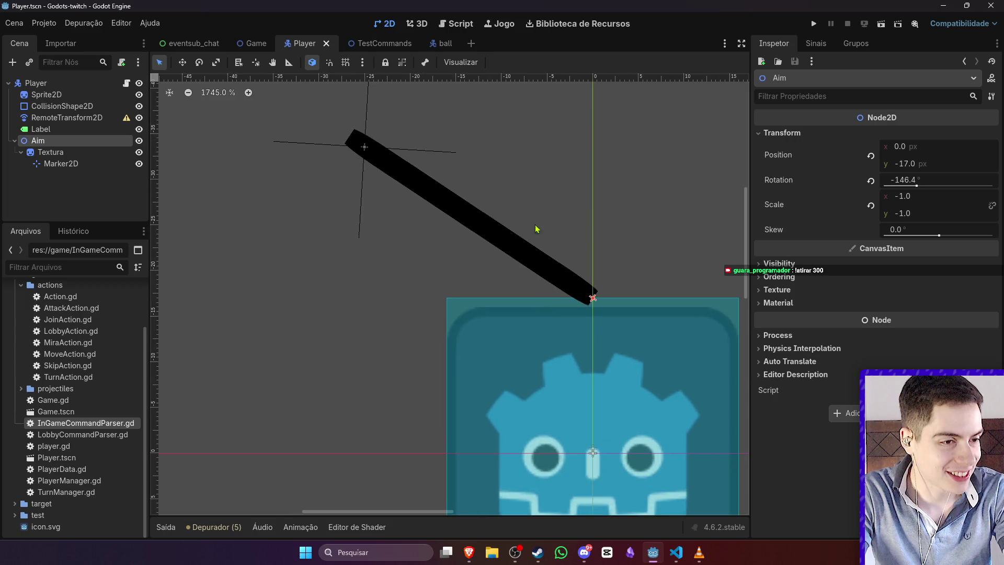
scroll(585, 207, down, 2)
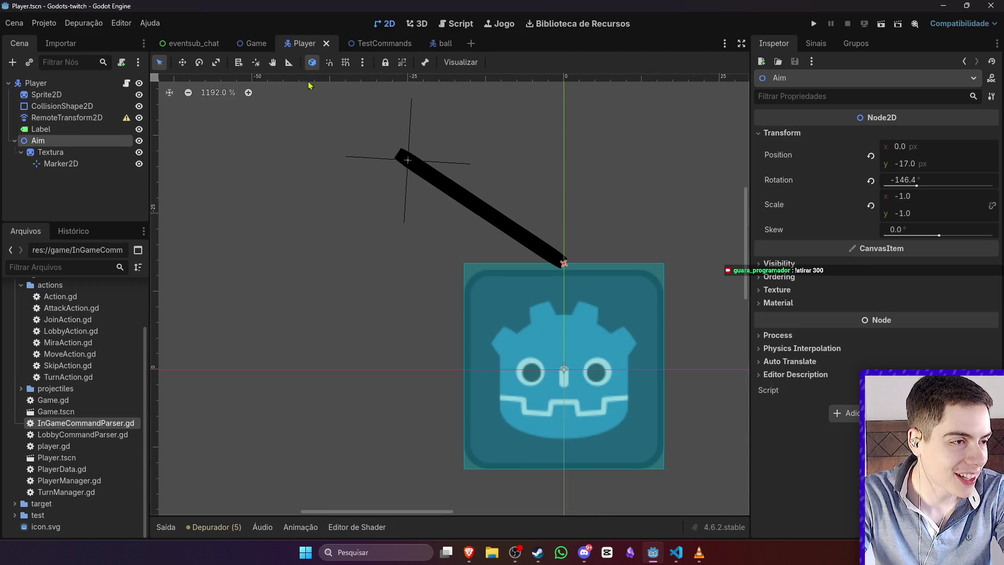
Step: Switch to the ball scene and bring up its ball.gd script to read it
click(431, 44)
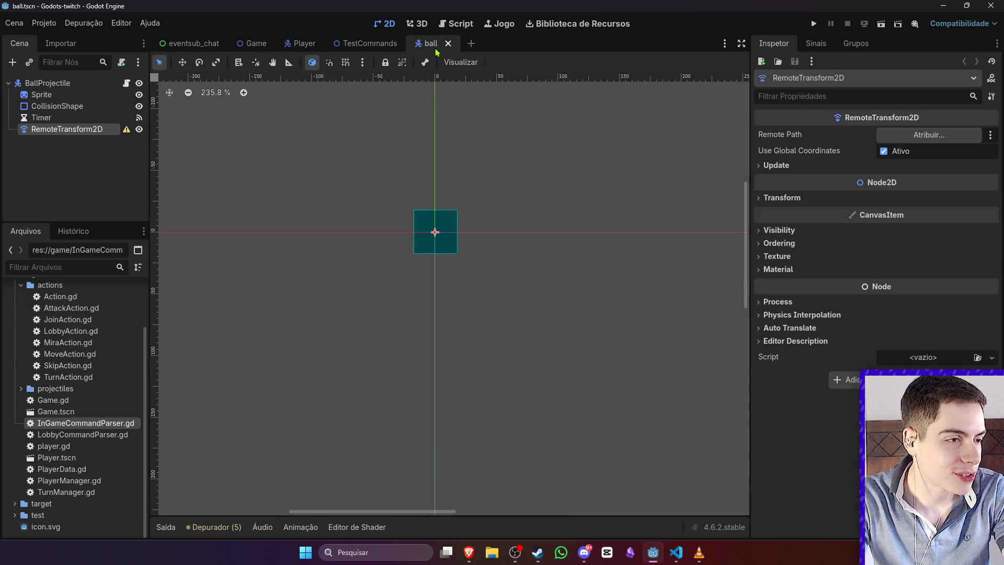
click(126, 83)
scroll(431, 201, down, 2)
scroll(434, 204, up, 4)
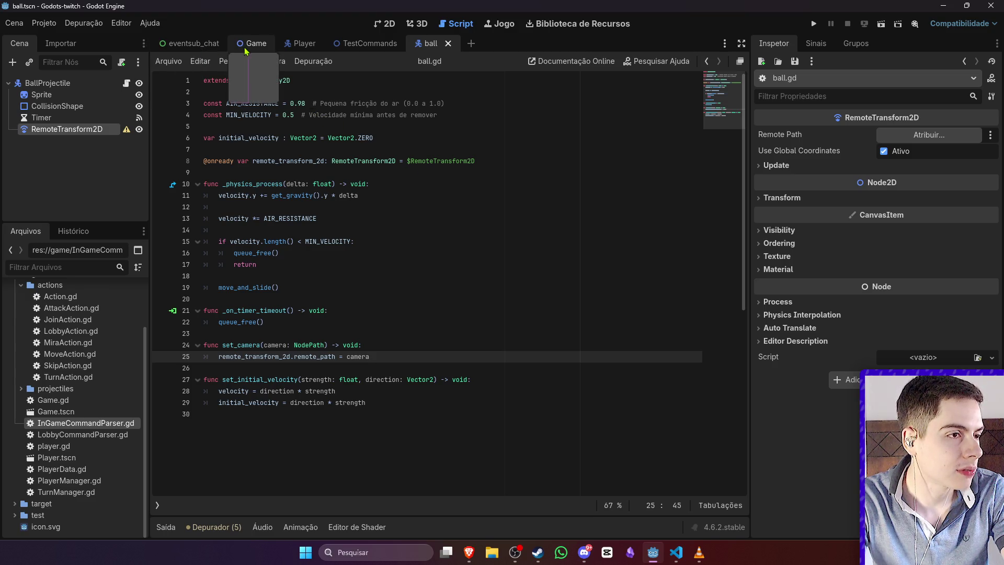
scroll(86, 414, up, 3)
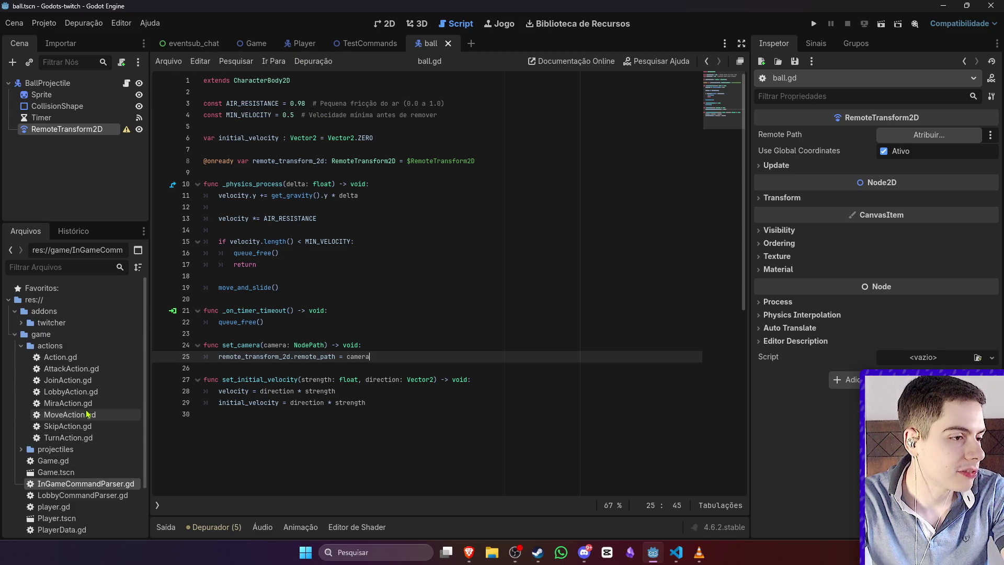
Step: In AttackAction.gd, set MAX_FORCE to 1000 and add a MIN_FORCE constant of 100
double_click(96, 368)
drag(291, 127, 277, 129)
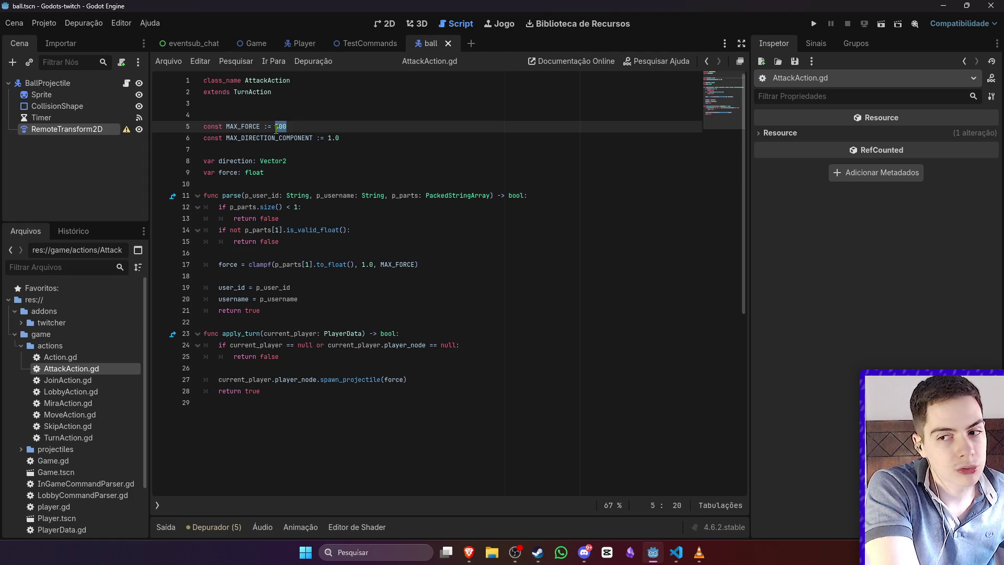
text(1000)
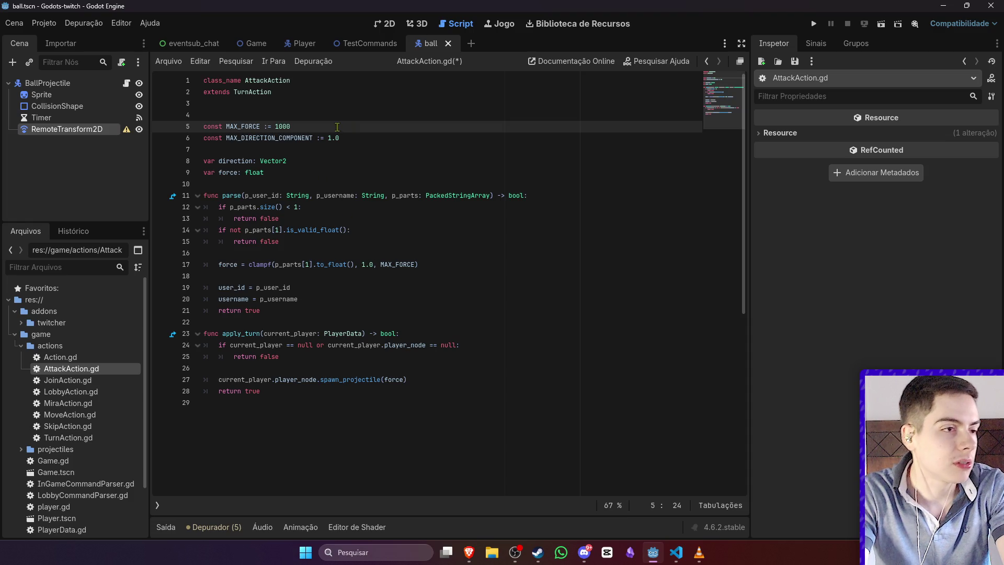
key(Return)
text(const M)
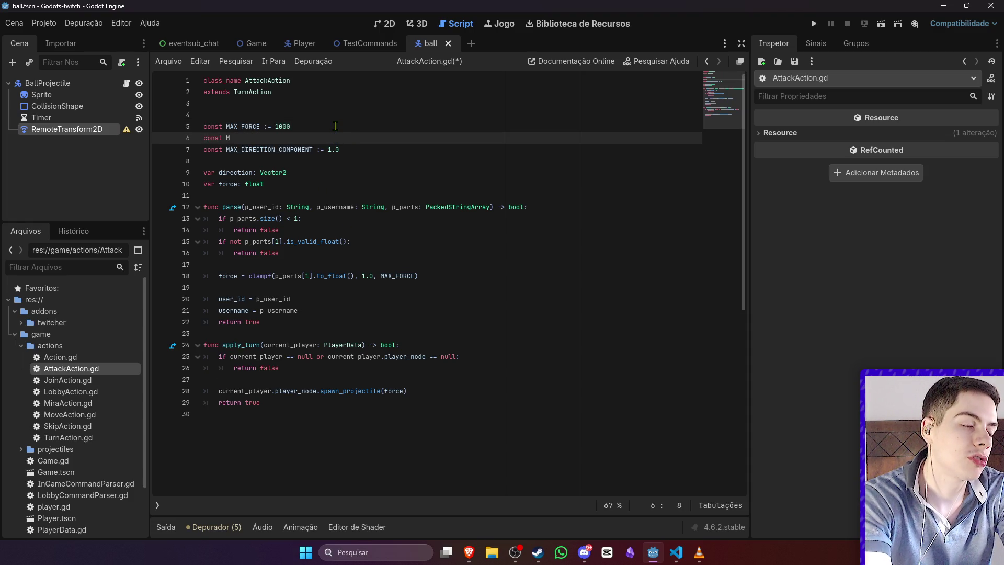
text(IN_FORCE)
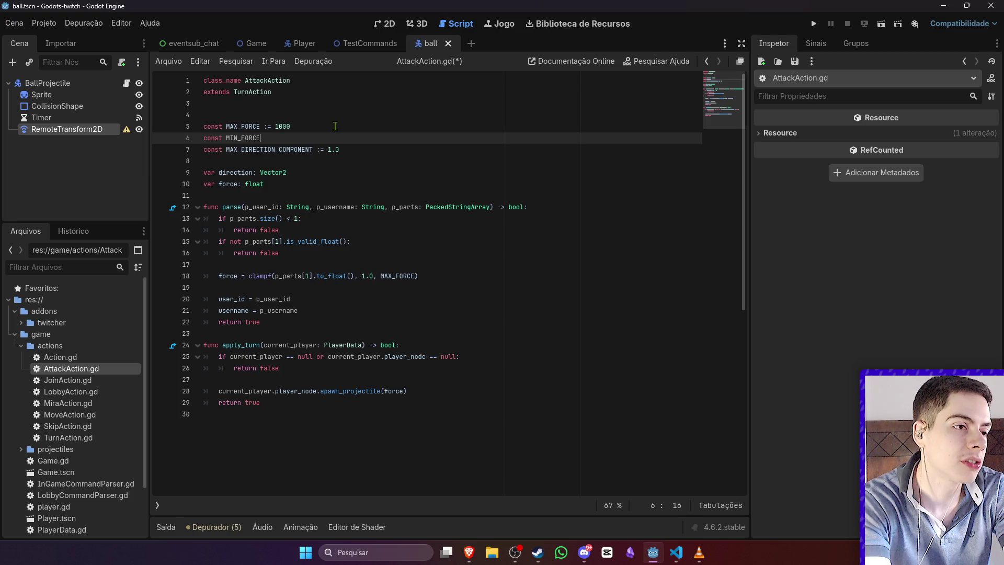
text( := 200)
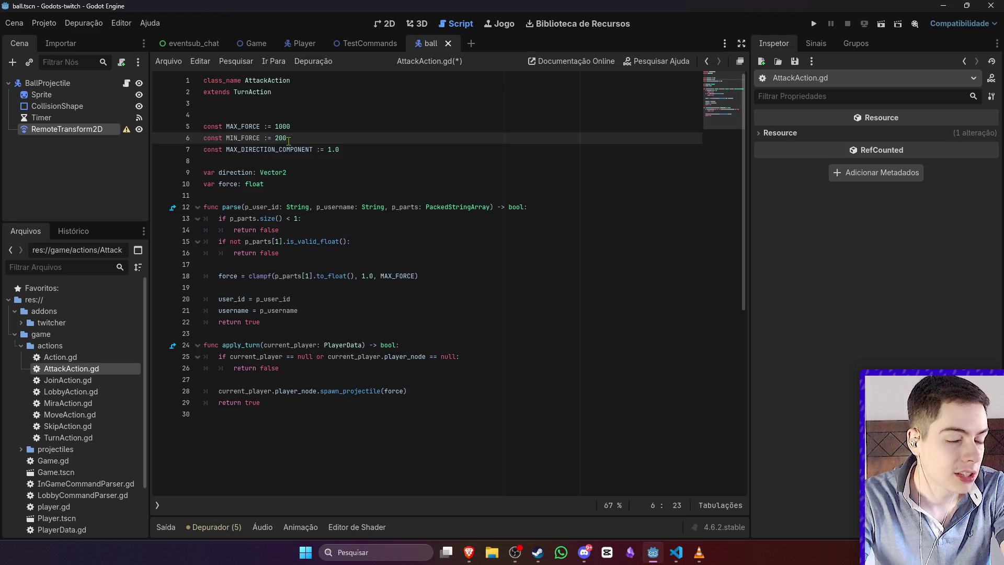
key(BackSpace)
key(BackSpace)
key(BackSpace)
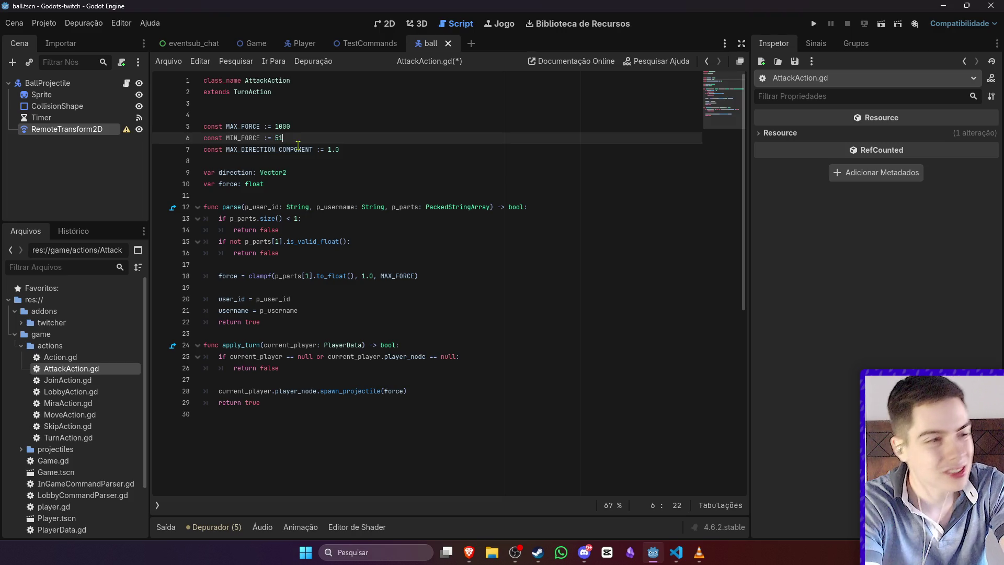
text(00)
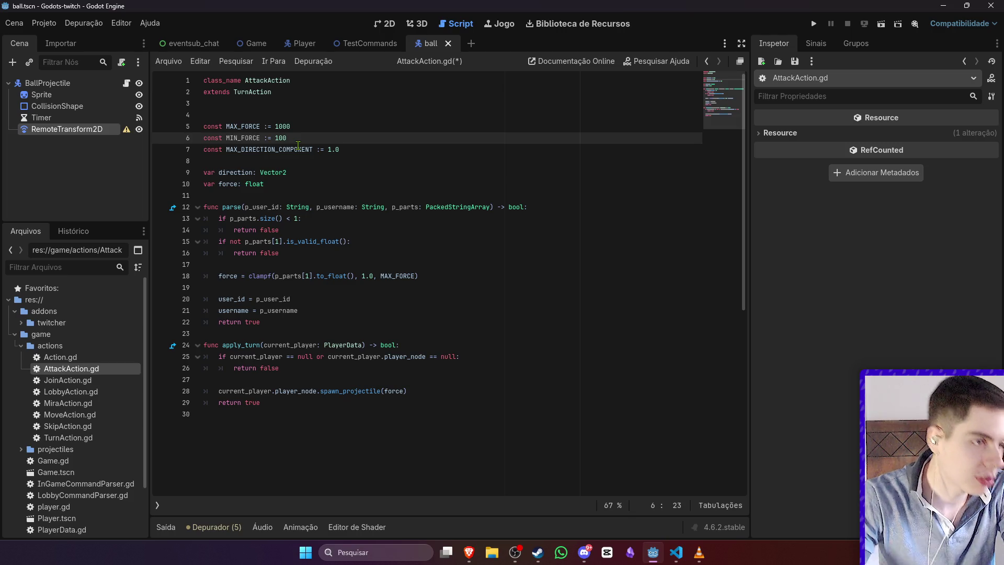
Step: Make clampf use MIN_FORCE and MAX_FORCE as the parsed force's lower and upper limits
double_click(237, 139)
key(ctrl+c)
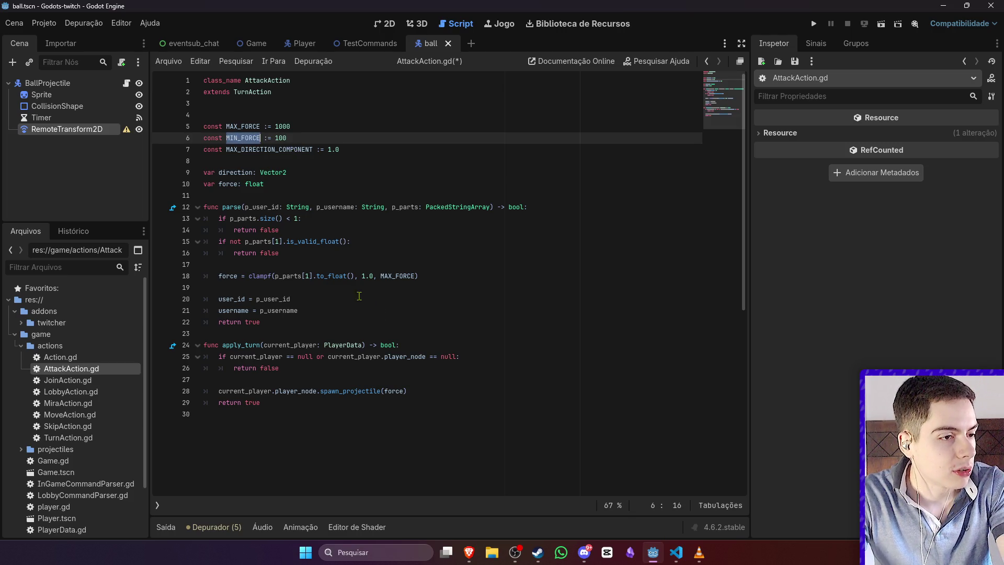
drag(373, 276, 361, 276)
key(ctrl+v)
double_click(242, 126)
key(ctrl+c)
double_click(420, 276)
key(ctrl+v)
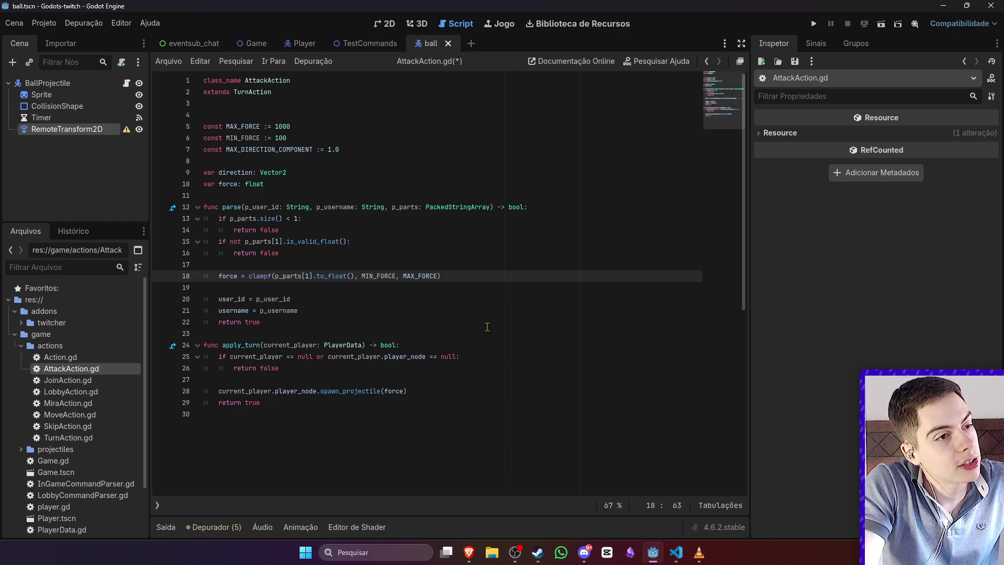
click(303, 128)
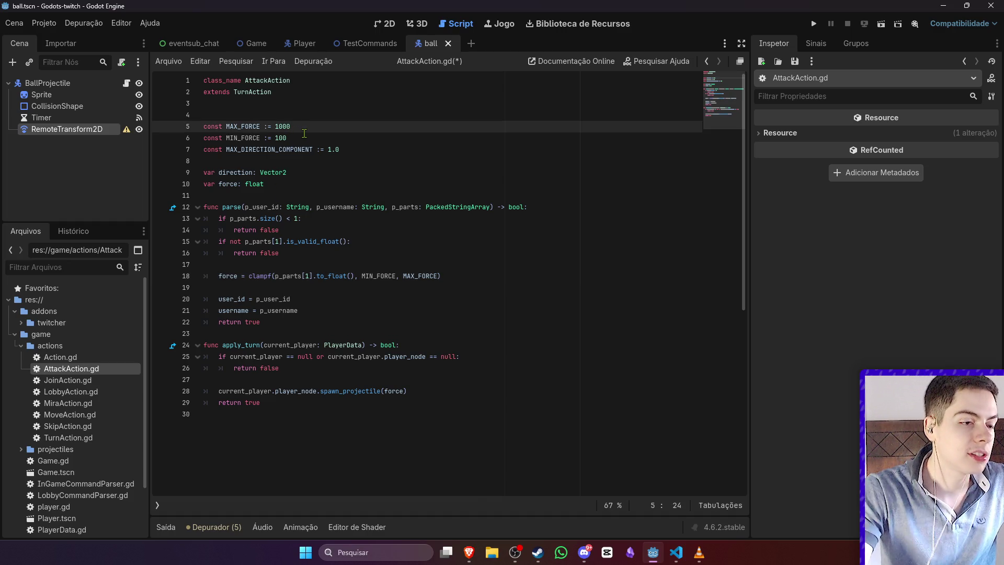
Step: Lower the force constants, append * 10 to the clamped force line, and save
click(299, 136)
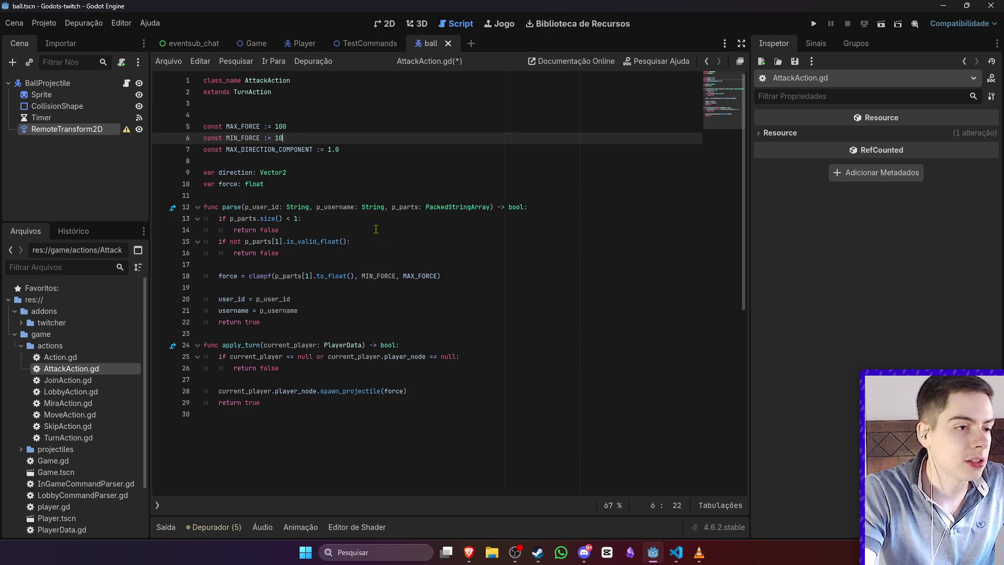
click(393, 286)
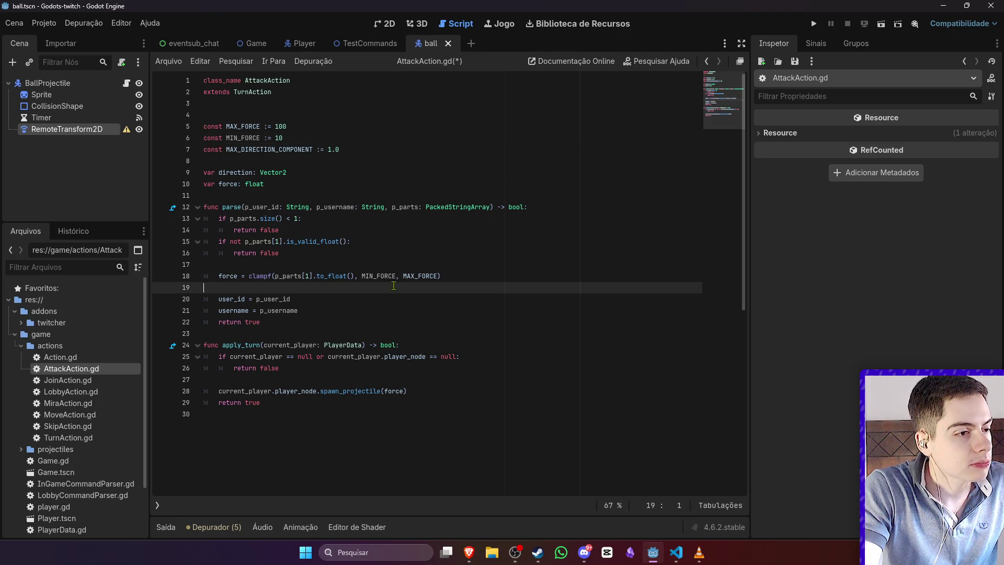
click(466, 276)
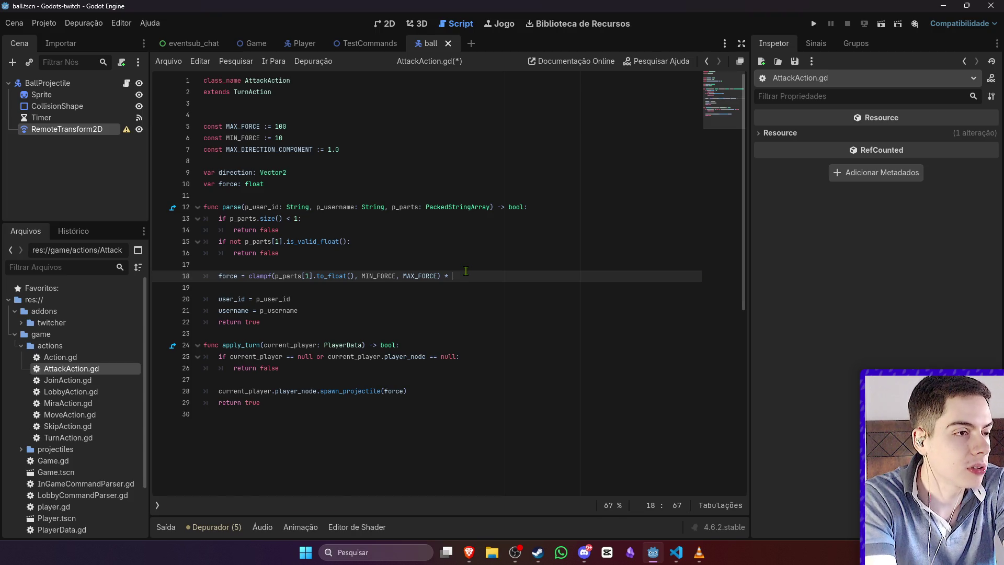
text(10)
click(472, 251)
key(ctrl+s)
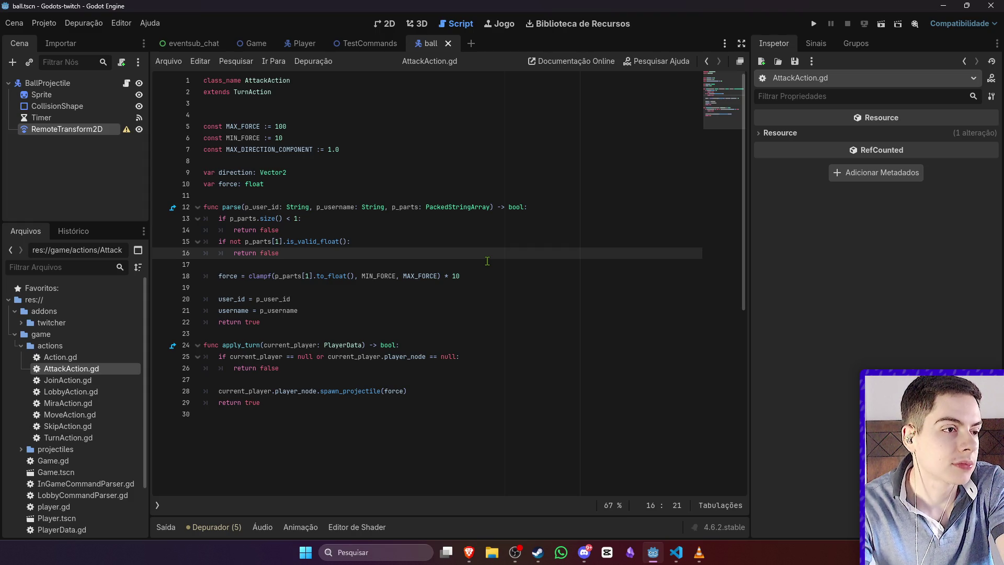
Step: Change MIN_FORCE to 30 and save AttackAction.gd
double_click(279, 139)
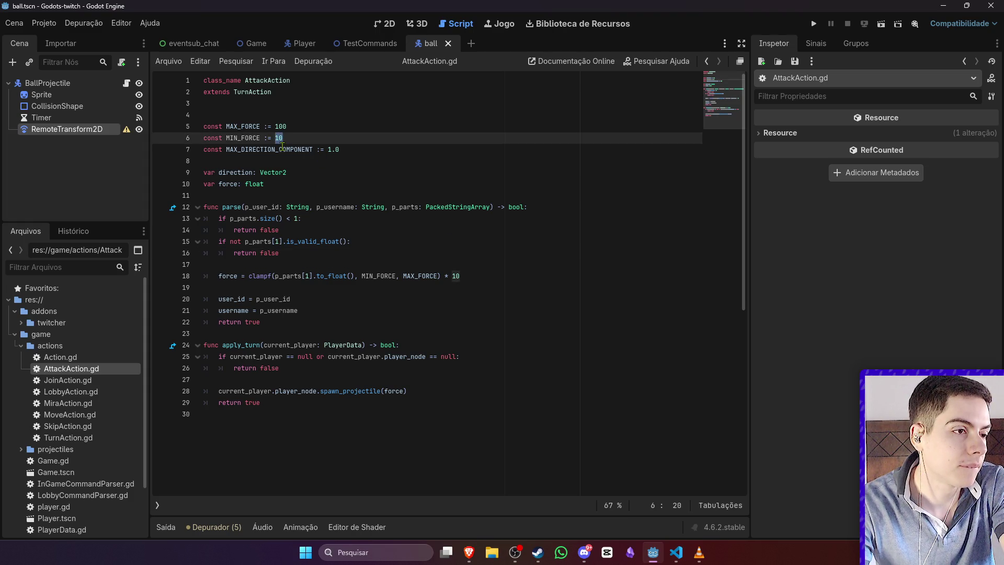
key(Right)
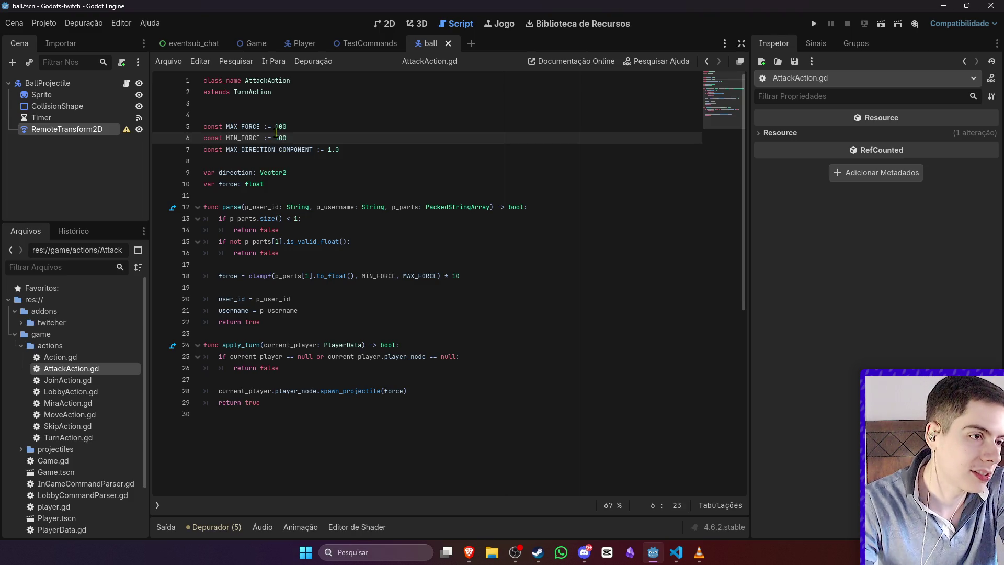
click(287, 129)
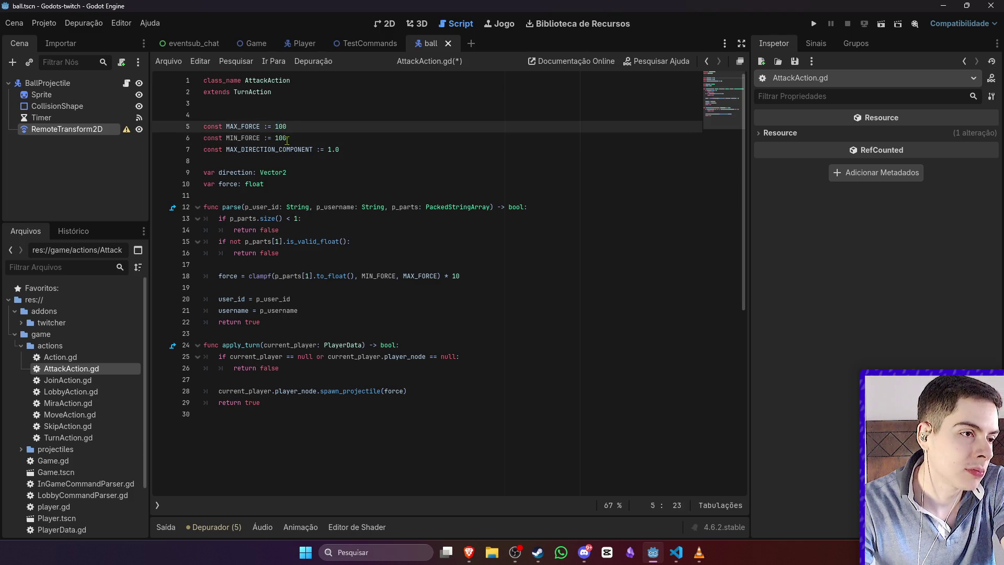
click(287, 139)
double_click(281, 138)
text(30)
click(325, 128)
key(ctrl+s)
click(398, 195)
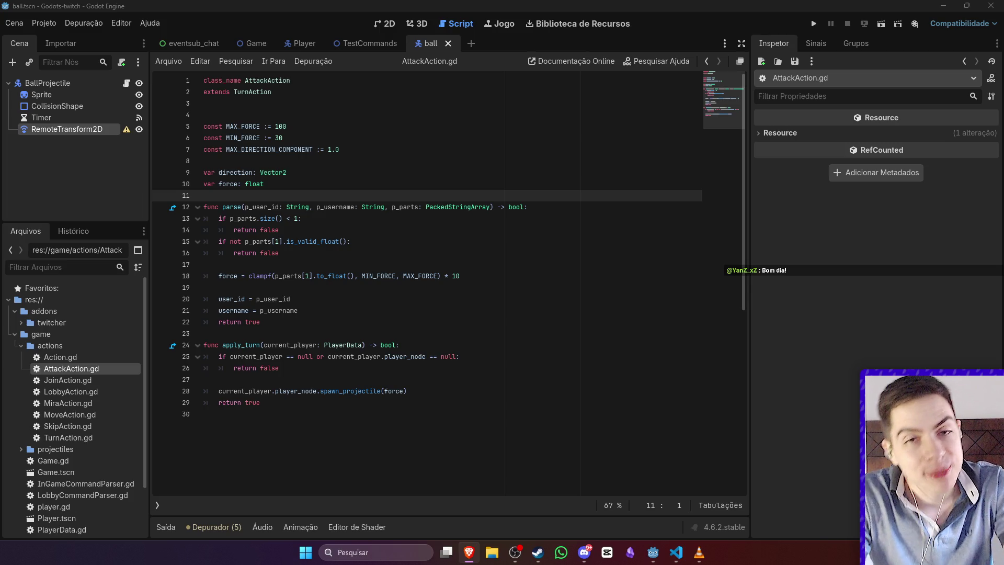
click(675, 275)
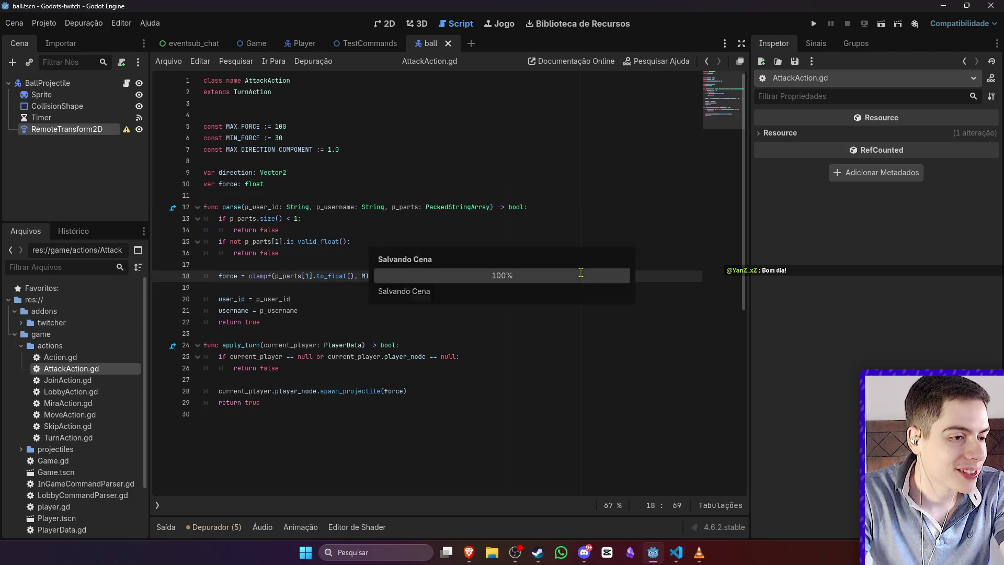
Step: Leave the script for the 2D editor and look over the Game scene
key(ctrl+F1)
scroll(568, 279, down, 6)
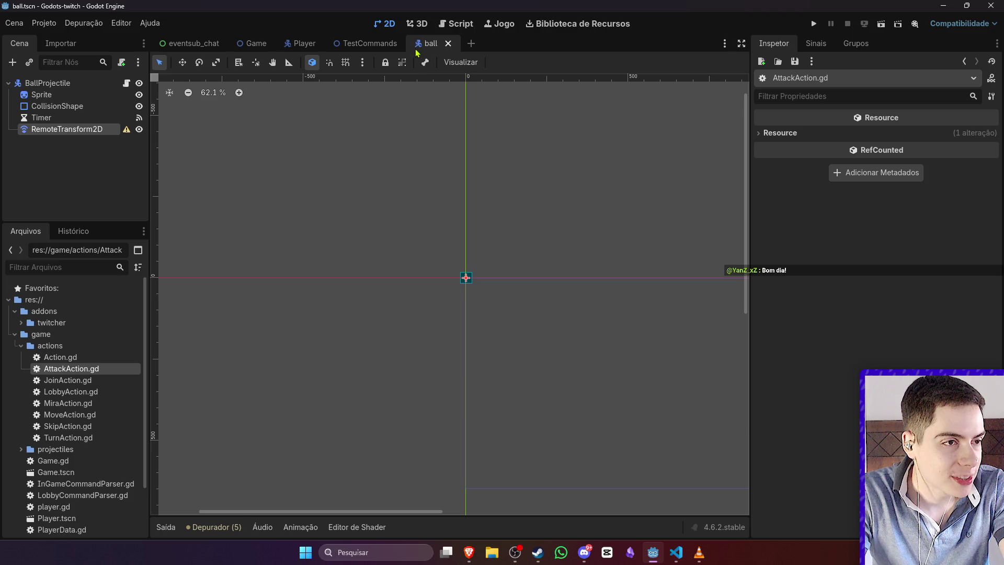
click(256, 43)
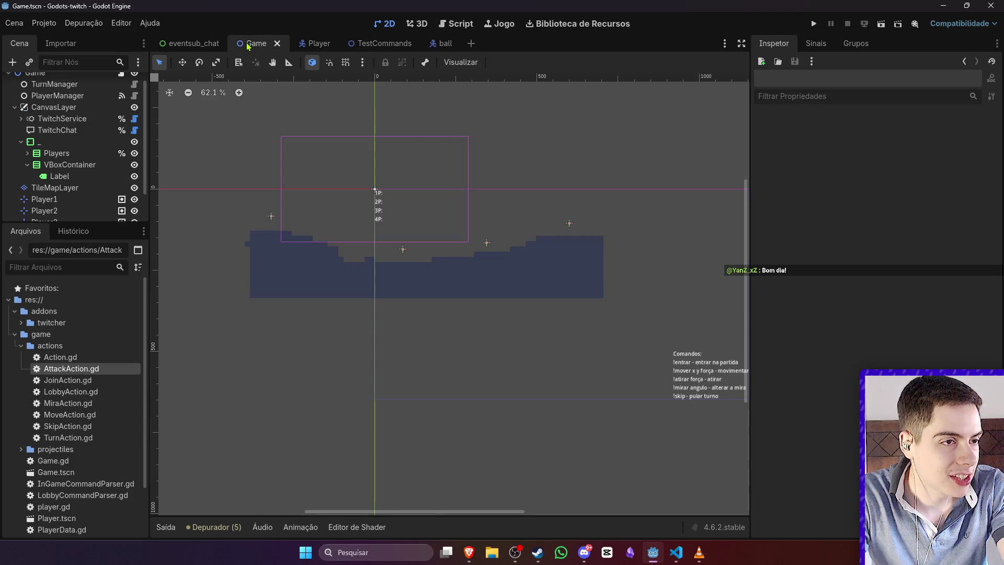
scroll(374, 115, up, 3)
scroll(449, 193, down, 5)
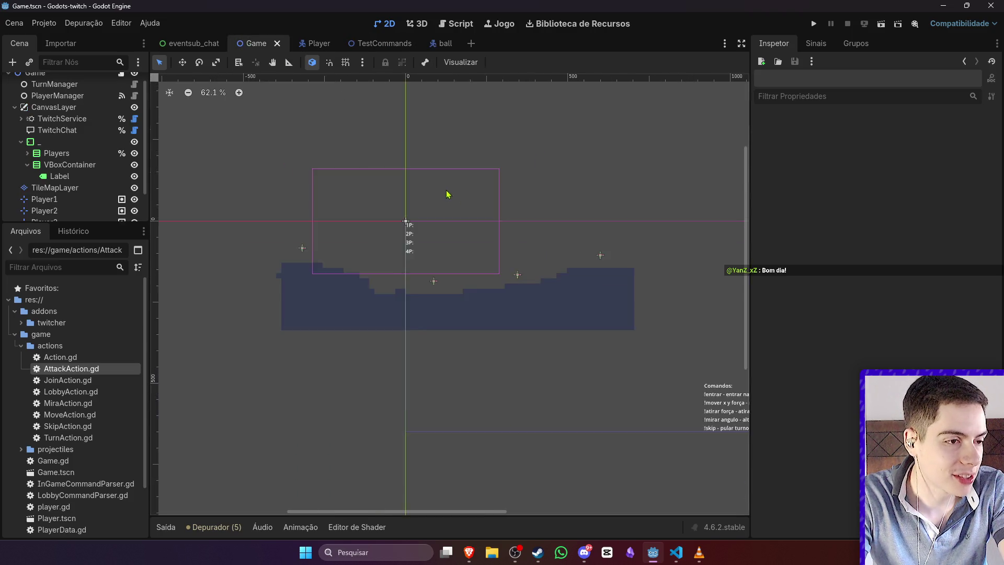
scroll(518, 197, up, 4)
scroll(430, 192, down, 3)
scroll(430, 192, down, 5)
scroll(432, 194, up, 6)
scroll(429, 189, up, 2)
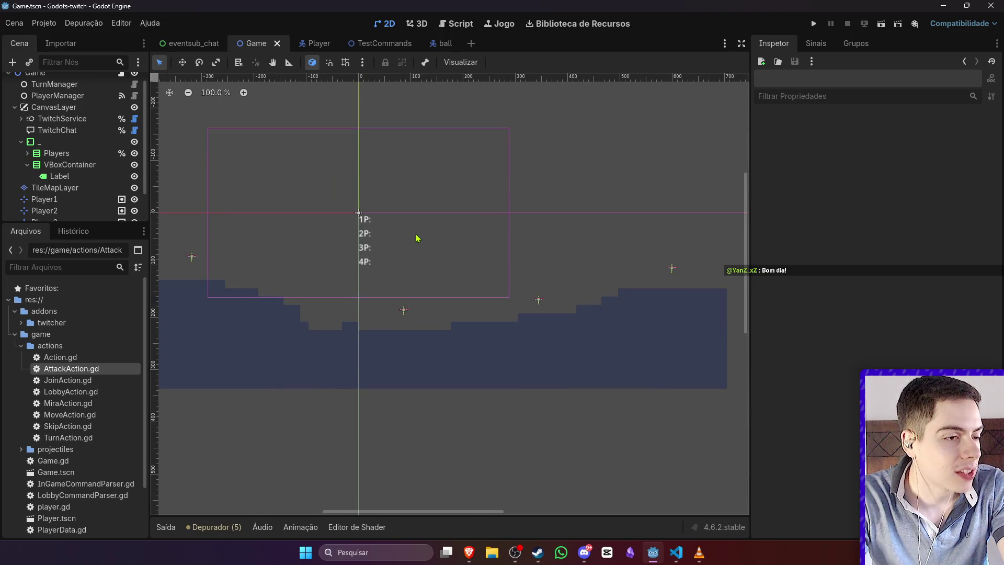
Step: Show the ball scene in the 2D view, zoomed in on its CollisionShape
click(433, 47)
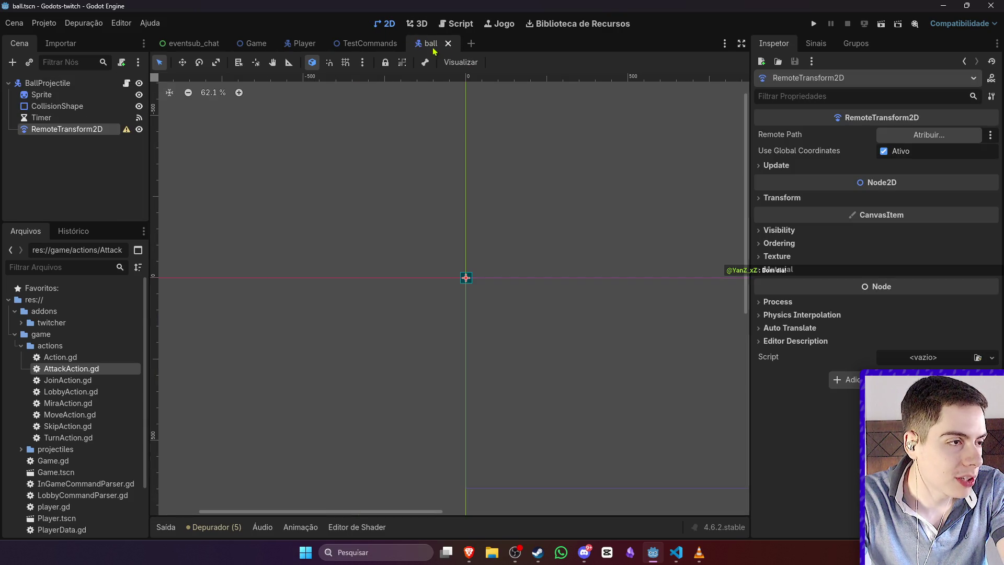
click(126, 84)
scroll(386, 181, down, 2)
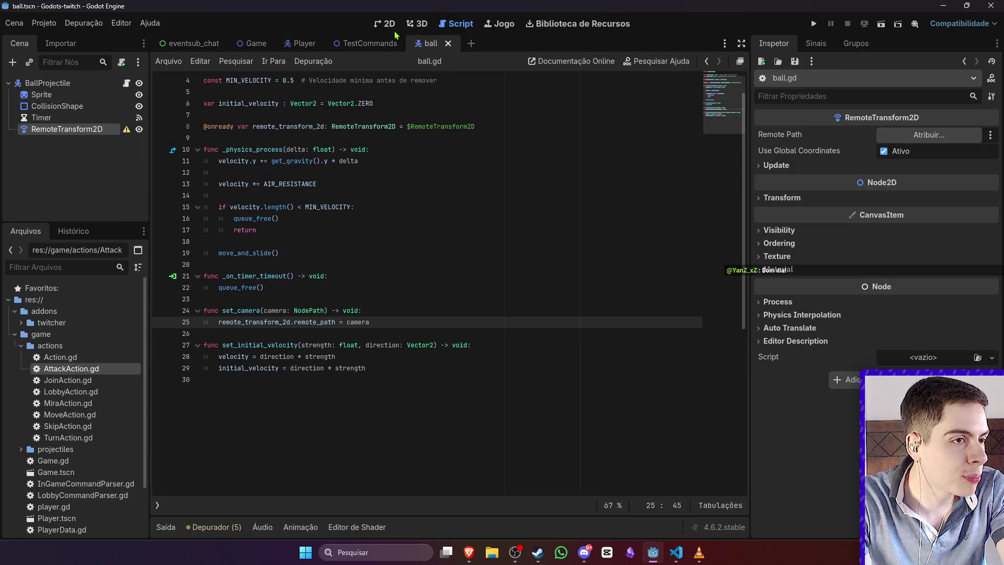
click(390, 25)
click(411, 25)
scroll(380, 142, down, 3)
click(384, 23)
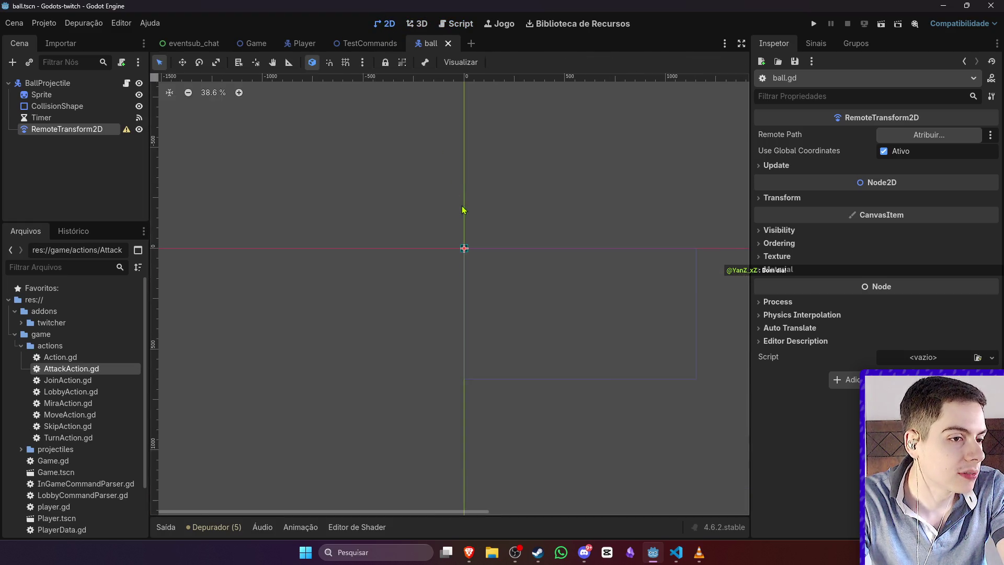
scroll(466, 275, up, 3)
scroll(348, 204, down, 3)
scroll(367, 205, down, 2)
scroll(367, 205, down, 2)
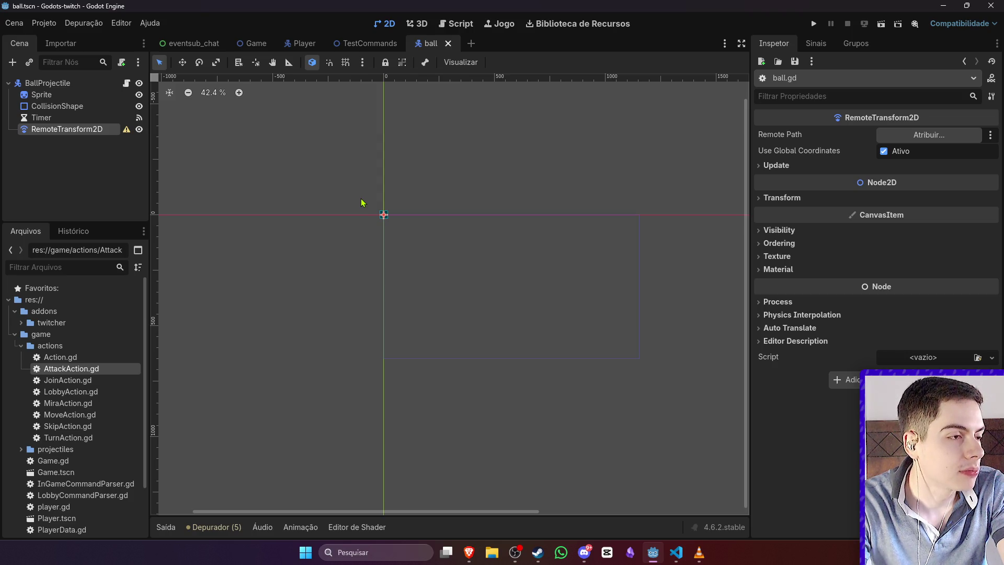
scroll(374, 206, up, 12)
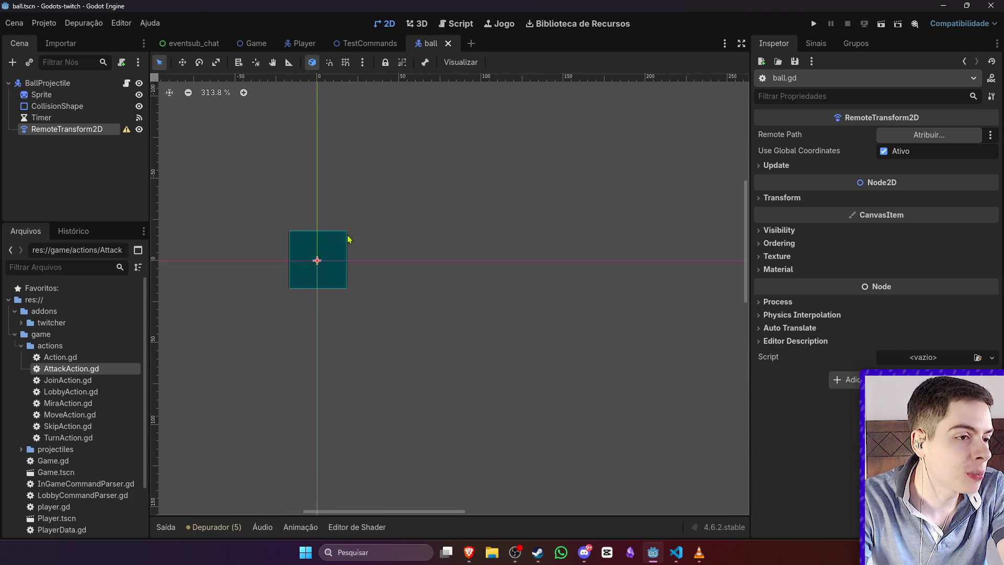
scroll(320, 234, up, 1)
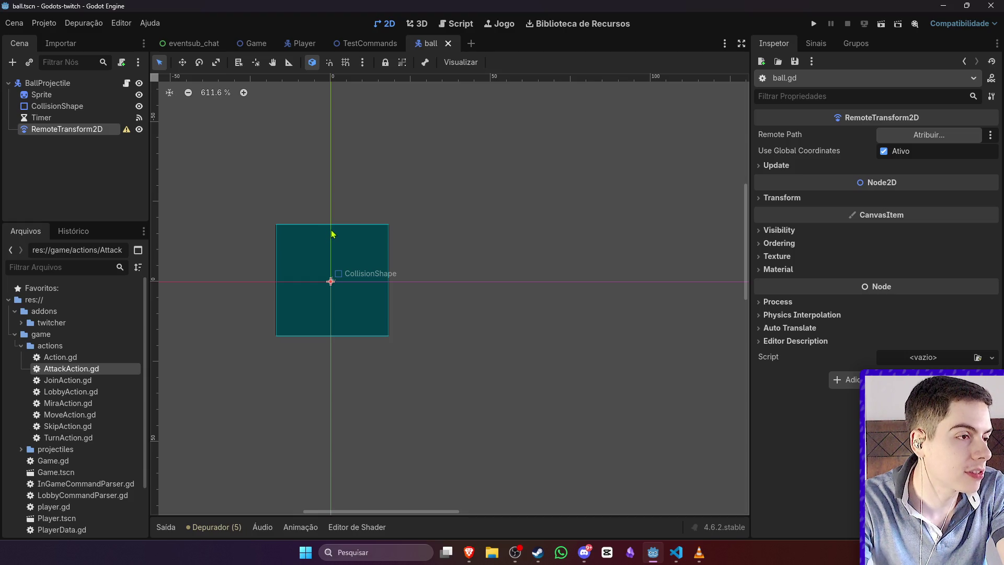
Step: Check the Player's signals, then make the ball projectile collide with layer 2 and save it
click(301, 43)
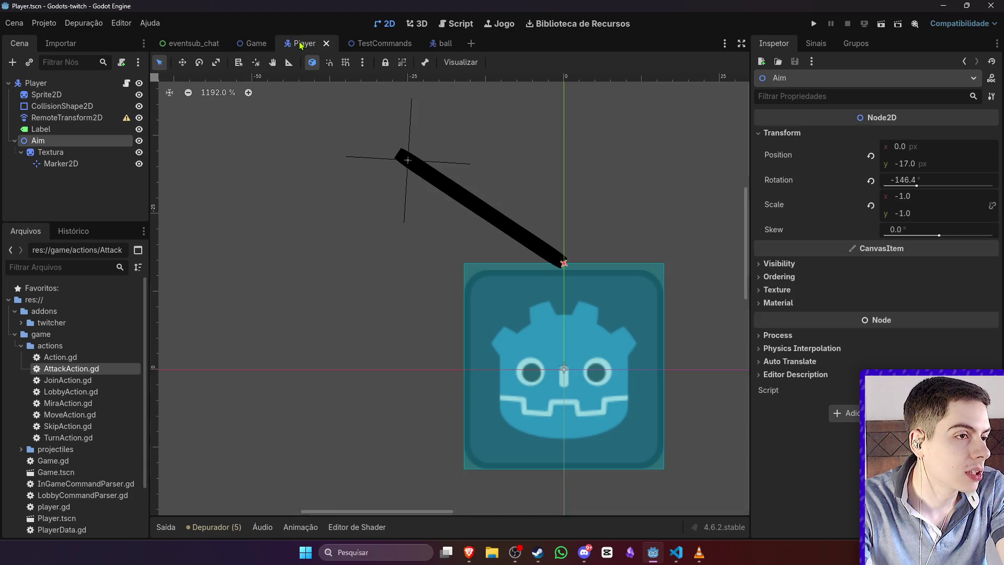
click(46, 85)
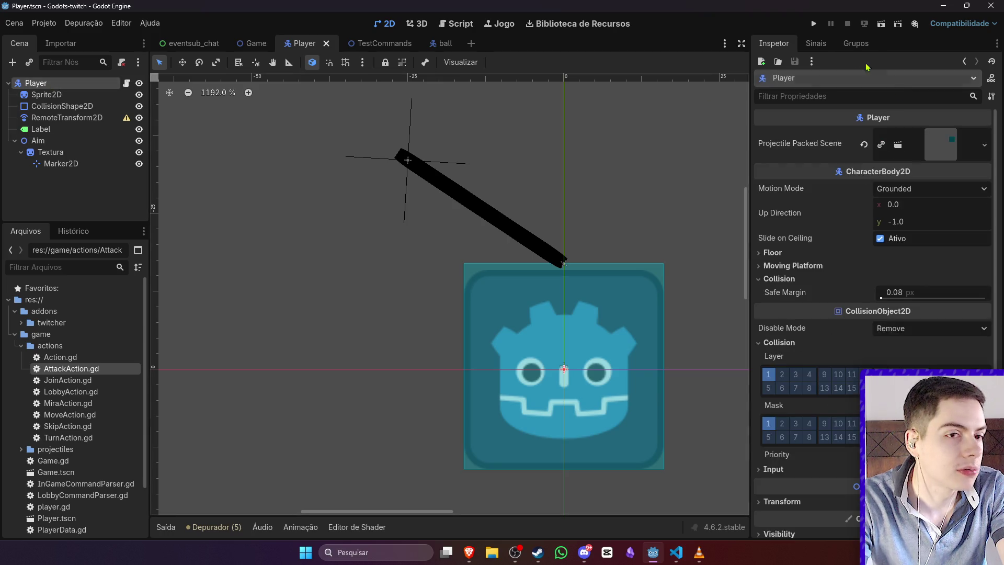
click(816, 44)
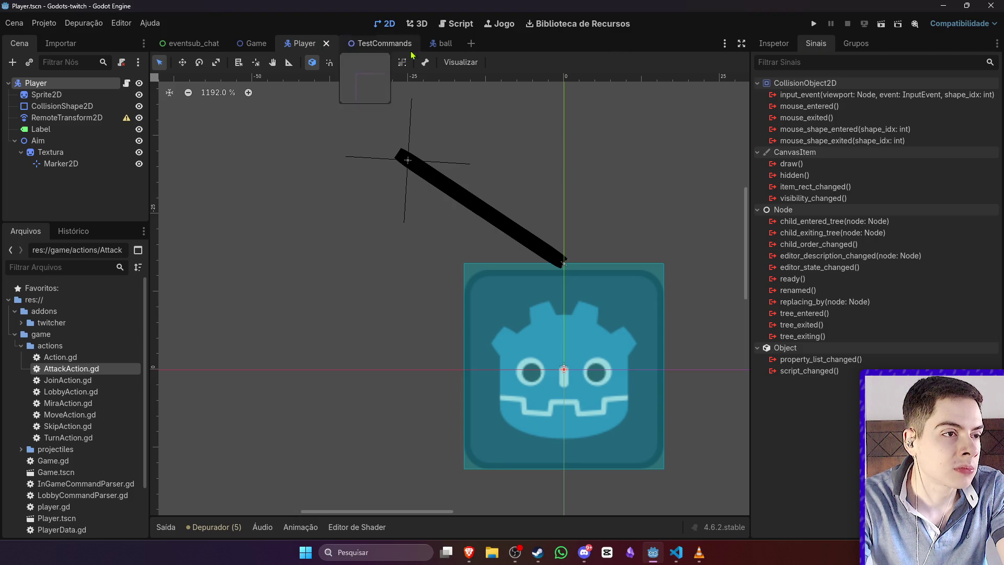
click(432, 43)
click(774, 44)
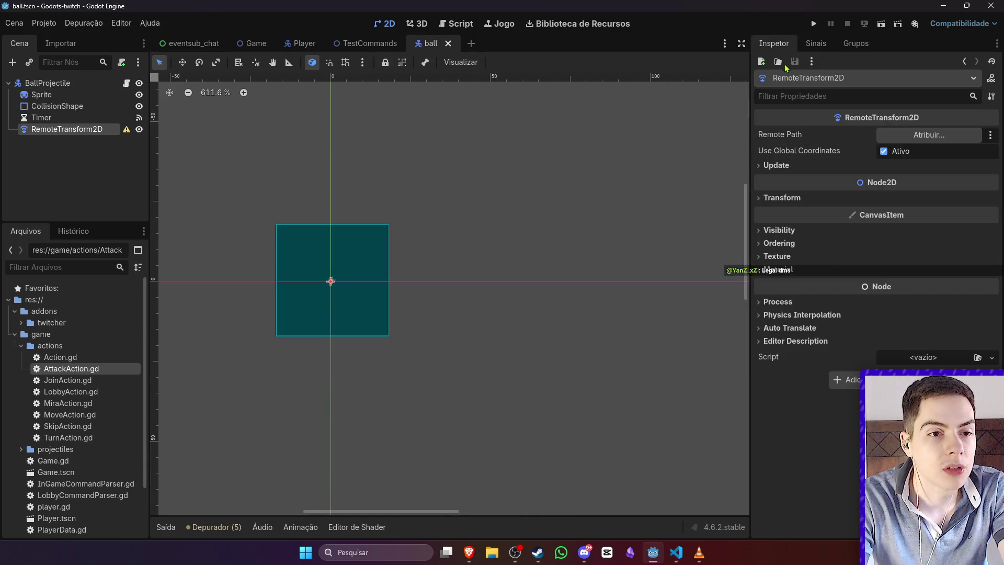
click(41, 94)
click(37, 83)
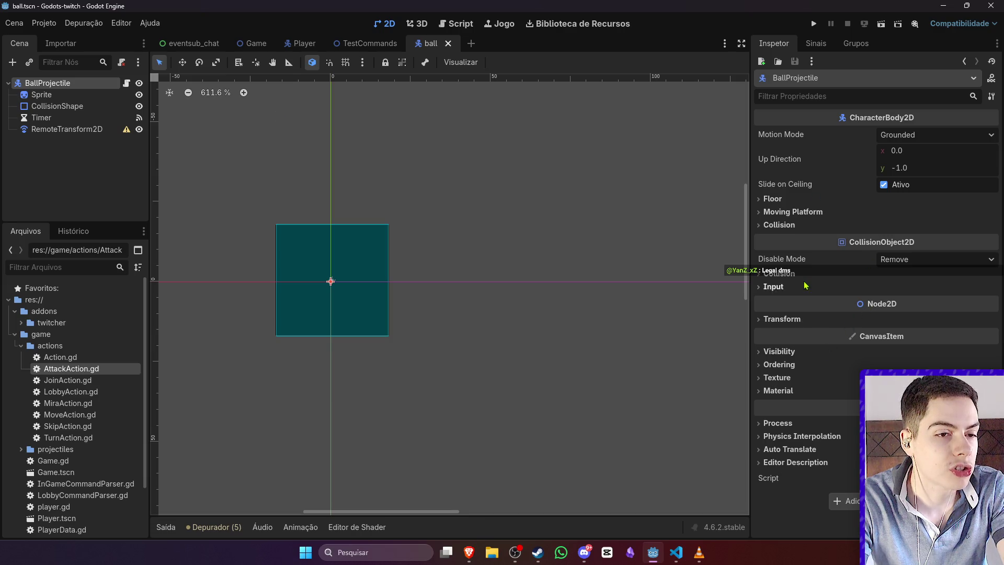
click(779, 273)
click(786, 356)
key(ctrl+s)
Step: Put the Player on collision layer 2 and save the Player scene
click(303, 44)
click(782, 374)
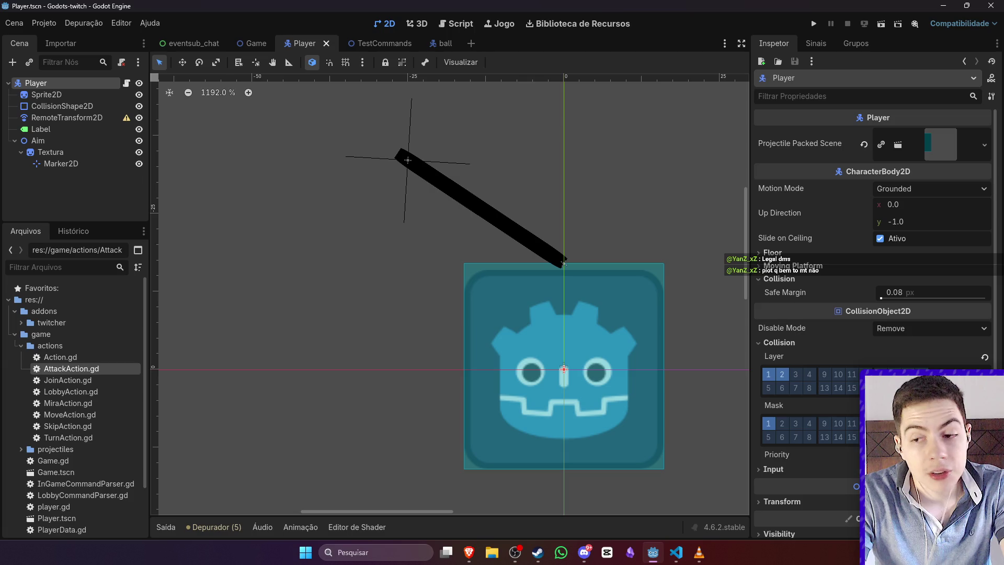
click(591, 182)
key(ctrl+s)
click(694, 286)
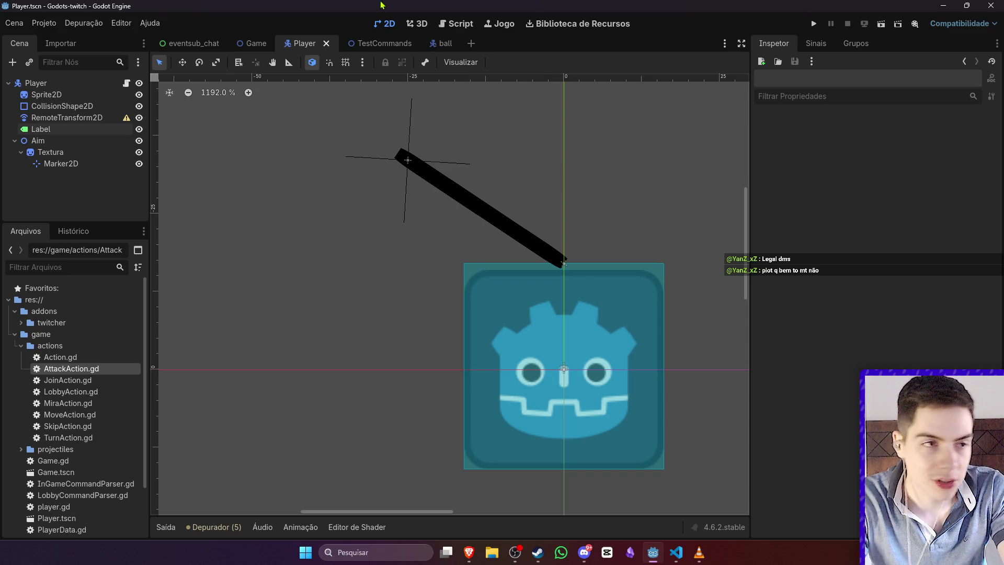
Step: Review the TestCommands, ball and Player scenes and the Player's signals, collapsing Aim
click(374, 43)
click(437, 44)
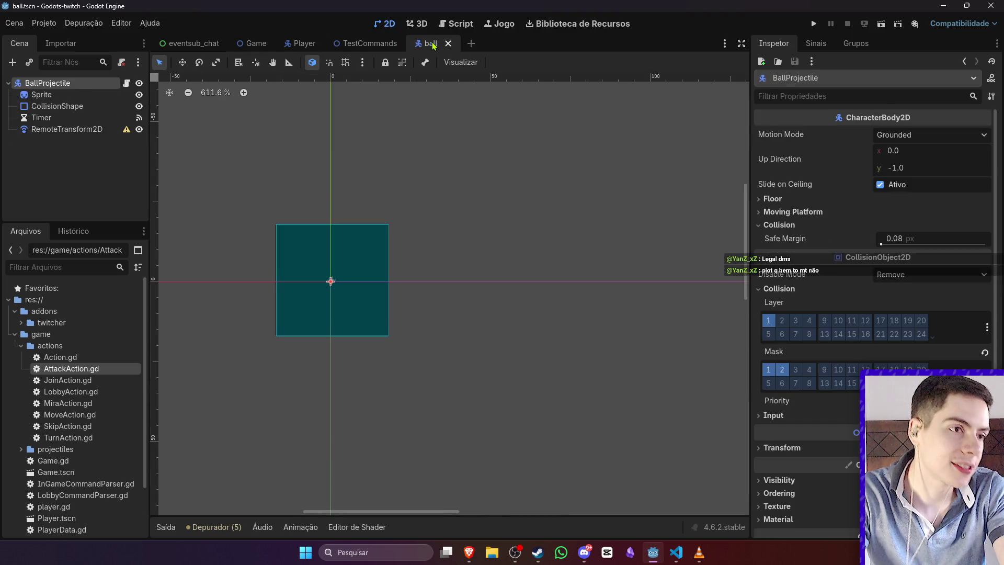
scroll(447, 199, down, 1)
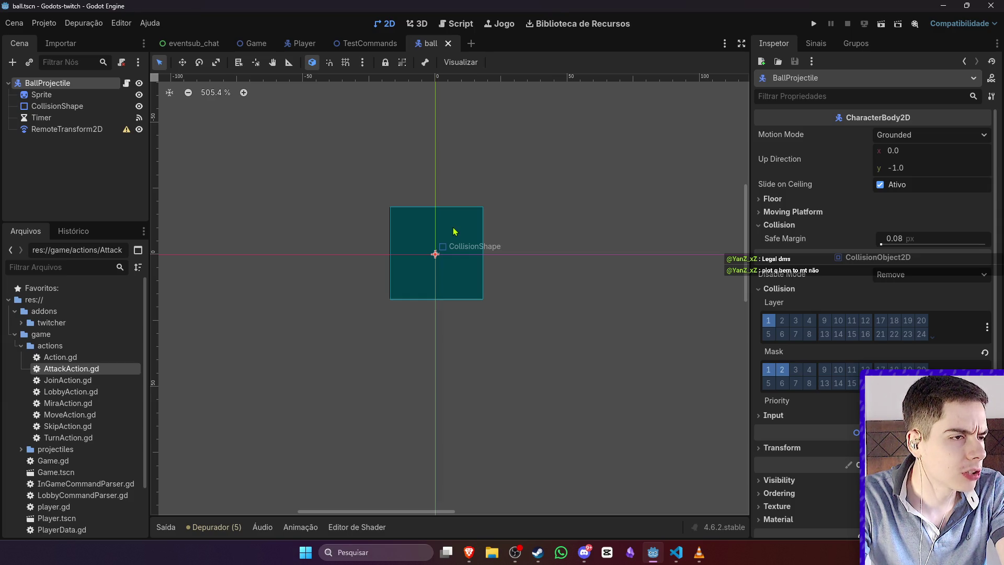
click(302, 43)
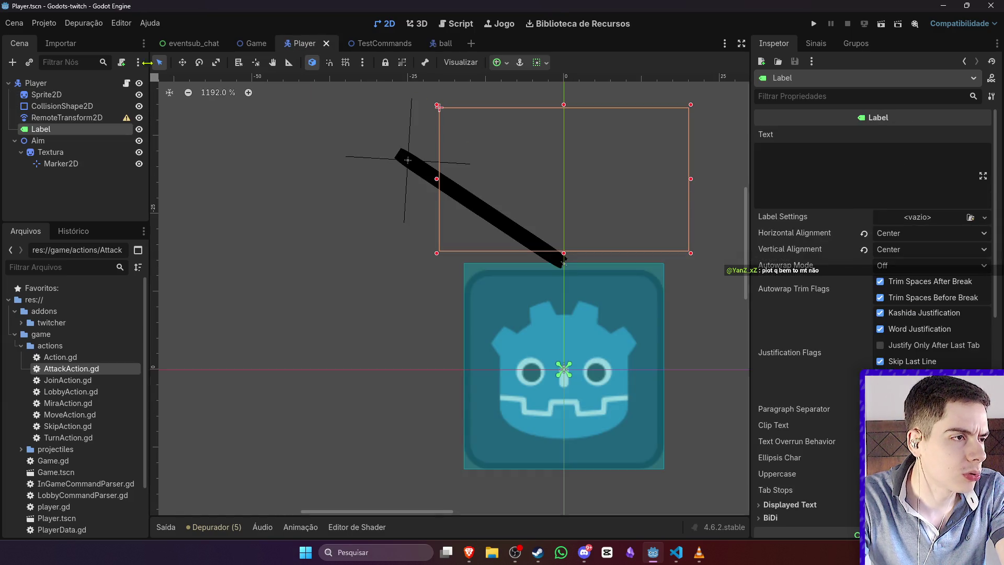
click(815, 45)
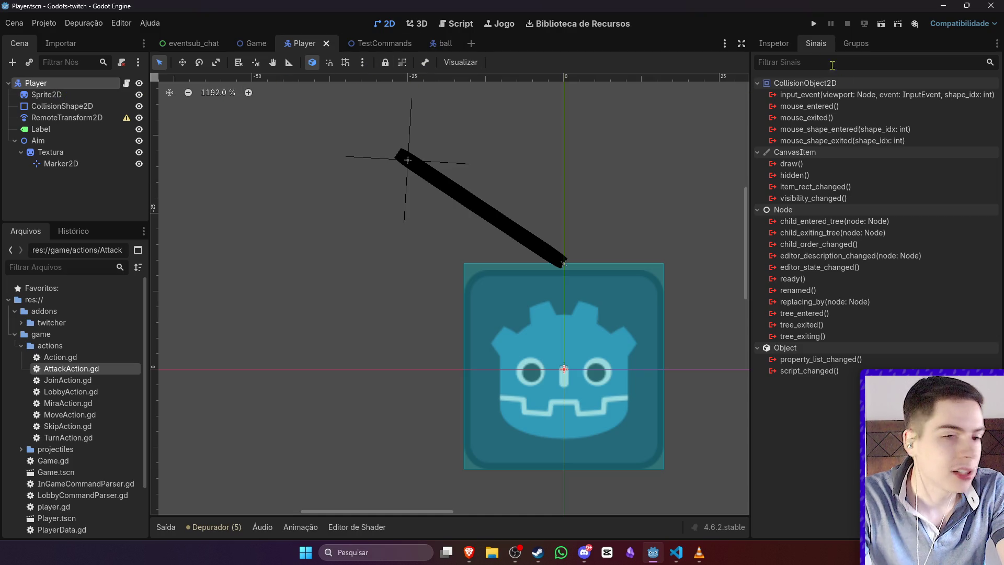
click(774, 43)
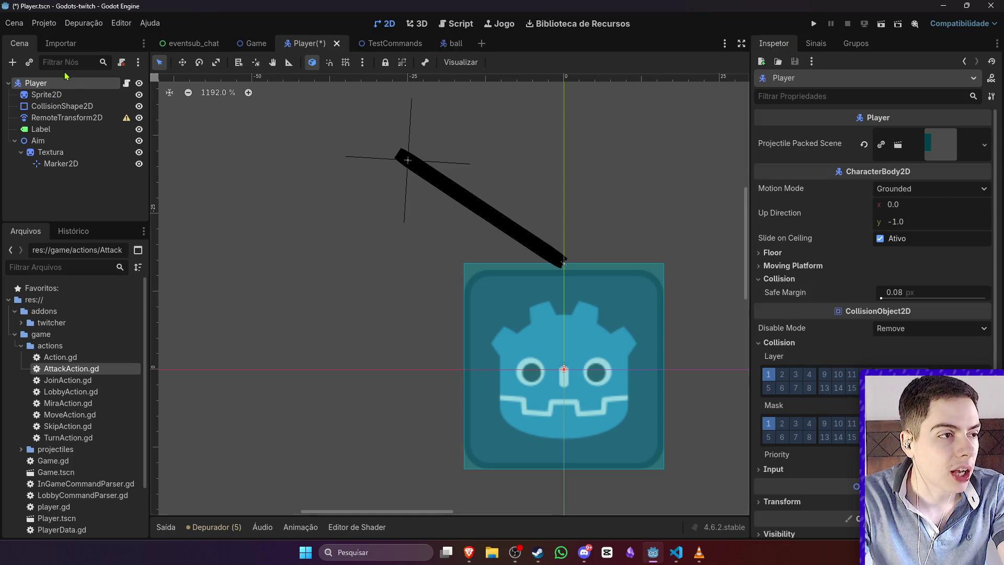
click(14, 141)
Step: Add an Area2D child node under Player
right_click(61, 84)
click(86, 95)
text(Area)
click(432, 211)
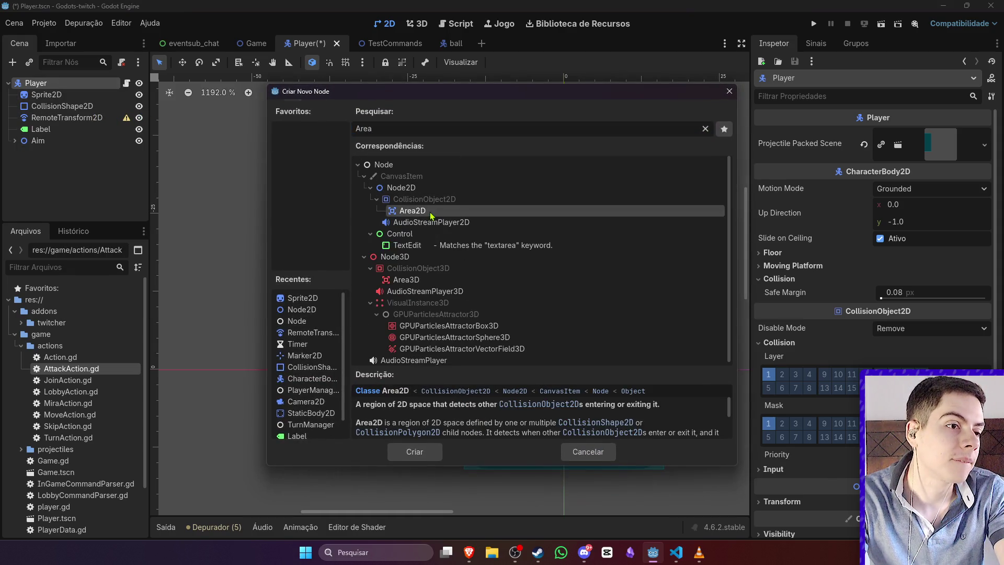
double_click(432, 212)
Step: Add a CollisionShape2D child under the Area2D and select it
right_click(62, 172)
click(79, 163)
text(Col)
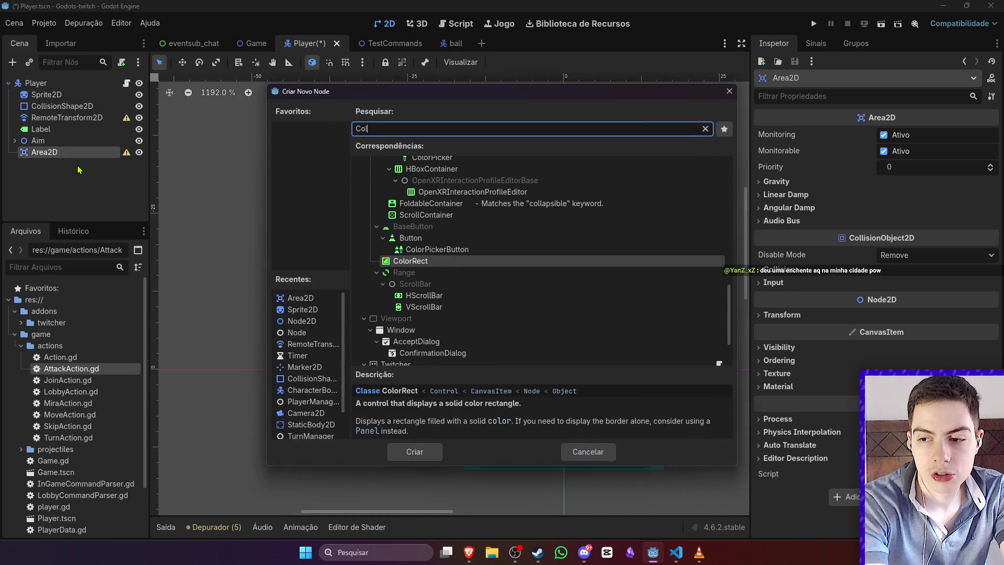
text(ision)
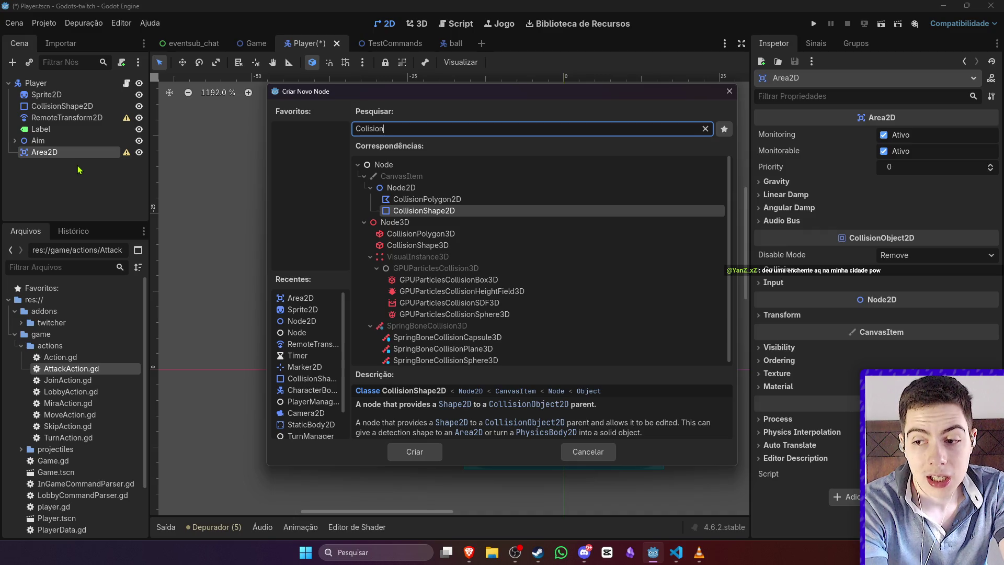
key(Return)
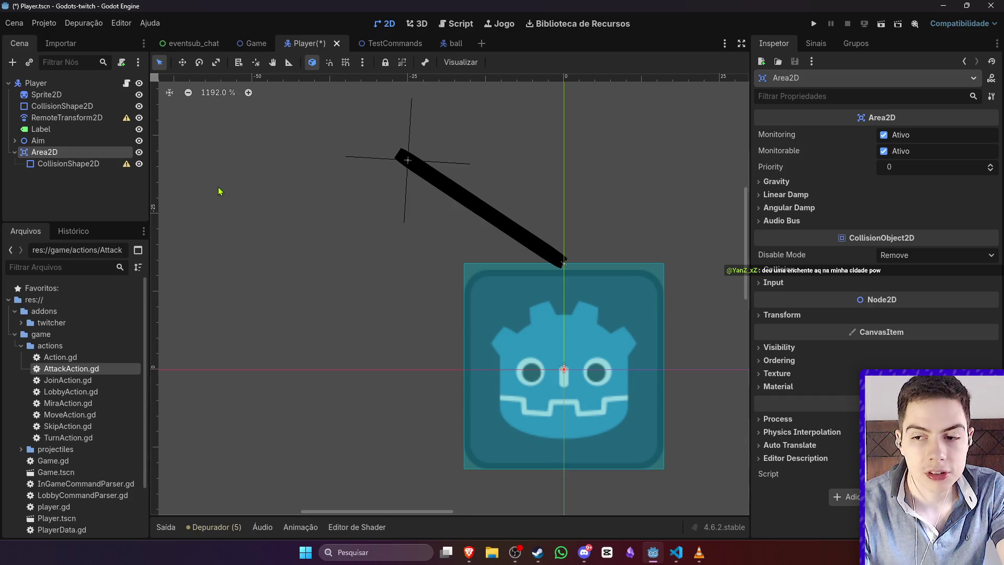
click(78, 164)
click(108, 153)
click(107, 164)
click(107, 153)
click(108, 164)
Step: Give the collision shape a New RectangleShape2D, stretch it larger, and save
click(929, 137)
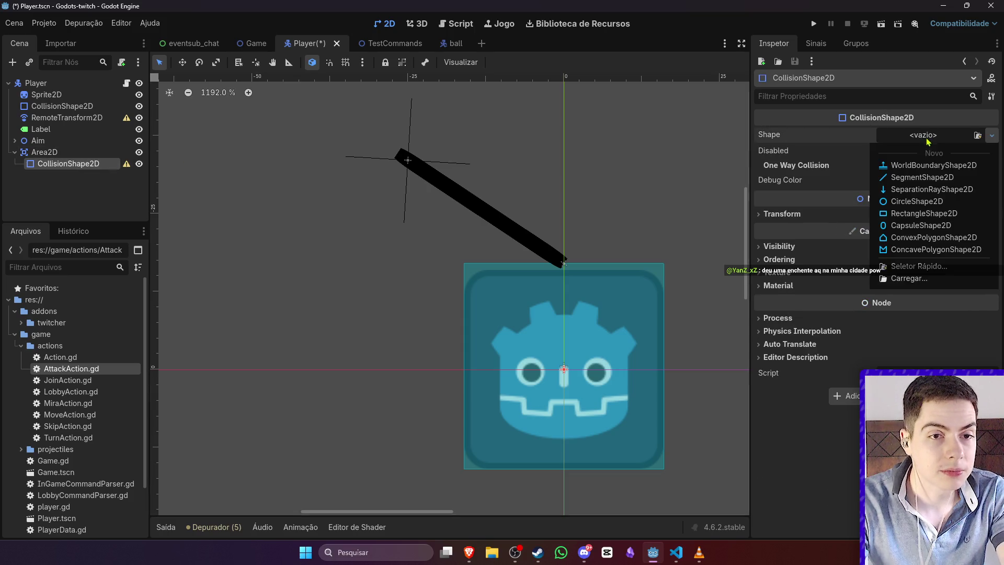
click(926, 215)
scroll(526, 285, down, 2)
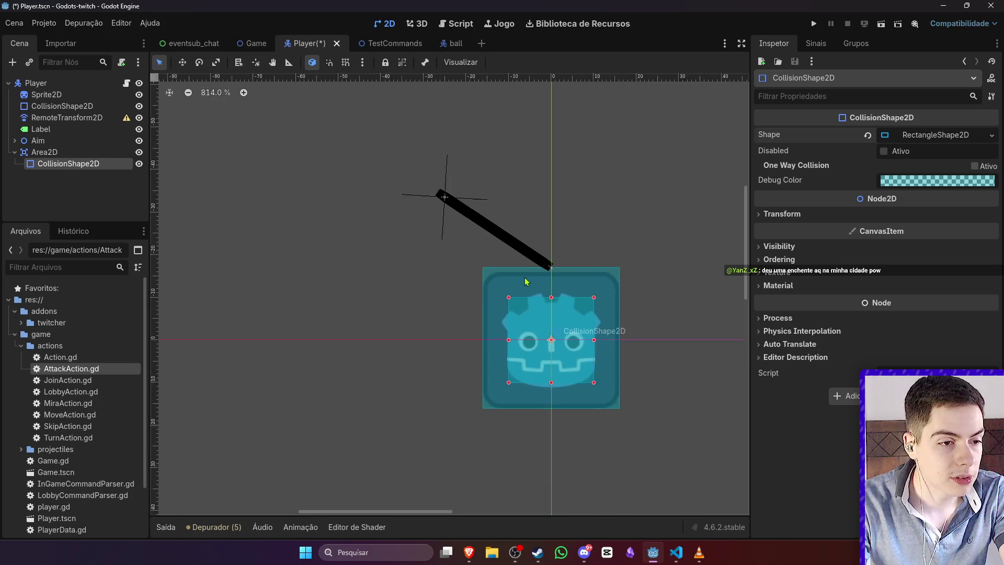
mouse_move(487, 296)
mouse_down()
mouse_move(425, 245)
mouse_move(443, 246)
mouse_up()
mouse_move(612, 420)
mouse_down()
mouse_move(683, 478)
mouse_move(656, 465)
mouse_up()
click(688, 433)
key(ctrl+s)
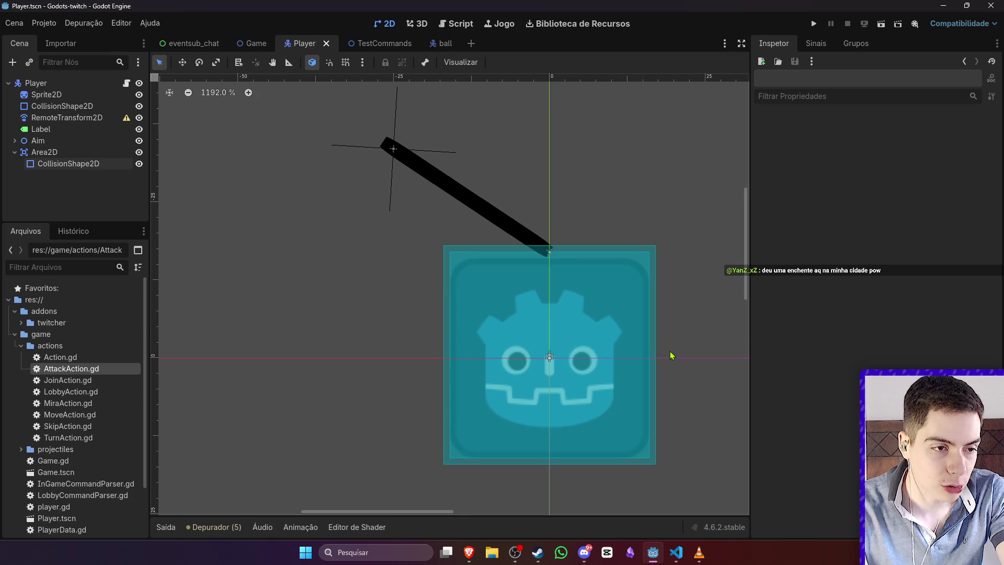
Step: Refine the collision rectangle's corners around the player sprite and save again
scroll(670, 354, down, 2)
click(535, 288)
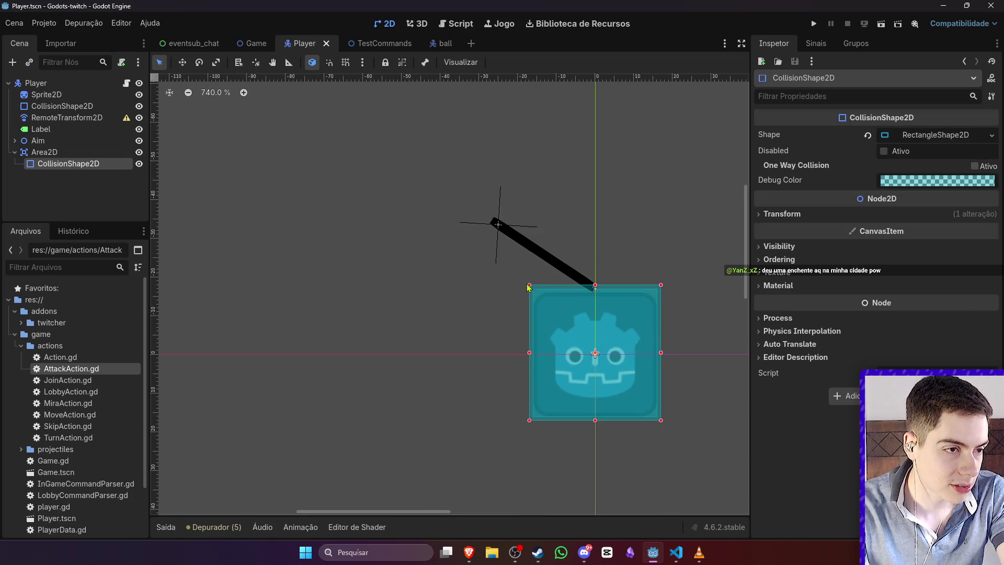
drag(530, 285, 517, 274)
drag(658, 421, 666, 424)
drag(523, 285, 516, 278)
drag(582, 345, 583, 341)
drag(672, 432, 676, 437)
key(ctrl+s)
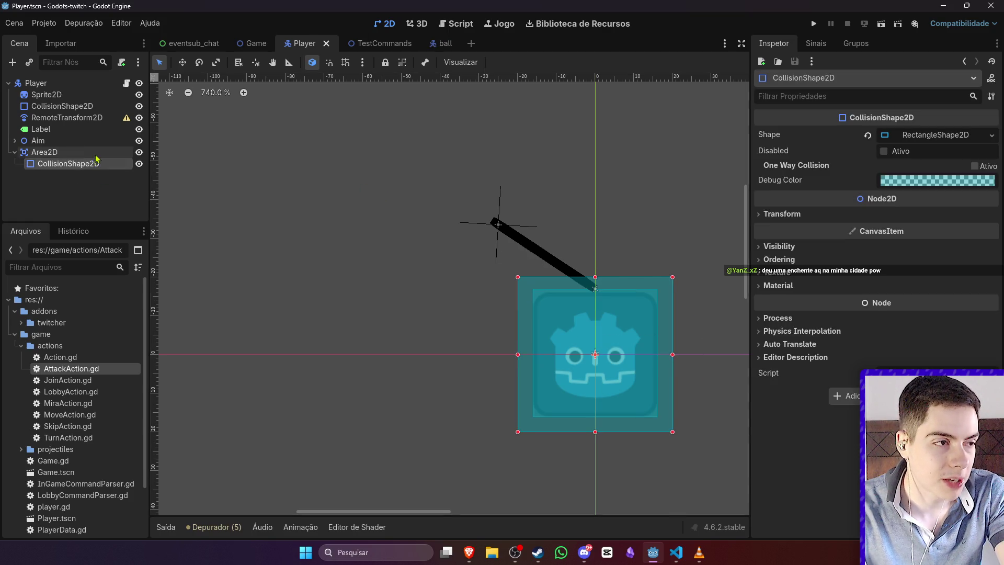
Step: Enlarge the rectangle beyond the whole sprite, save the Player scene, and reselect Area2D
click(108, 153)
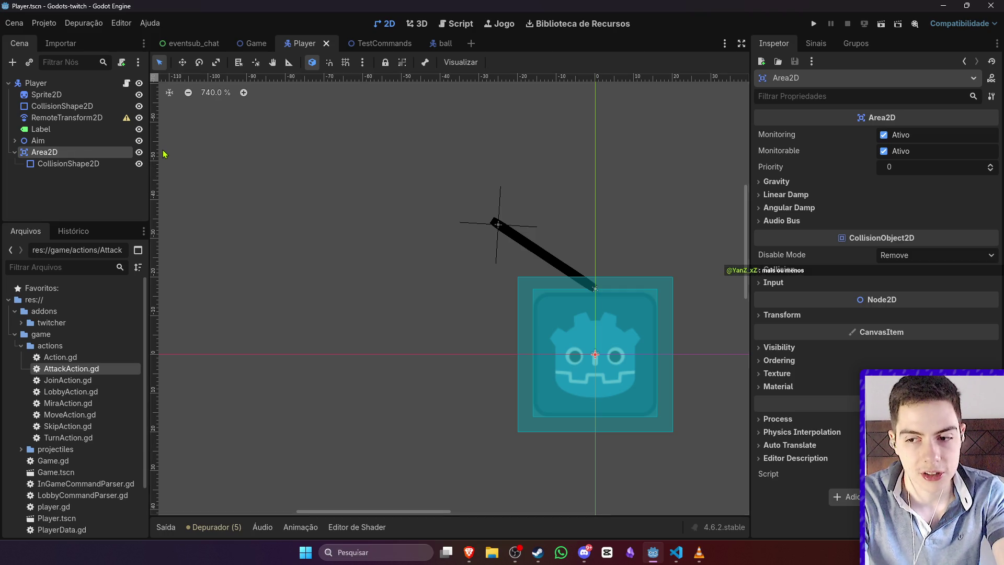
click(89, 164)
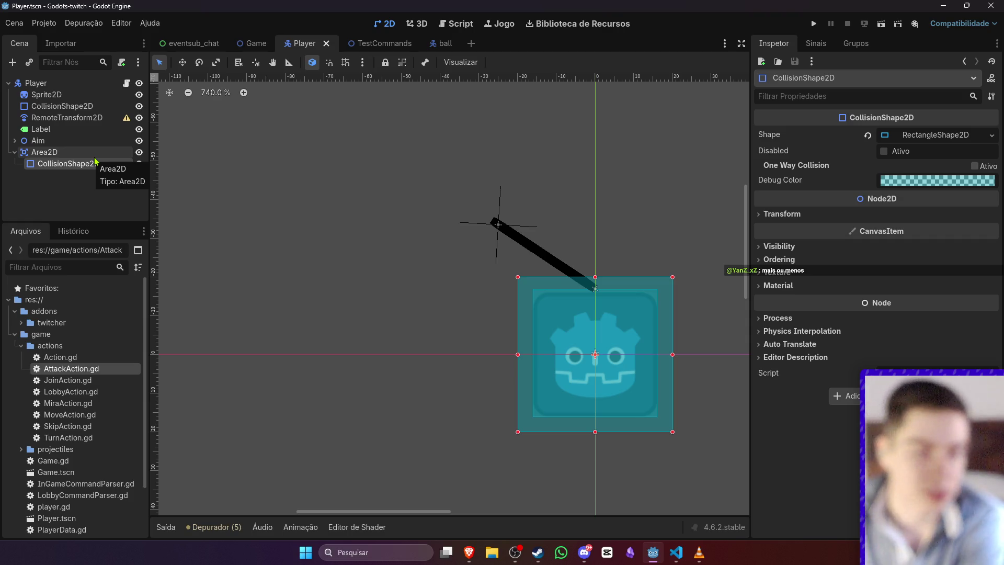
click(112, 153)
click(78, 164)
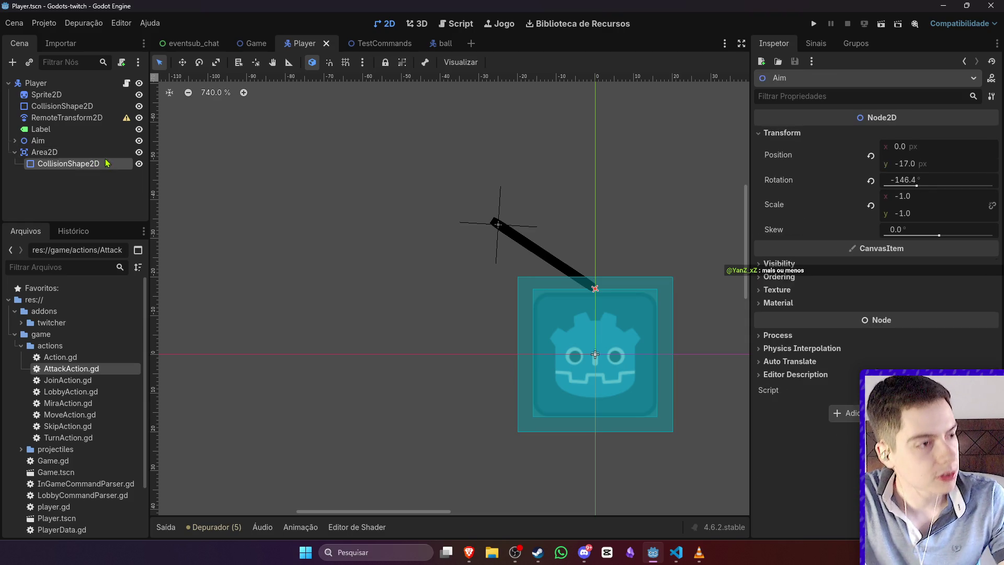
drag(518, 278, 499, 262)
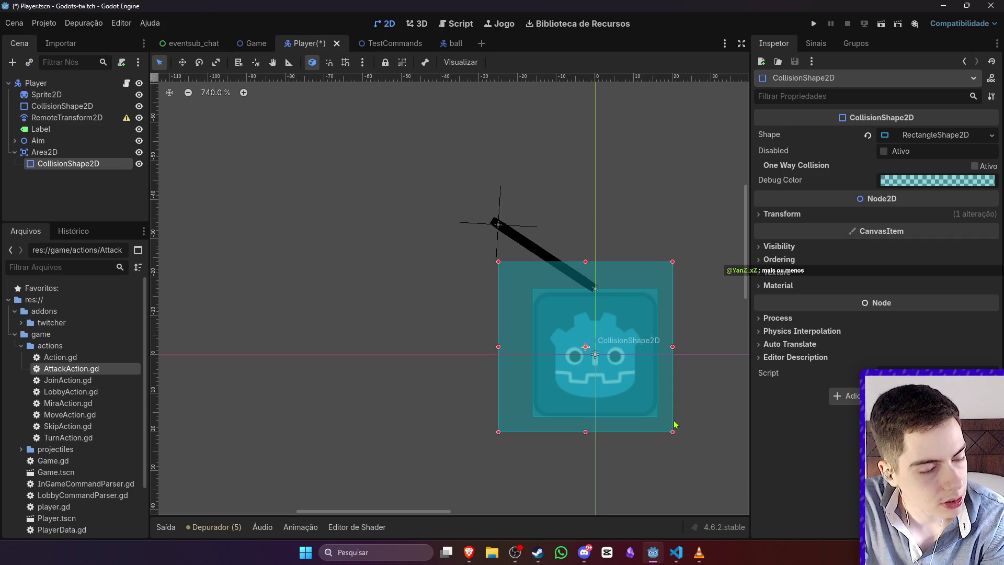
drag(674, 432, 692, 443)
click(696, 447)
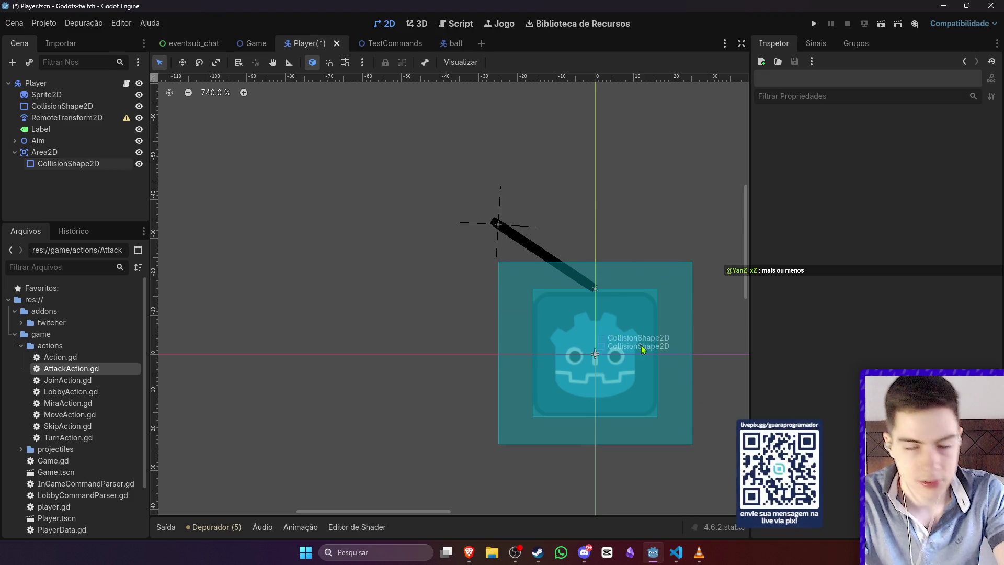
key(ctrl+s)
click(29, 152)
click(45, 152)
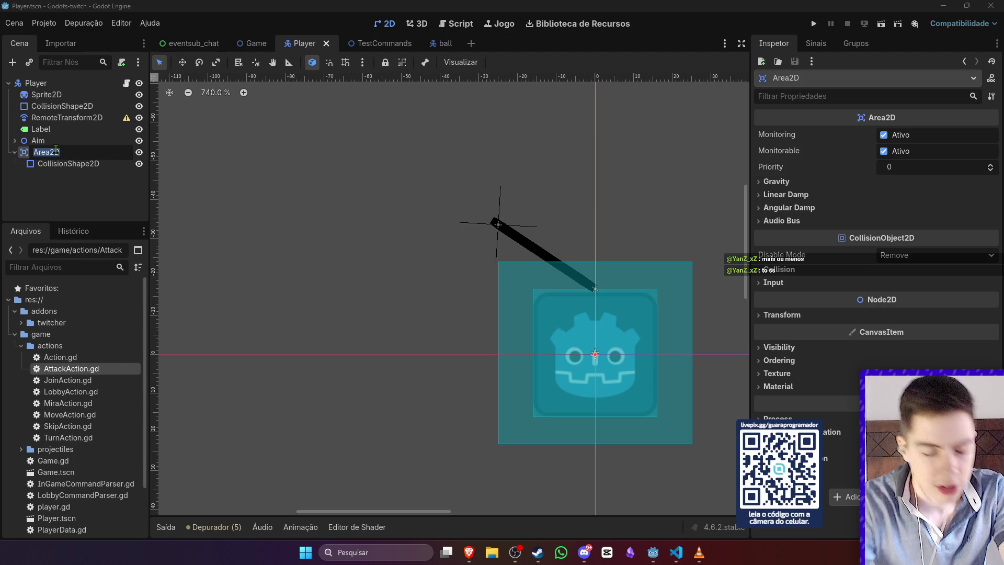
Step: Rename the player's Area2D node to Hurtbox and save the Player scene
click(77, 157)
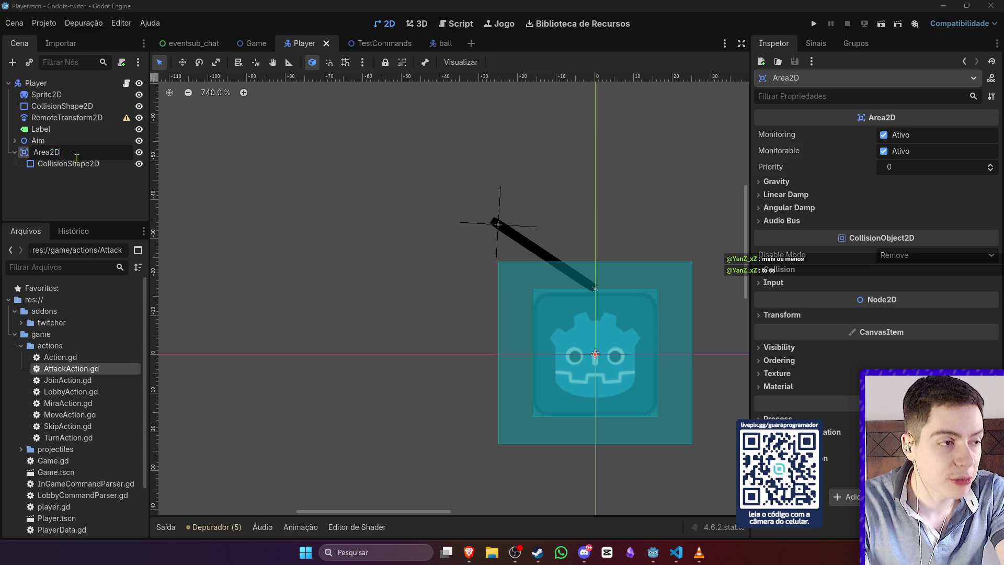
key(shift+Left)
key(shift+Left)
key(shift+Left)
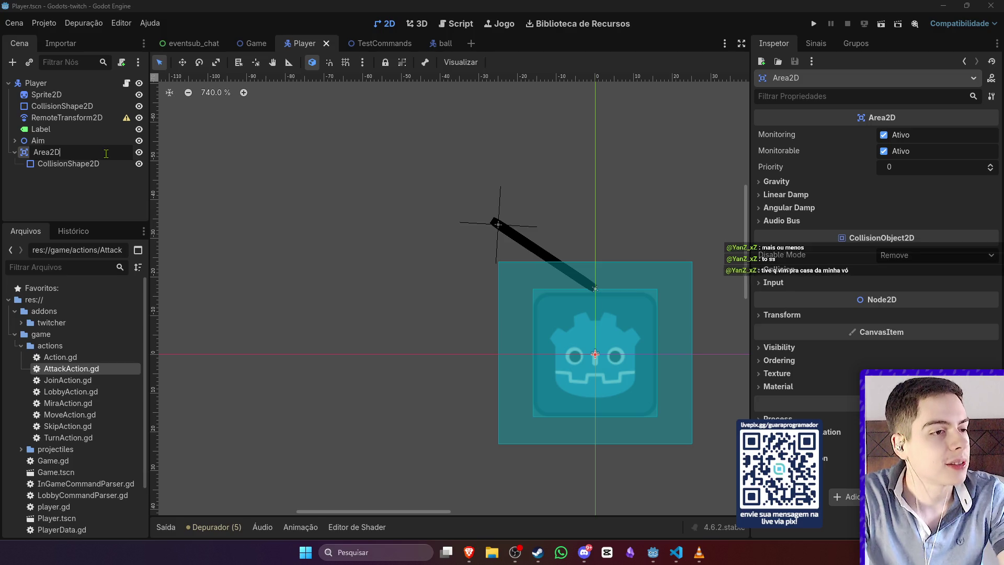
key(BackSpace)
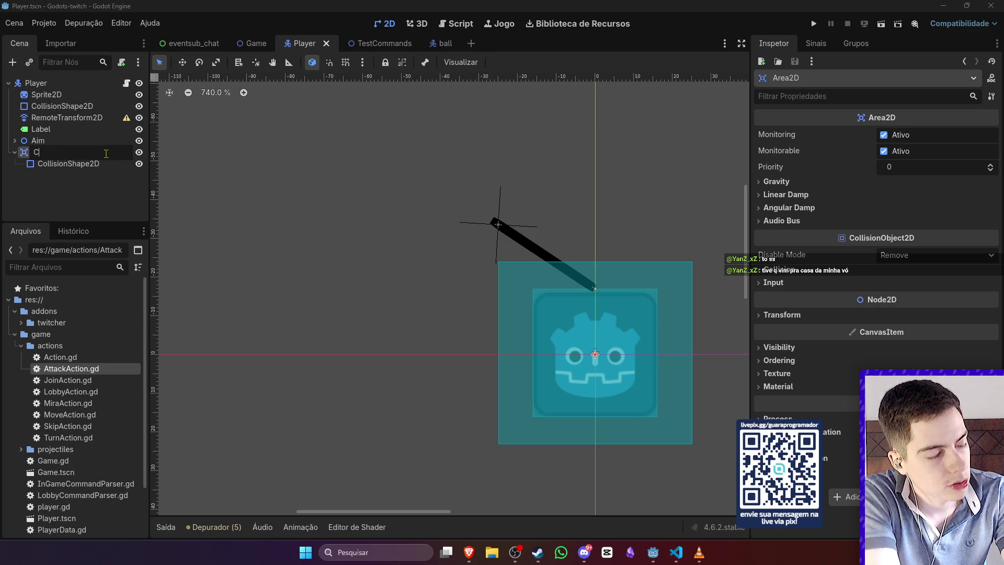
text(COl)
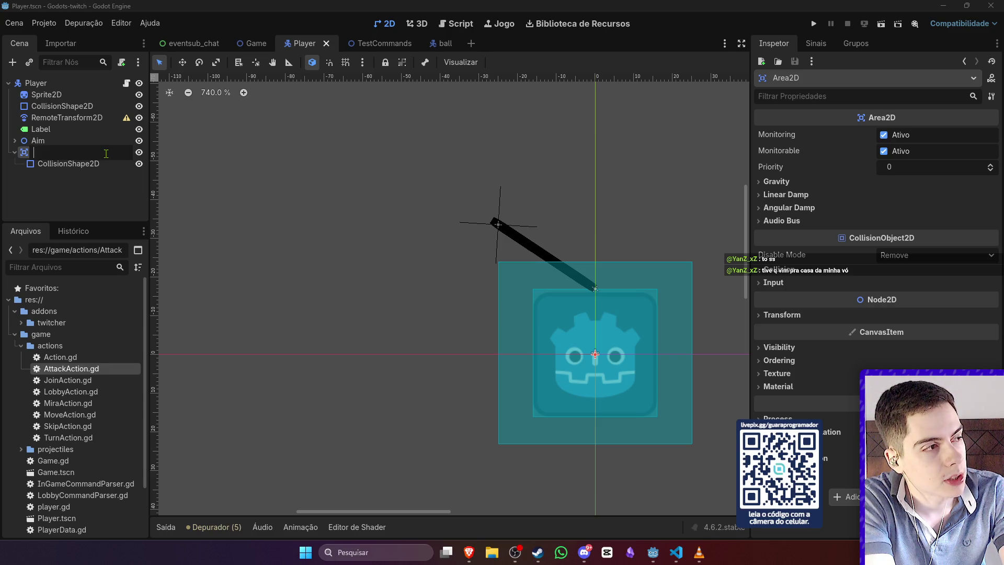
text(rtbox)
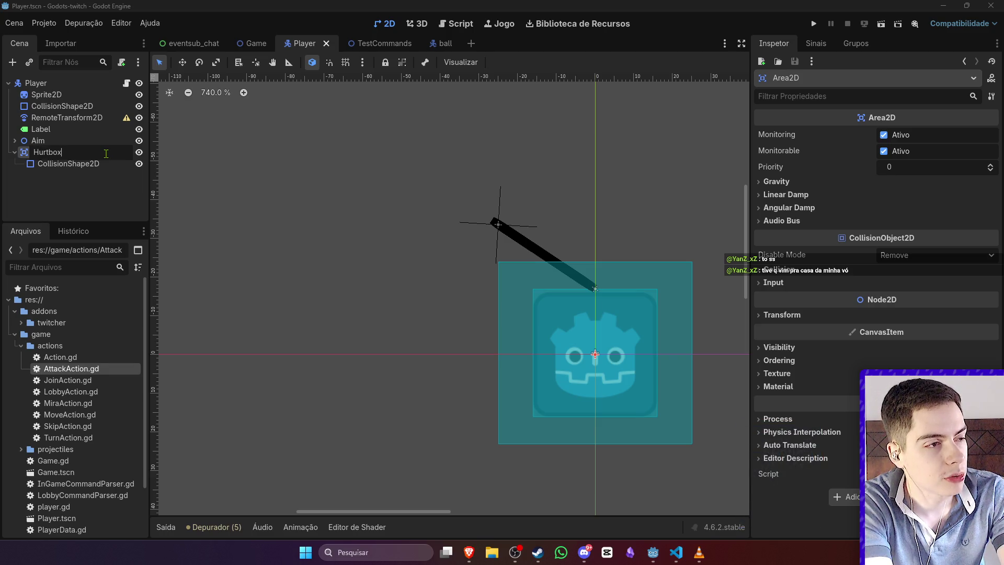
key(Return)
click(120, 164)
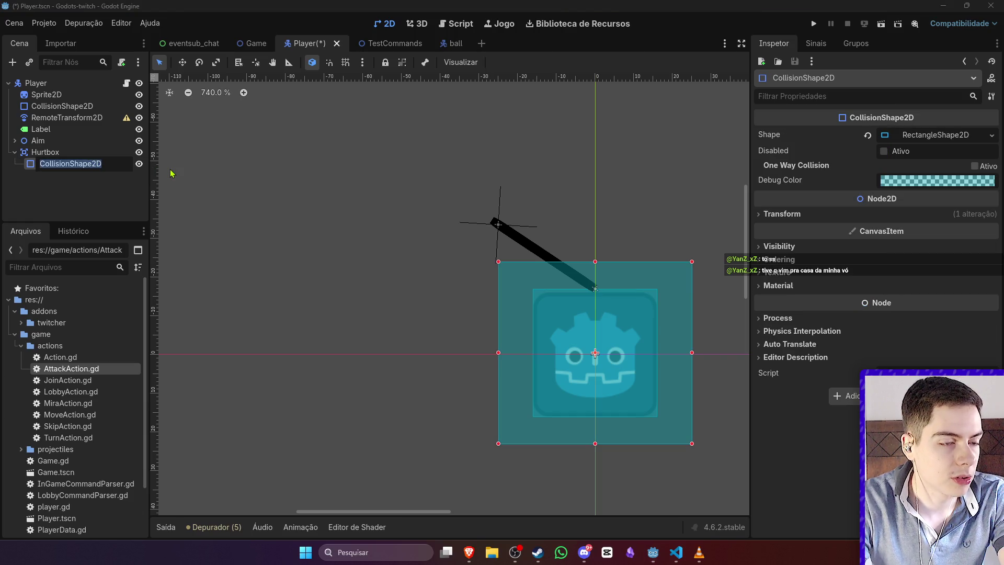
key(ctrl+s)
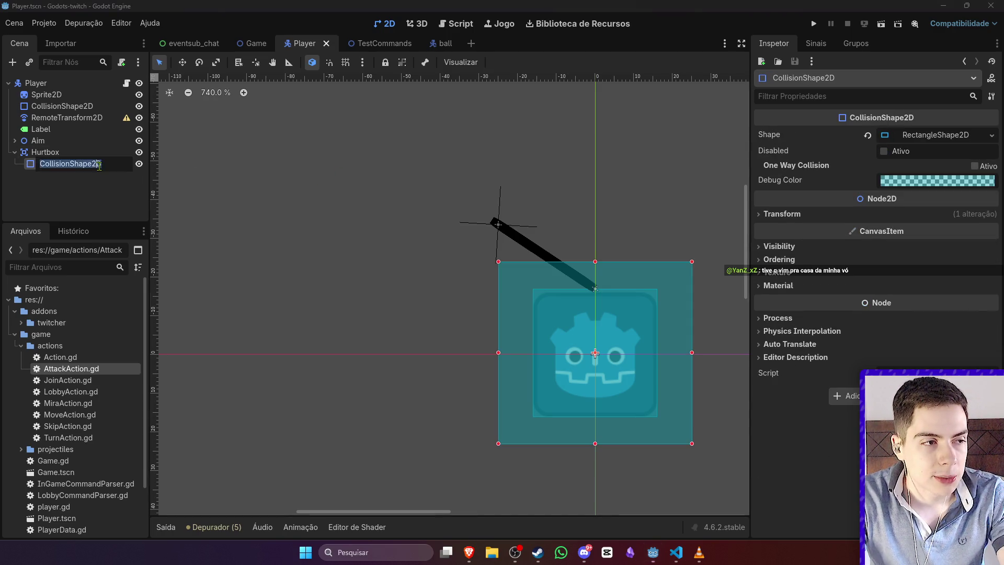
Step: Rename Hurtbox's CollisionShape2D child to '_', save, and show Hurtbox's signal list
double_click(97, 163)
text(_)
key(Return)
key(ctrl+s)
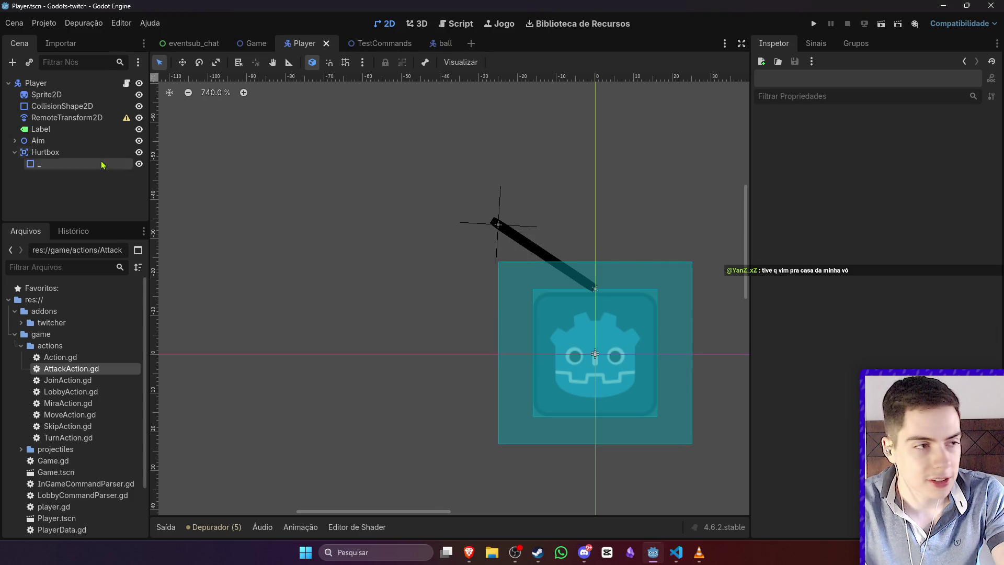
click(78, 152)
click(816, 43)
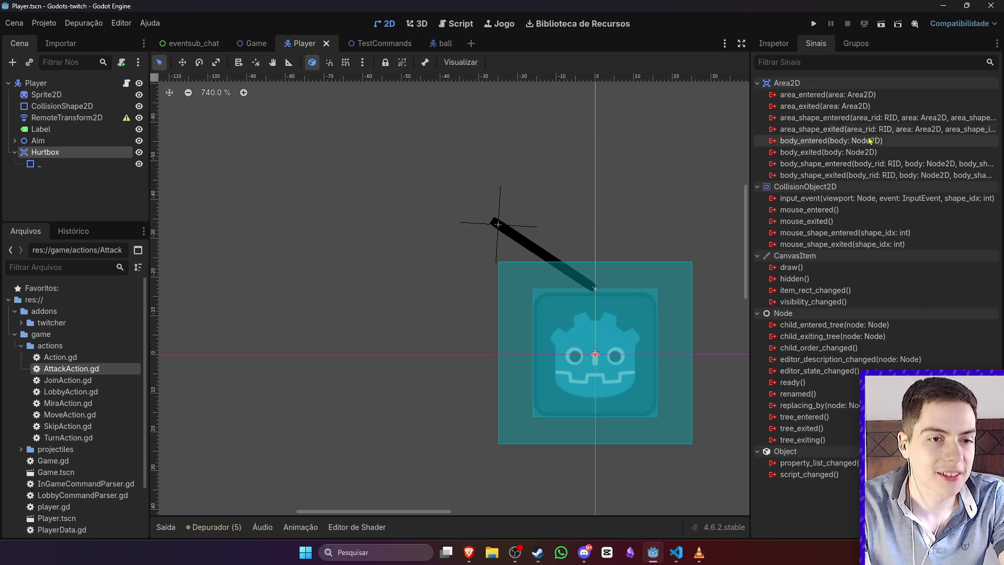
Step: Connect Hurtbox's body_entered to a generated _on_hurtbox_body_entered(body: Node2D) handler in player.gd
mouse_move(879, 149)
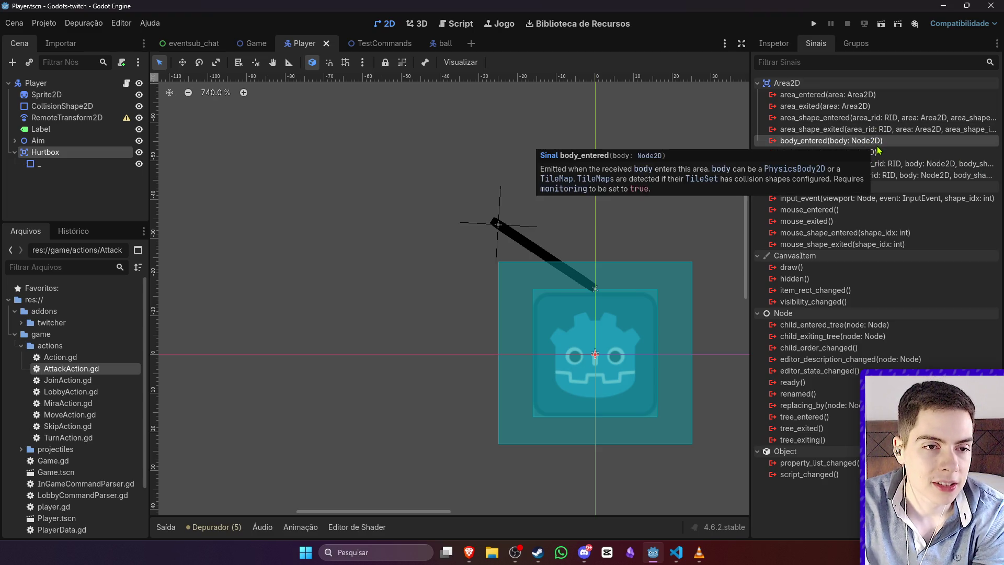
click(873, 141)
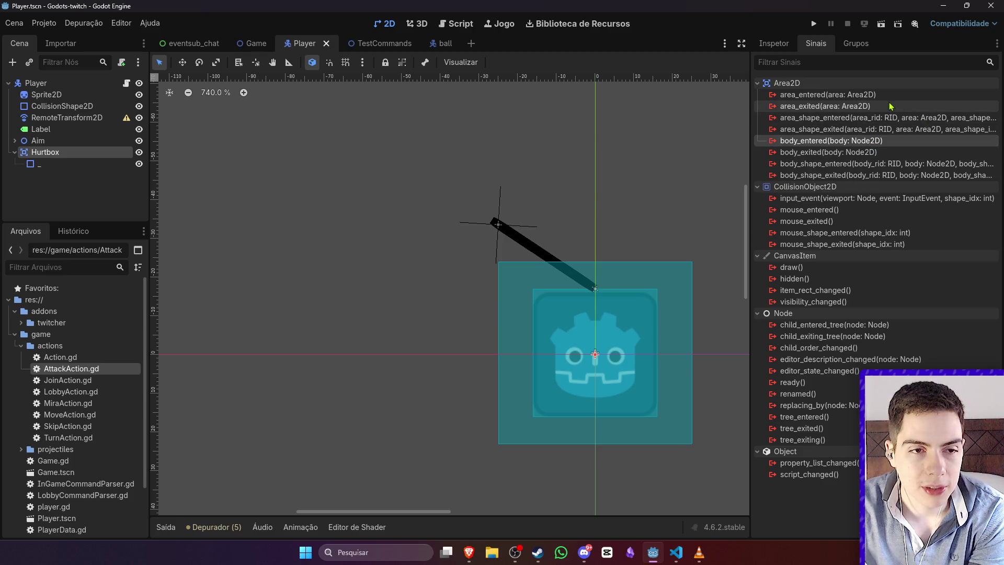
mouse_move(871, 141)
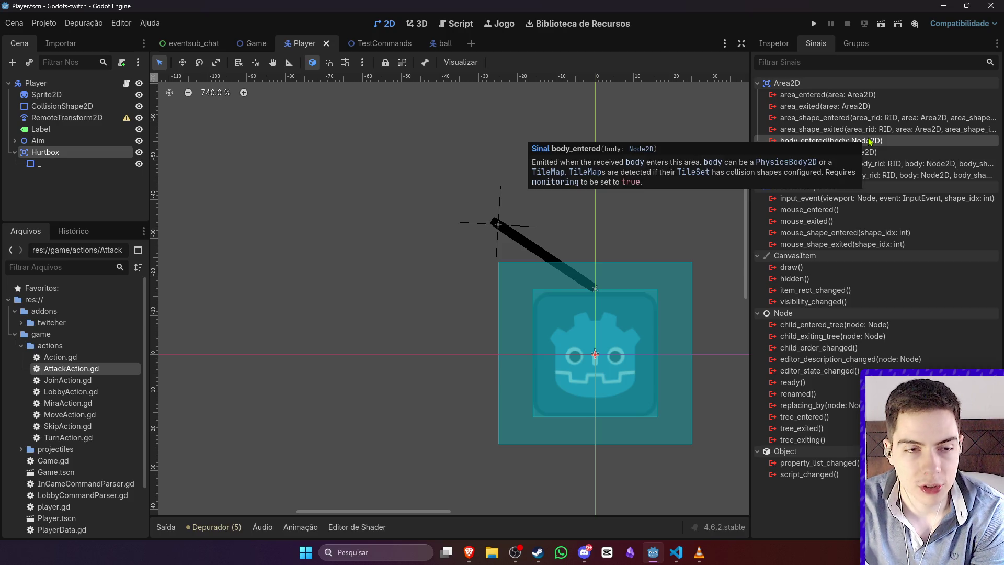
double_click(869, 141)
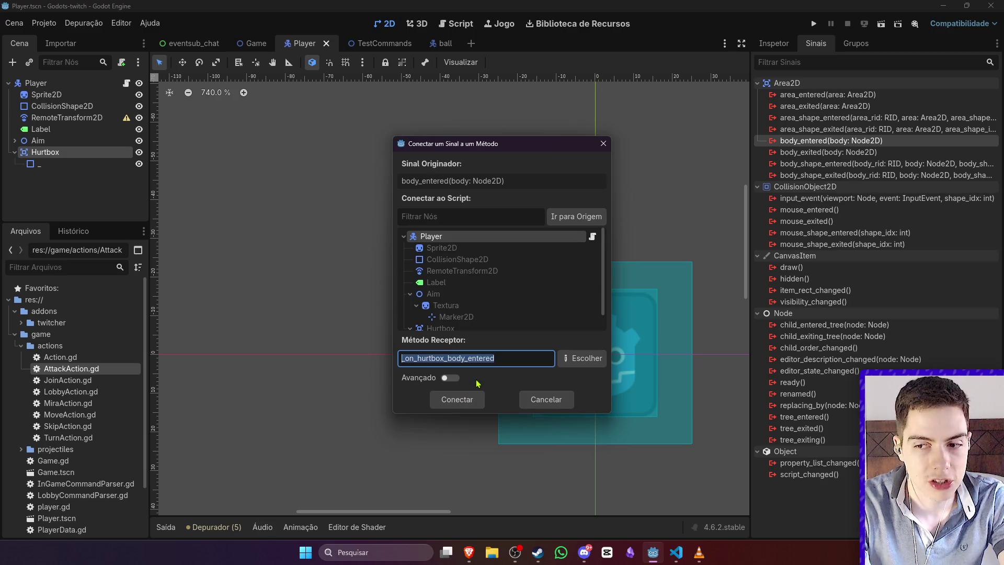
click(476, 399)
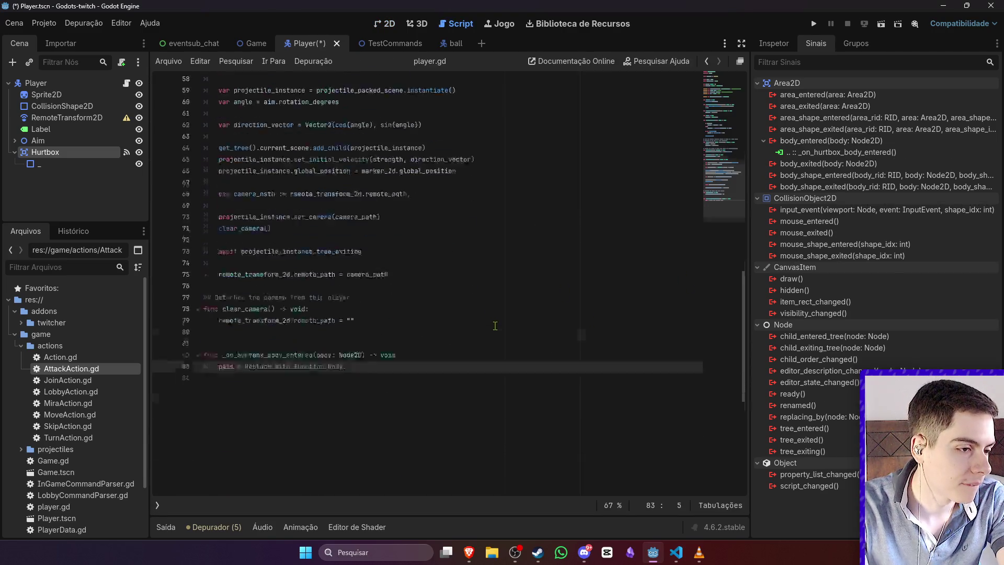
click(365, 223)
key(BackSpace)
Step: Save the Player scene and script with the new signal handler
click(436, 241)
key(ctrl+s)
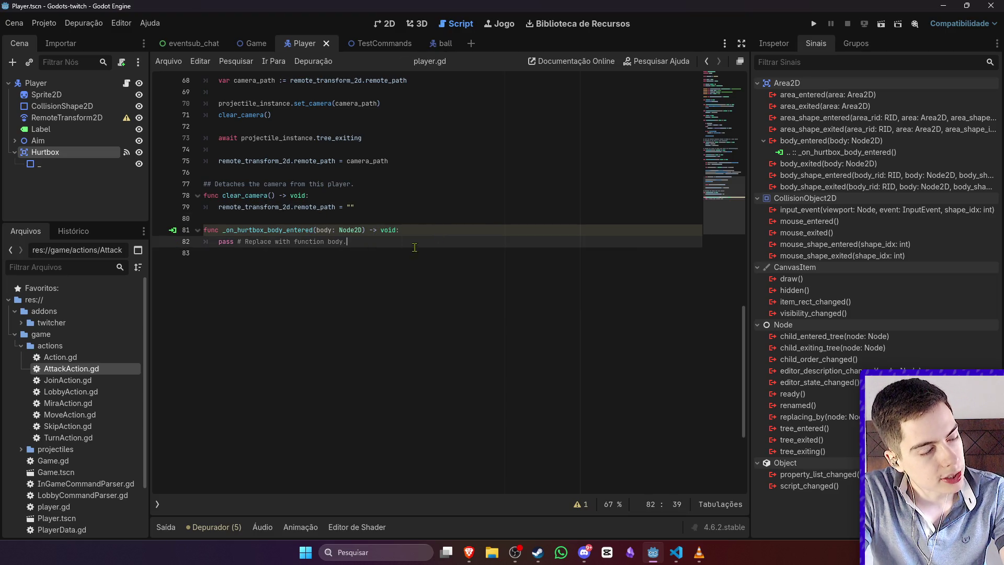
scroll(407, 245, up, 15)
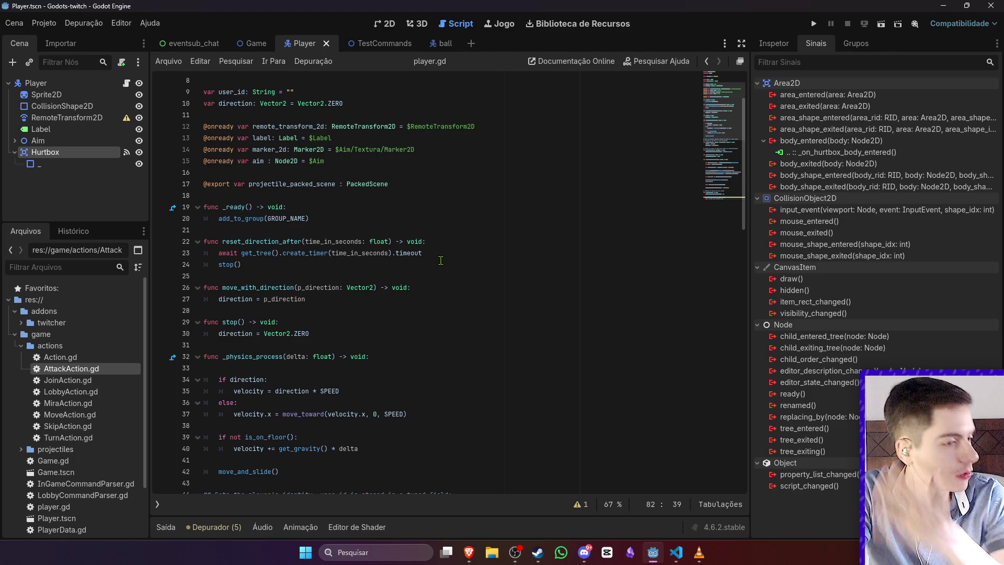
scroll(441, 261, down, 14)
Step: Replace pass in _on_hurtbox_body_entered with body.queue_free() using autocomplete
drag(382, 312, 213, 313)
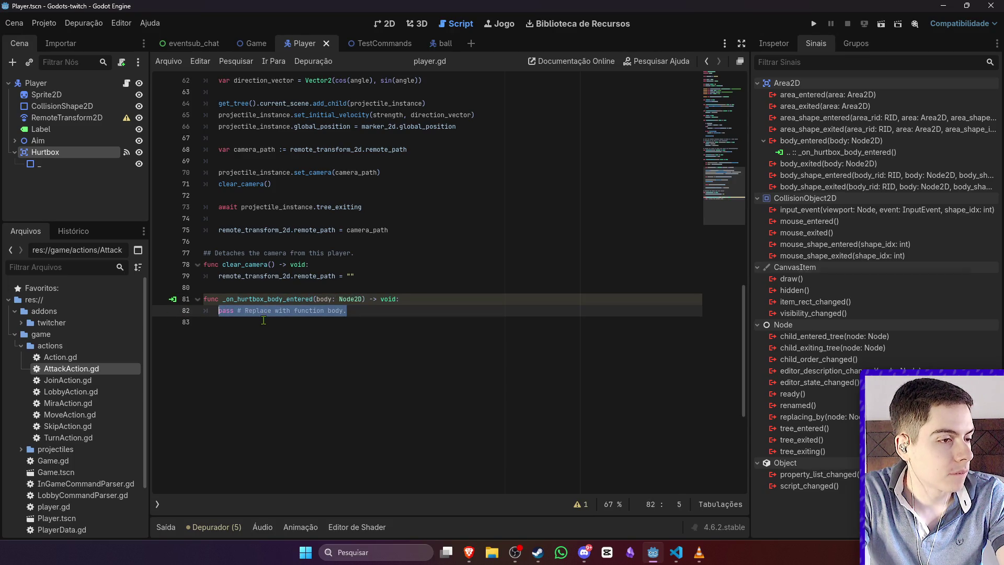
text(qu)
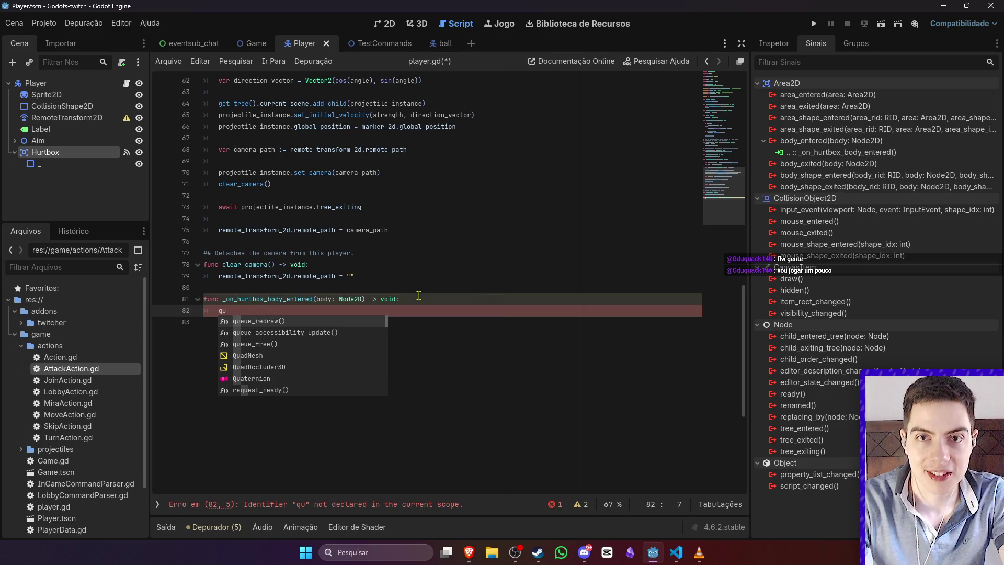
drag(227, 310, 215, 310)
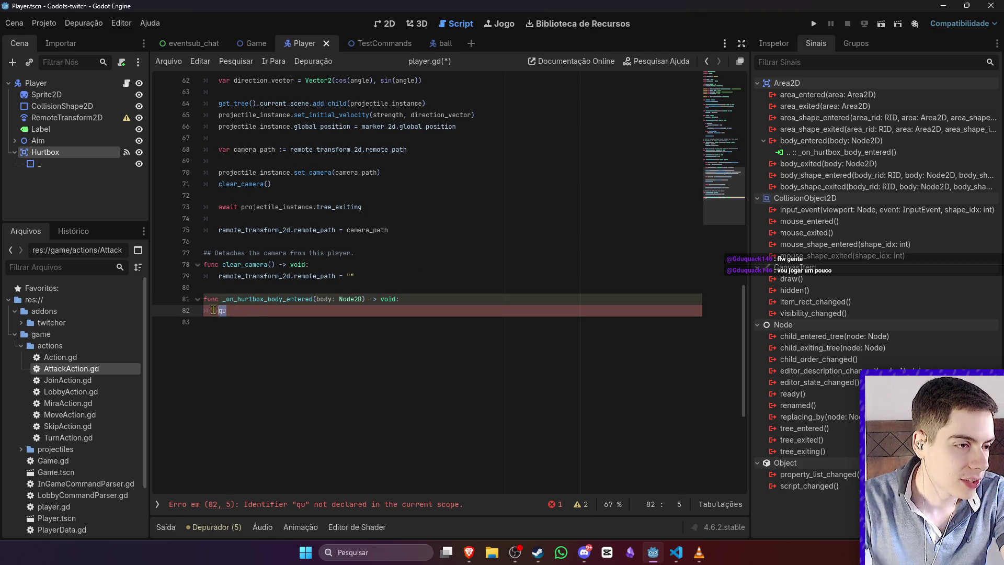
text(body)
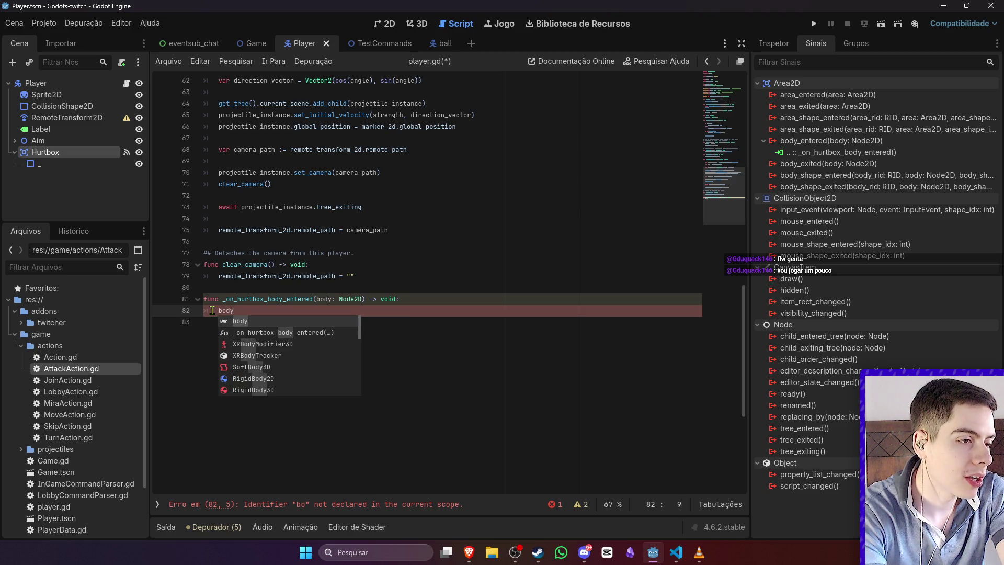
key(Return)
text(que)
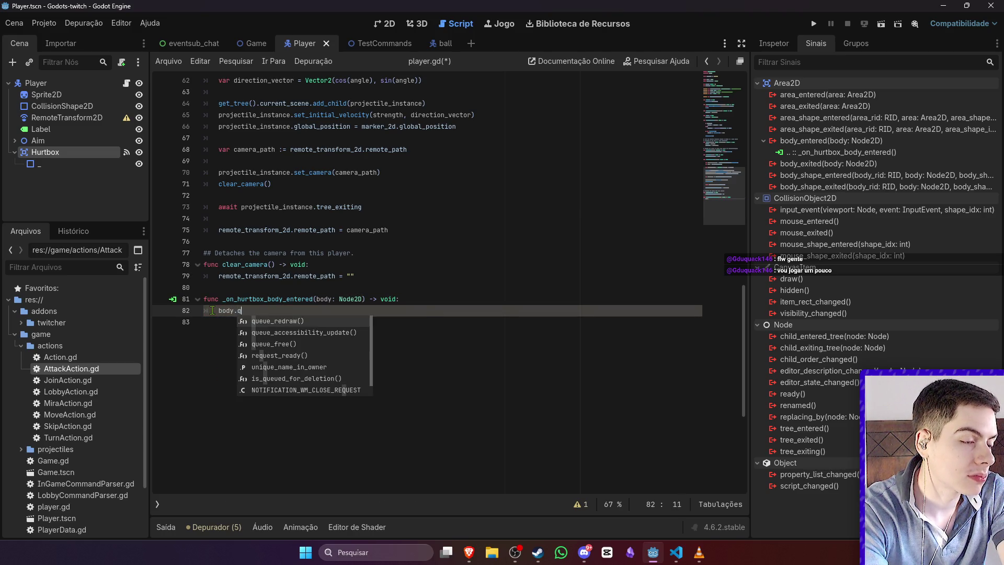
key(Down)
key(Return)
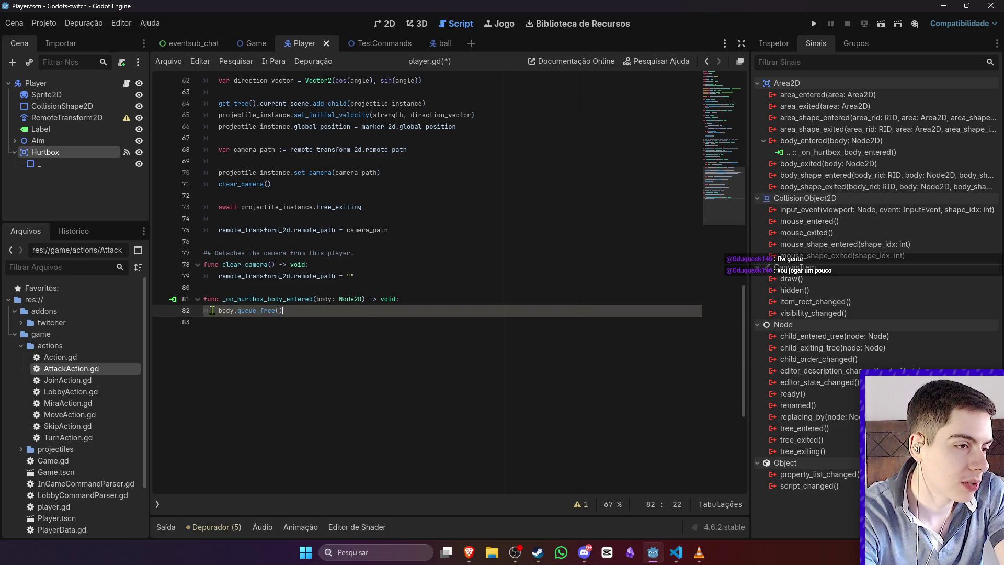
key(Return)
scroll(251, 298, up, 6)
scroll(263, 288, up, 11)
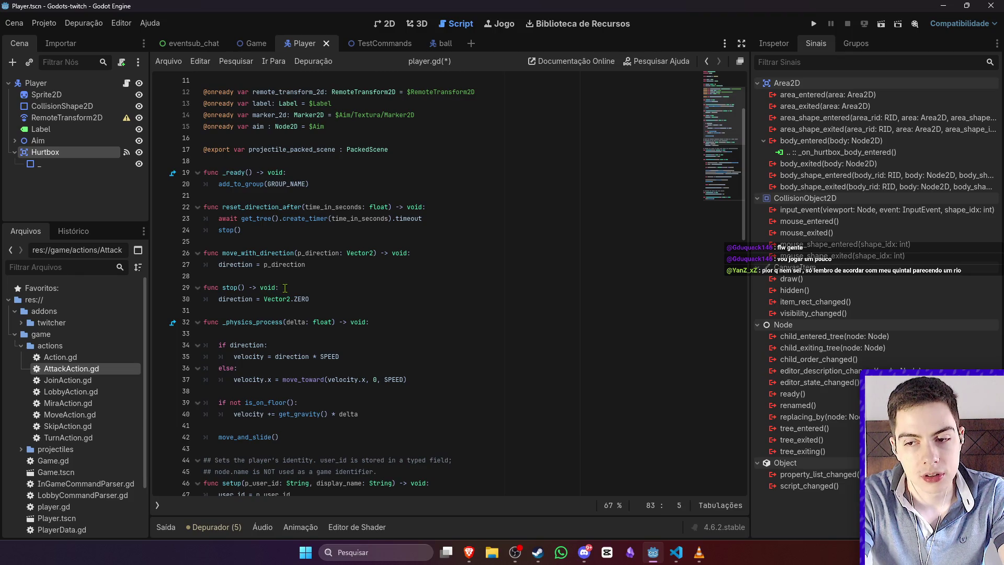
scroll(287, 288, down, 20)
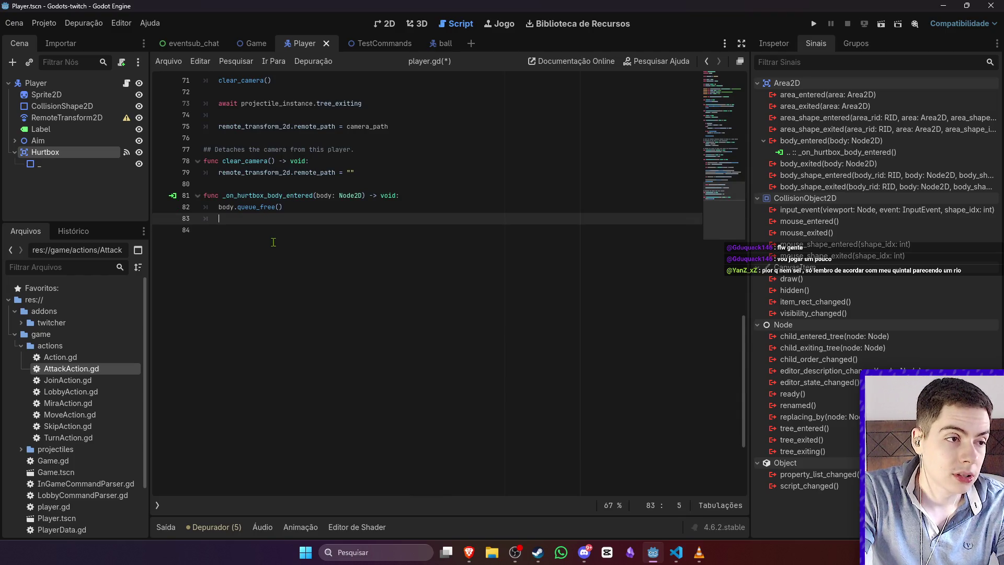
scroll(290, 222, up, 13)
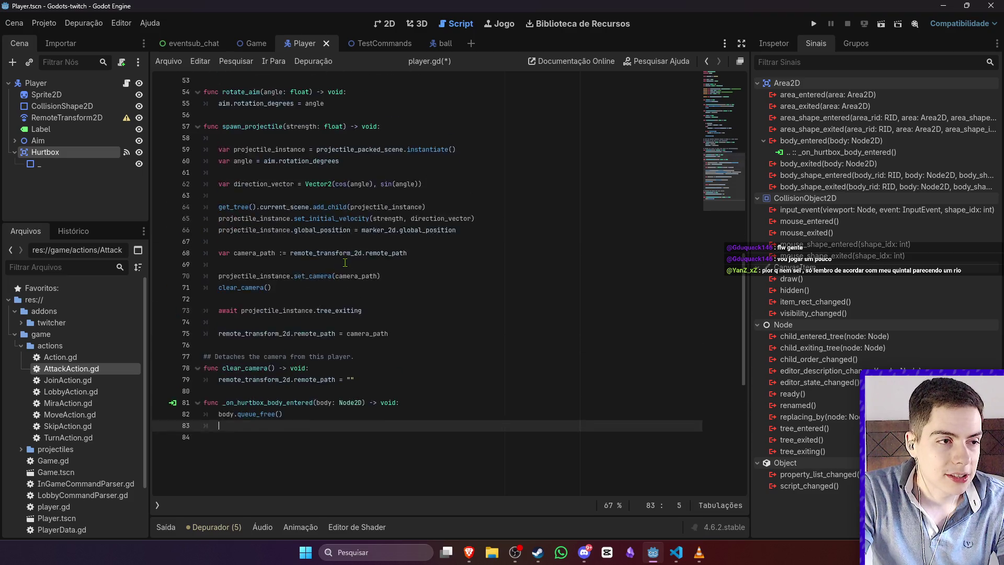
scroll(347, 268, up, 4)
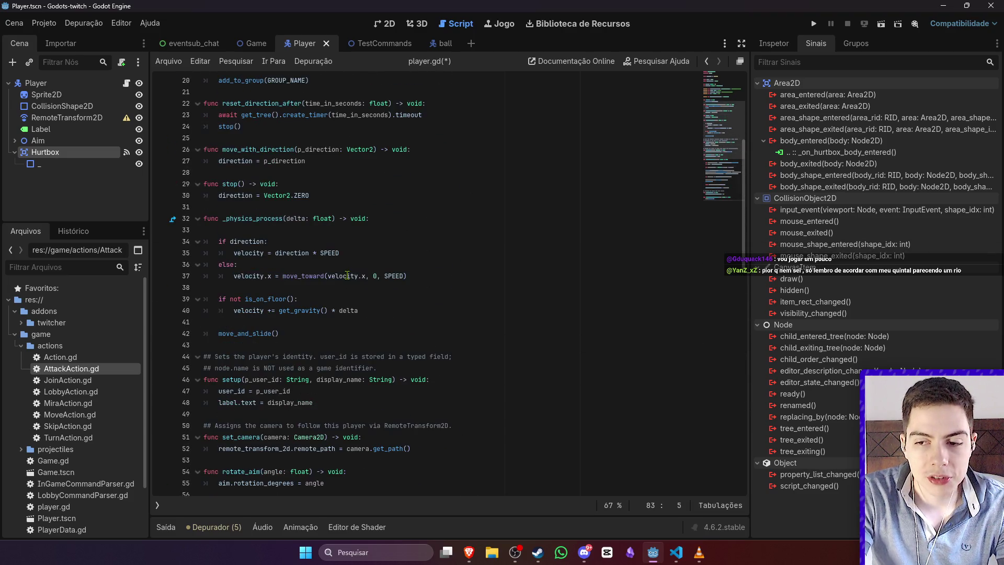
scroll(347, 276, down, 11)
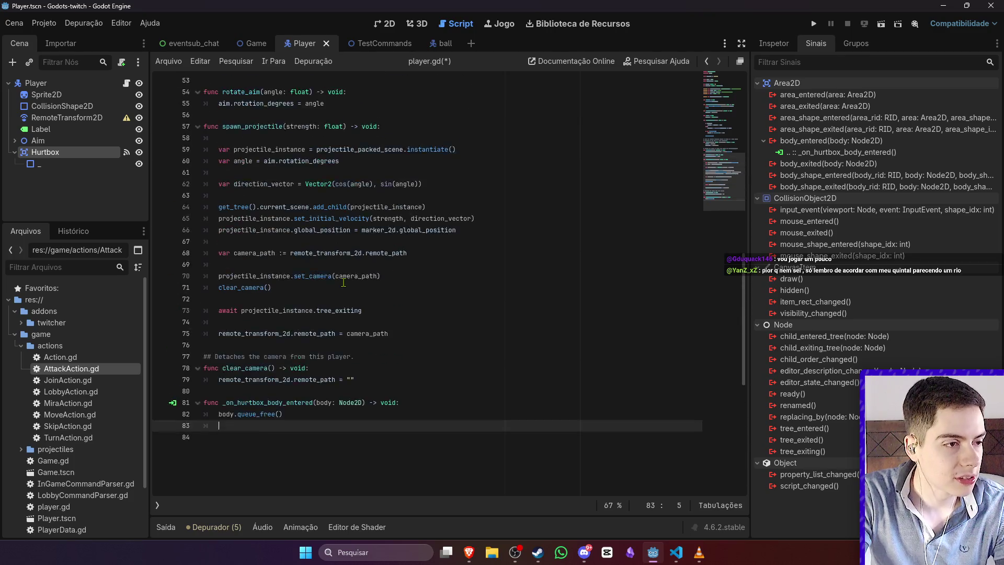
scroll(344, 283, up, 17)
scroll(342, 282, down, 18)
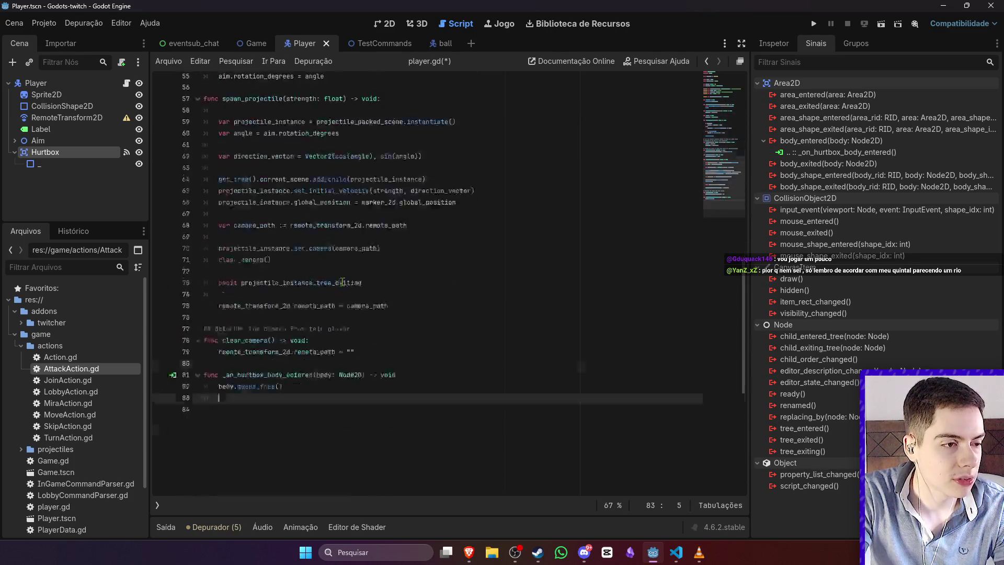
scroll(340, 293, down, 2)
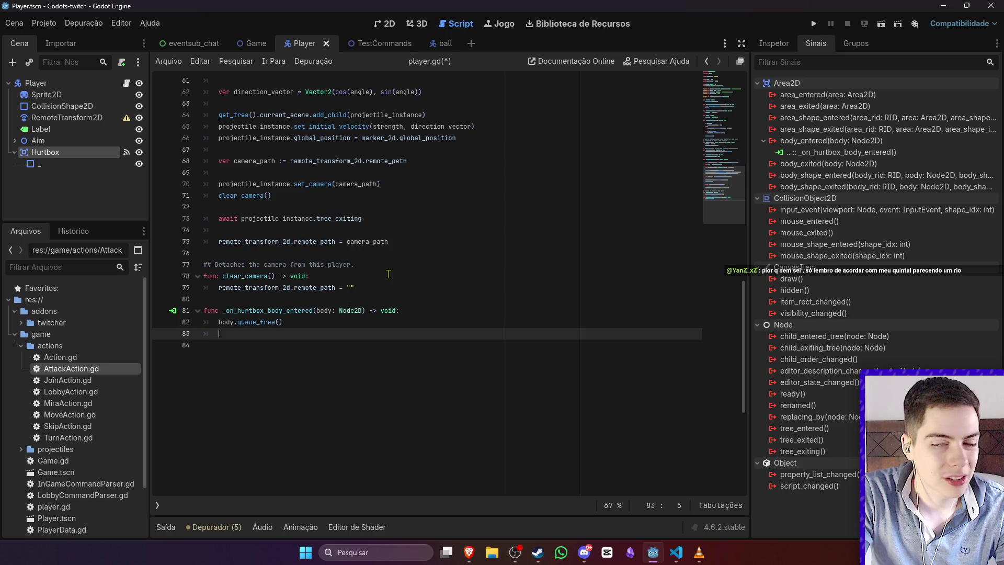
mouse_move(377, 248)
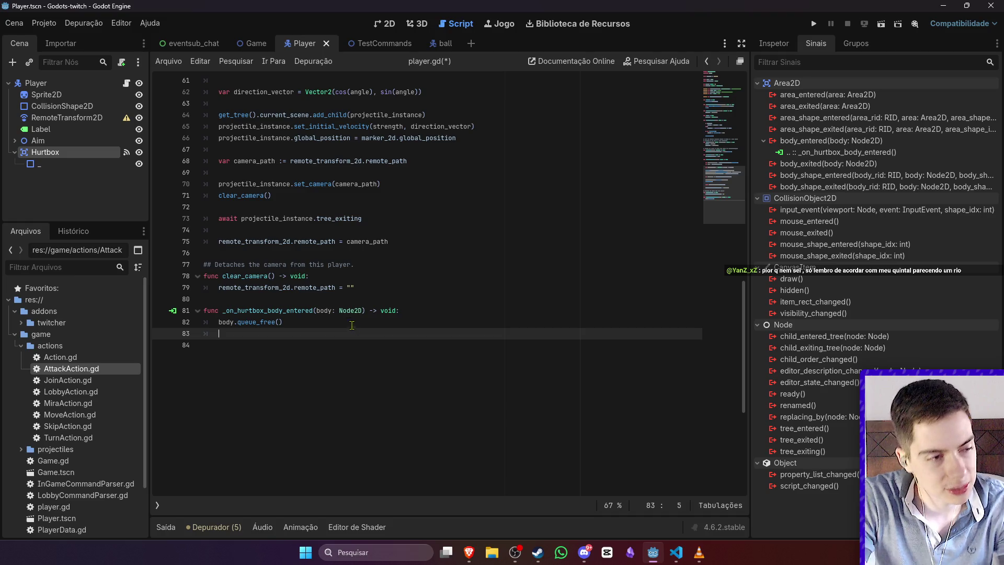
scroll(345, 283, up, 1)
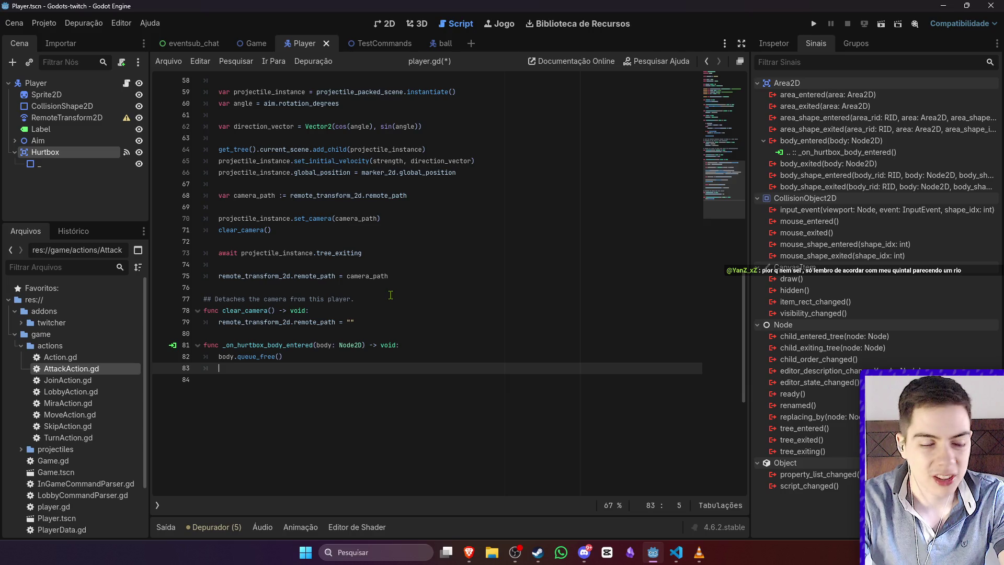
scroll(340, 294, up, 17)
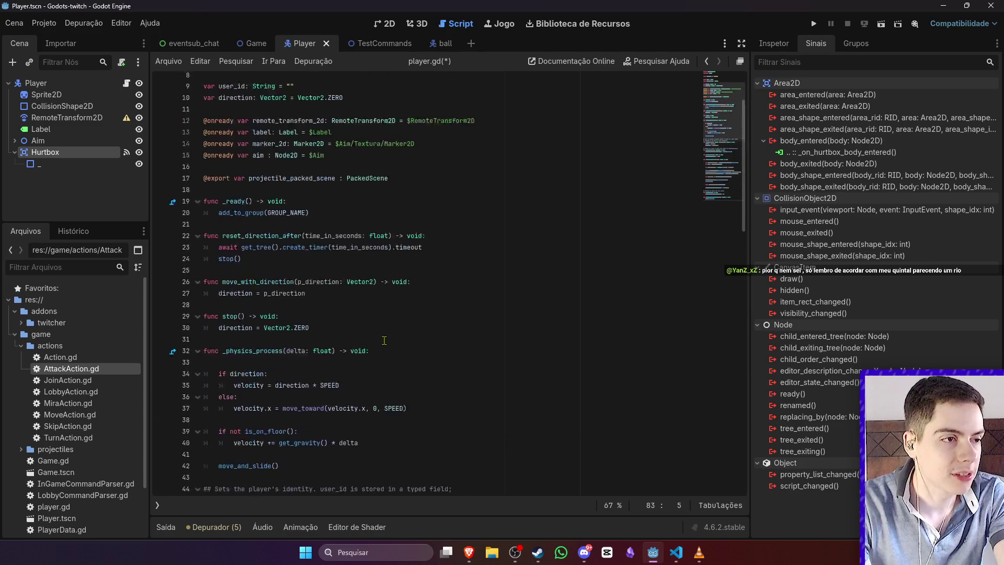
scroll(386, 339, down, 18)
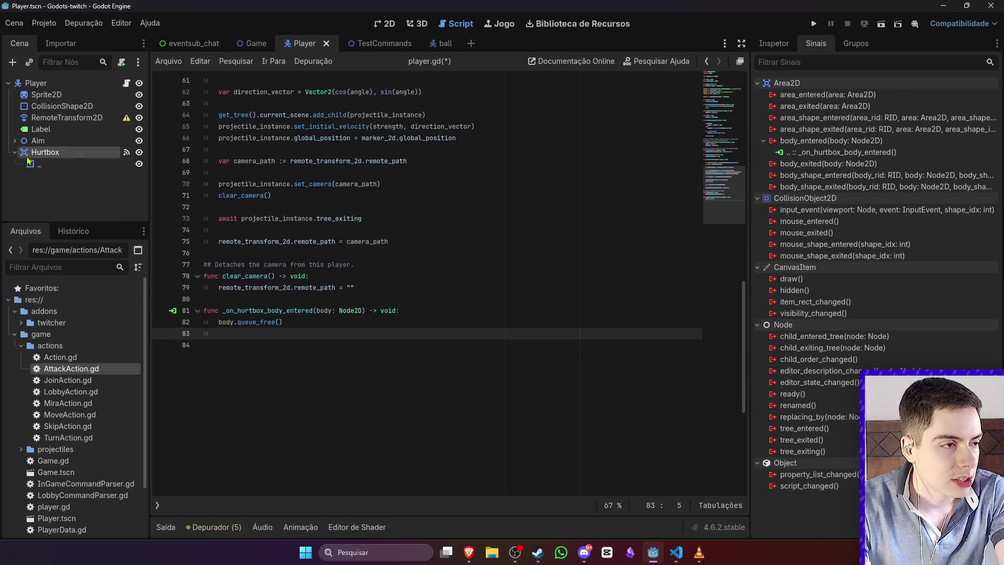
scroll(345, 261, up, 3)
Step: Move Hurtbox to collision layer 2 only, clearing layer 1 and mask 1, and save
click(774, 43)
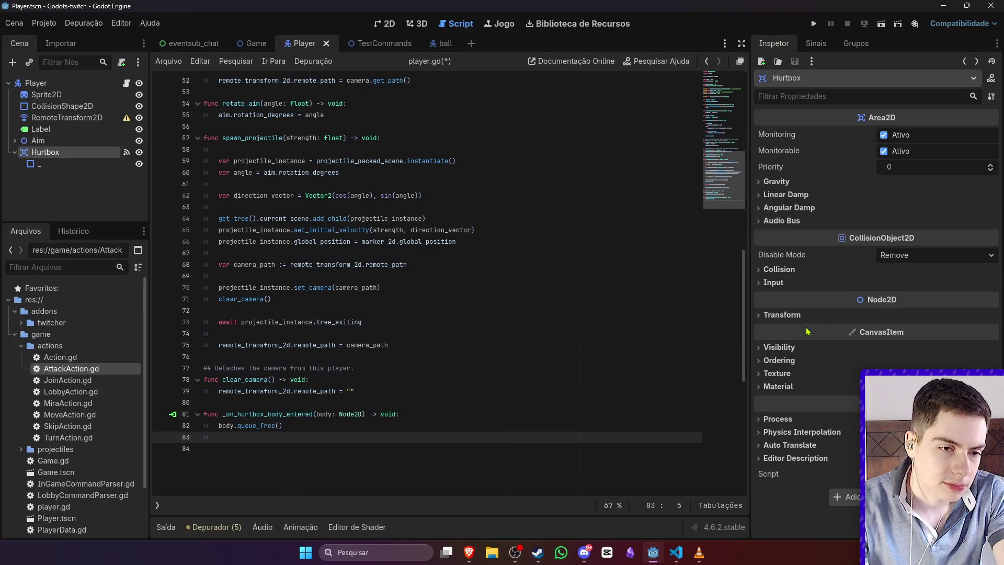
click(780, 269)
click(768, 301)
click(768, 350)
click(782, 301)
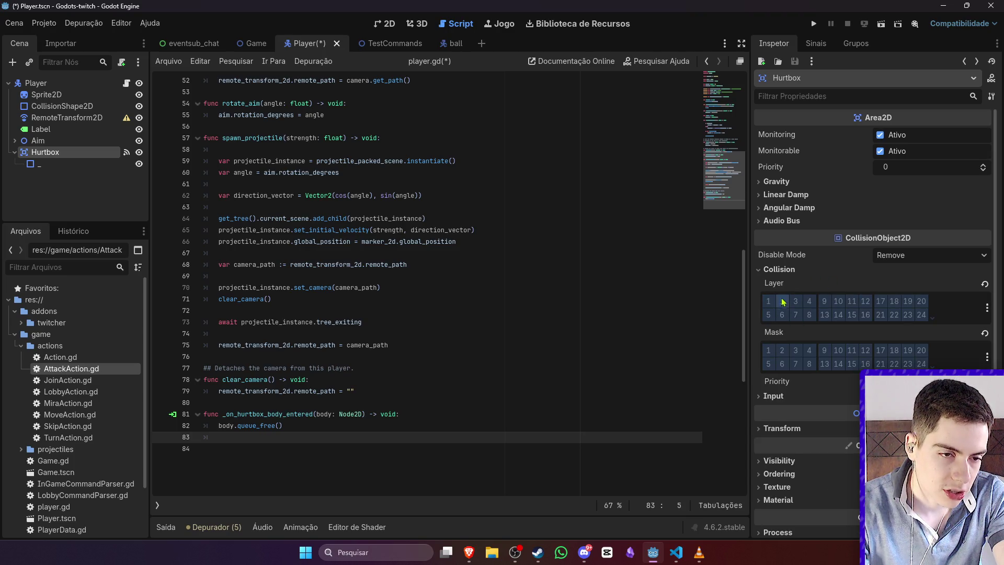
click(561, 276)
key(ctrl+s)
Step: Add an indented blank line after queue_free() and return to line 18 in player.gd
scroll(507, 341, down, 6)
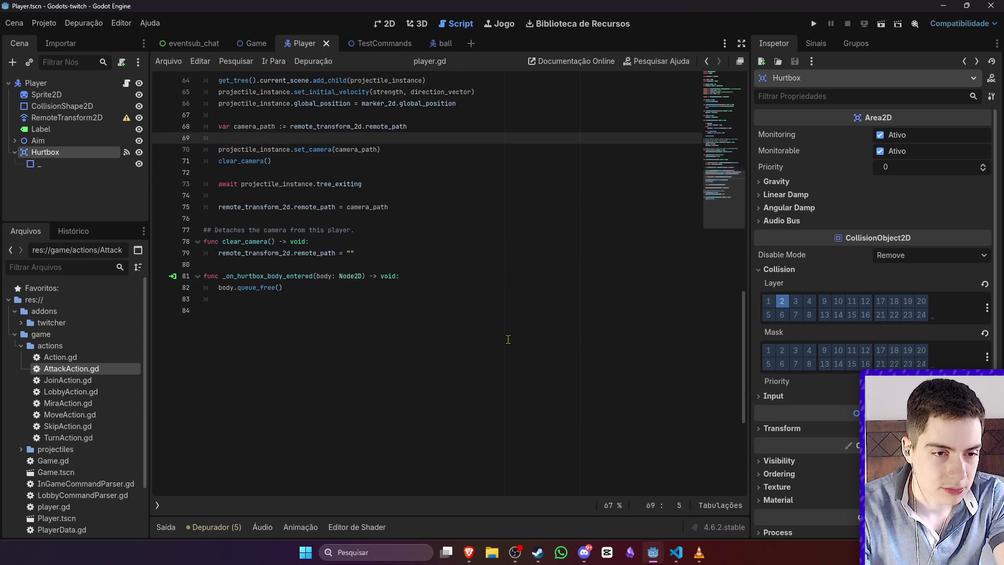
click(540, 254)
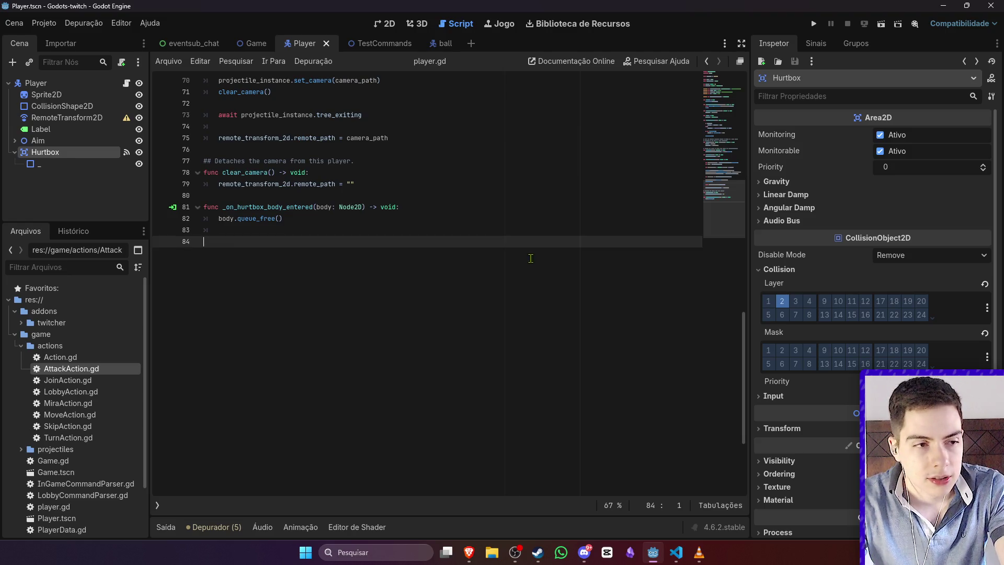
scroll(567, 222, up, 2)
key(BackSpace)
key(Return)
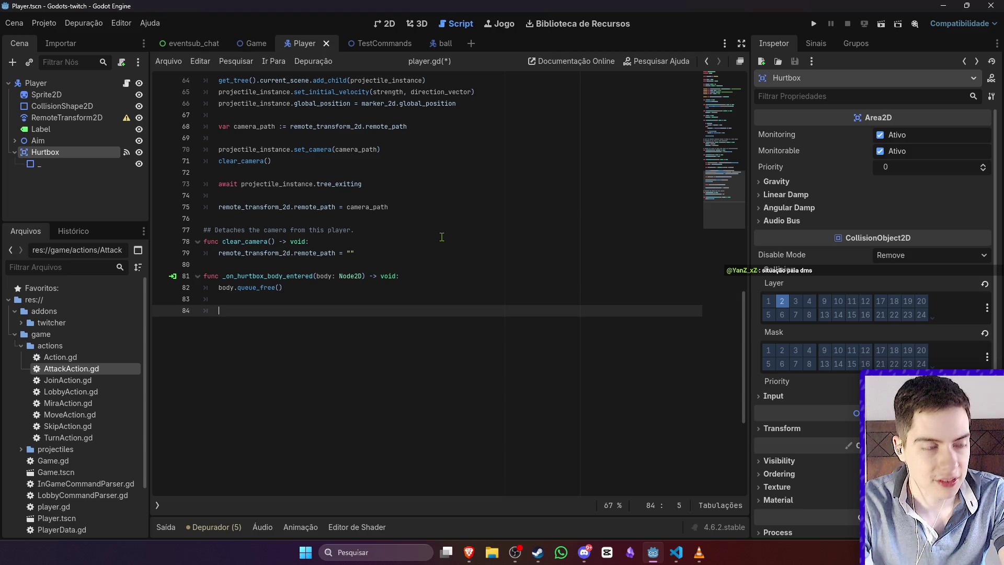
scroll(442, 237, up, 15)
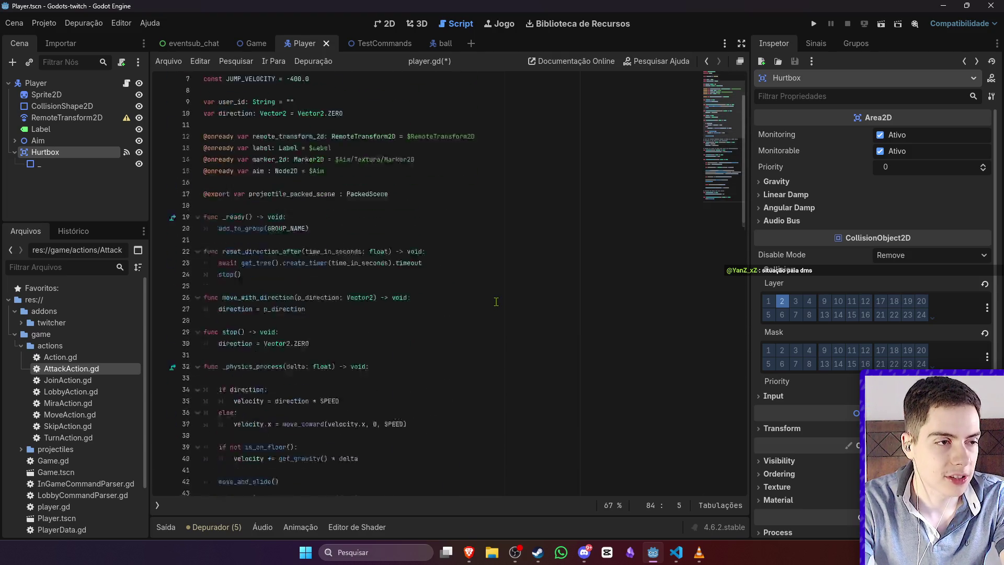
scroll(496, 301, down, 15)
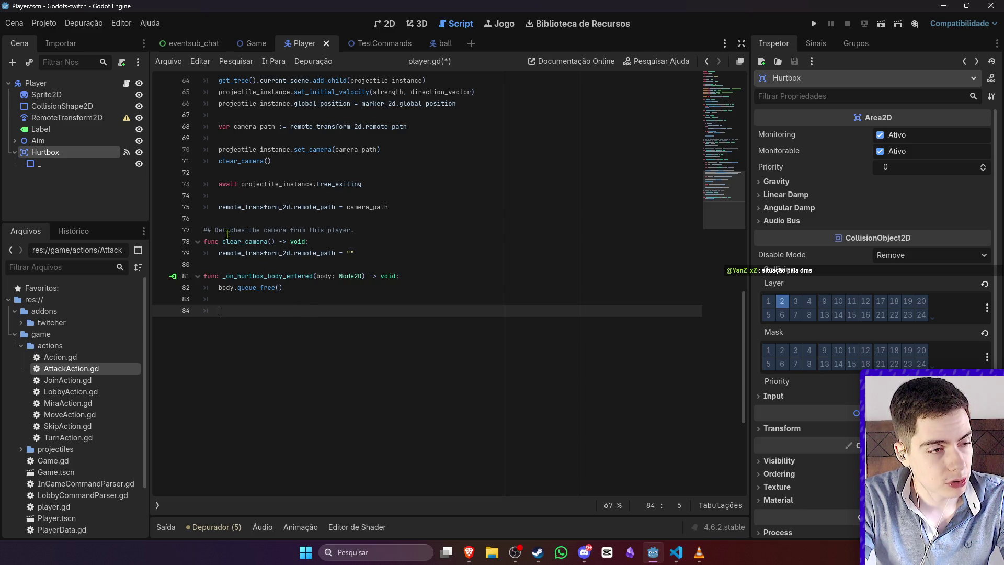
scroll(229, 236, up, 16)
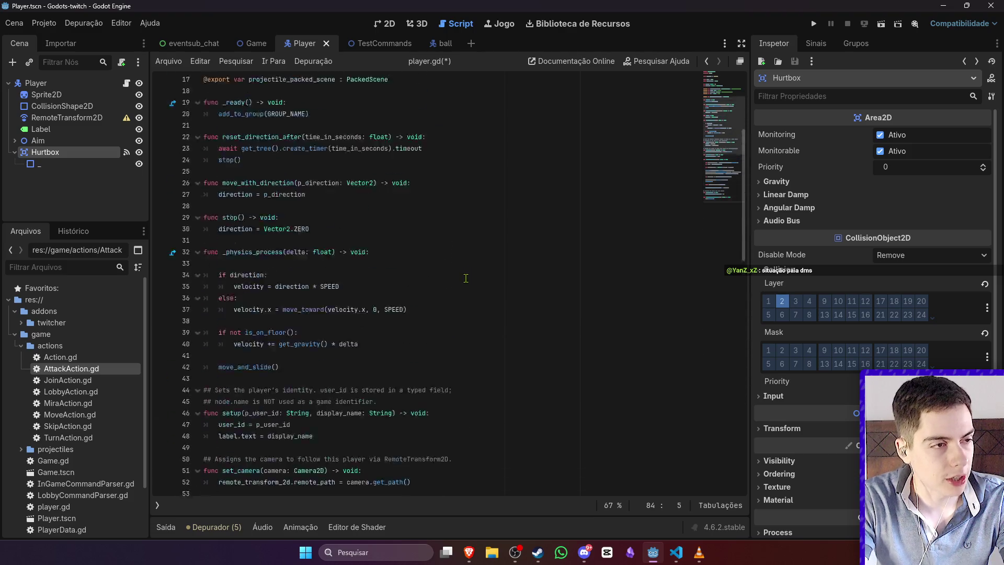
click(330, 277)
Step: Declare var vida : int = 3 and decrement vida by 1 in _on_hurtbox_body_entered
key(Return)
key(Return)
key(Up)
text(var)
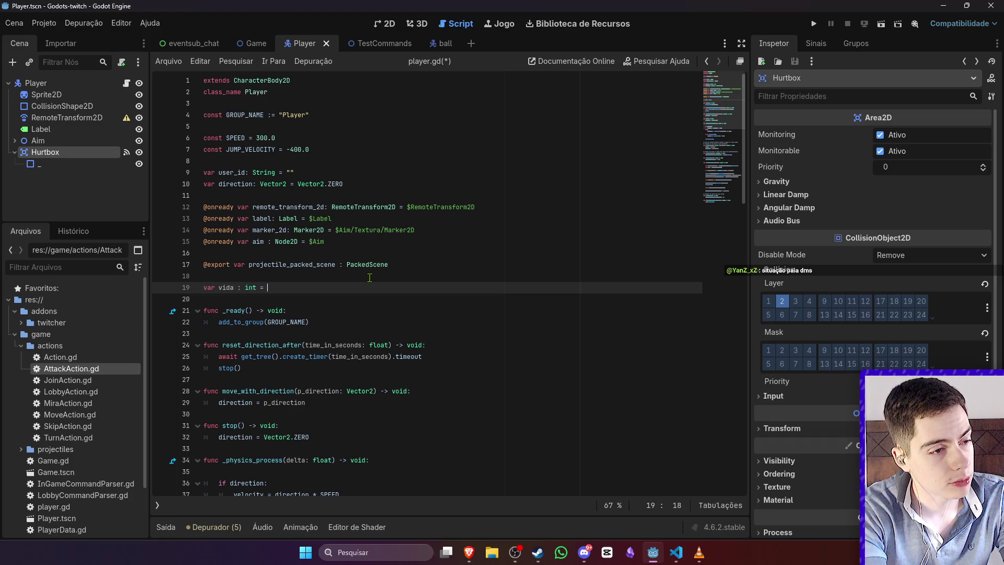
text(3)
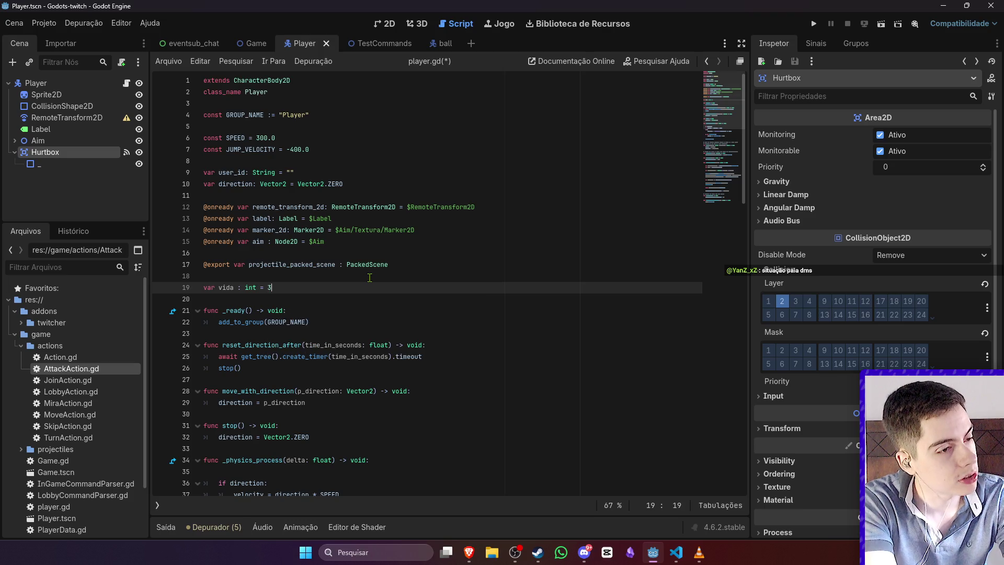
key(ctrl+s)
scroll(382, 283, down, 20)
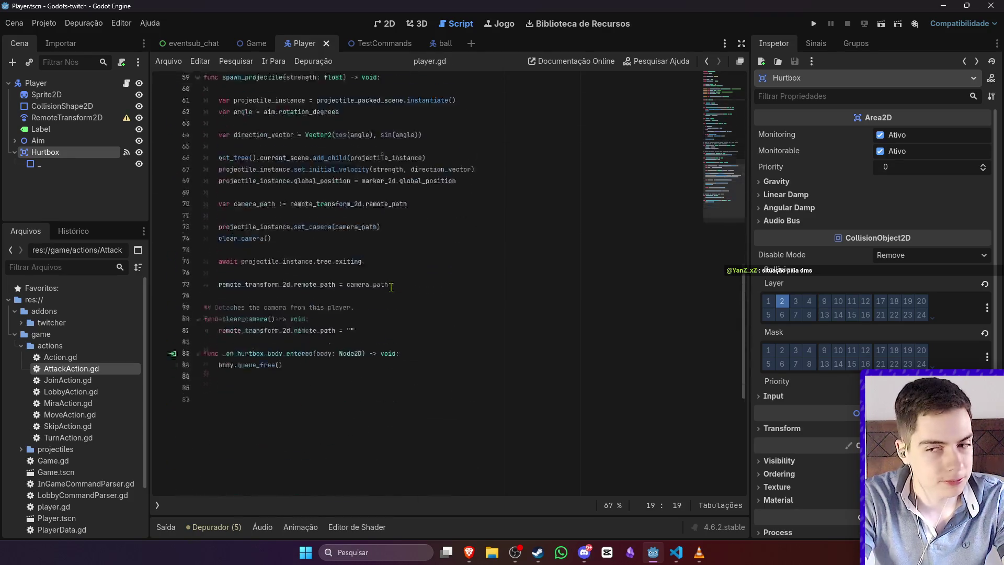
scroll(366, 262, up, 4)
click(338, 236)
text(vida -= 1)
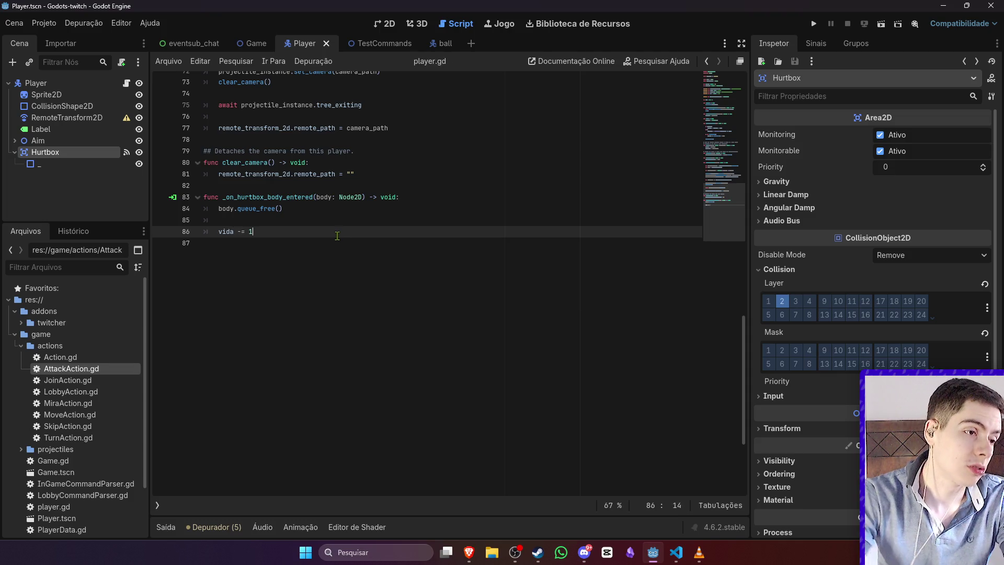
scroll(338, 238, up, 20)
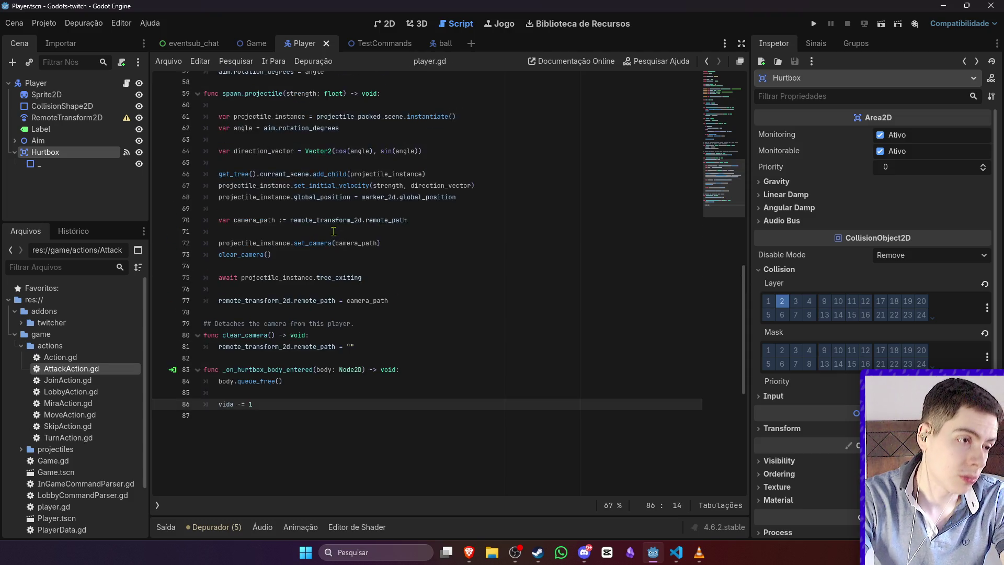
click(325, 252)
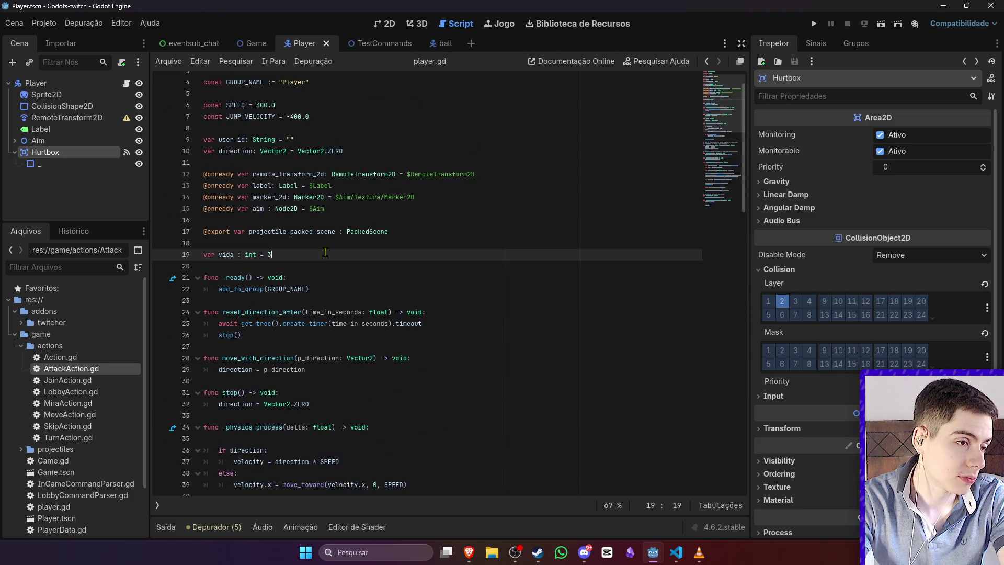
scroll(325, 252, down, 1)
click(285, 254)
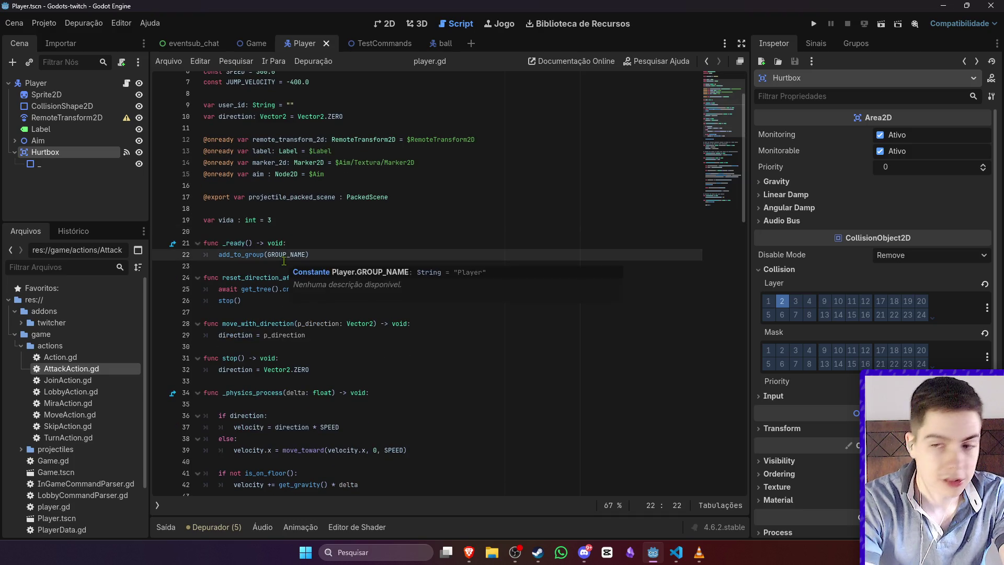
Step: Write func _set_vida(p_vida: int) -> void below _ready, assigning vida = p_vida
click(284, 261)
key(Return)
key(Up)
key(Return)
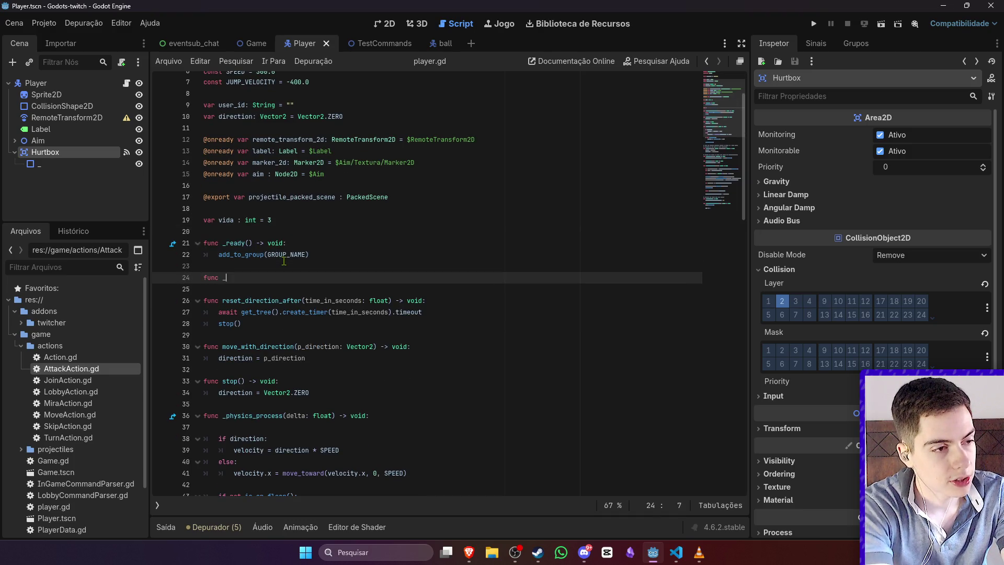
text(set_vida(s)
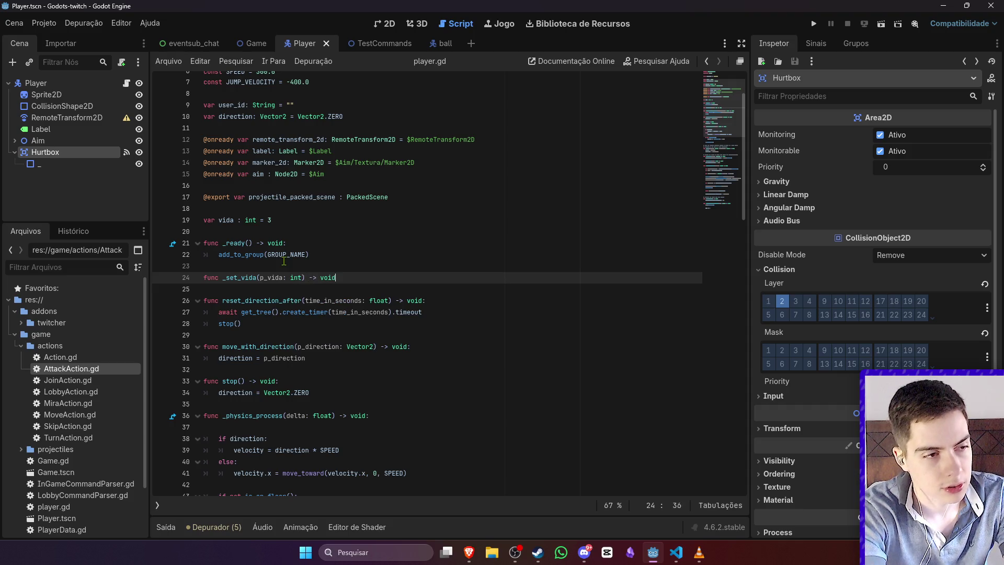
text(:)
key(Return)
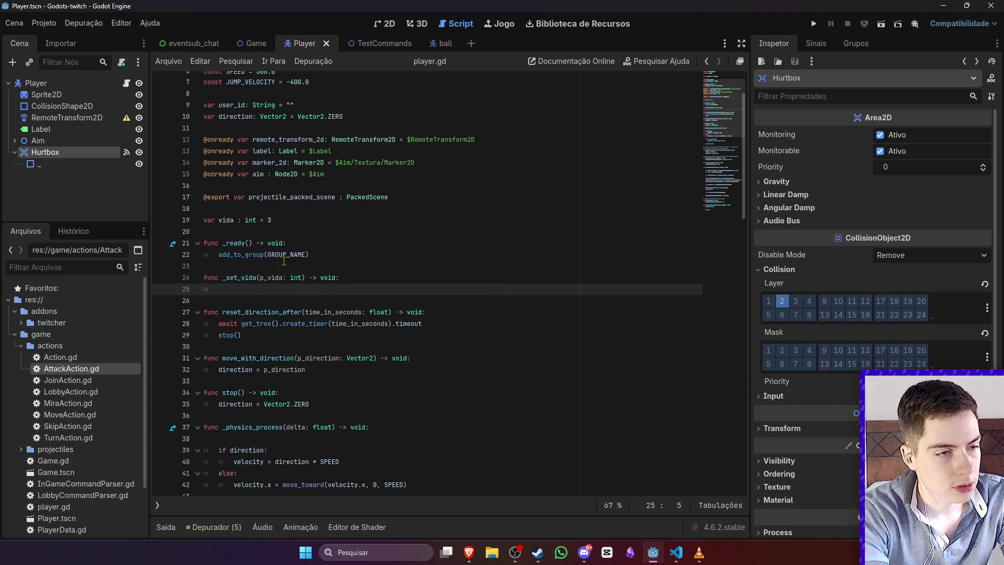
key(Return)
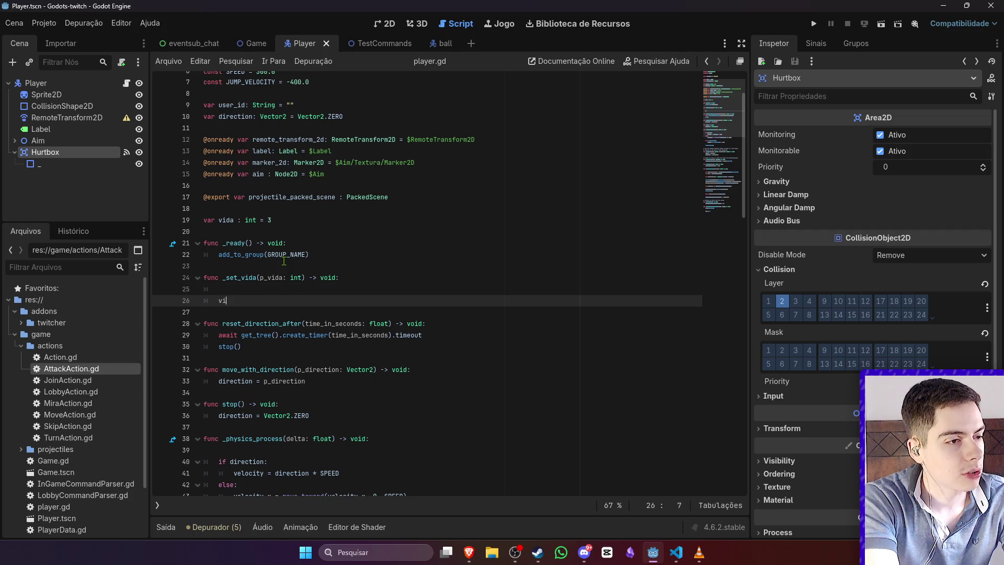
text(da = p_vida)
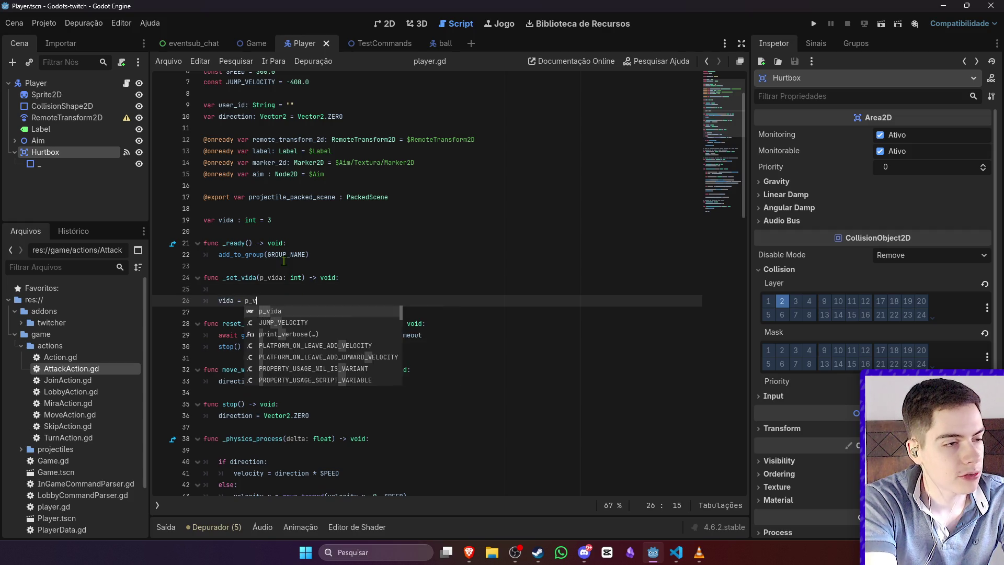
key(Return)
Step: Add an if vida <= 0: queue_free() check to _set_vida and save the script
text(vida <= 0:)
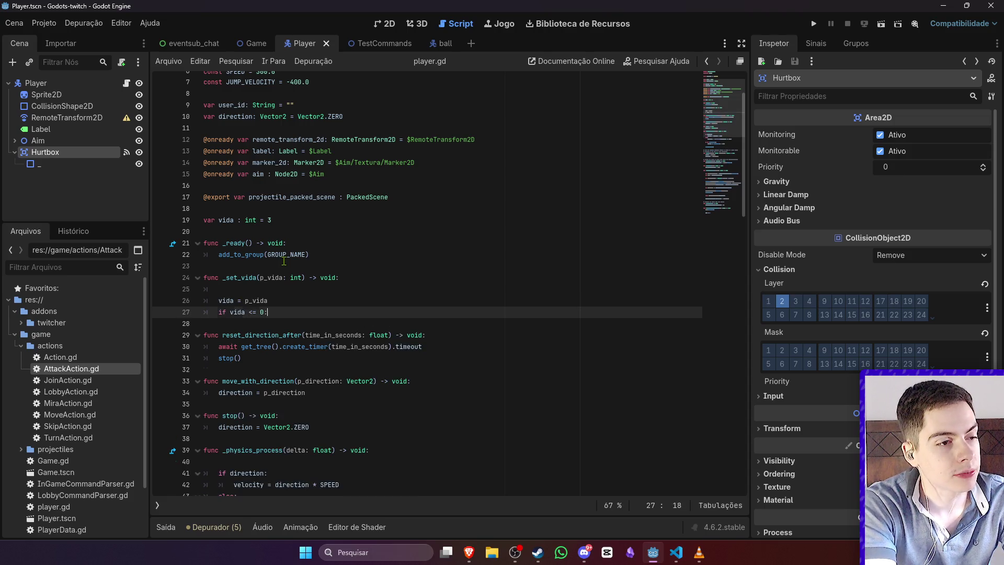
key(Return)
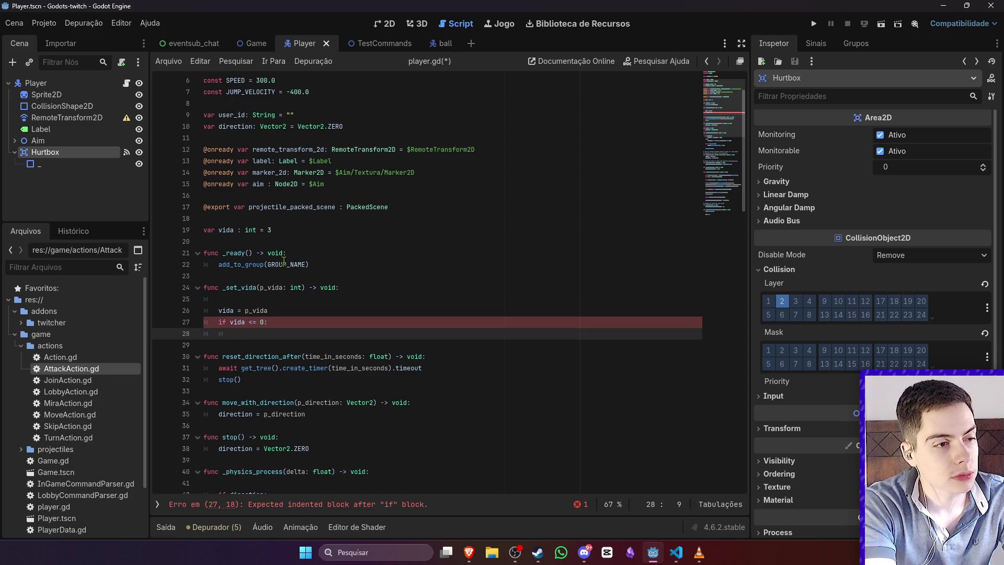
text(queue)
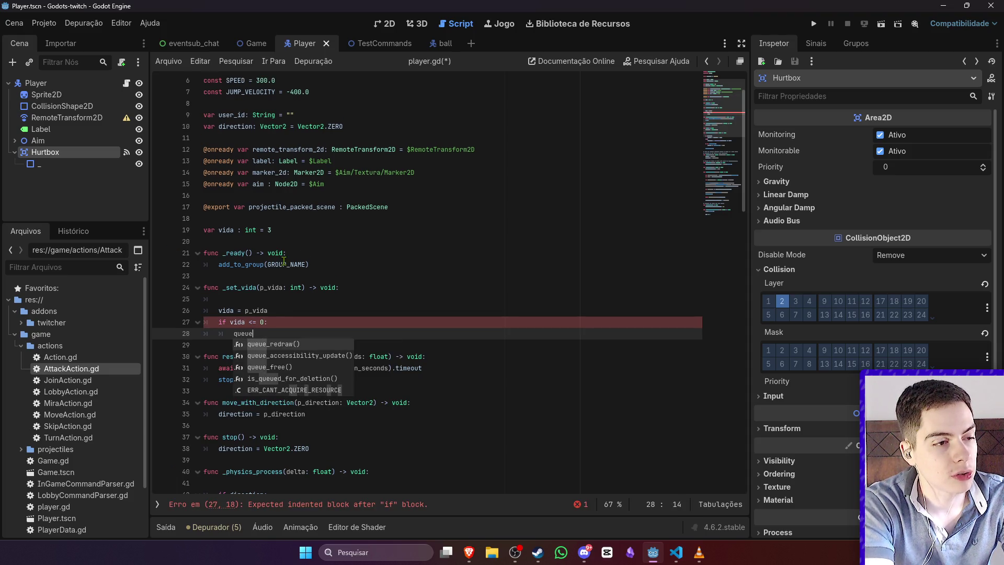
key(Down)
key(Down)
key(Return)
key(Return)
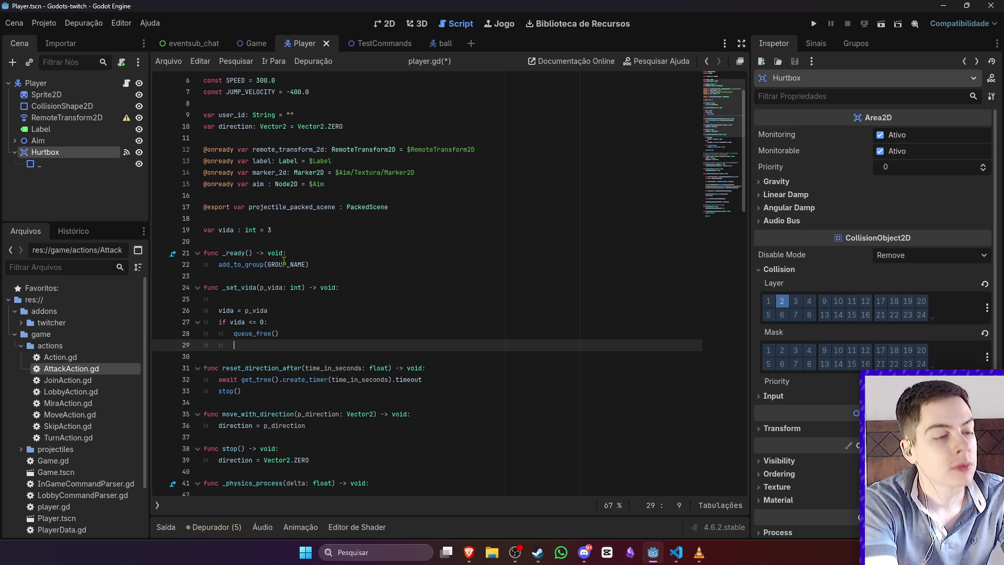
key(BackSpace)
key(ctrl+shift+Return)
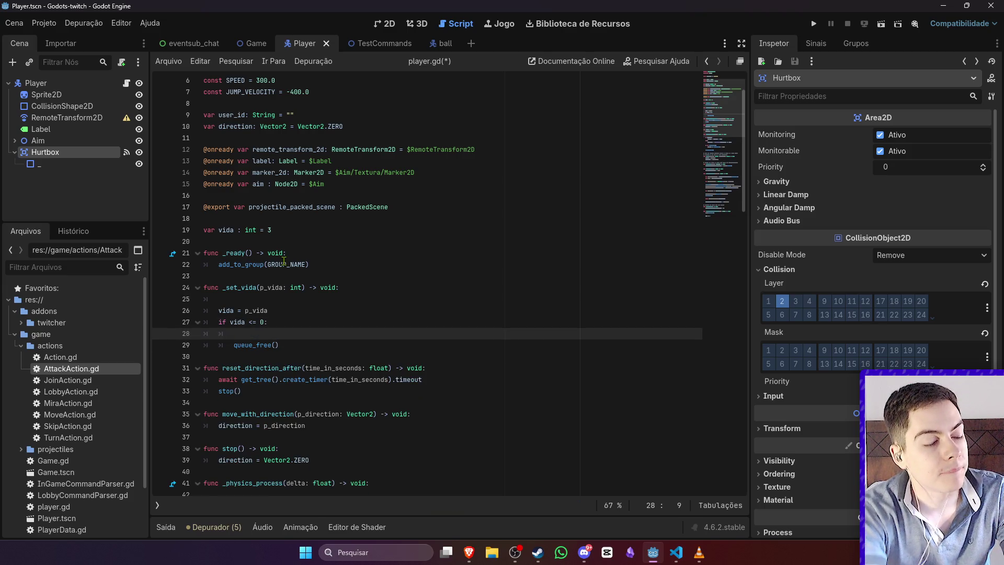
key(BackSpace)
key(ctrl+s)
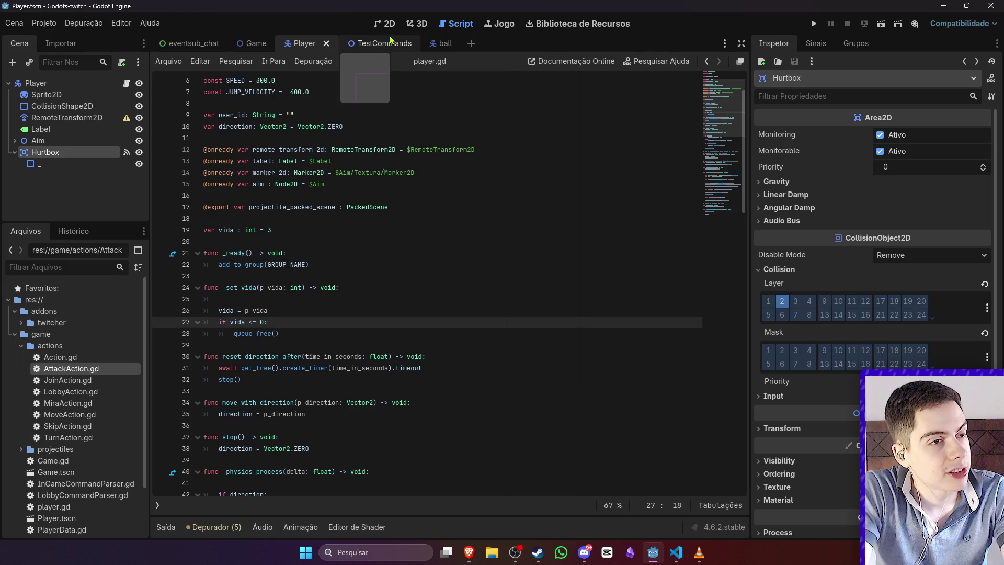
click(265, 45)
Step: Add an HBoxContainer under Players and move the 1P label inside it
click(386, 26)
scroll(412, 239, down, 7)
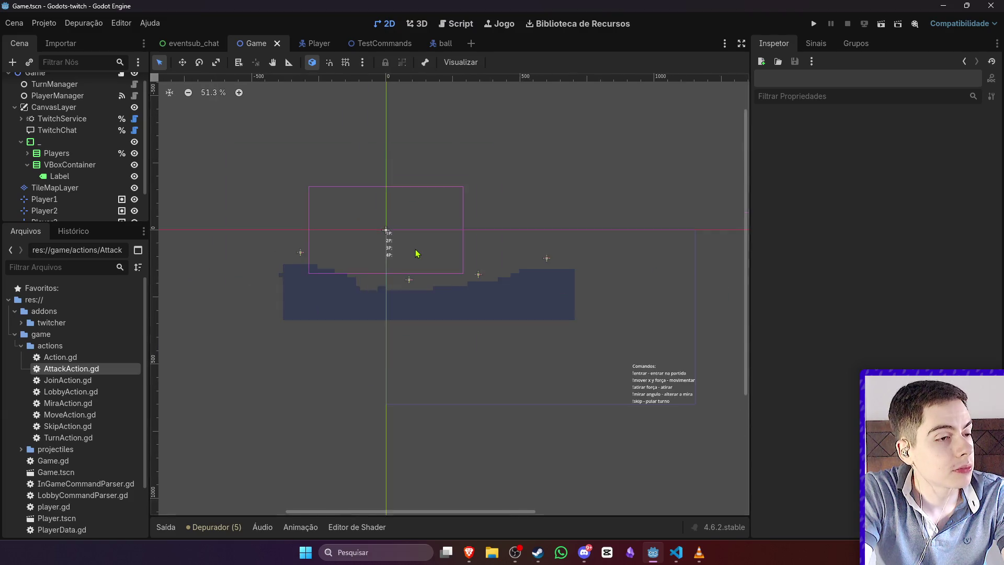
scroll(418, 242, up, 11)
click(351, 207)
right_click(105, 153)
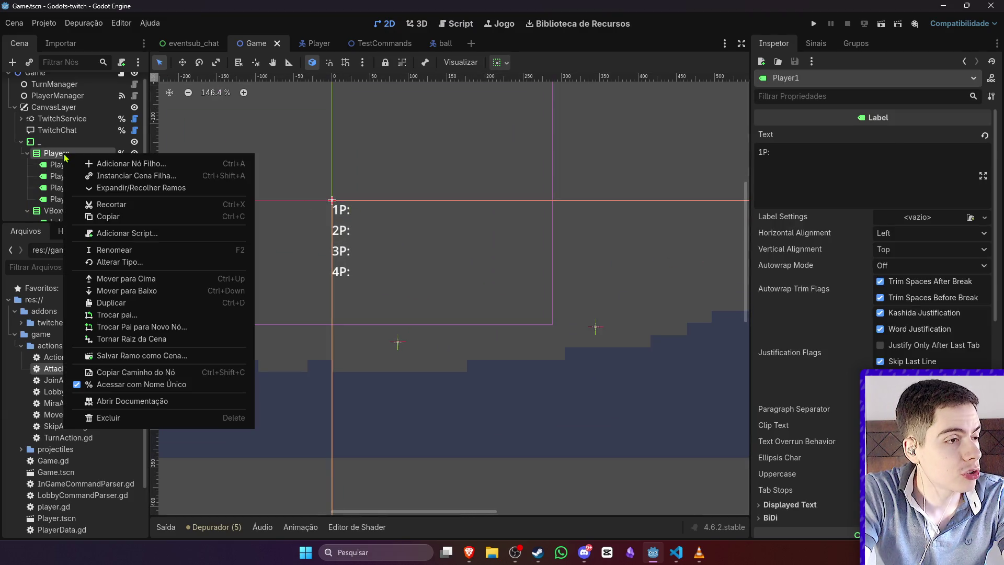
click(172, 163)
text(hbox)
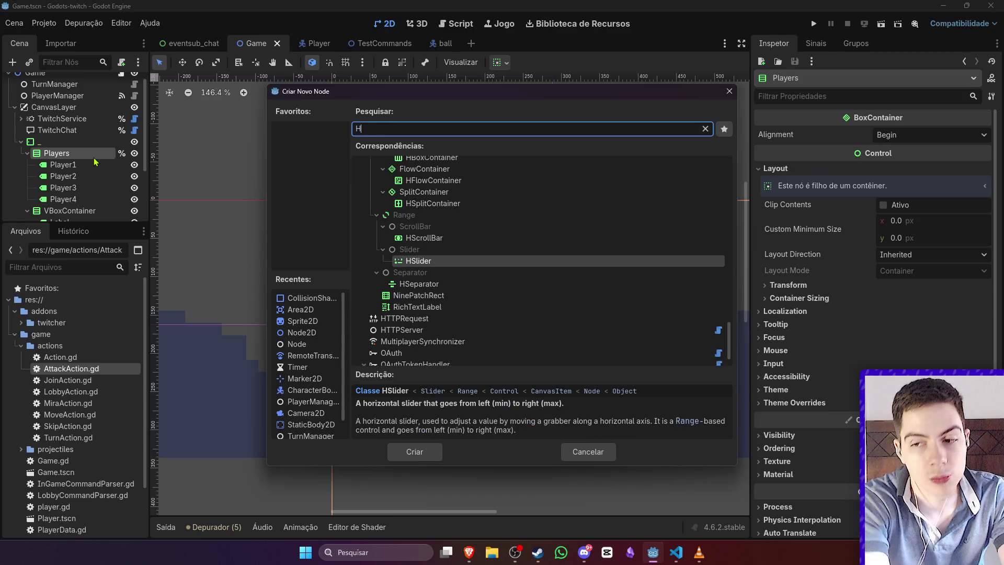
key(Return)
drag(81, 209, 76, 164)
click(76, 164)
Step: Rename the first container to Player1 and its label to Player1Label
double_click(75, 163)
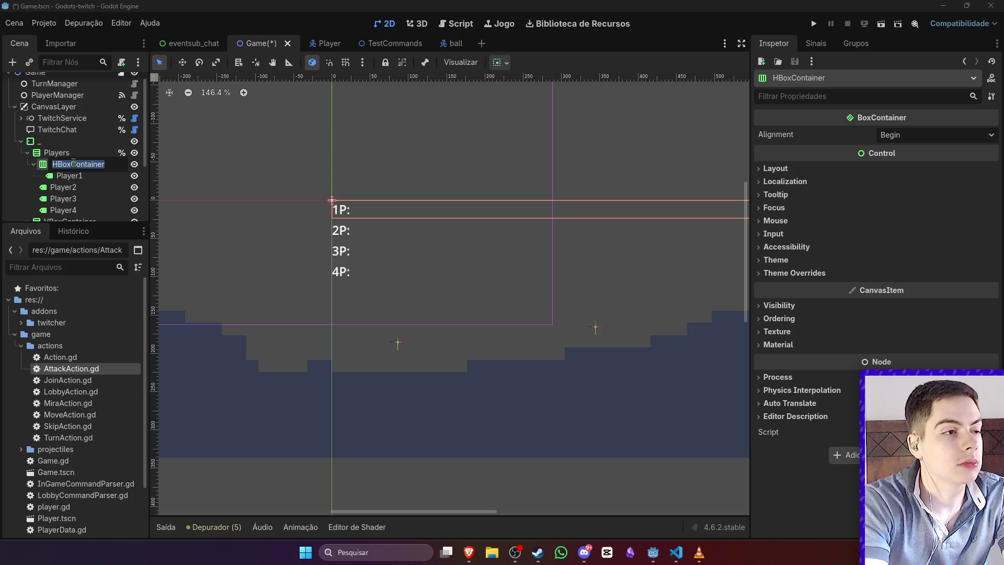
text(P)
key(Return)
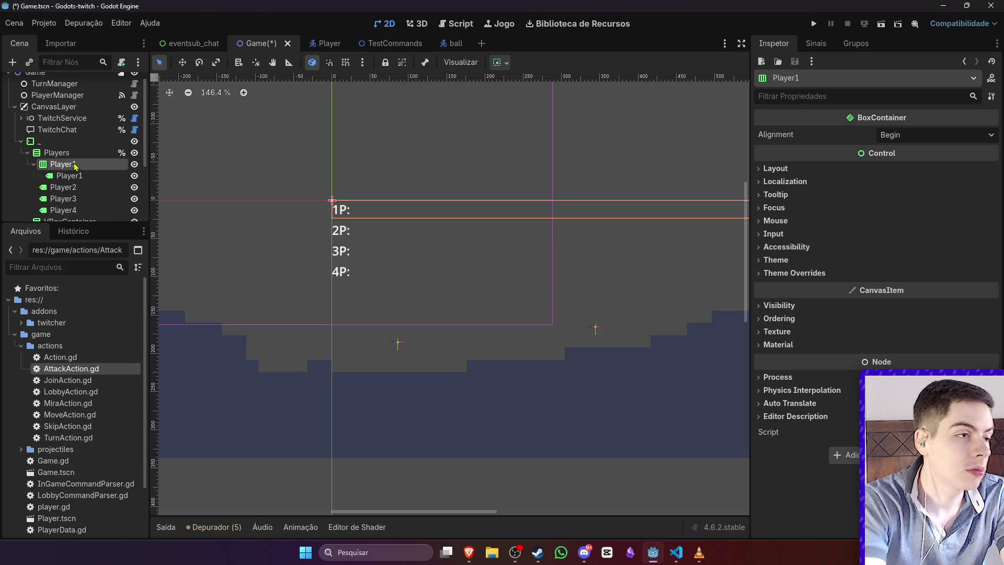
click(89, 176)
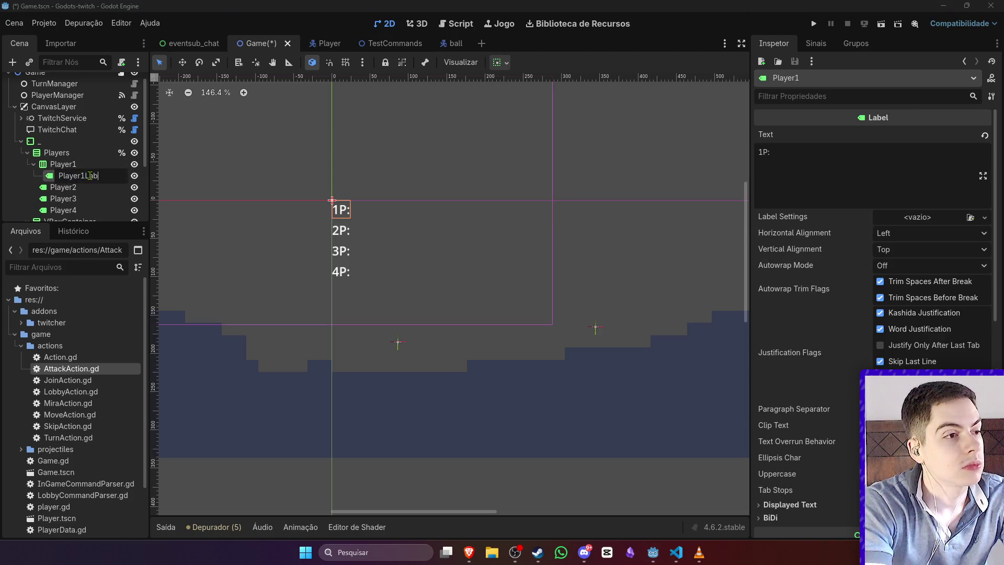
text(el)
key(Return)
Step: Rename the 2P, 3P and 4P labels to Player2Label, Player3Label and Player4Label
drag(116, 175, 89, 176)
key(ctrl+c)
click(106, 199)
key(Up)
key(F2)
key(End)
key(ctrl+v)
key(Return)
key(Down)
key(F2)
key(End)
key(ctrl+v)
key(Return)
key(Down)
key(F2)
key(End)
key(ctrl+v)
key(Return)
Step: Add three more HBoxContainers under Players and nest Player2Label, Player3Label and Player4Label in them
right_click(76, 154)
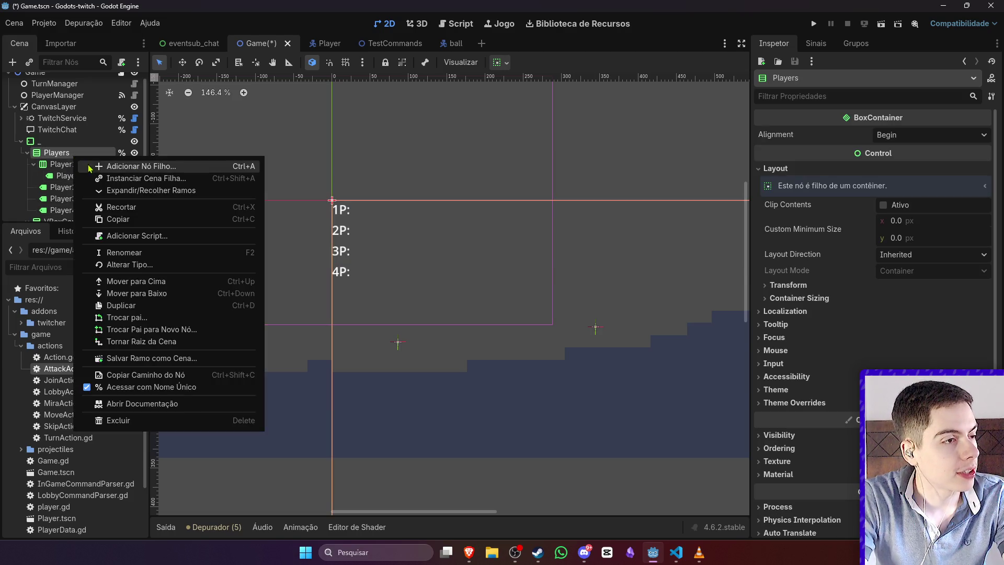
click(94, 166)
text(Hbox)
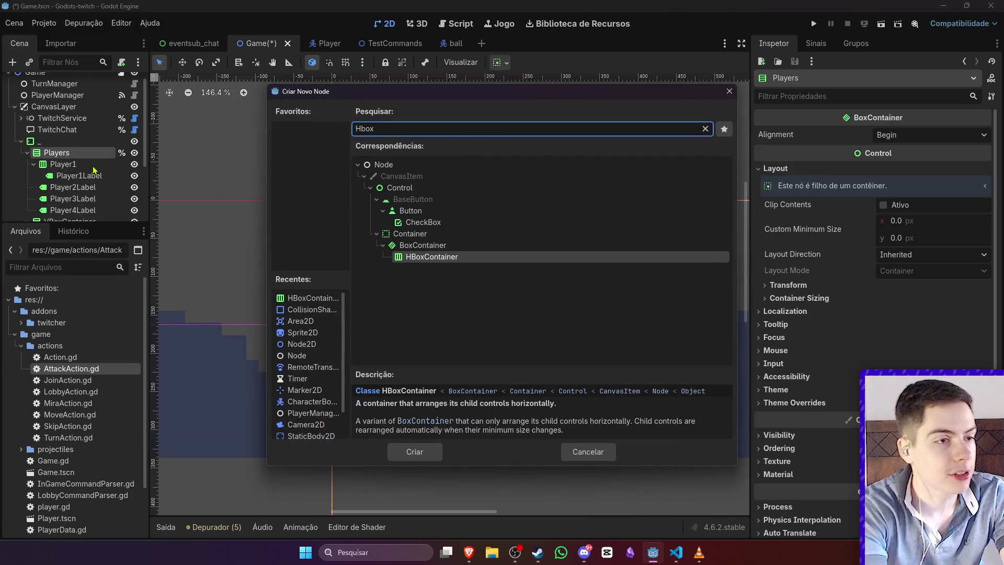
key(Return)
drag(76, 209, 82, 176)
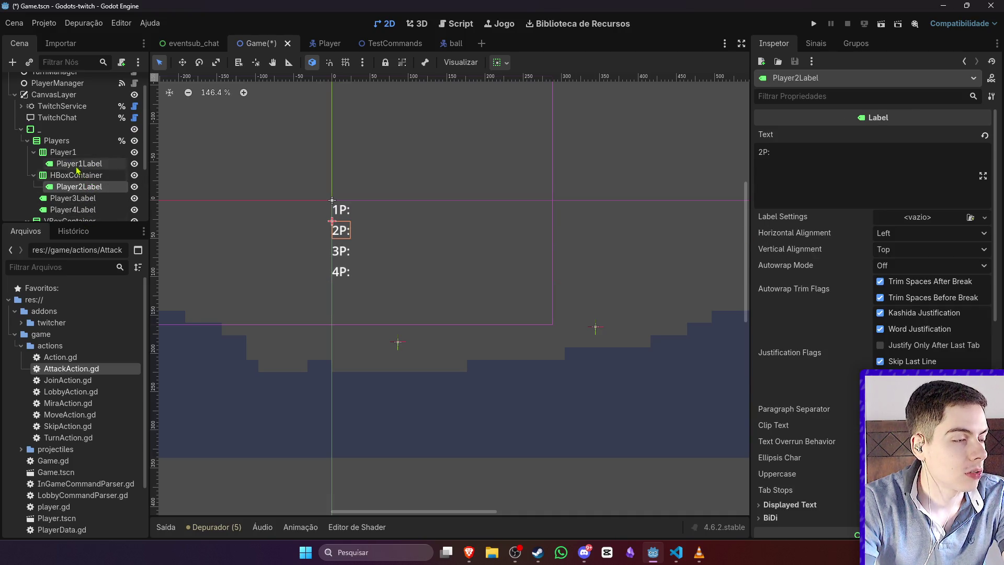
right_click(73, 140)
click(80, 152)
text(Hbox)
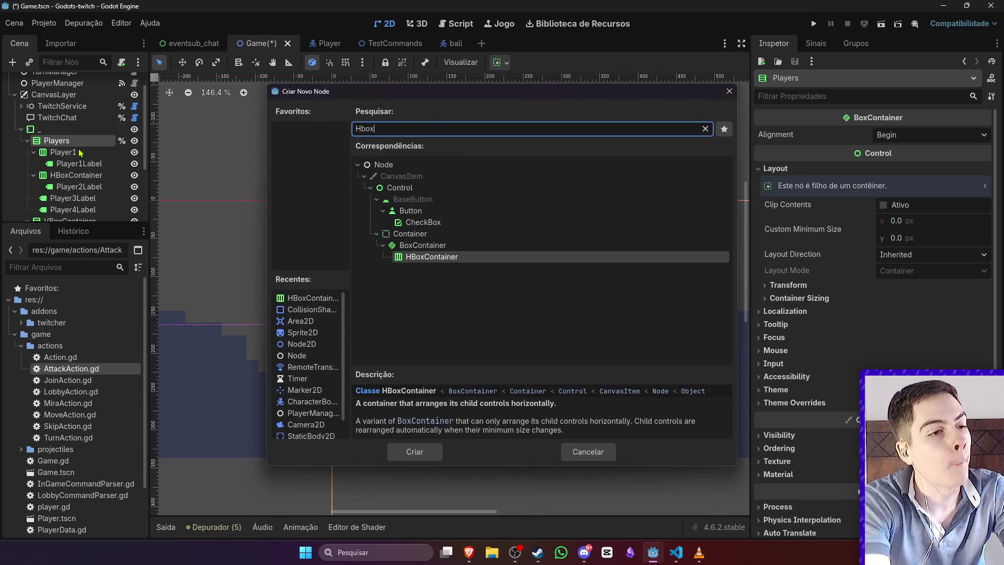
key(Return)
drag(84, 210, 84, 188)
click(58, 130)
right_click(57, 129)
click(157, 140)
text(Hbox)
key(Return)
mouse_move(59, 210)
mouse_down()
mouse_move(73, 195)
mouse_move(69, 173)
mouse_up()
Step: Rename the three new containers to Player2, Player3 and Player4
scroll(88, 185, up, 3)
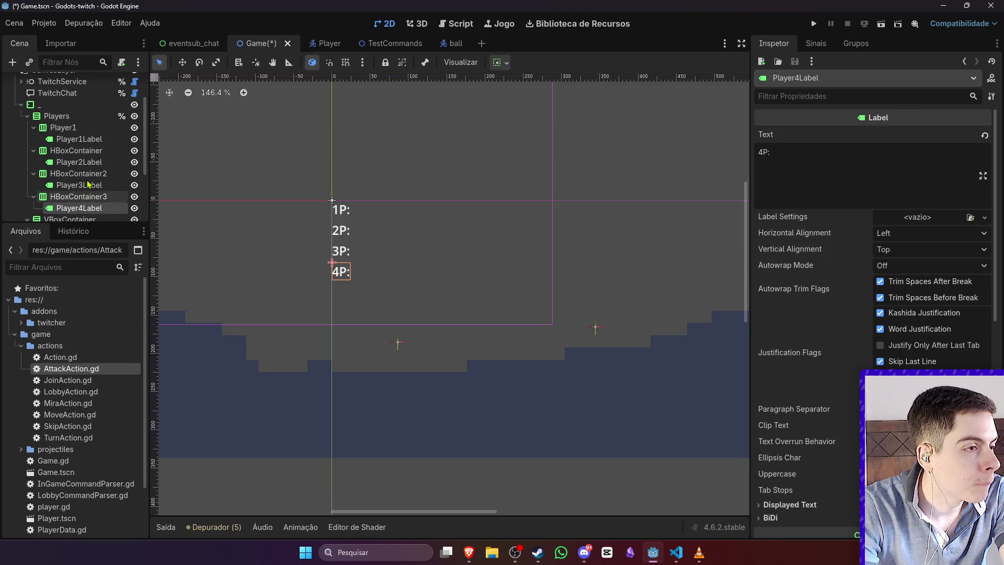
double_click(79, 150)
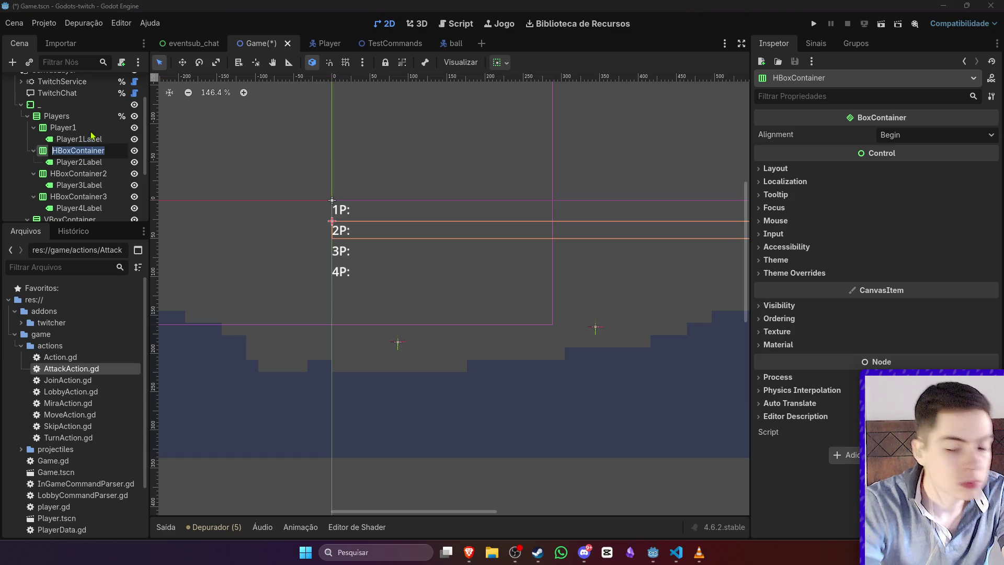
text(Player2)
key(Return)
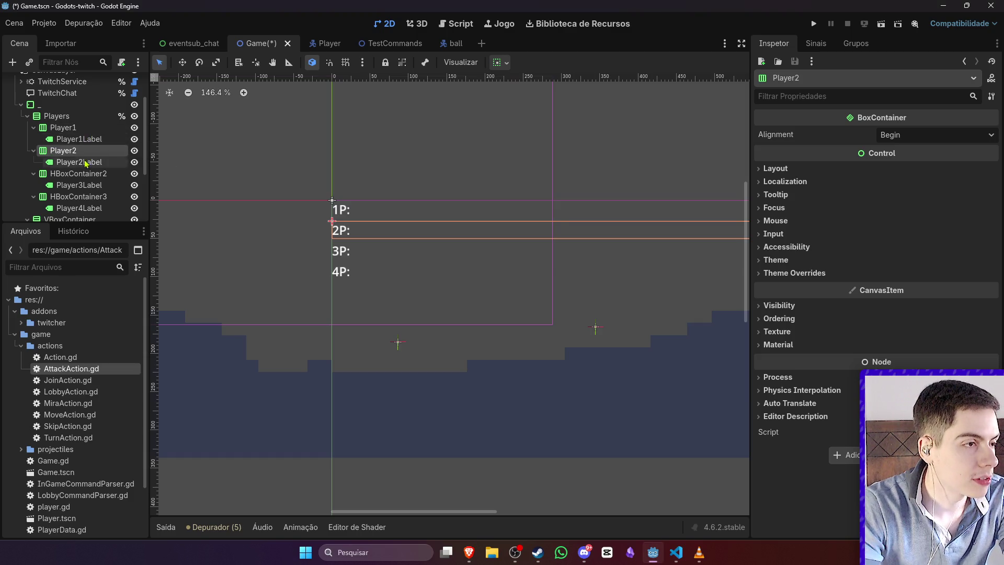
click(83, 174)
double_click(82, 174)
text(Player3)
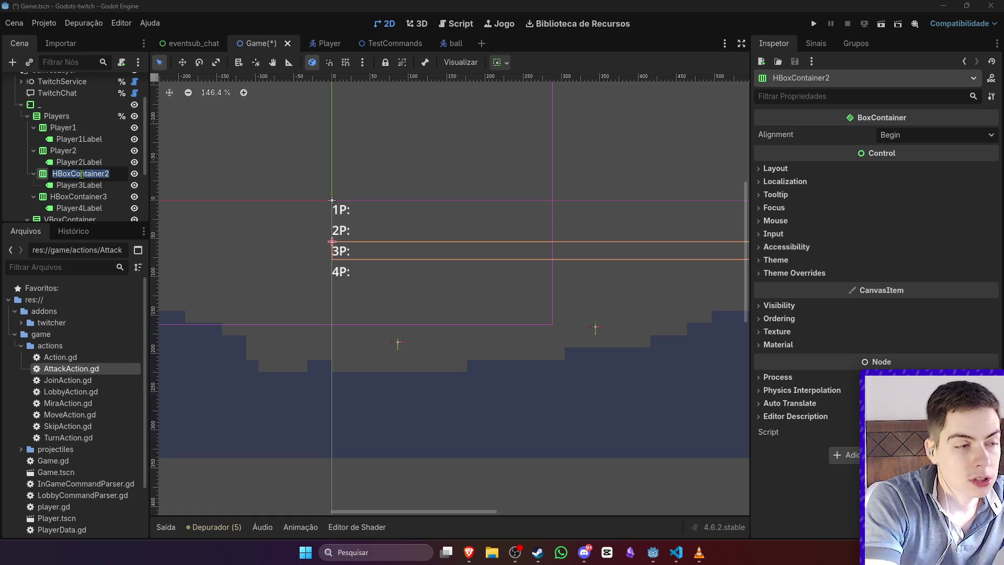
key(Return)
click(81, 196)
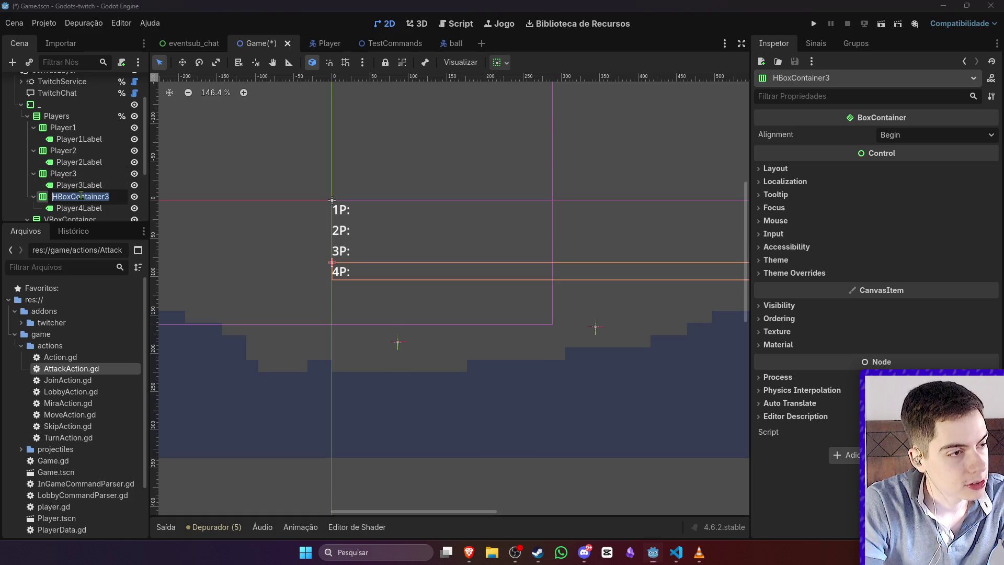
double_click(81, 196)
text(Player4)
key(Return)
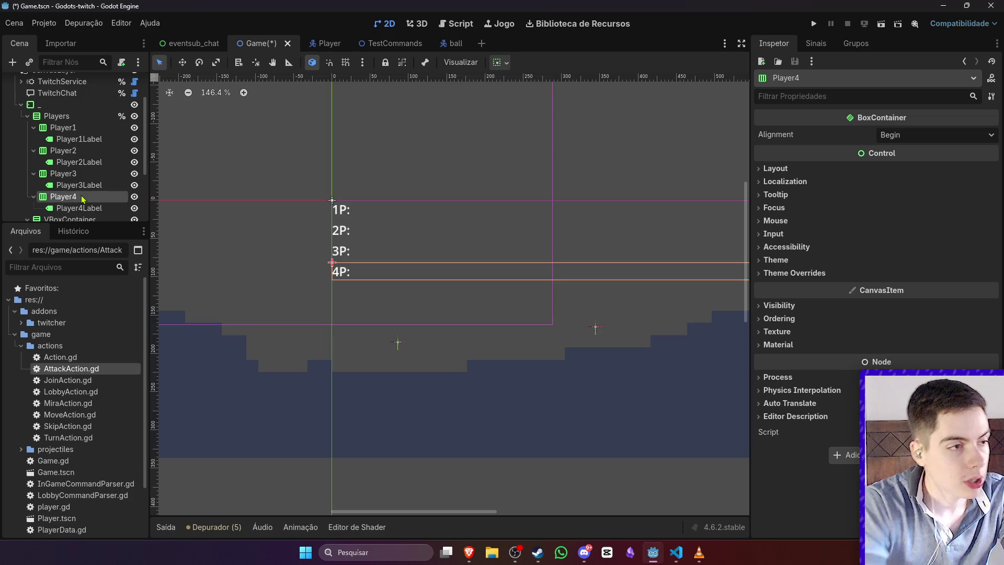
key(alt+Tab)
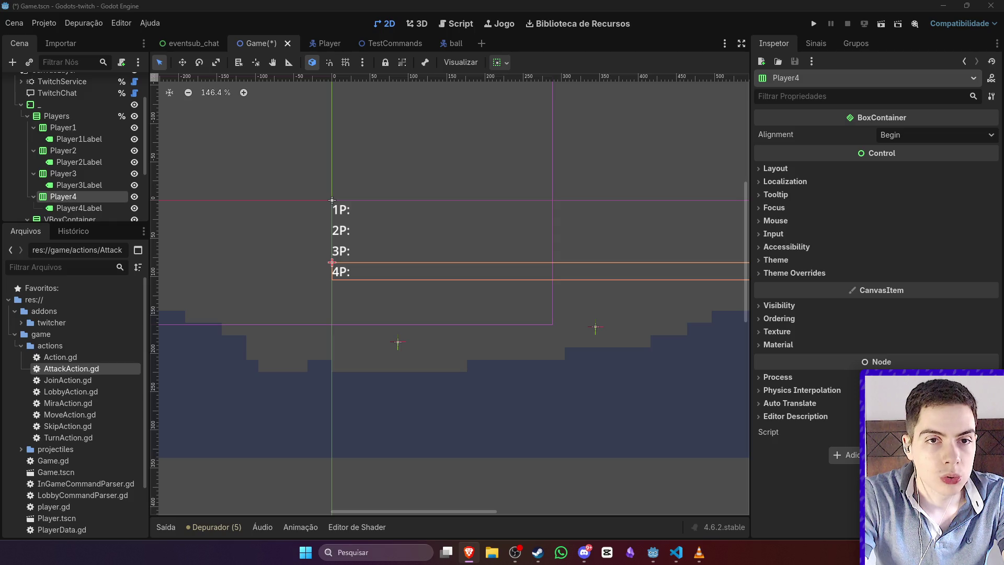
click(412, 251)
scroll(364, 250, down, 5)
scroll(63, 192, down, 3)
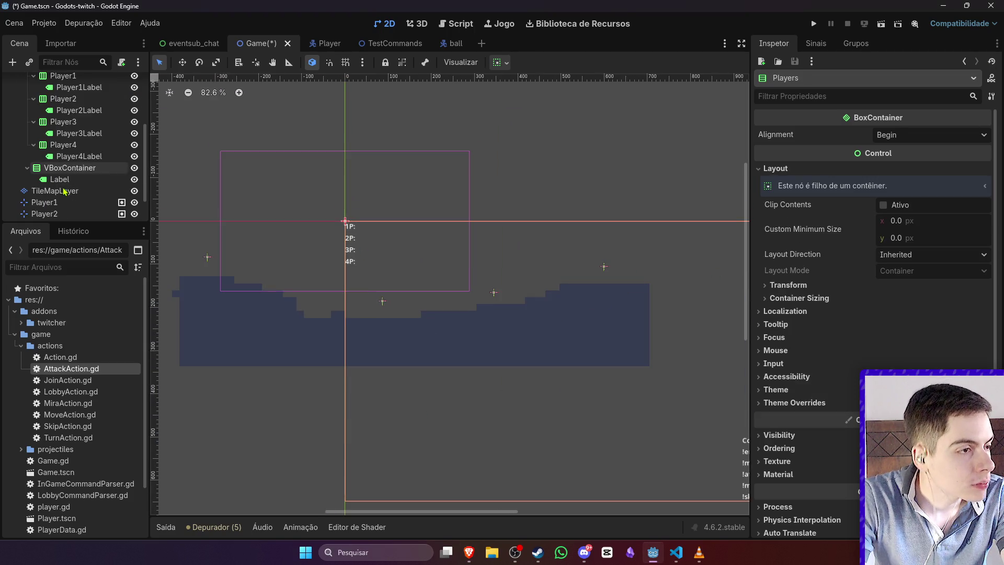
Step: Add a ProgressBar node as a child of the Player1 container
drag(68, 226, 68, 397)
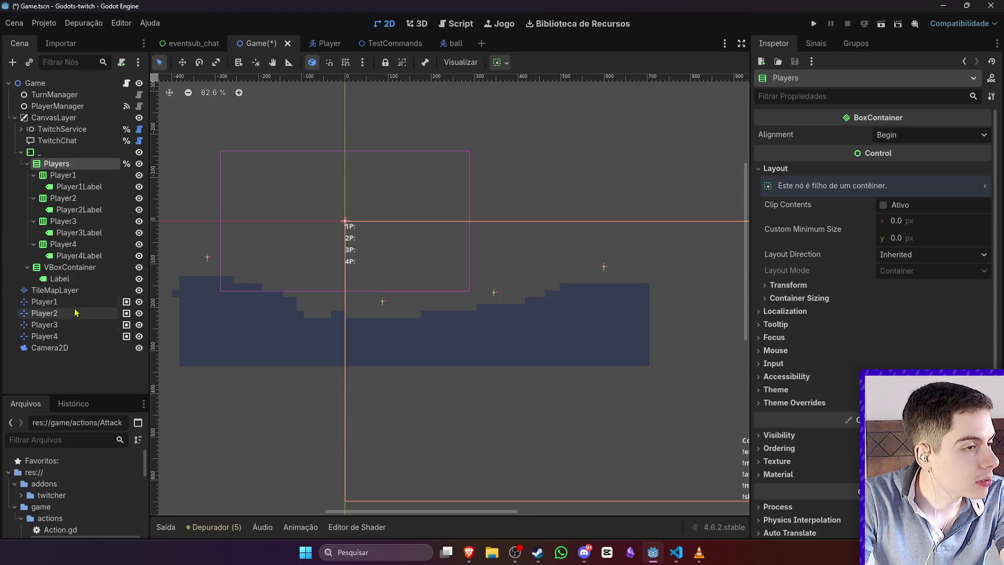
click(64, 177)
right_click(72, 178)
click(91, 187)
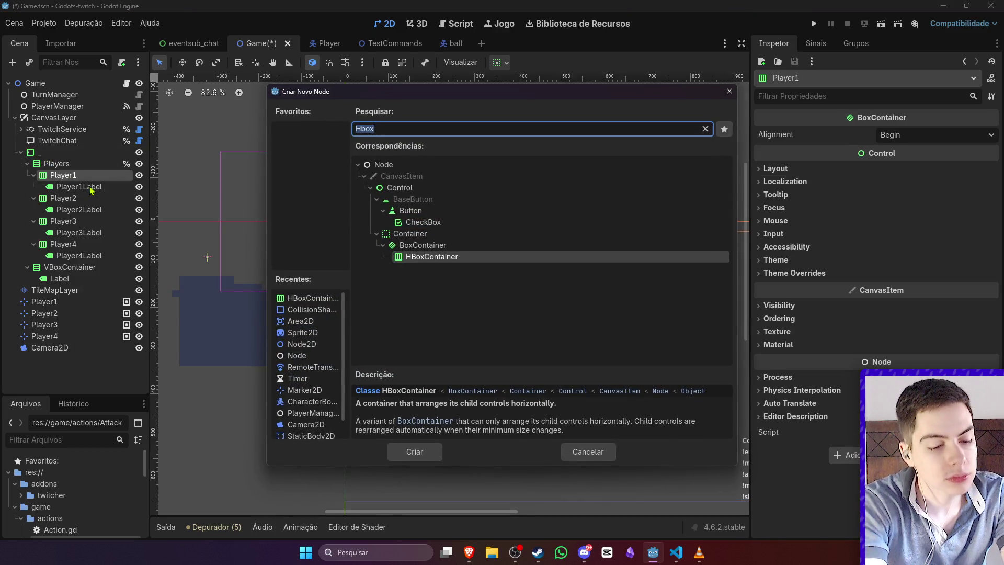
text(H)
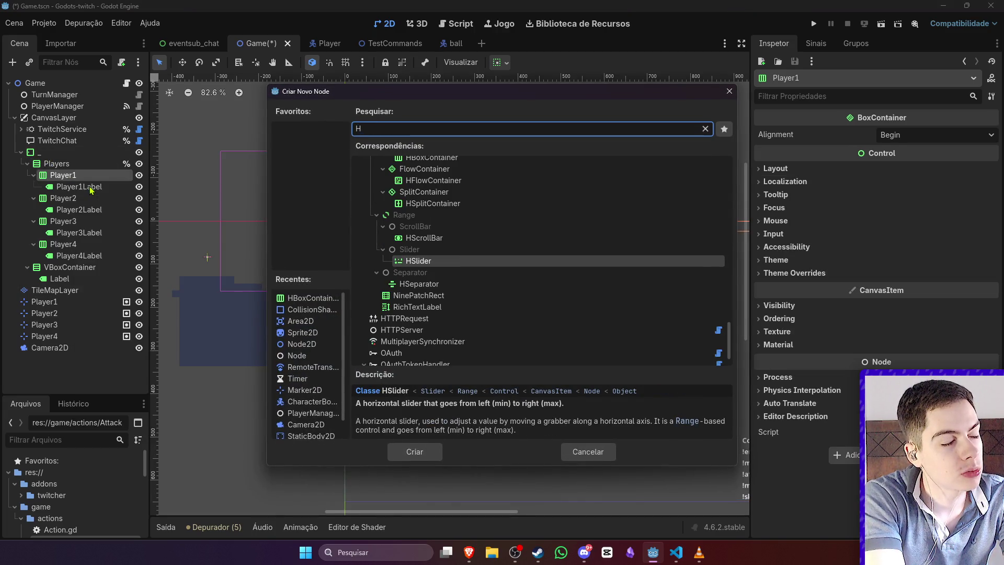
key(BackSpace)
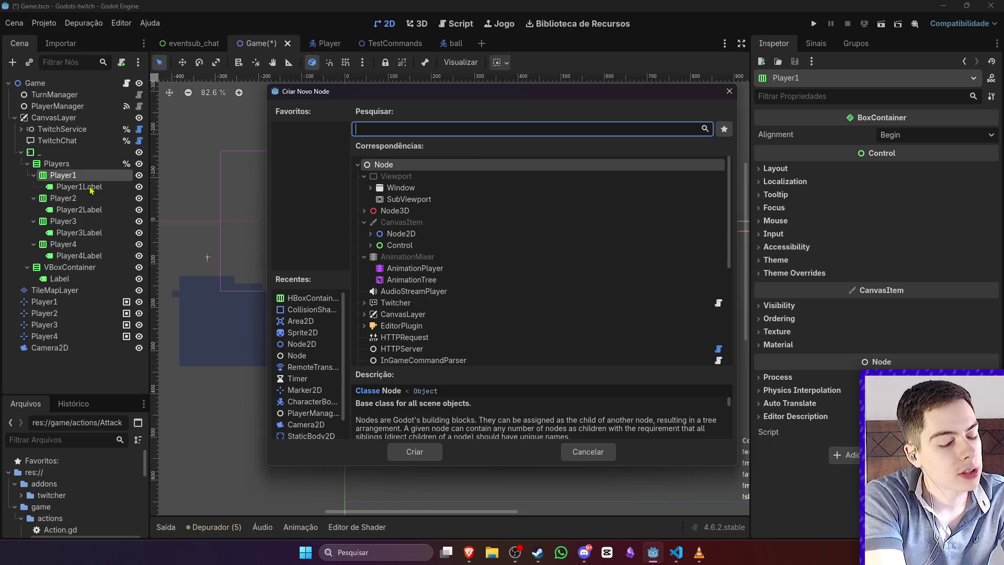
text(Progres)
key(Return)
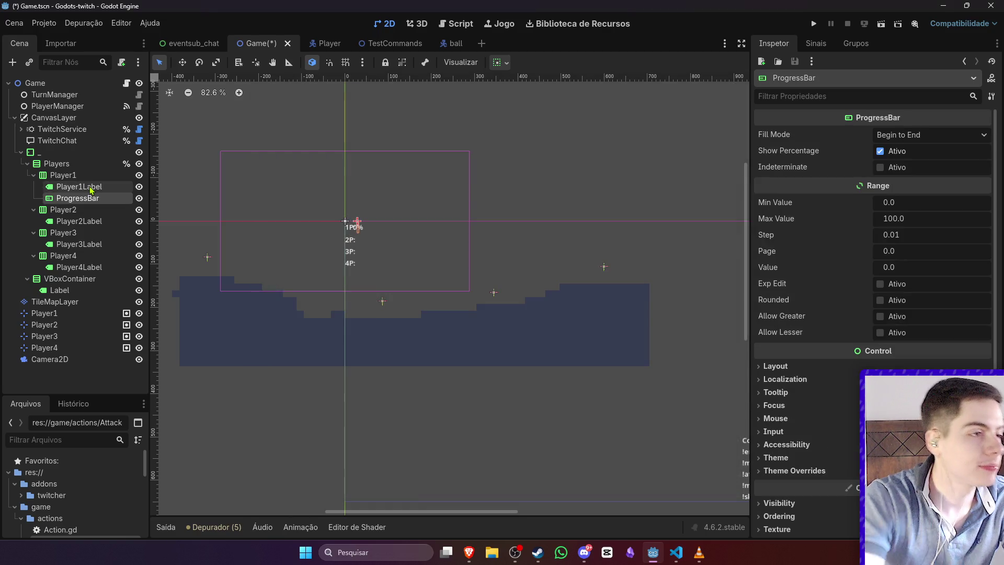
scroll(354, 226, up, 5)
scroll(354, 226, up, 5)
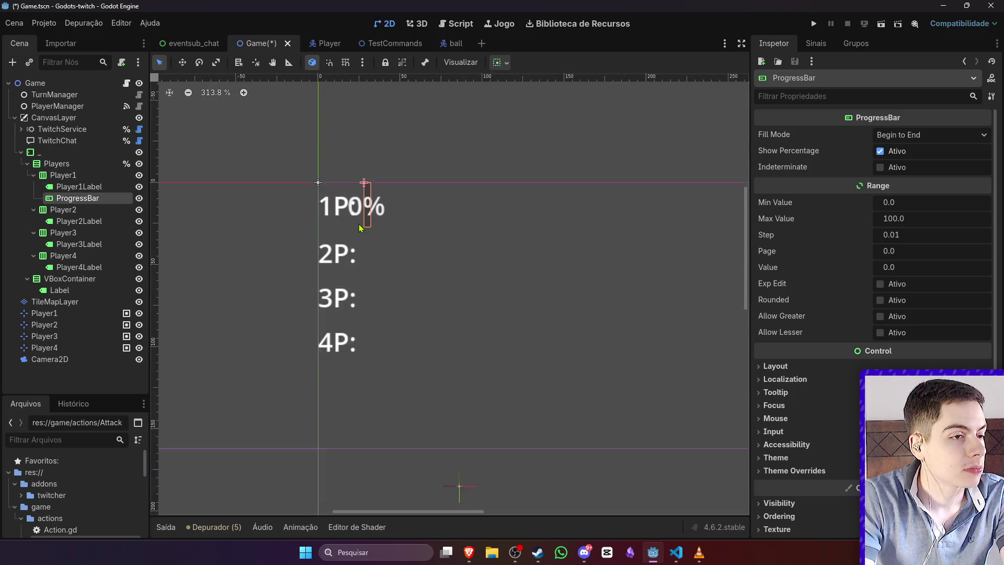
click(68, 180)
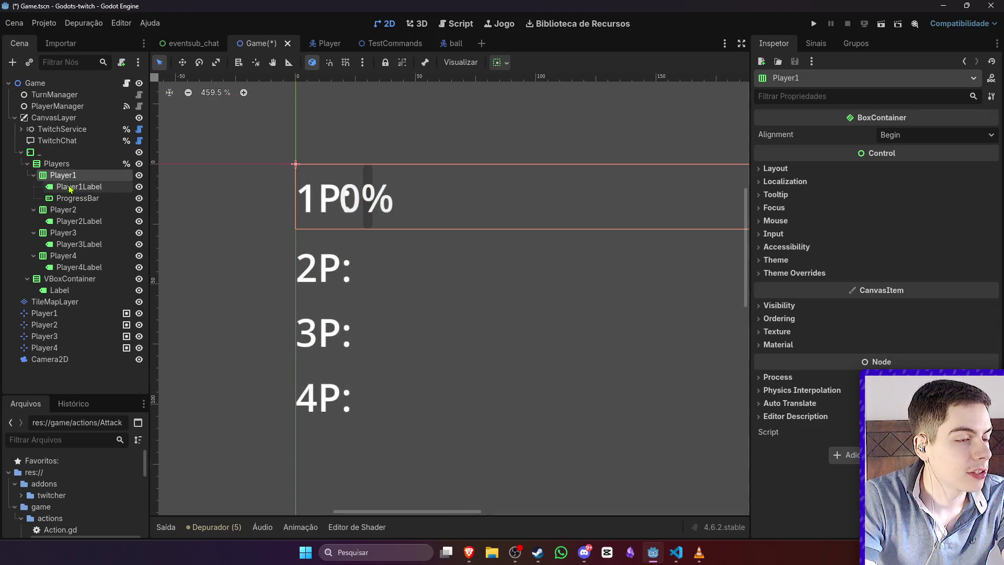
Step: Give the Player1 row a Separation theme override of 15
click(797, 272)
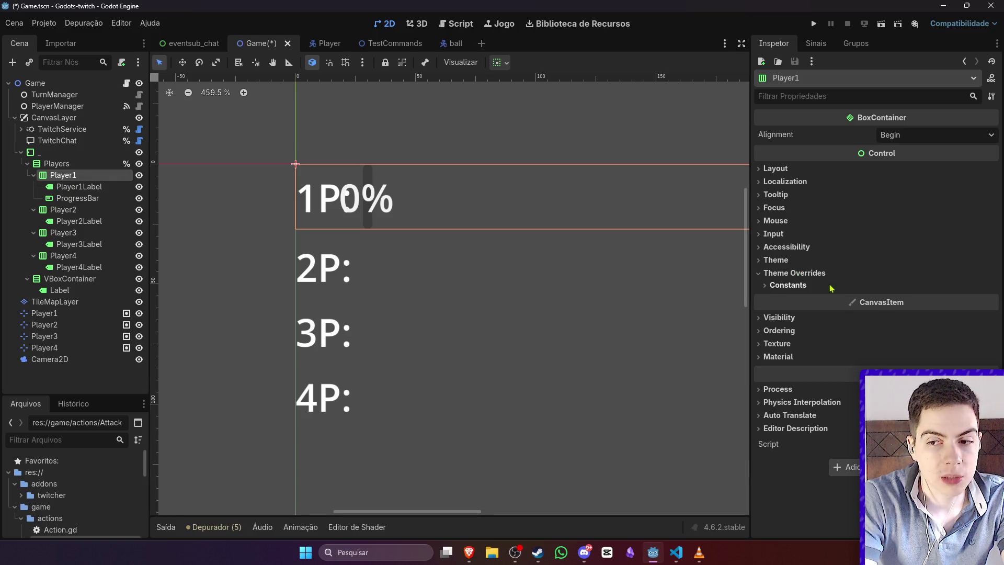
click(887, 287)
click(899, 299)
text(15)
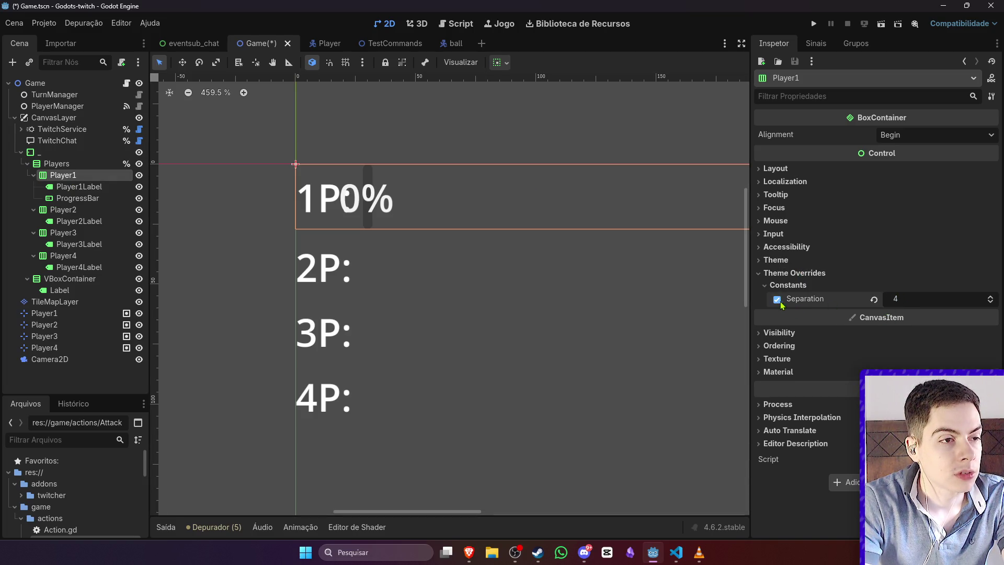
key(Return)
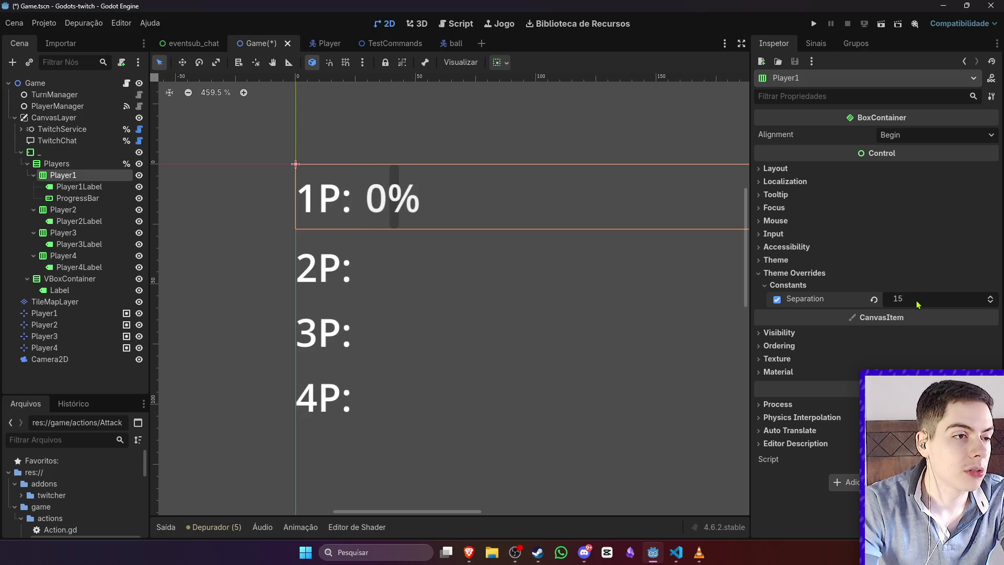
Step: Raise the Player1 row's Separation override to 25
click(93, 189)
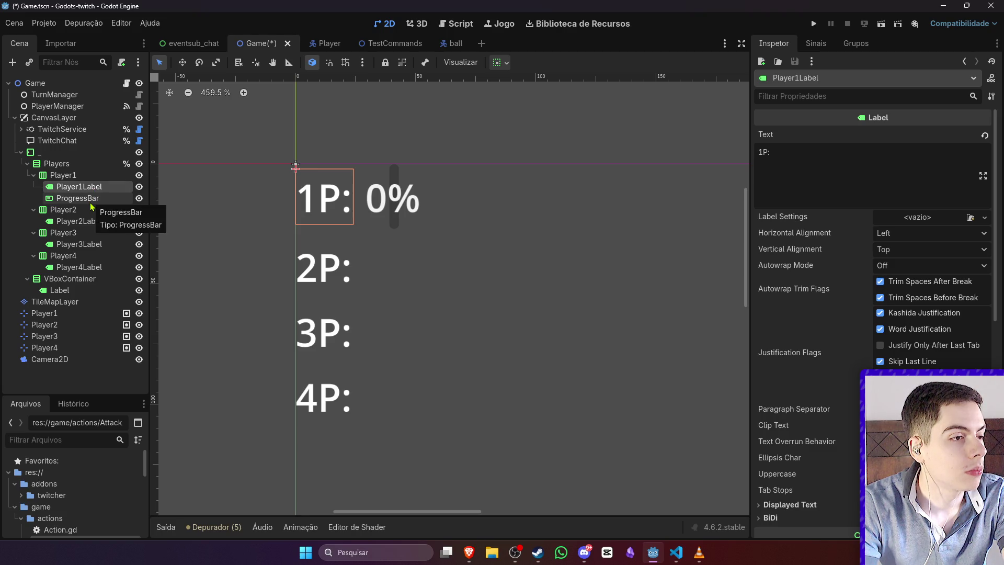
click(91, 203)
click(92, 188)
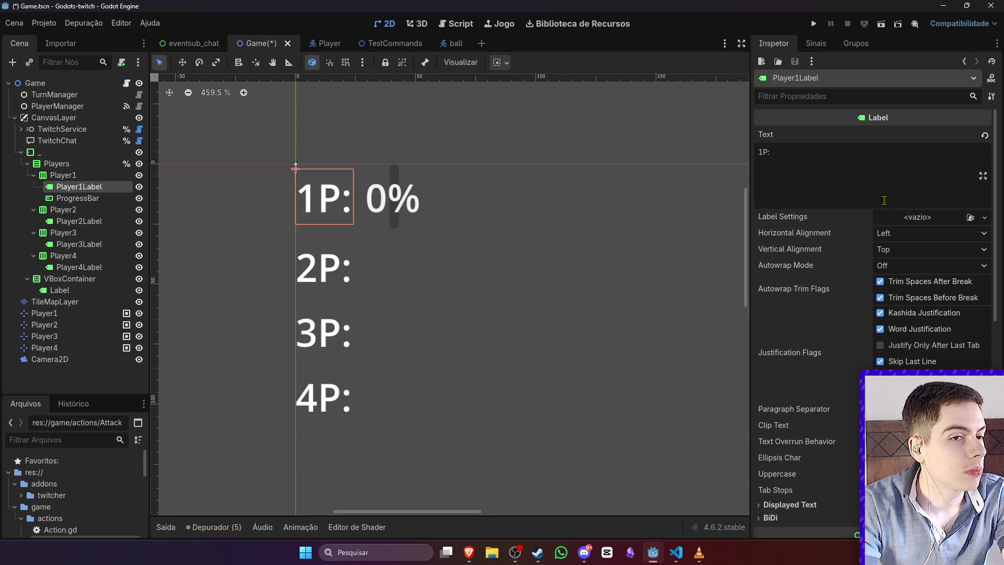
click(374, 204)
click(412, 239)
click(406, 211)
click(63, 209)
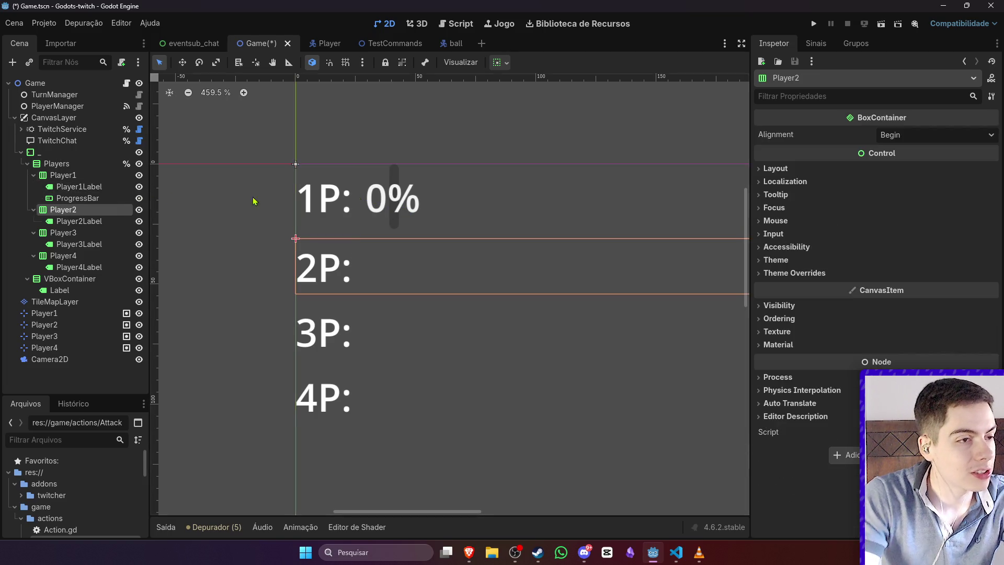
click(99, 197)
click(99, 187)
click(66, 175)
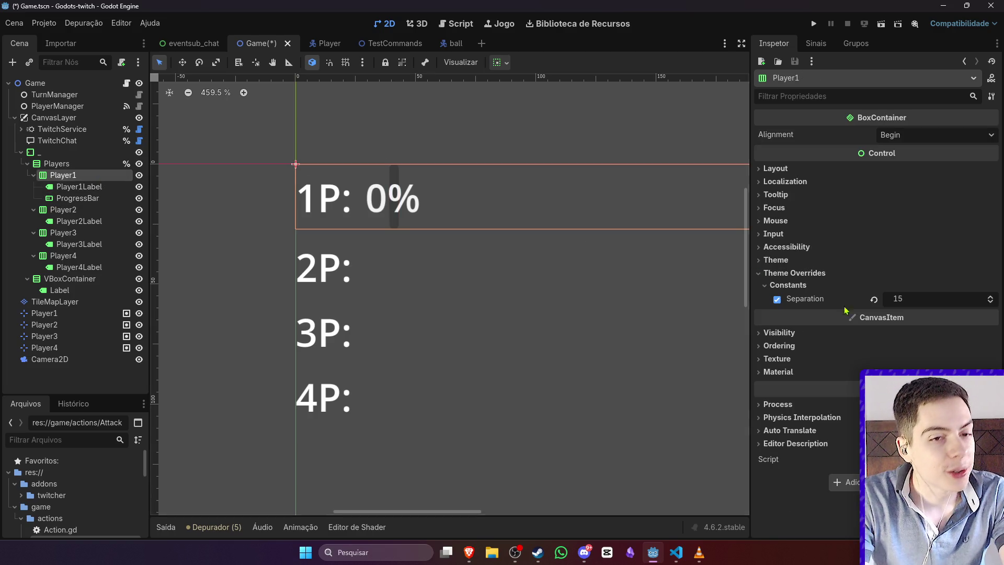
click(915, 296)
text(25)
key(Return)
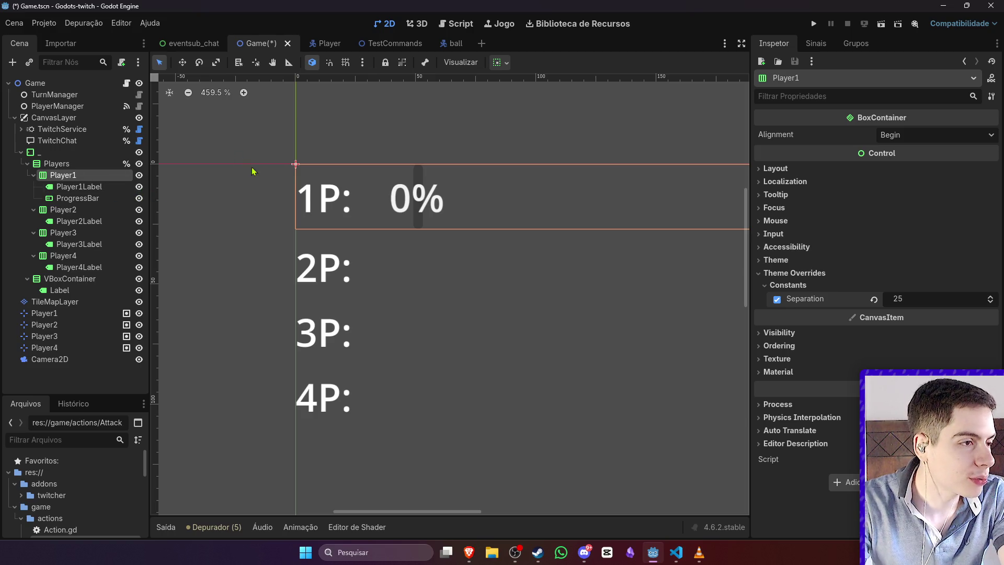
Step: Open the Separation constant overrides for the Player2 and Player3 rows
click(65, 209)
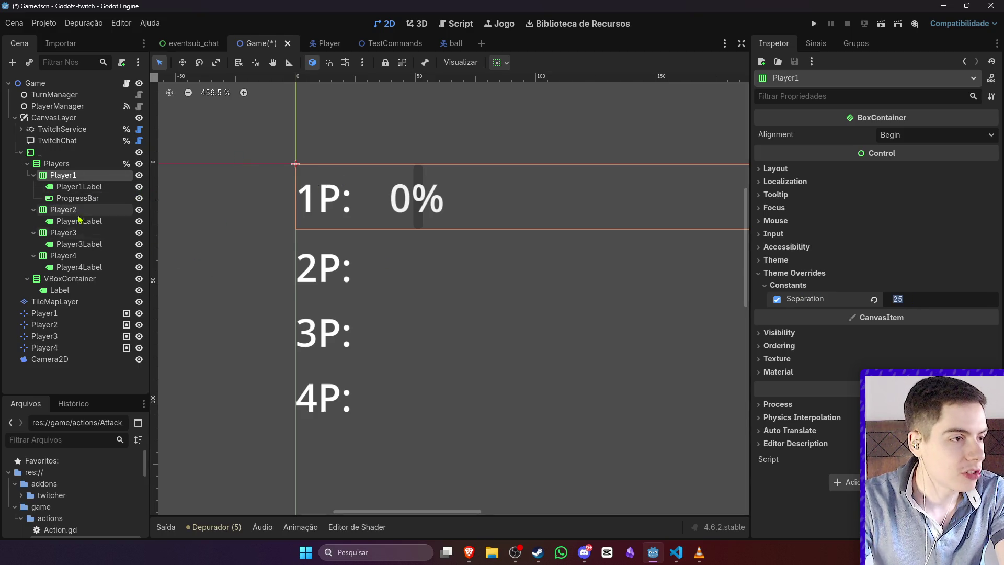
click(836, 285)
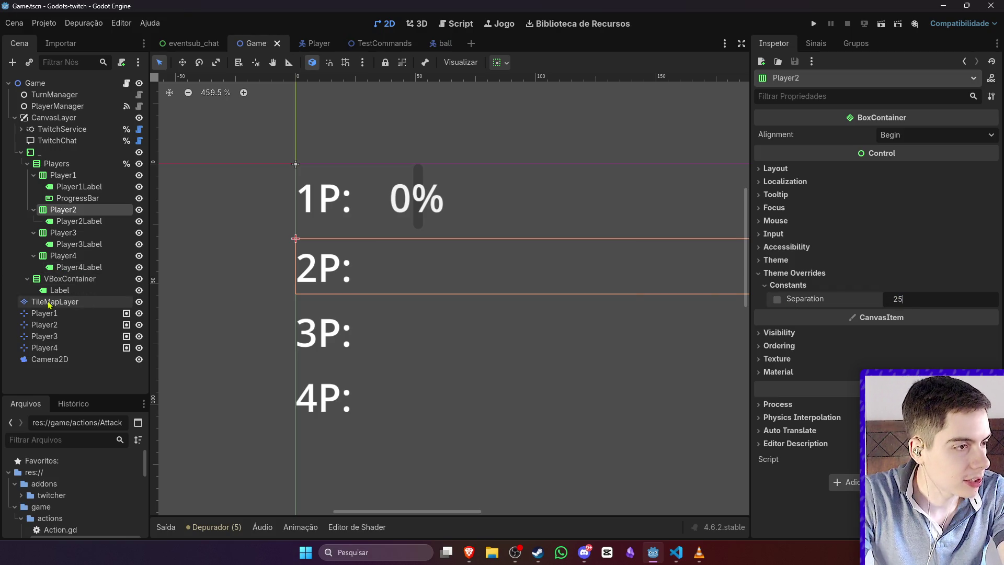
click(66, 236)
click(816, 262)
click(816, 262)
click(826, 273)
click(837, 273)
click(871, 273)
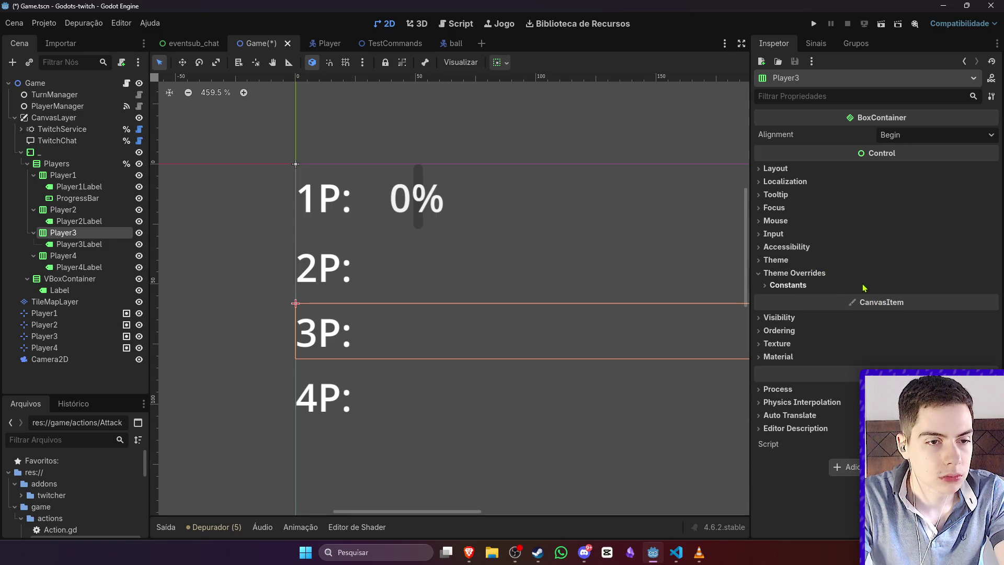
click(871, 285)
Step: Enable a Separation override of 25 on the Player4 row
click(63, 256)
click(795, 272)
click(789, 285)
drag(893, 298, 917, 299)
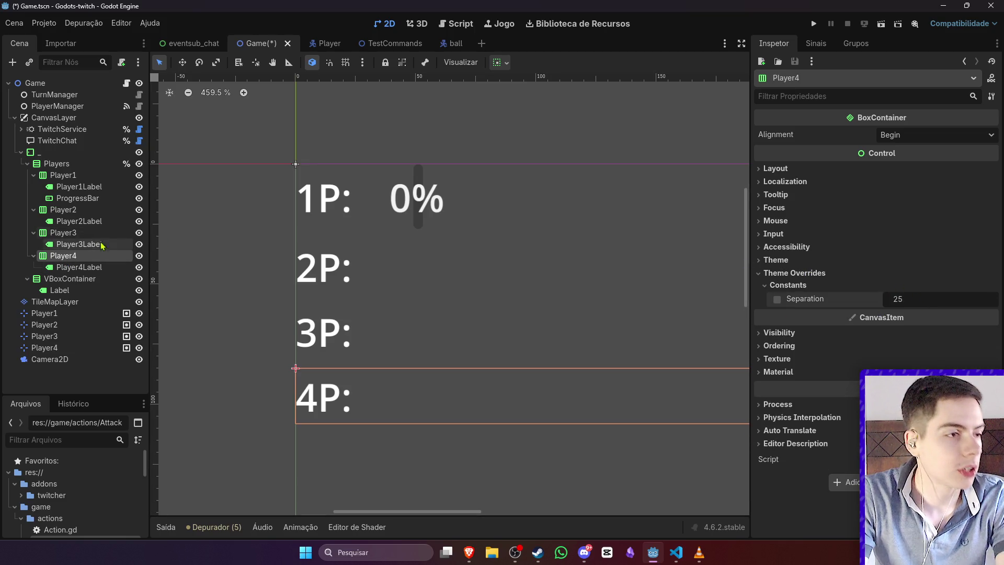
click(99, 199)
scroll(852, 276, down, 5)
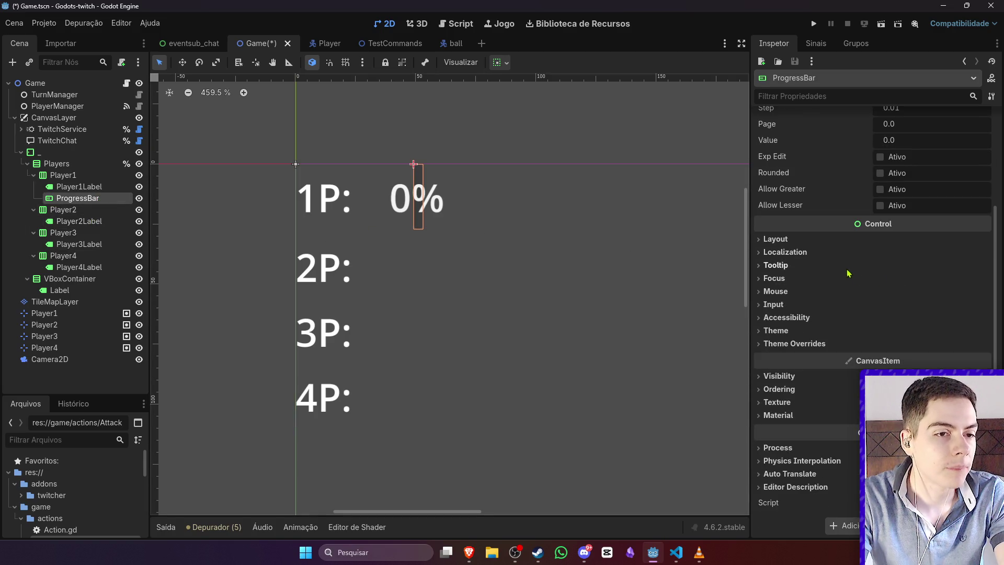
click(824, 375)
click(824, 376)
scroll(815, 287, up, 5)
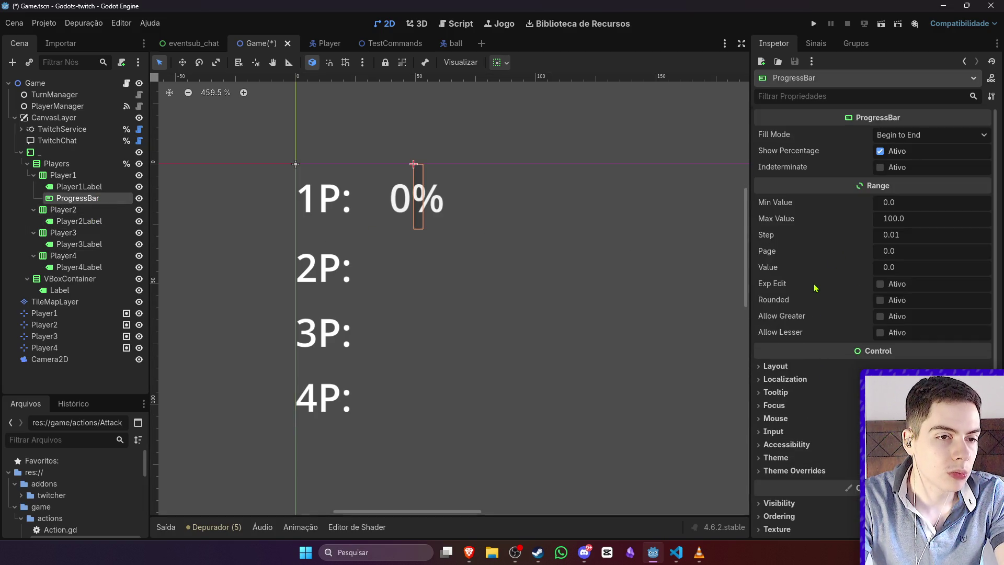
scroll(837, 283, down, 5)
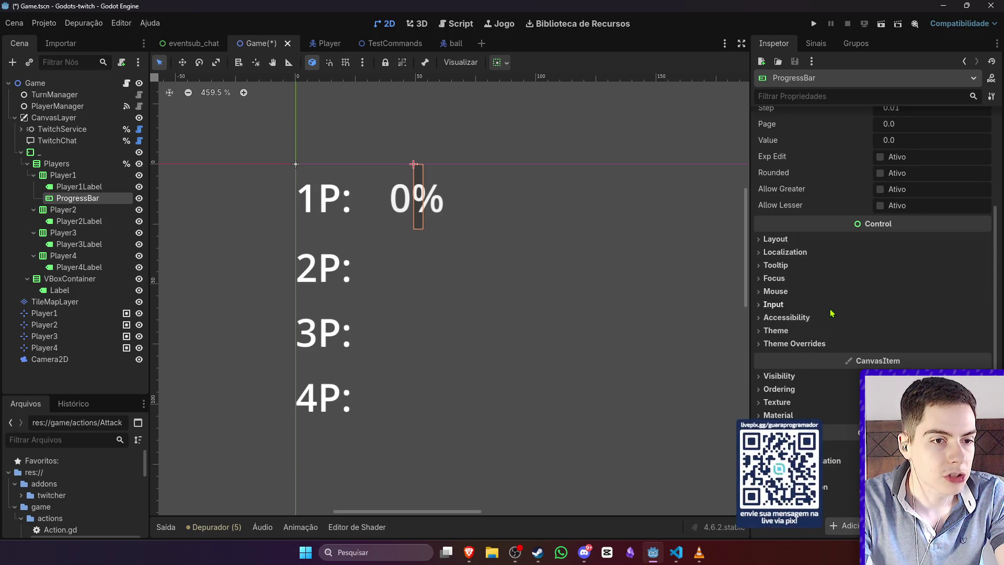
Step: Expand the ProgressBar's Control > Layout section and start editing its Custom Minimum Size width
scroll(833, 350, up, 5)
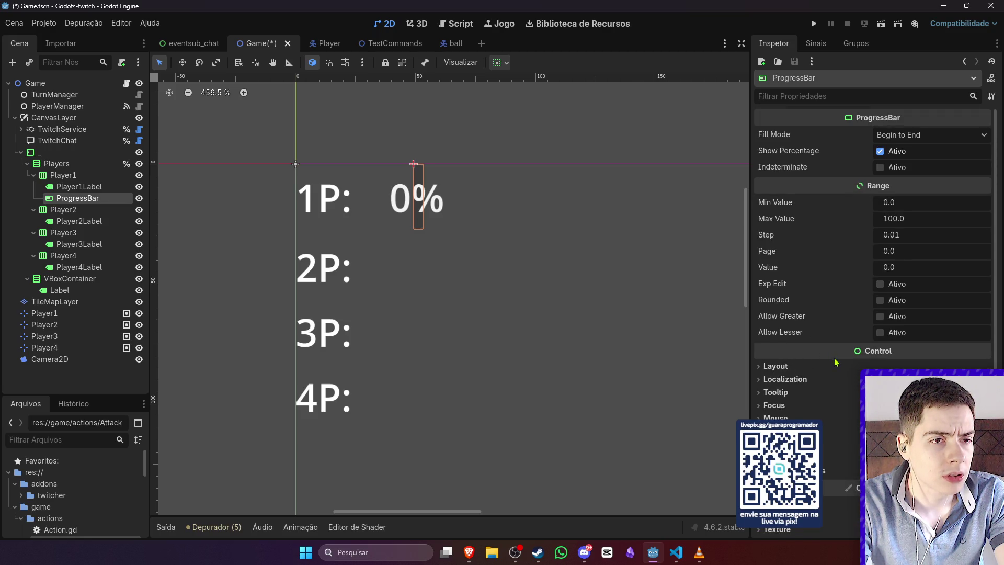
scroll(837, 367, down, 5)
scroll(845, 341, up, 5)
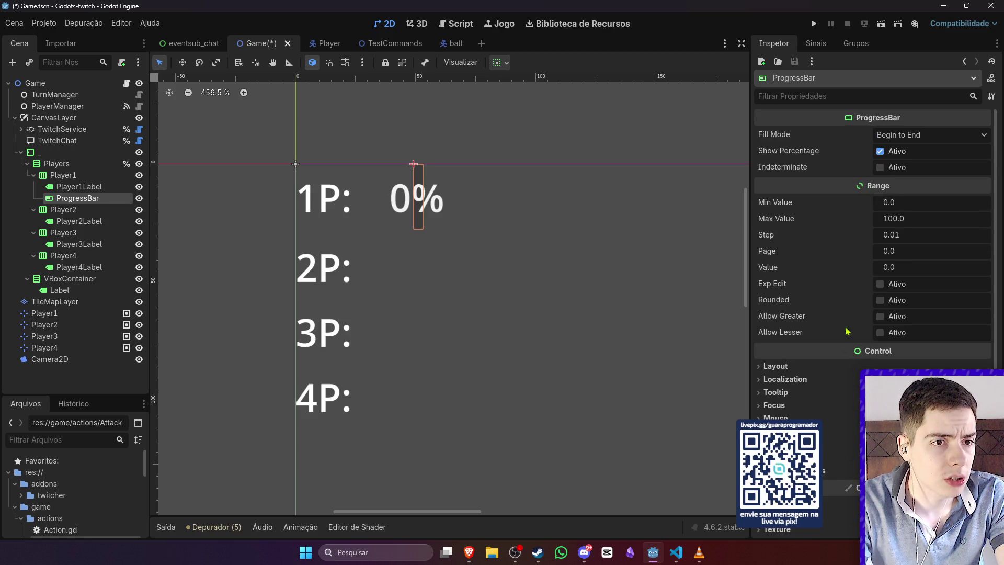
click(799, 99)
text(tra)
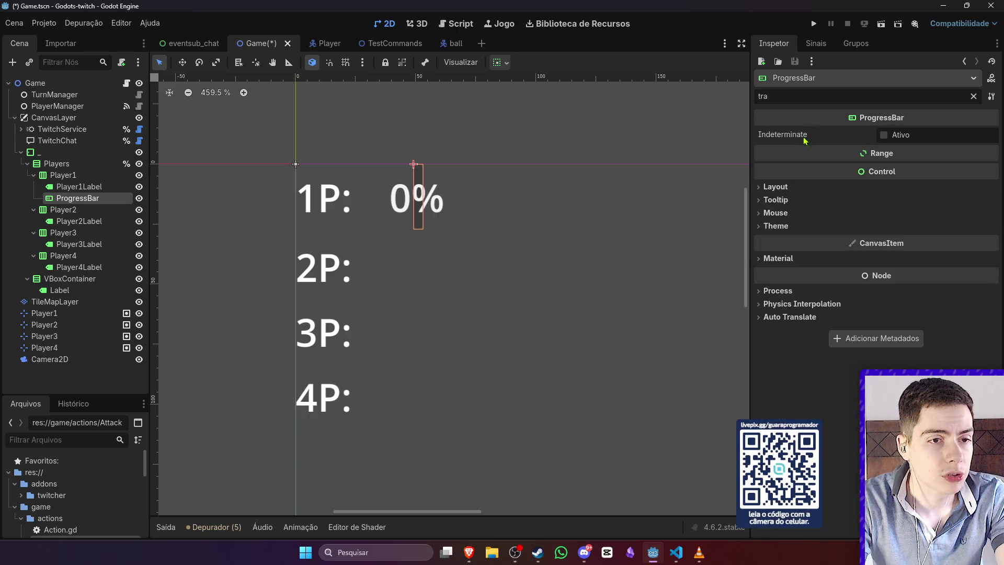
text(n)
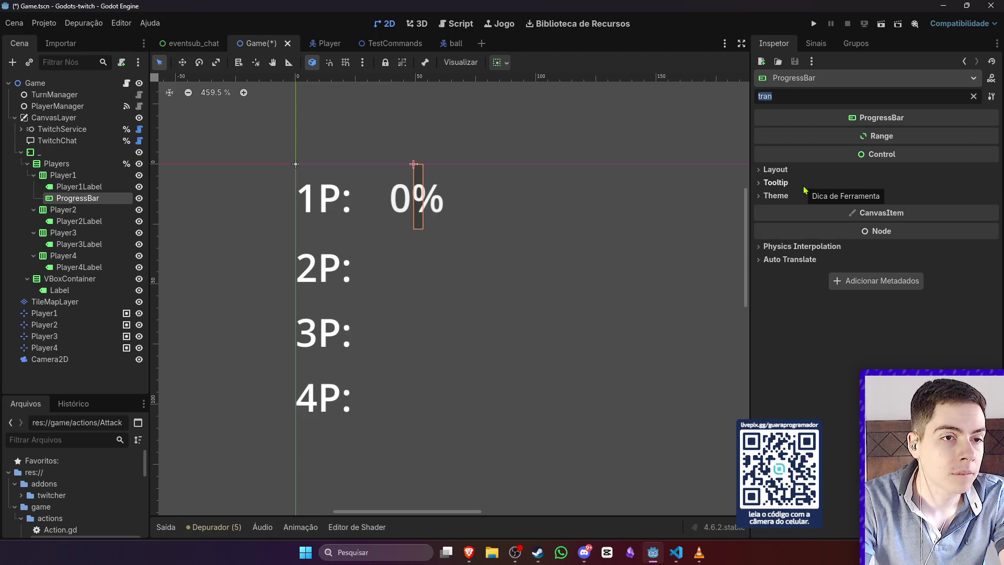
key(BackSpace)
text(min)
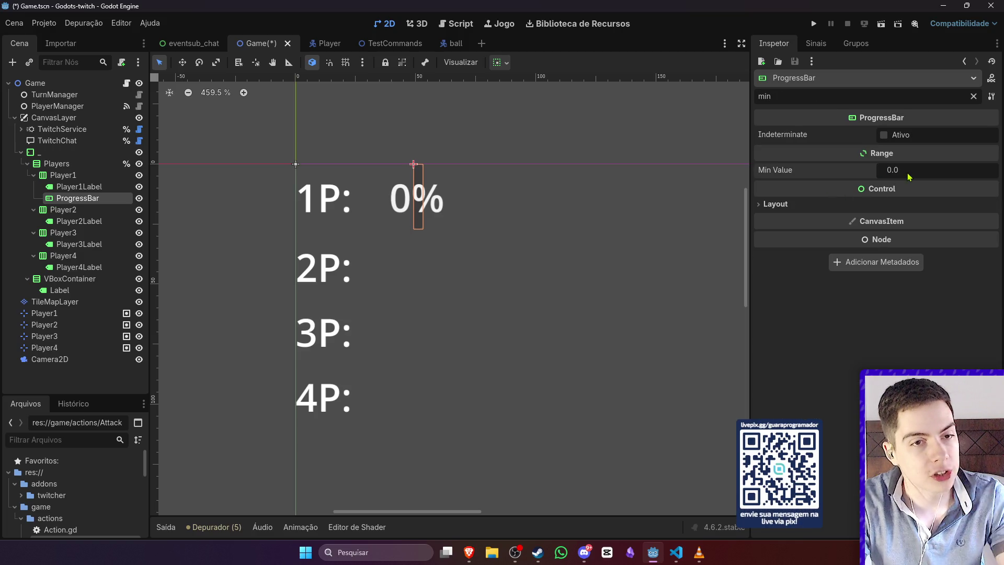
click(973, 96)
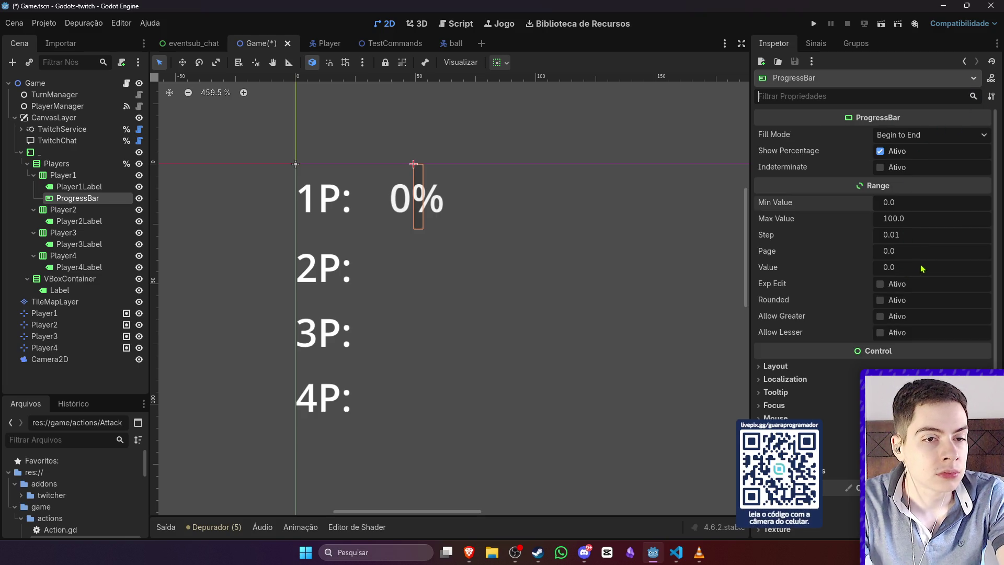
scroll(908, 325, down, 3)
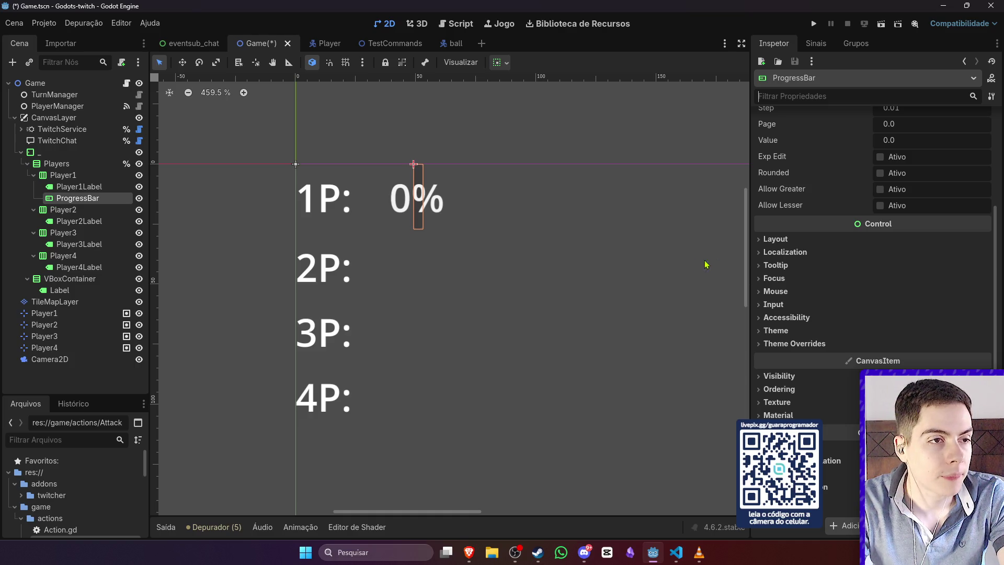
click(828, 239)
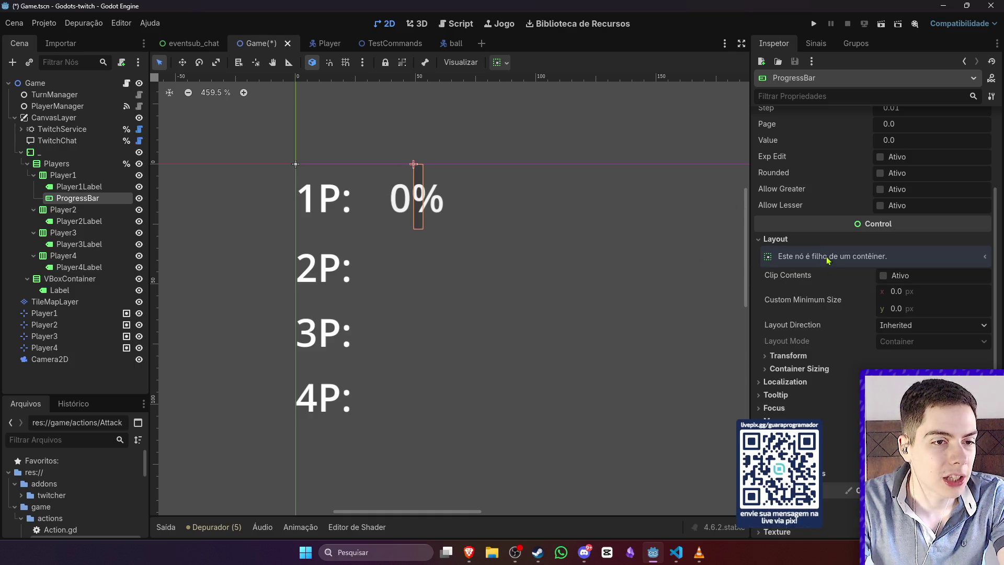
scroll(915, 368, down, 1)
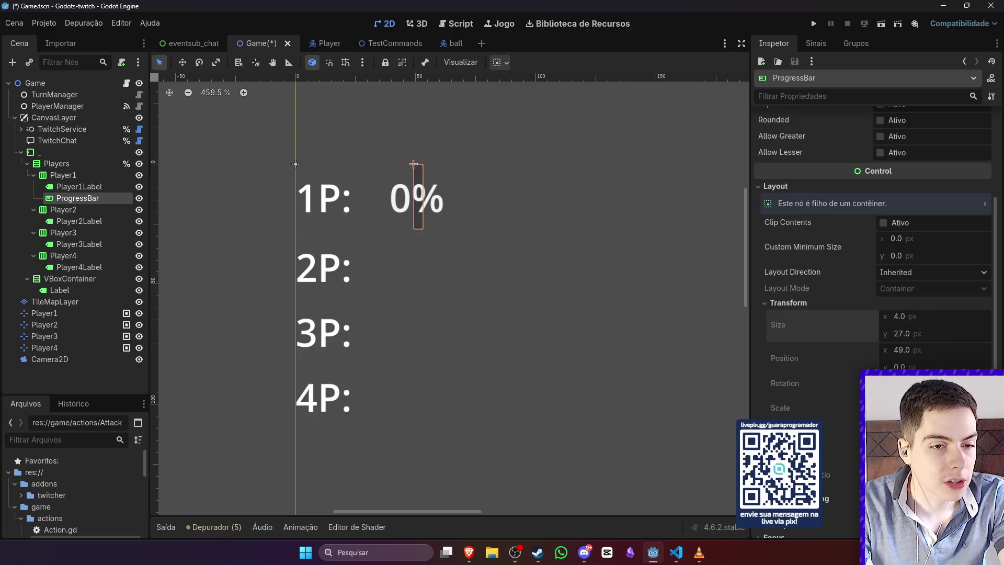
click(919, 243)
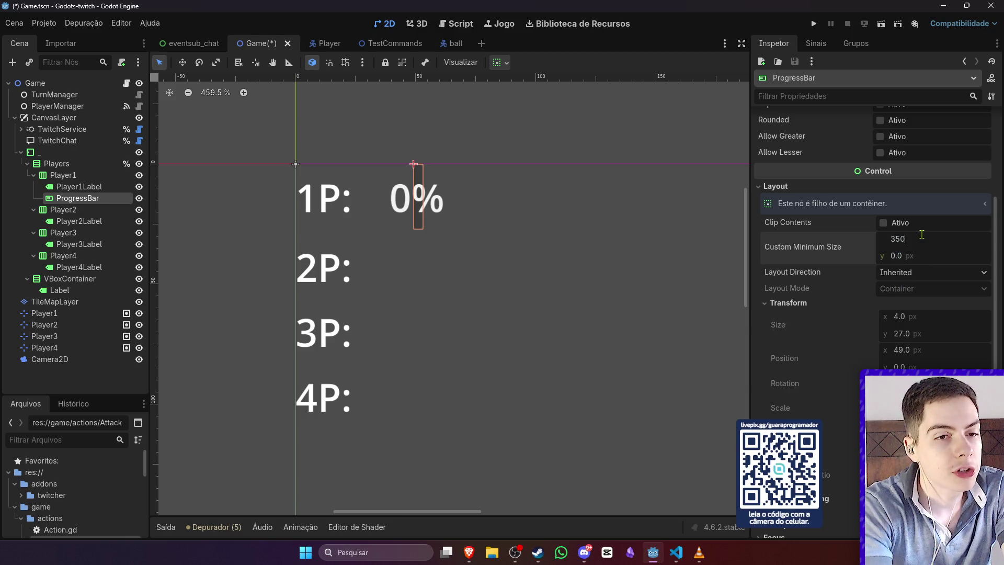
Step: Set the progress bar's custom minimum width to 150 px and save the scene
key(Return)
scroll(482, 268, down, 5)
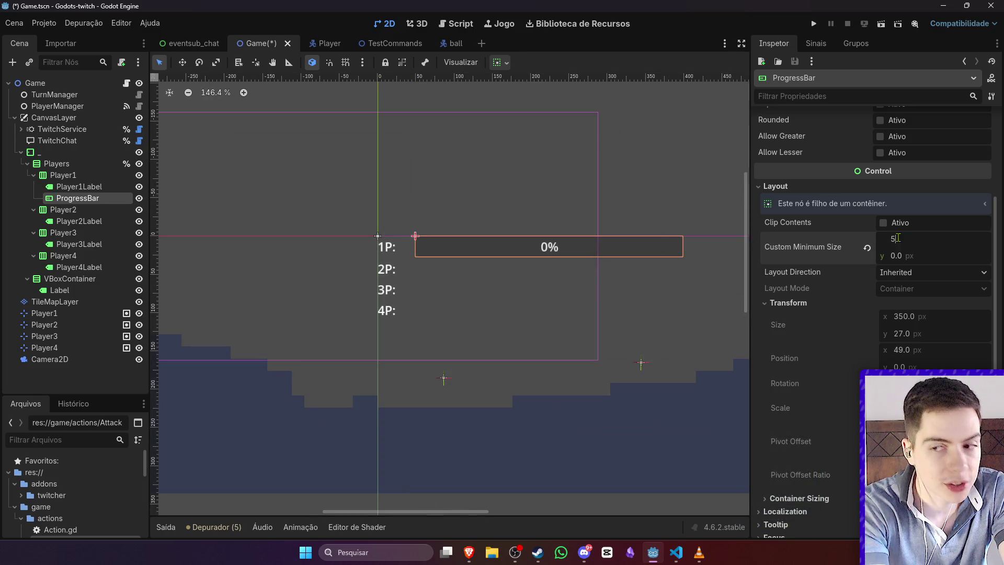
text(0.0)
key(Return)
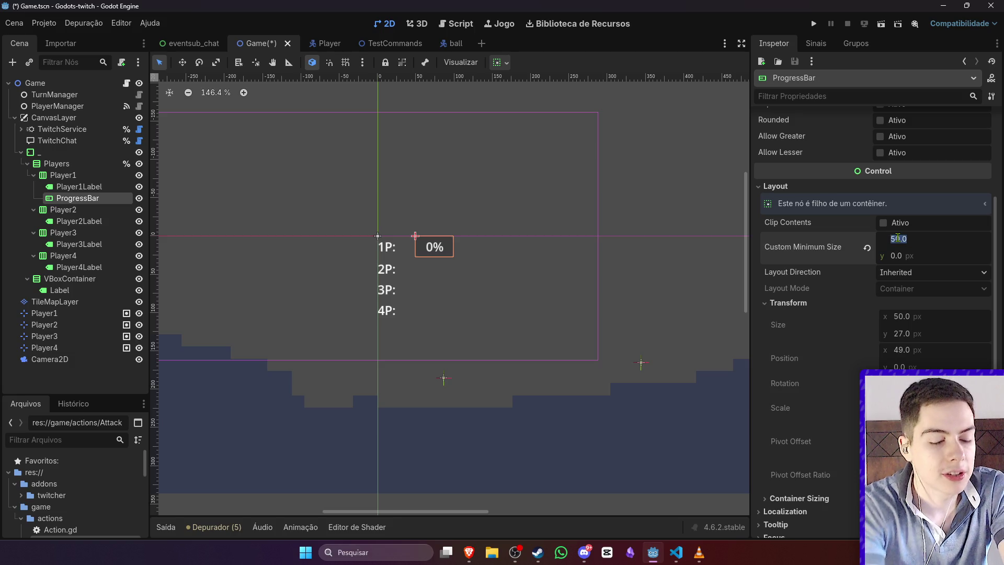
text(150)
key(Return)
click(654, 241)
scroll(469, 238, down, 4)
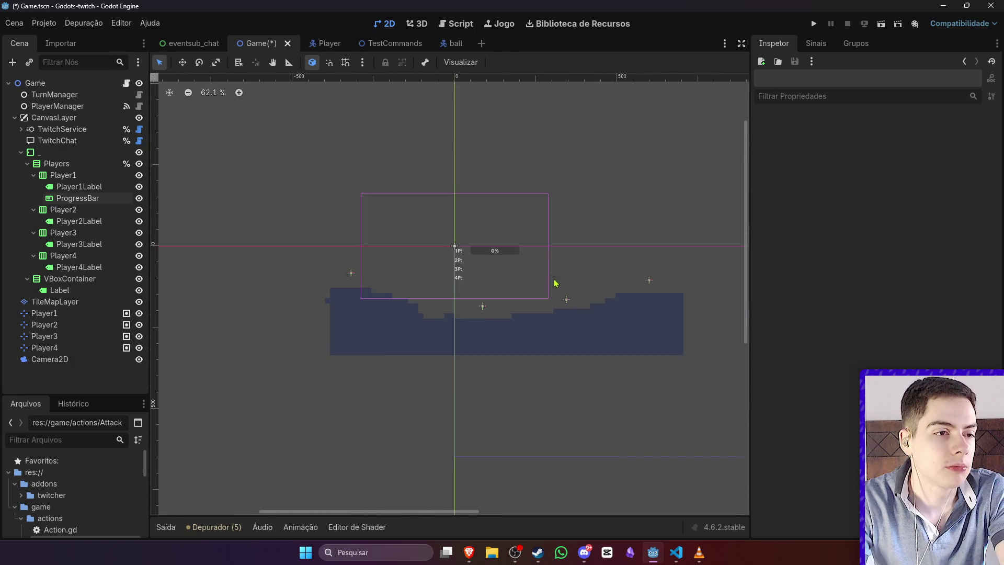
key(ctrl+s)
Step: Toggle Show Percentage off and back on for the 1P health bar, then save again
scroll(518, 249, up, 5)
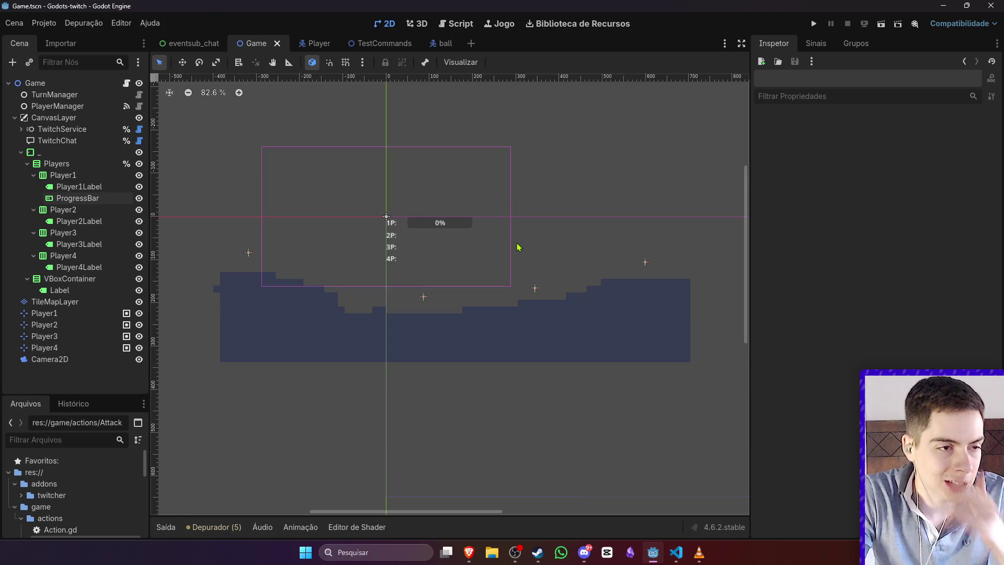
click(413, 236)
scroll(400, 172, down, 3)
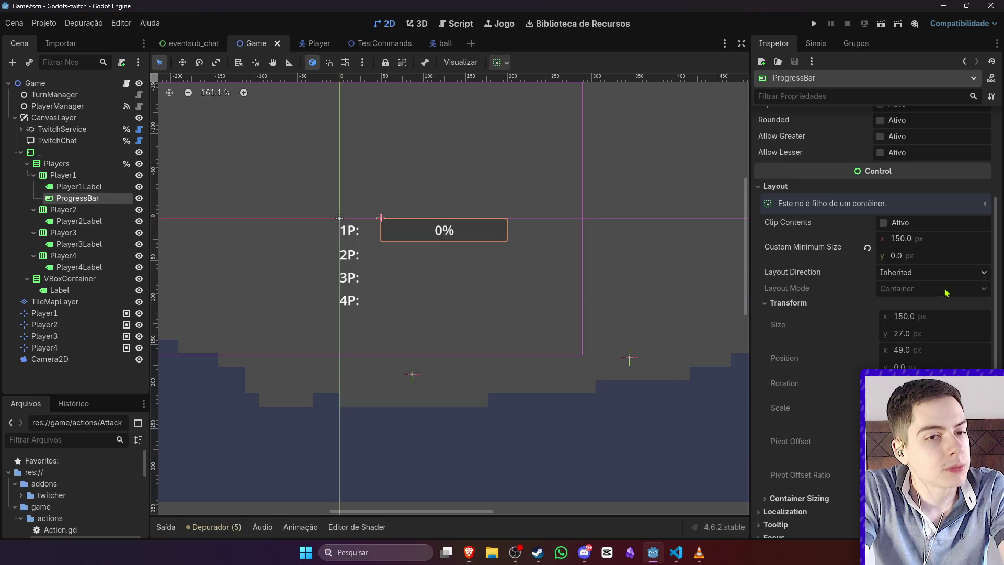
scroll(940, 287, up, 5)
scroll(439, 171, down, 2)
scroll(438, 172, up, 2)
click(881, 152)
click(881, 155)
click(506, 188)
scroll(514, 193, up, 3)
key(ctrl+s)
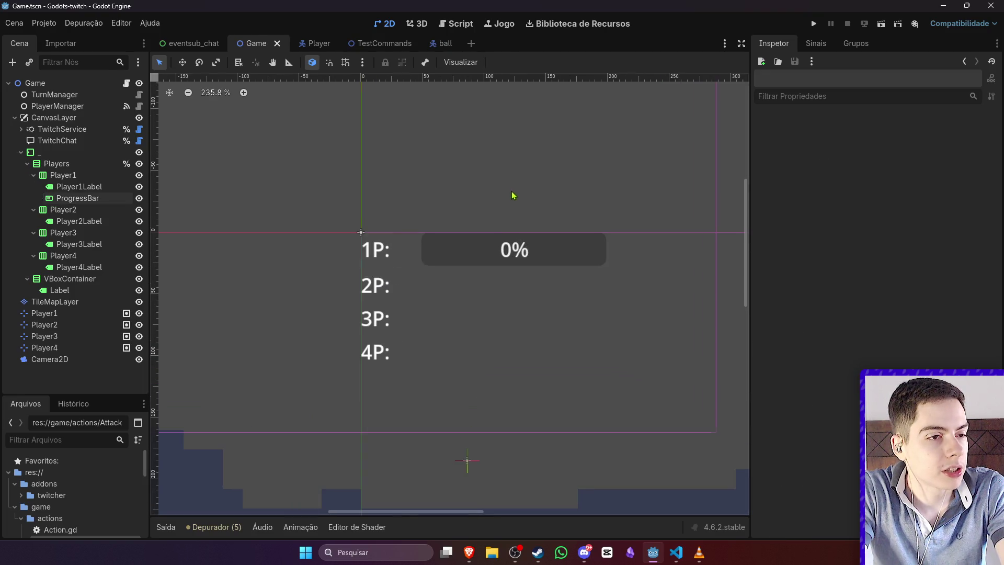
click(86, 199)
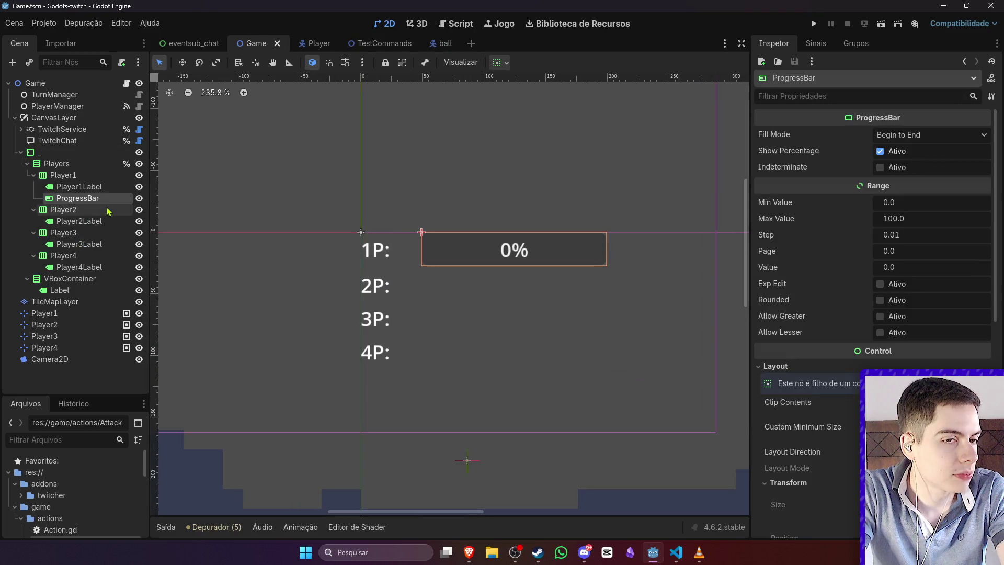
Step: Paste copies of the 1P health bar under Player2, Player3 and Player4
click(90, 214)
key(ctrl+v)
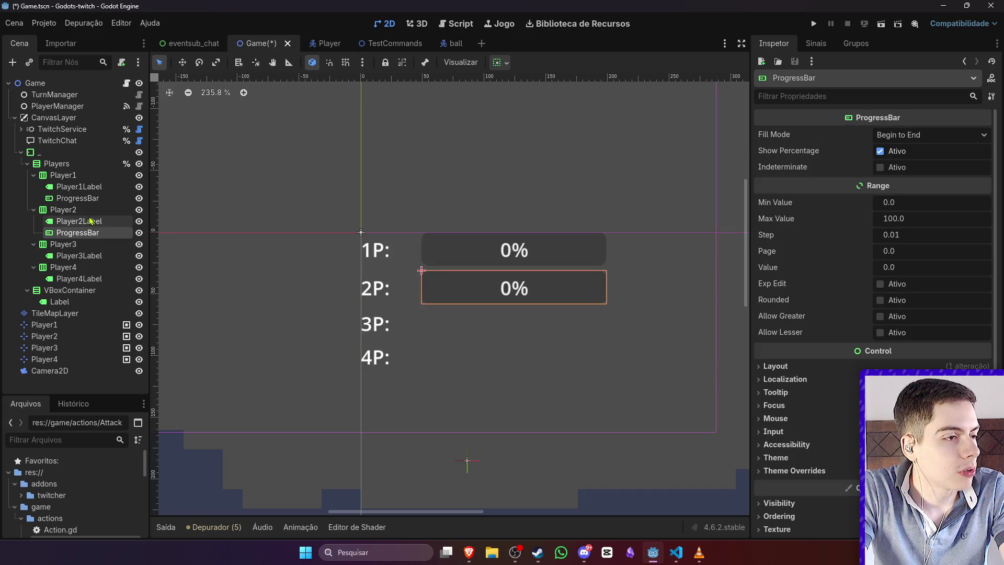
click(84, 244)
key(ctrl+v)
click(83, 278)
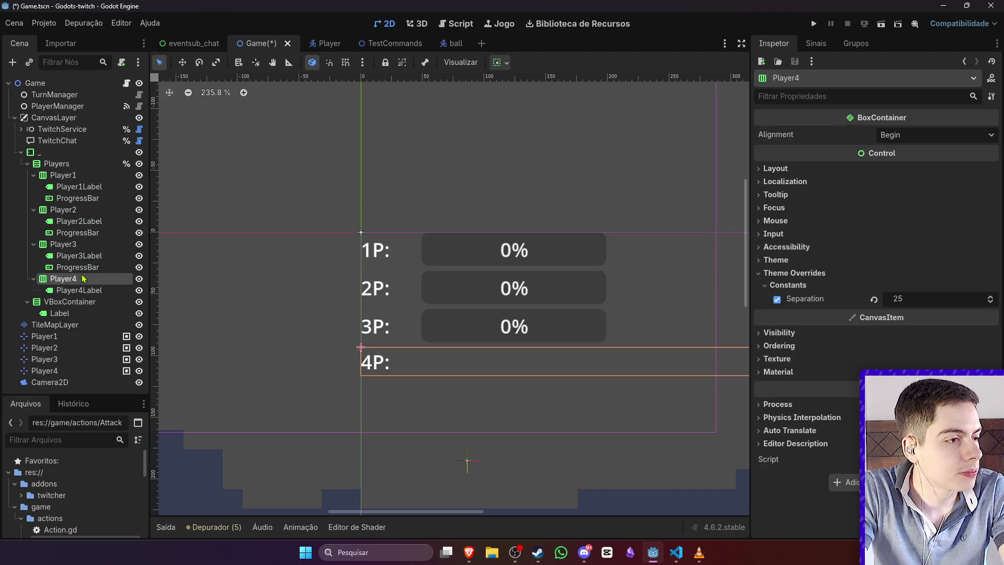
key(ctrl+v)
click(528, 223)
scroll(298, 224, down, 3)
scroll(464, 234, up, 2)
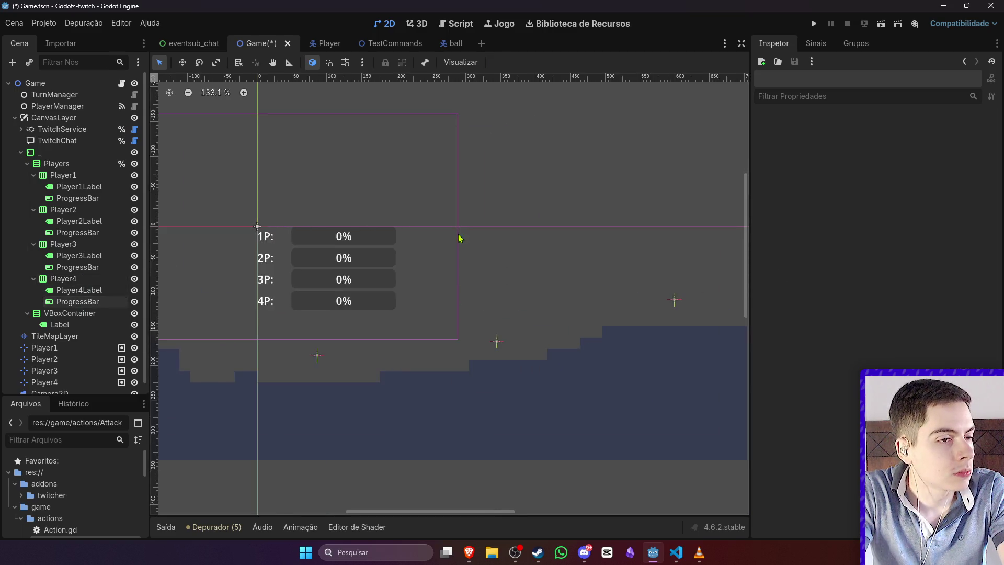
scroll(271, 306, up, 3)
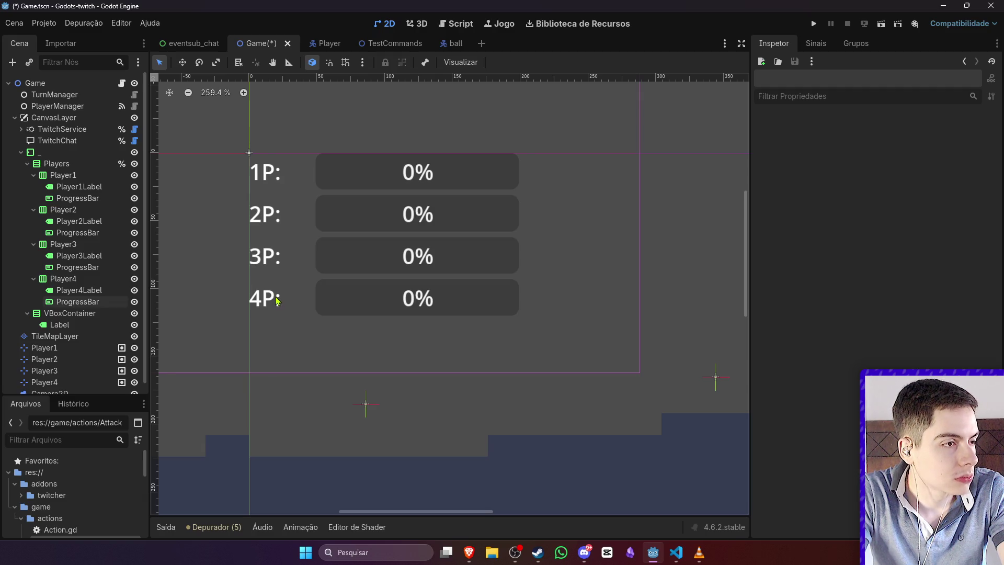
Step: Collapse the Player1–Player4 branches in the Scene tree and save the scene
click(34, 279)
click(34, 244)
click(31, 220)
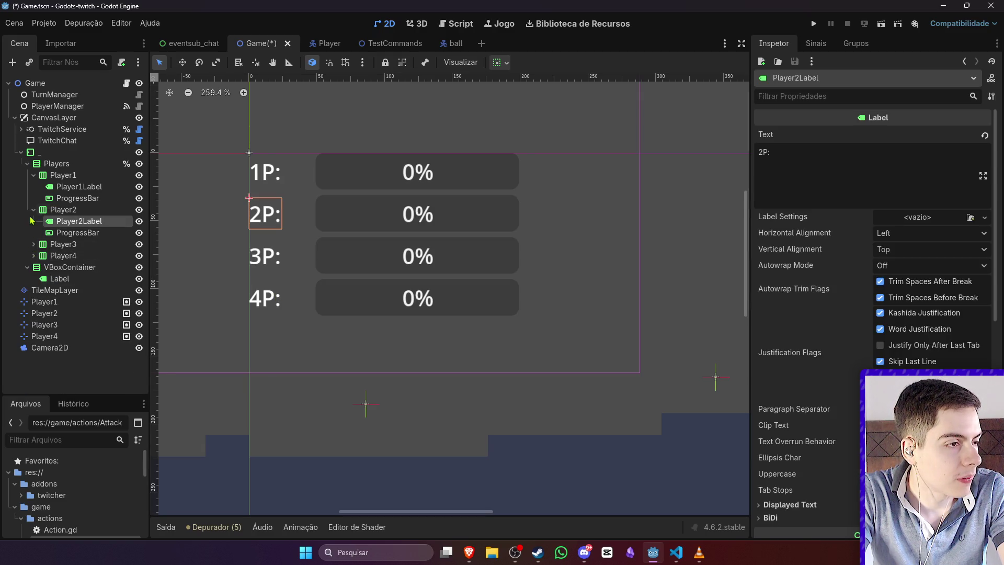
click(34, 209)
click(33, 175)
key(ctrl+s)
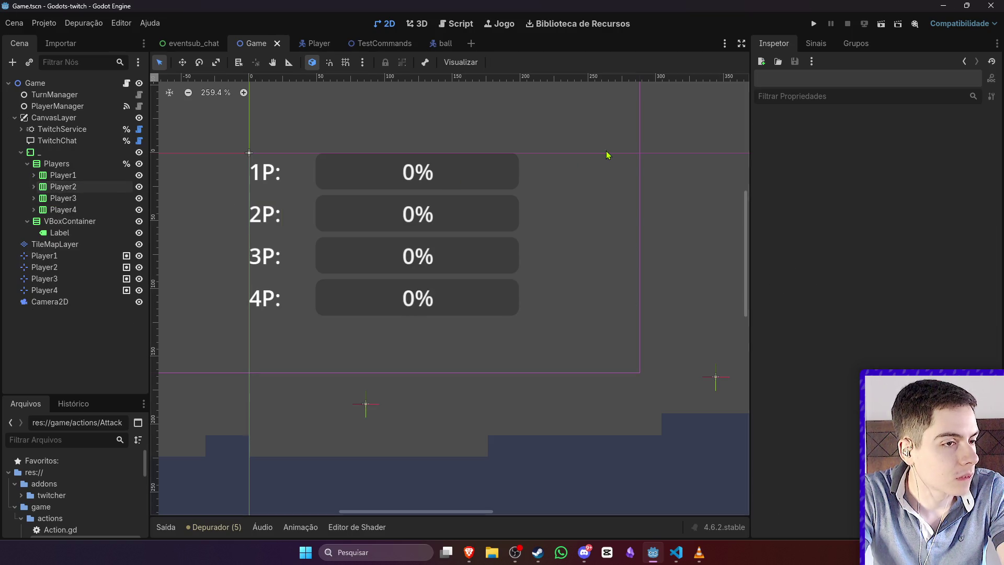
scroll(251, 272, down, 3)
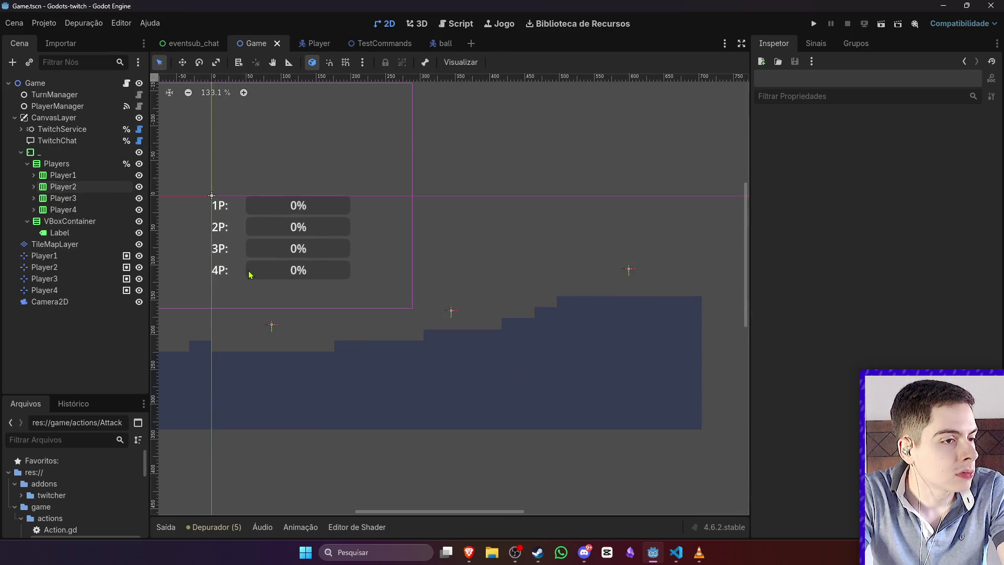
scroll(225, 272, down, 4)
scroll(209, 269, up, 7)
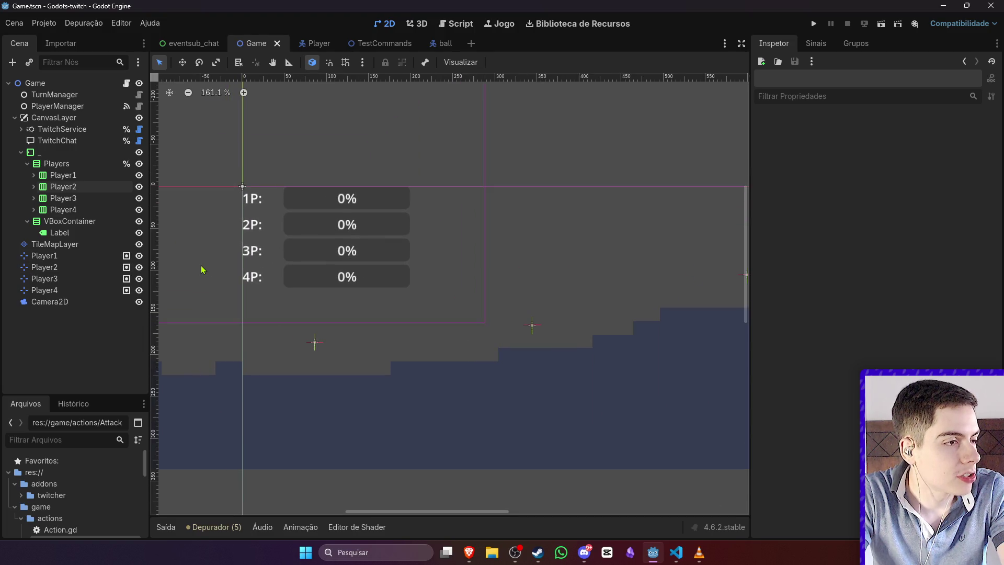
Step: Keep the unique name on Players and expand Player1–Player4 to reveal their health bars
click(126, 164)
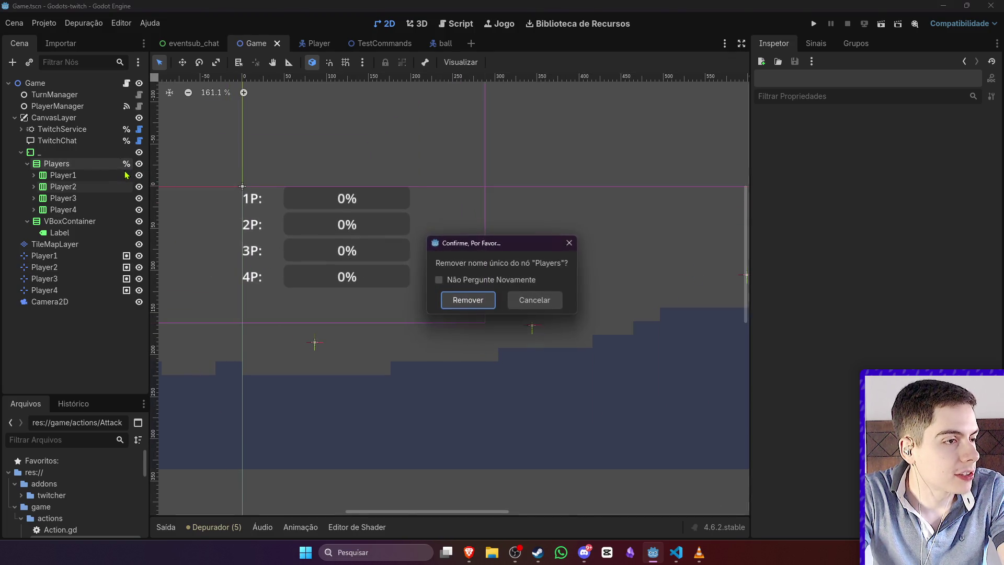
click(568, 243)
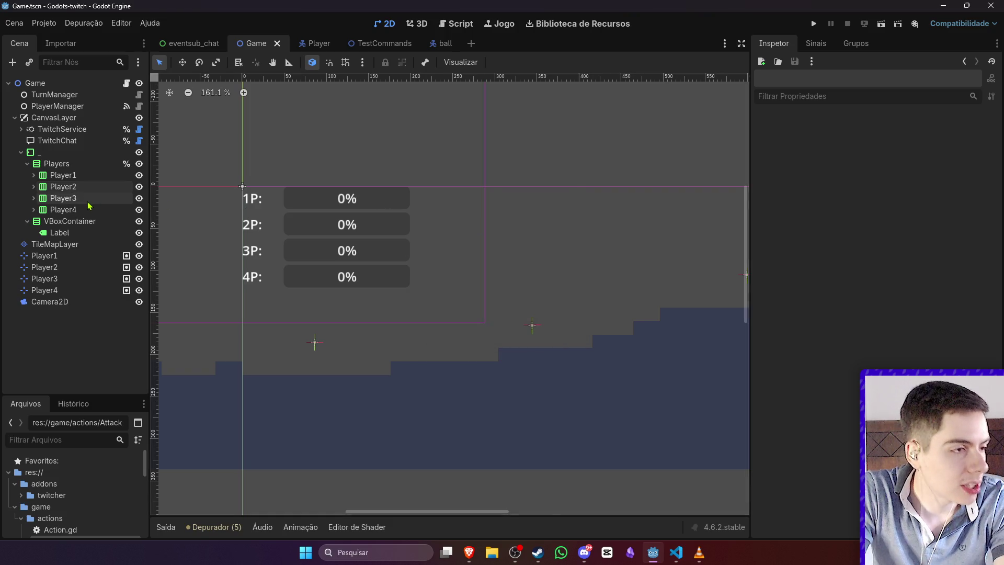
click(34, 187)
click(34, 187)
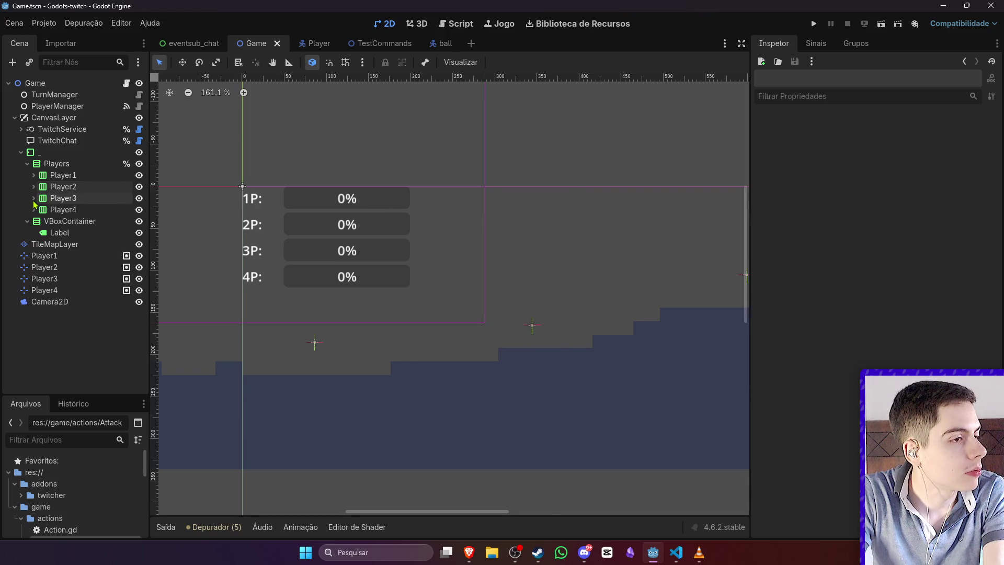
click(36, 222)
click(34, 210)
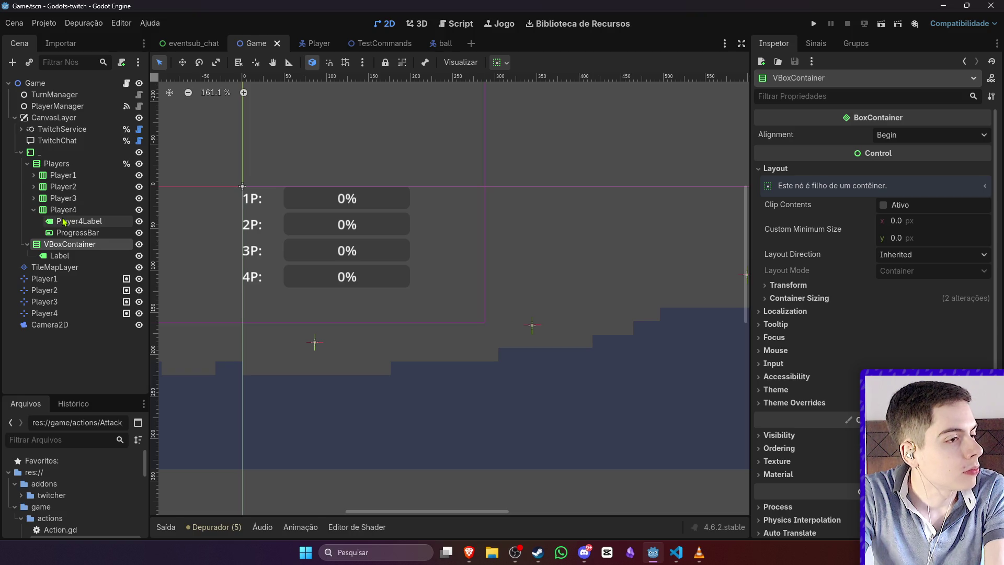
click(63, 199)
click(34, 198)
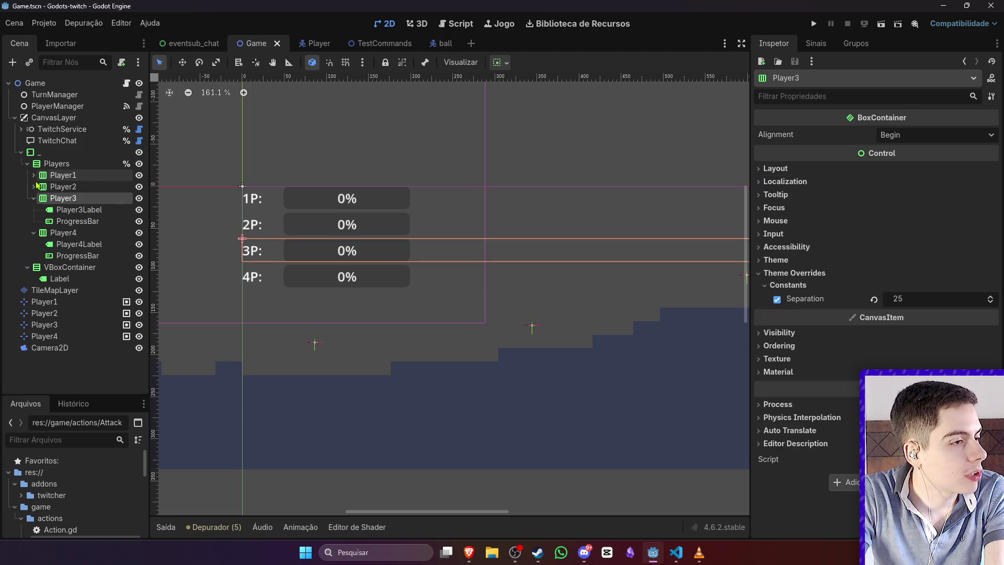
click(34, 175)
click(77, 198)
click(35, 210)
click(79, 187)
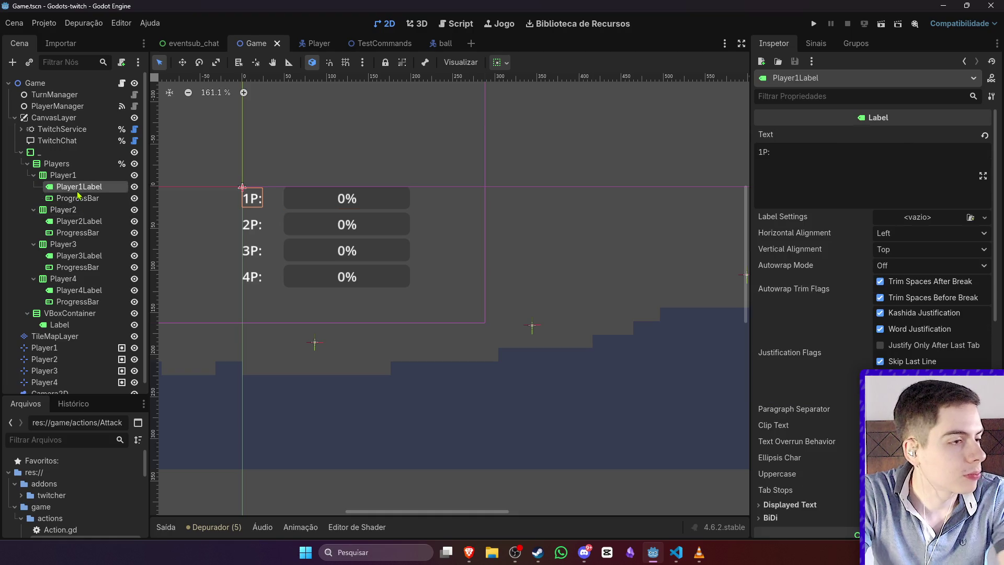
Step: Rename the health bars under Player1 and Player2 to Player1ProgressBar
double_click(77, 198)
key(Home)
text(Player1)
key(Return)
click(79, 221)
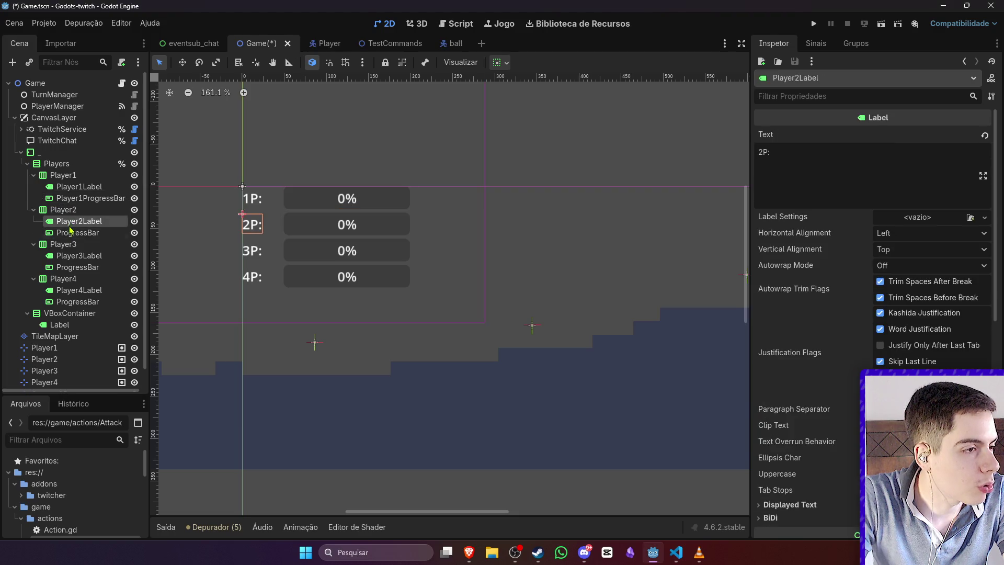
double_click(77, 233)
key(Home)
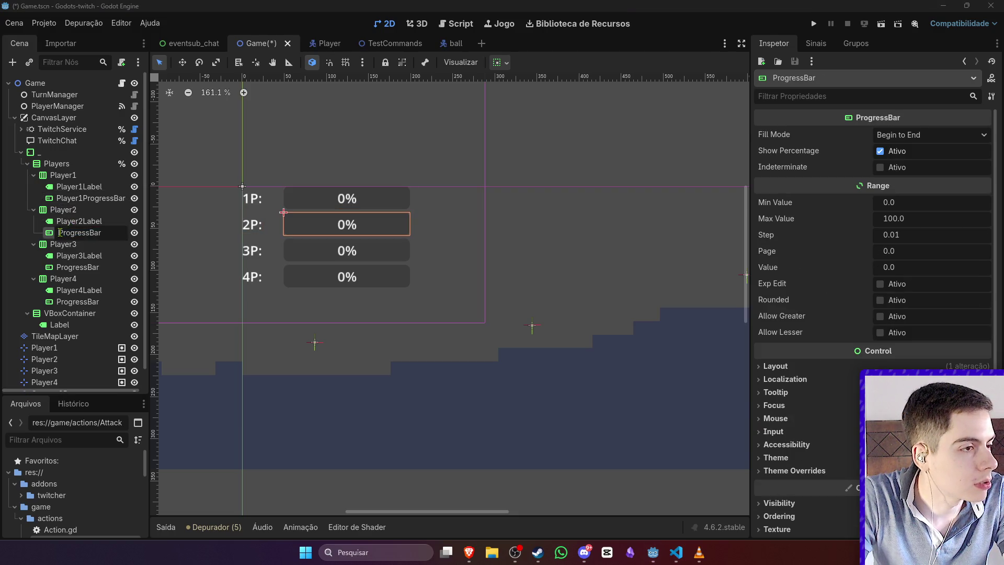
text(Player1)
key(Return)
Step: Widen the Scene dock and rename the Player3 and Player4 health bars to Player1ProgressBar
drag(149, 237, 213, 237)
click(55, 269)
double_click(55, 269)
key(Home)
text(Player1)
key(Return)
click(67, 303)
double_click(59, 302)
key(Home)
text(Player1)
key(Return)
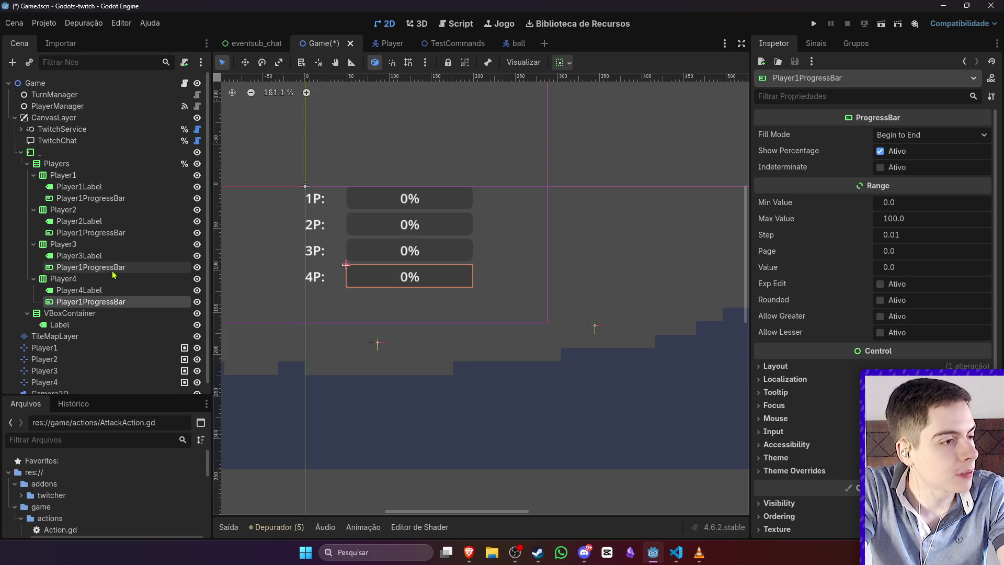
Step: Select the VBoxContainer node, then clear the selection on the canvas
click(70, 313)
scroll(366, 298, down, 4)
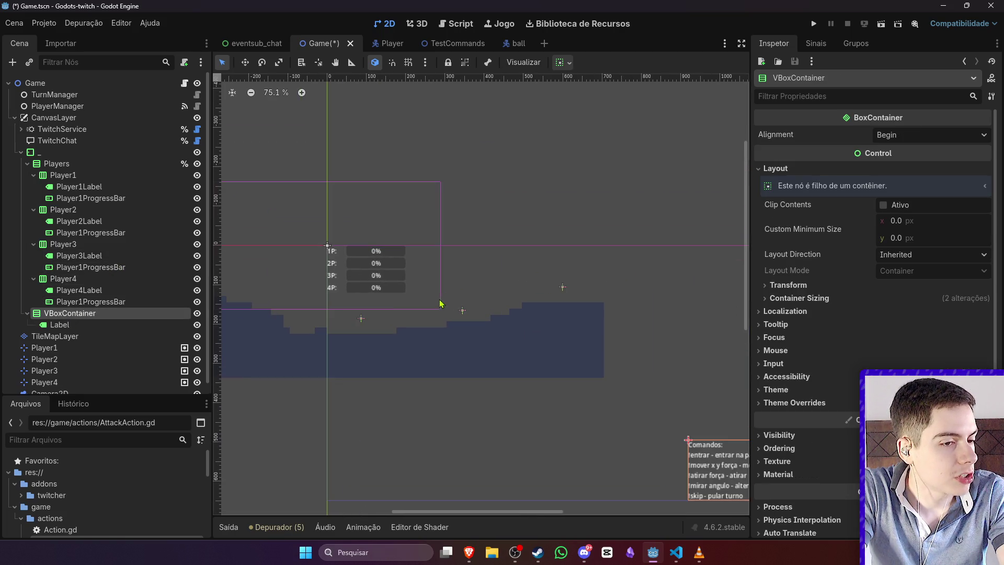
click(402, 202)
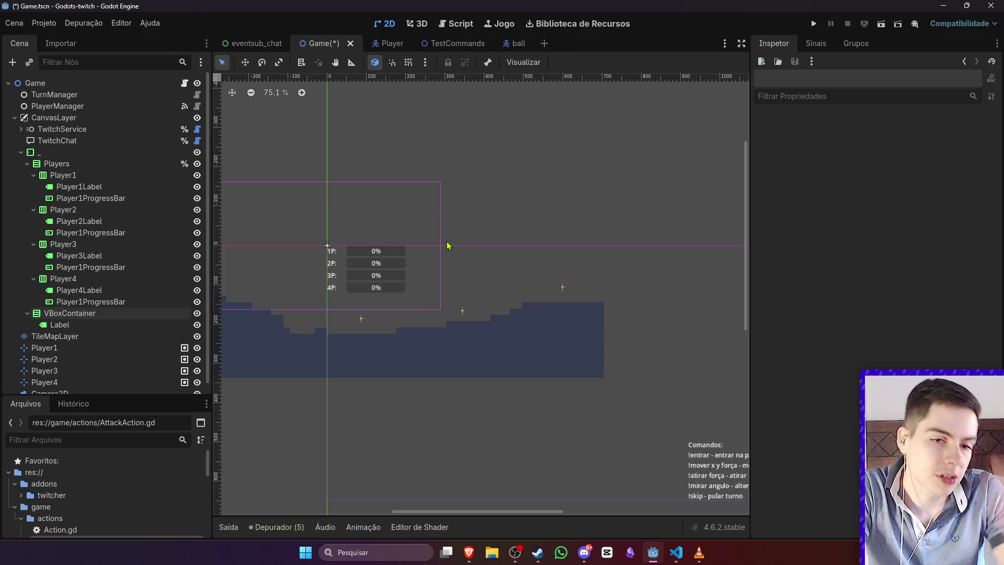
scroll(391, 269, up, 2)
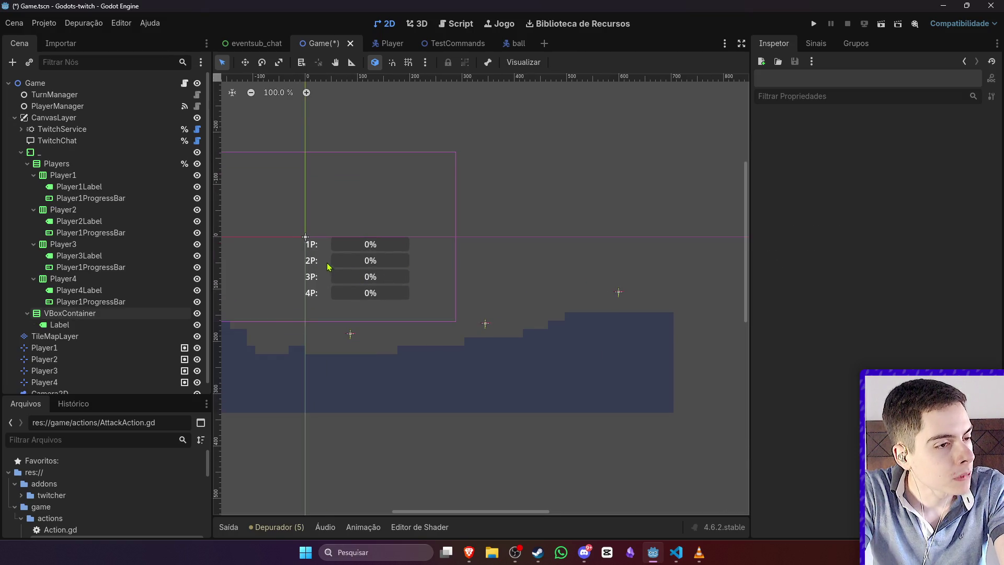
scroll(328, 267, up, 4)
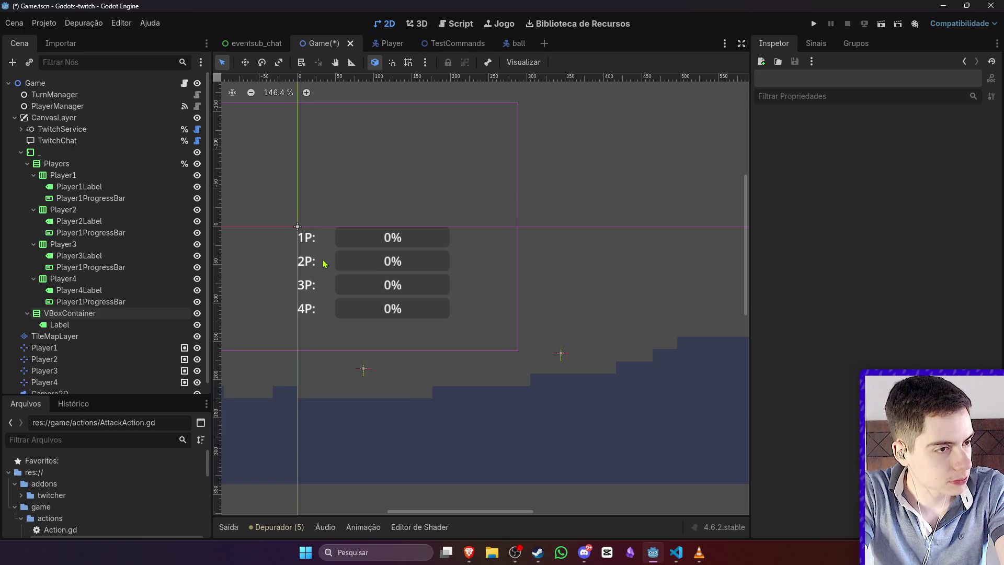
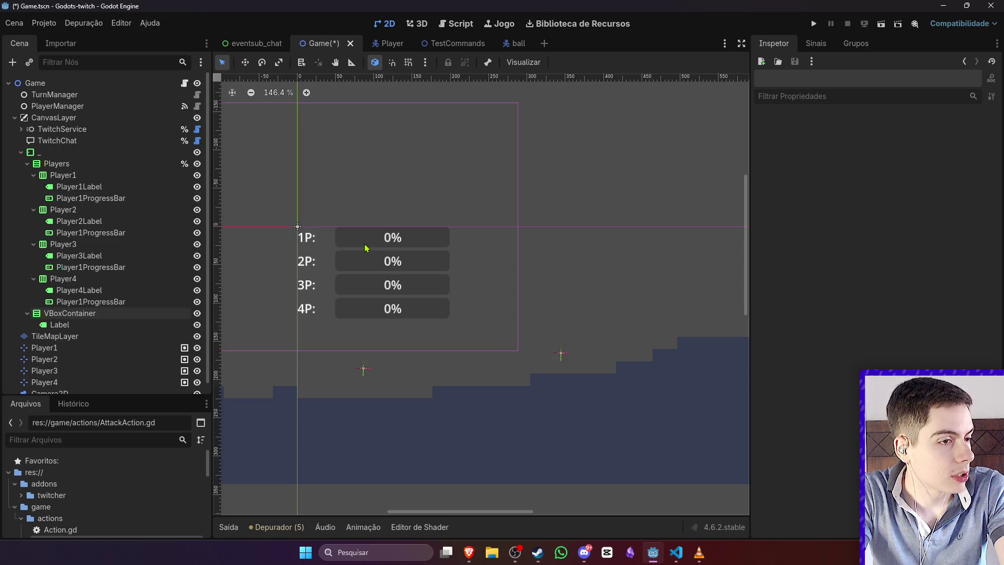
Step: Give Player1Label, Player1ProgressBar and Player2Label unique names, dismissing the duplicate-name alert on Player2's bar
click(122, 302)
click(121, 198)
right_click(120, 188)
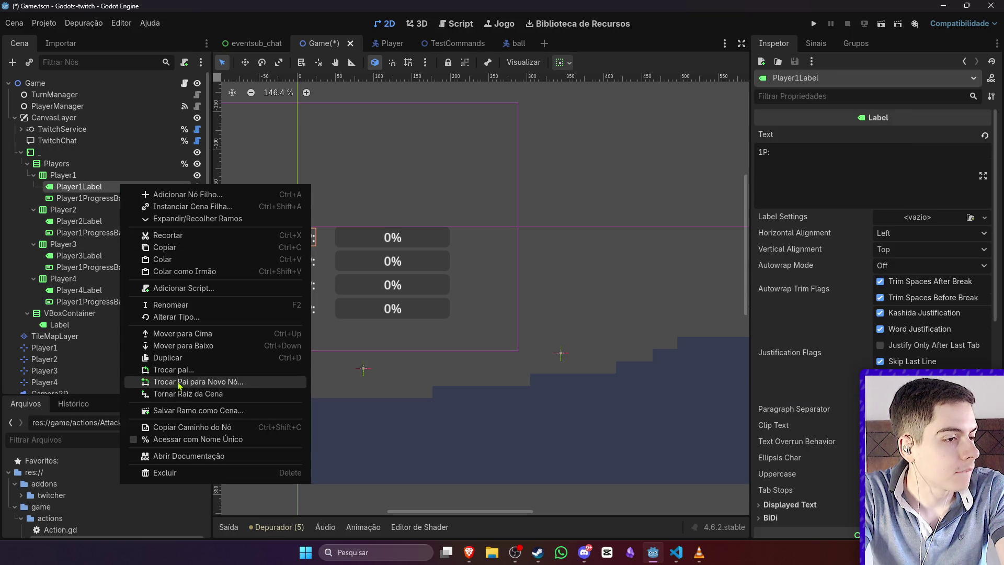
click(198, 440)
right_click(124, 199)
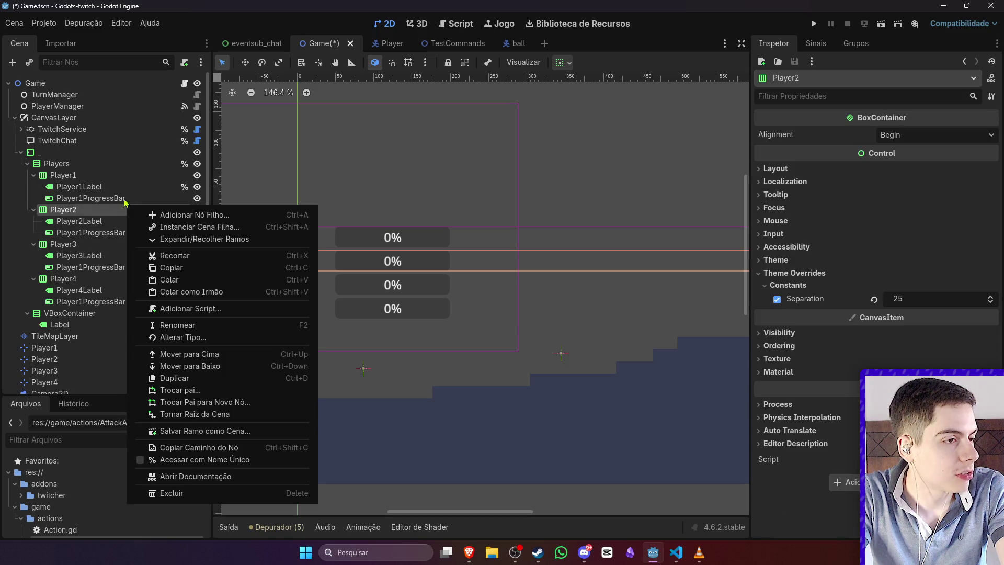
click(172, 447)
right_click(116, 219)
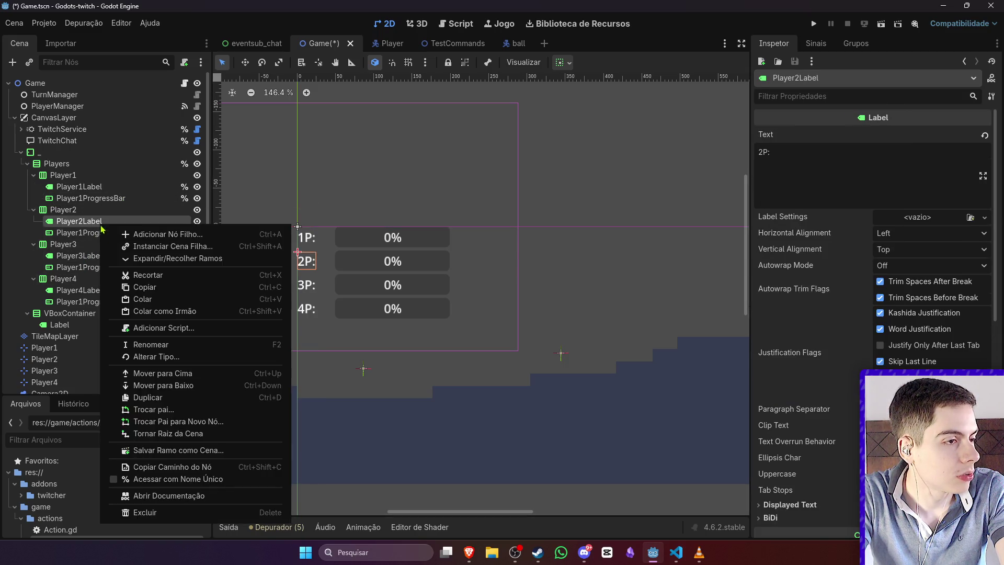
click(157, 475)
right_click(121, 234)
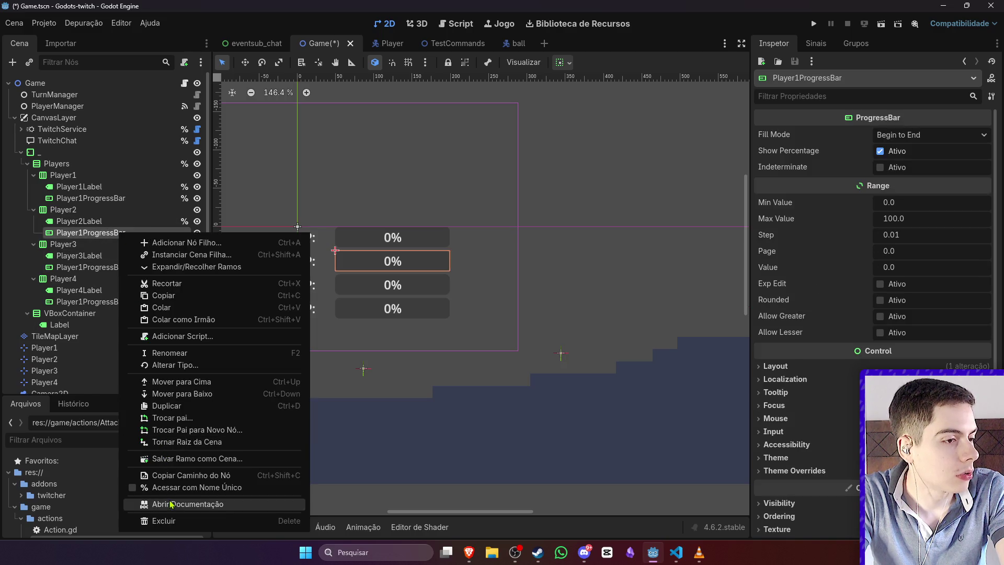
click(172, 487)
click(494, 305)
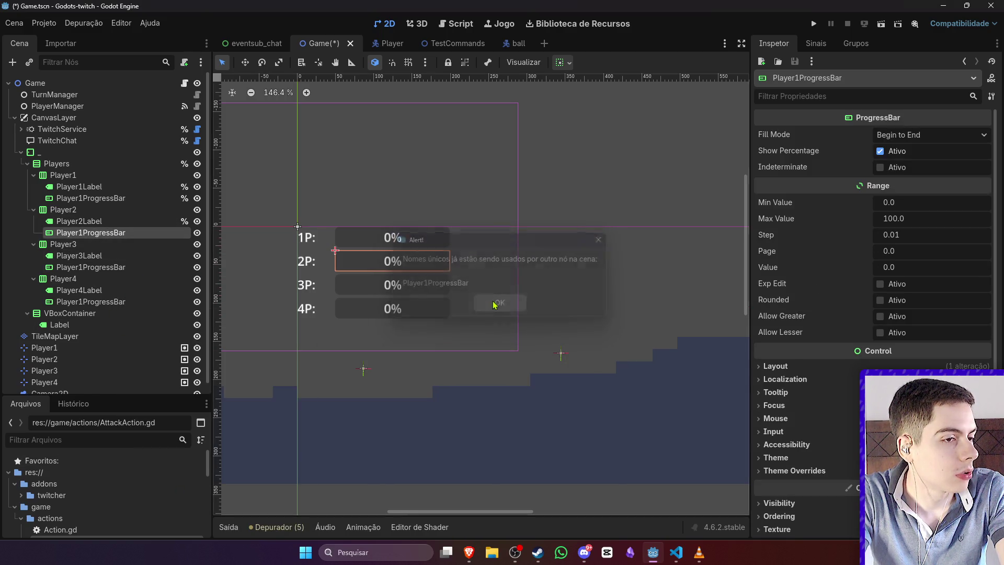
Step: Rename the copied bars Player2ProgressBar, Player3ProgressBar and Player4ProgressBar
click(107, 209)
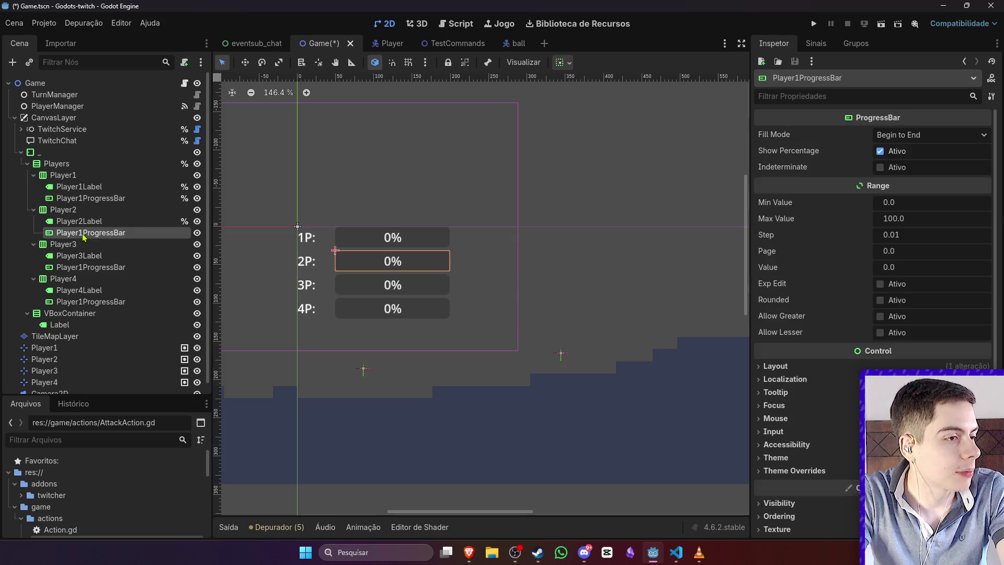
click(84, 234)
click(84, 234)
click(89, 267)
click(79, 267)
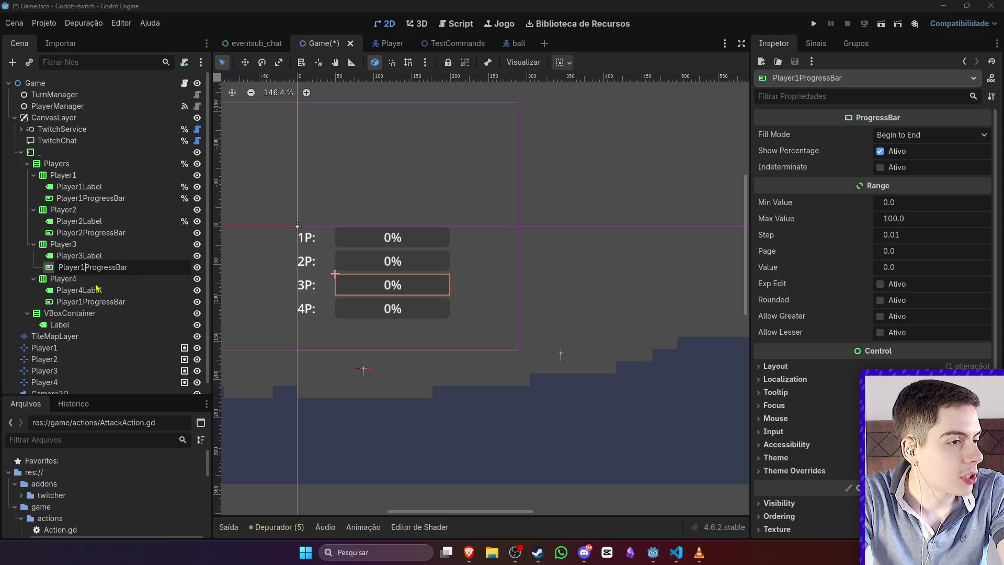
text(3)
click(92, 303)
click(82, 301)
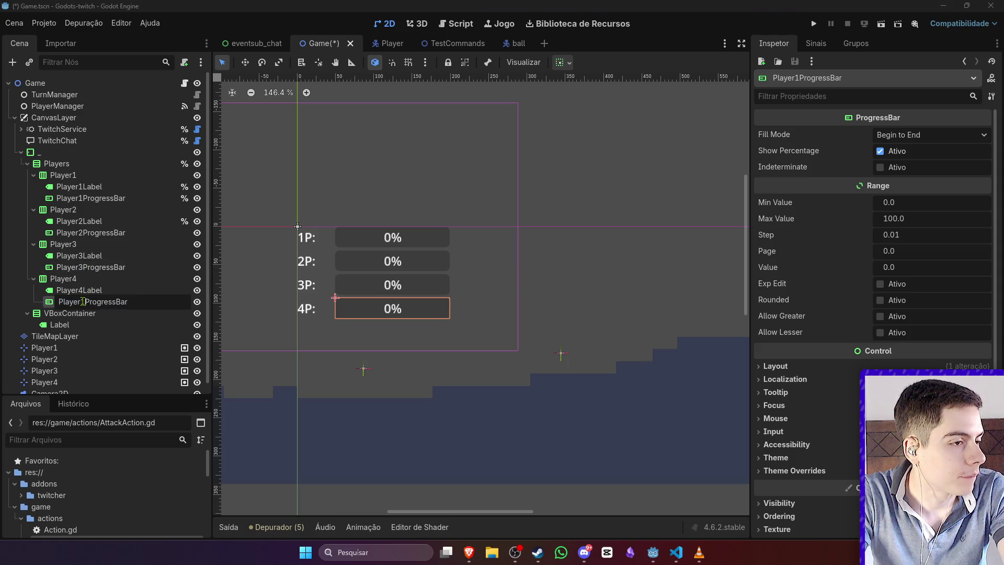
text(4)
key(Return)
Step: Enable unique-name access on Player2ProgressBar, Player3Label and Player3ProgressBar
click(125, 233)
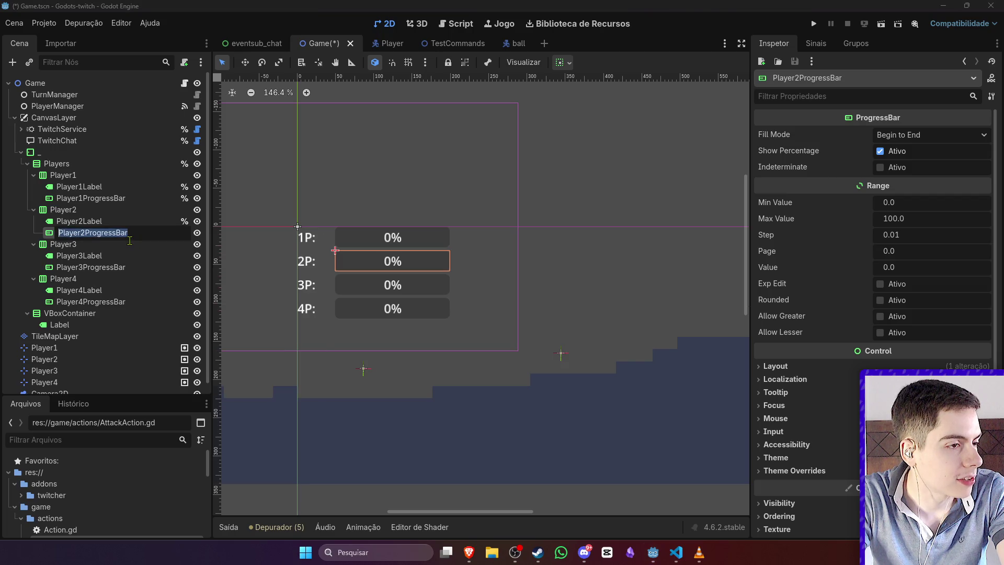
right_click(130, 256)
click(115, 256)
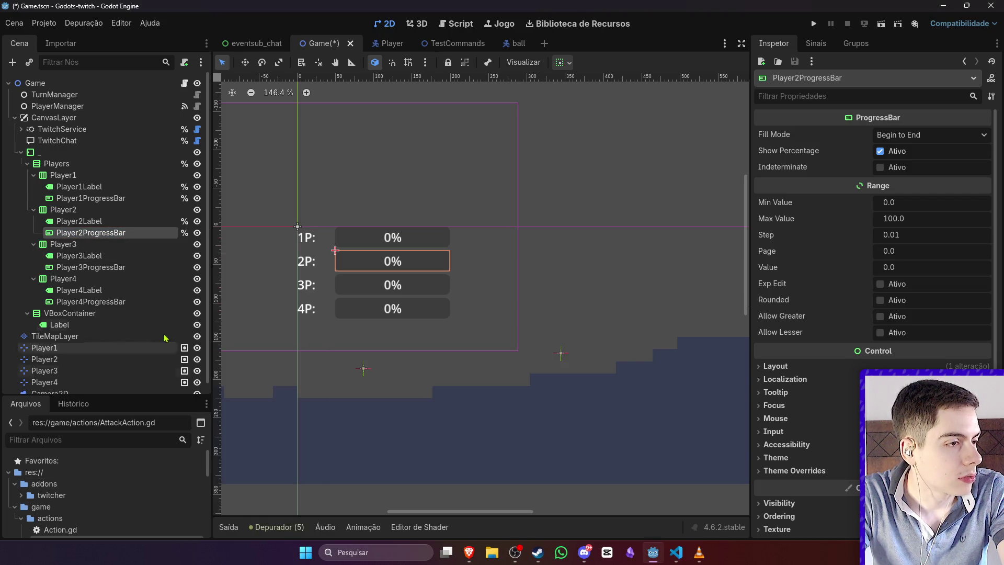
right_click(116, 257)
click(164, 501)
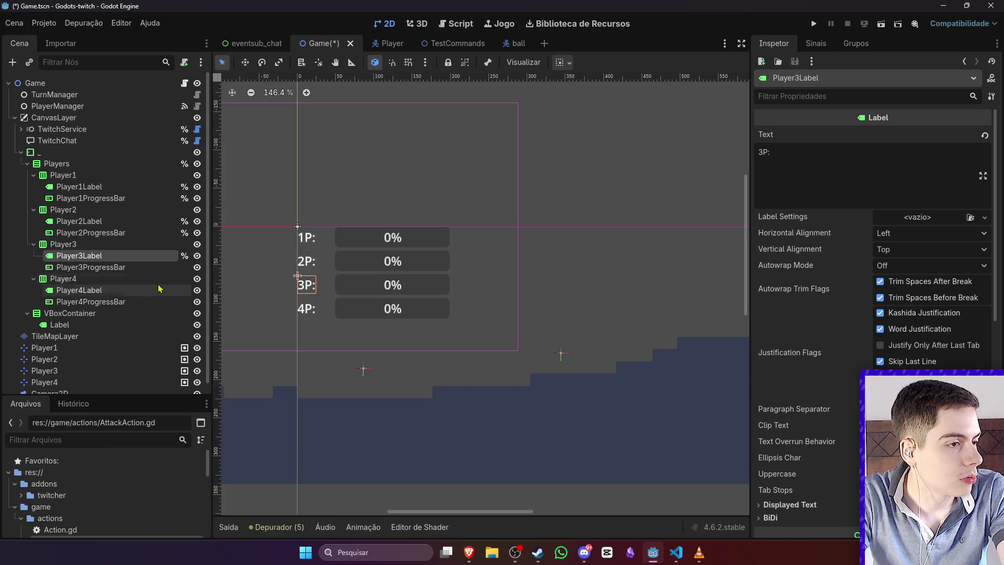
click(157, 267)
right_click(157, 268)
click(163, 497)
Step: Give Player4Label and Player4ProgressBar unique names, then save Game.tscn
click(120, 291)
right_click(120, 290)
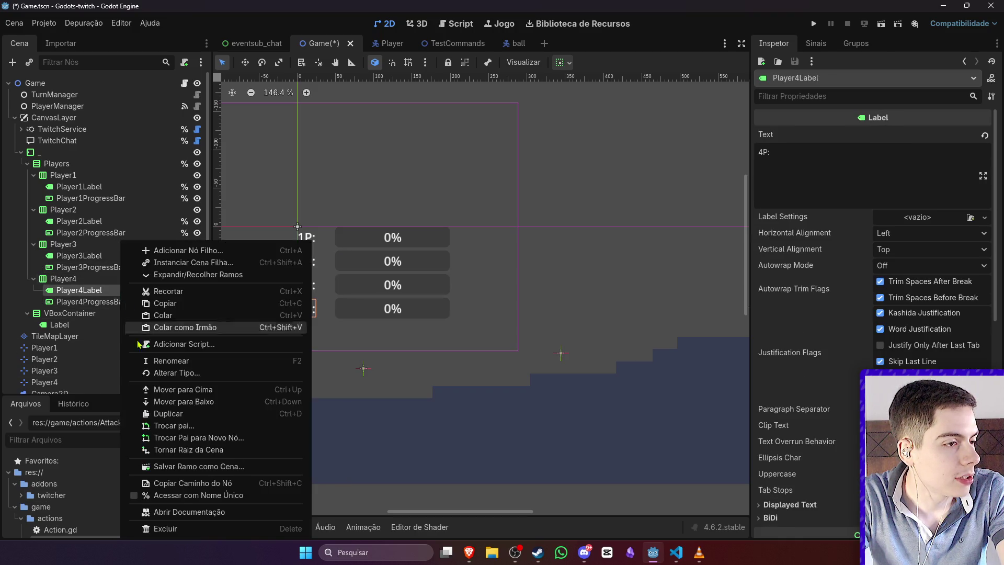
click(179, 512)
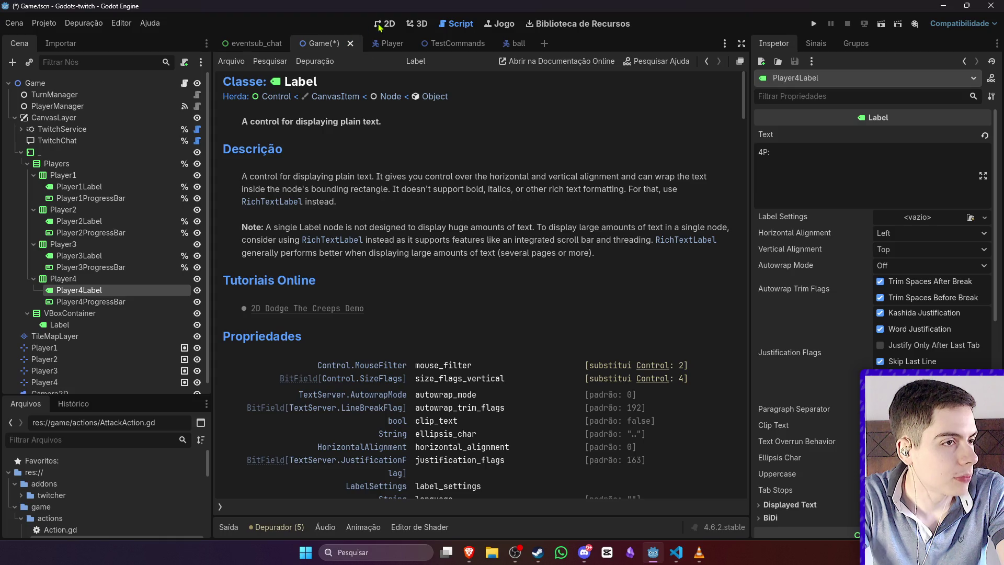
click(385, 23)
right_click(120, 302)
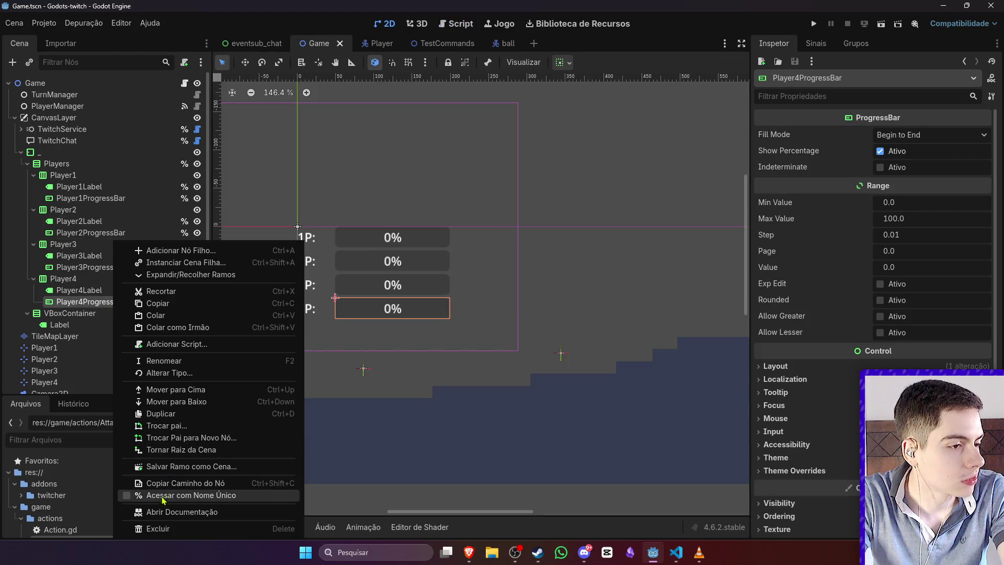
click(162, 500)
click(249, 140)
key(ctrl+s)
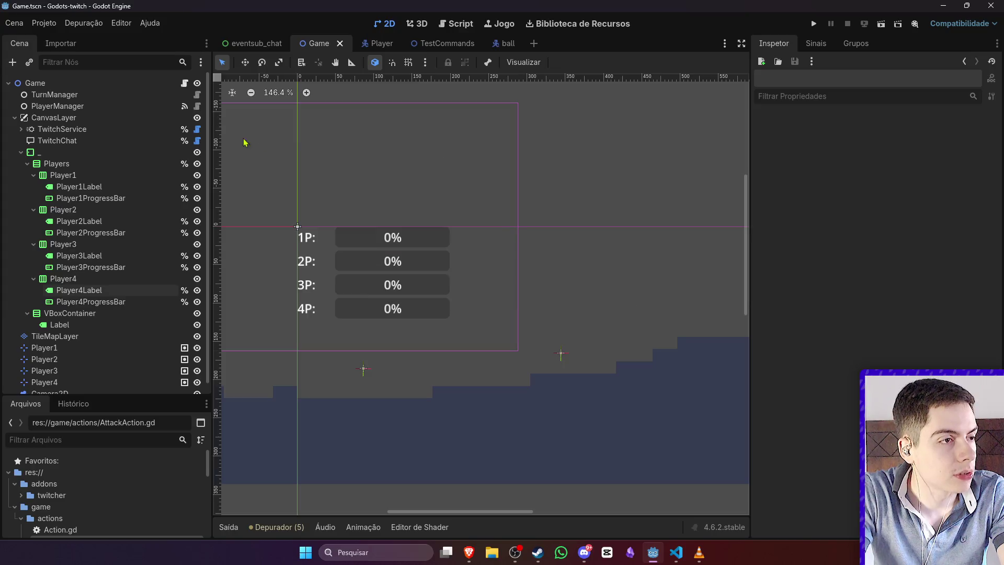
Step: Collapse the Players and VBoxContainer nodes in the Scene dock
click(27, 164)
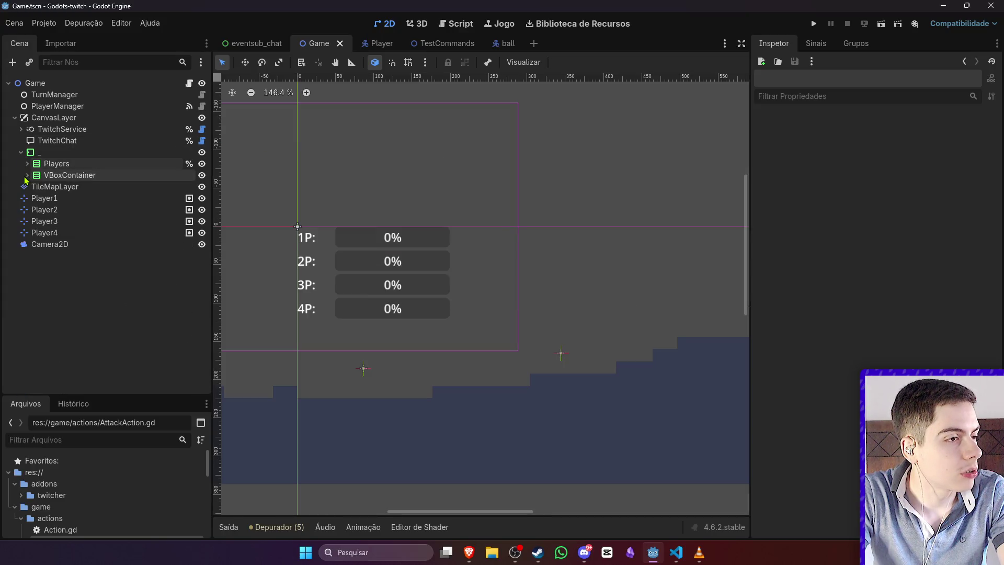
click(27, 164)
click(26, 164)
click(27, 175)
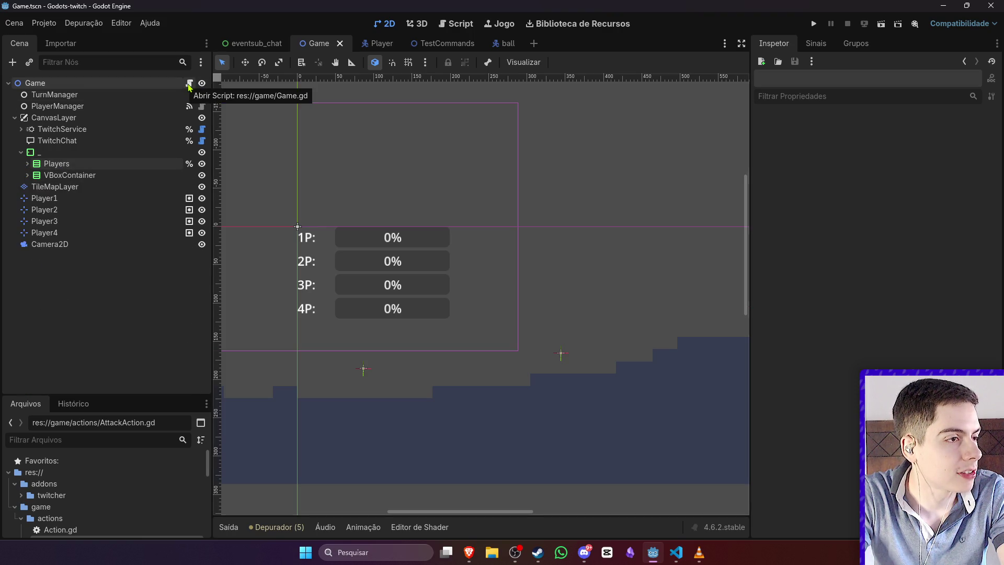
Step: Read Game.gd and PlayerManager.gd, jumping into the PlayerData class definition and back
click(189, 84)
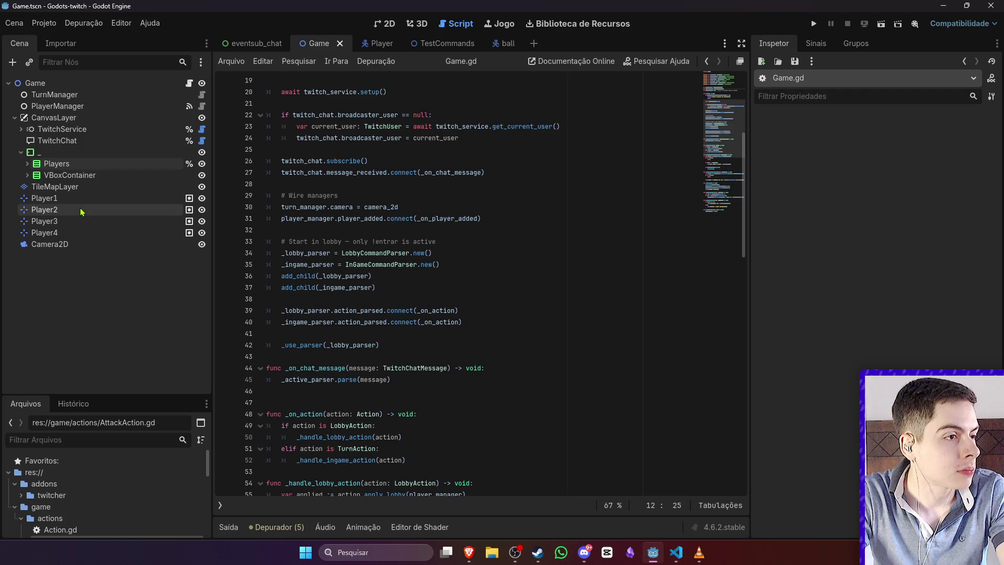
click(202, 106)
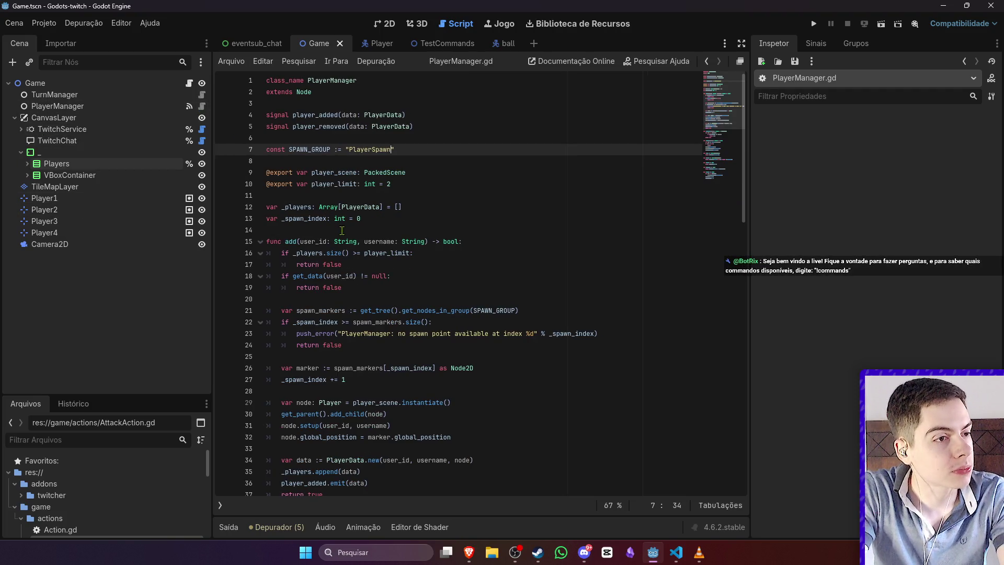
scroll(404, 294, down, 2)
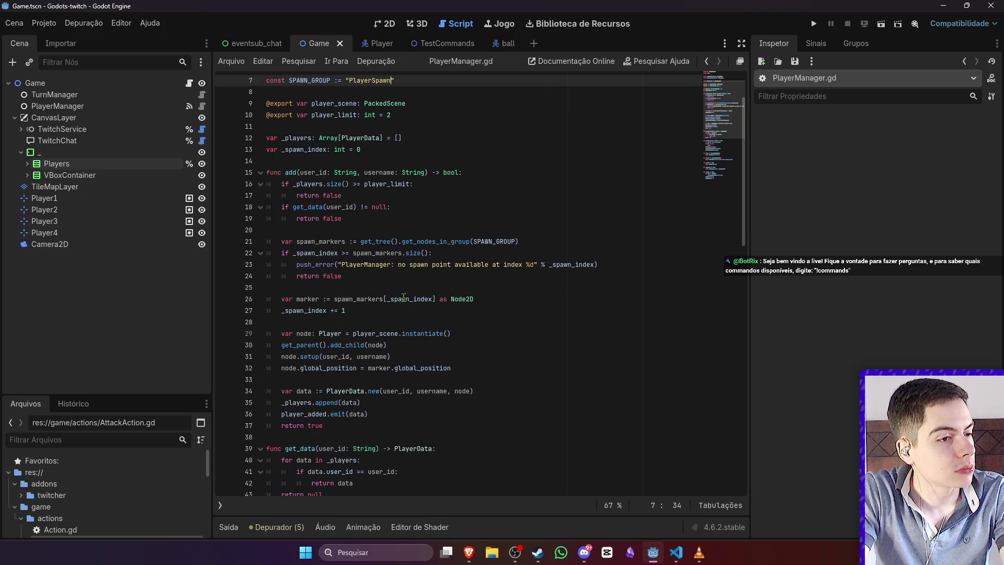
scroll(404, 297, down, 2)
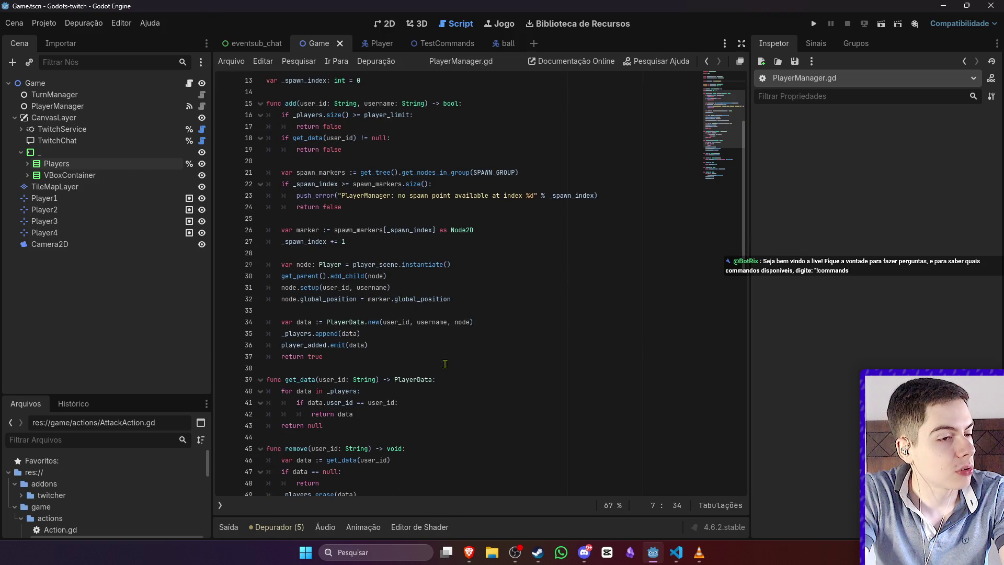
click(387, 340)
ctrl+click(346, 323)
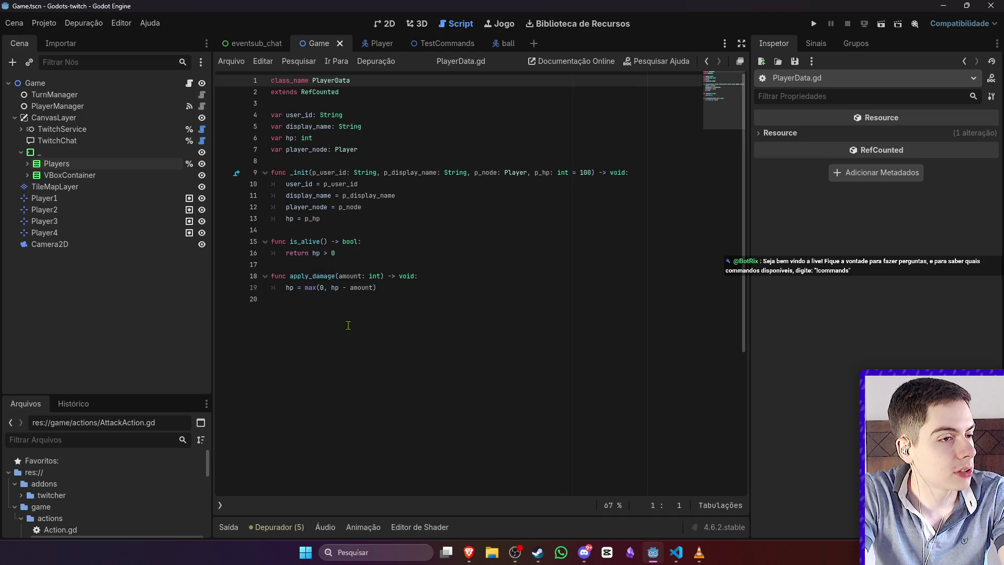
key(alt+Left)
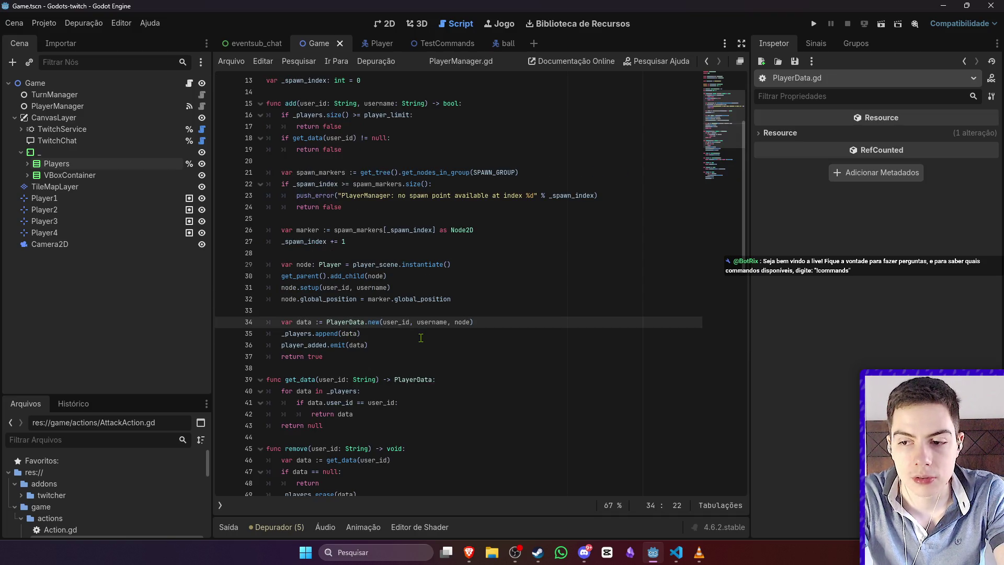
scroll(415, 346, down, 11)
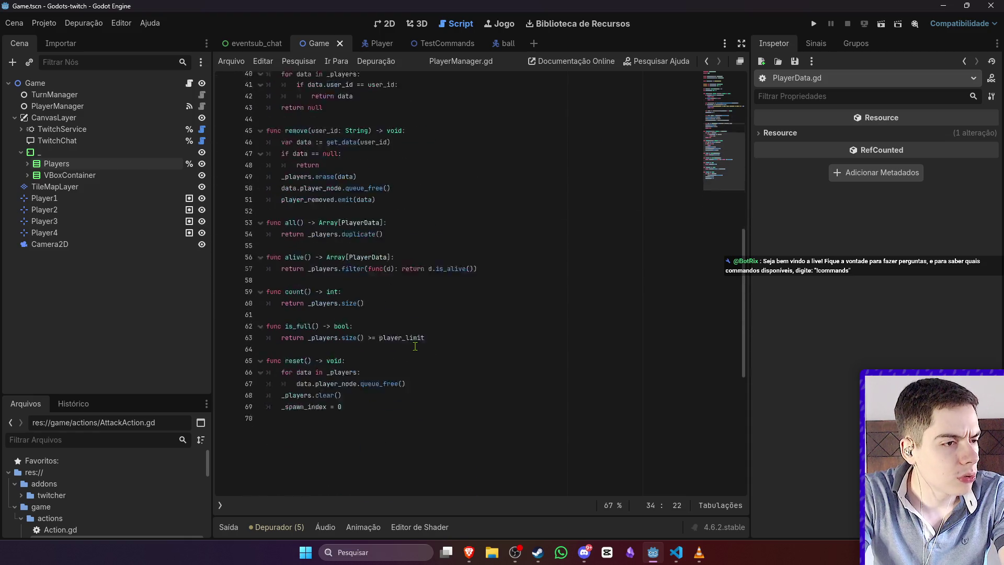
scroll(415, 347, up, 15)
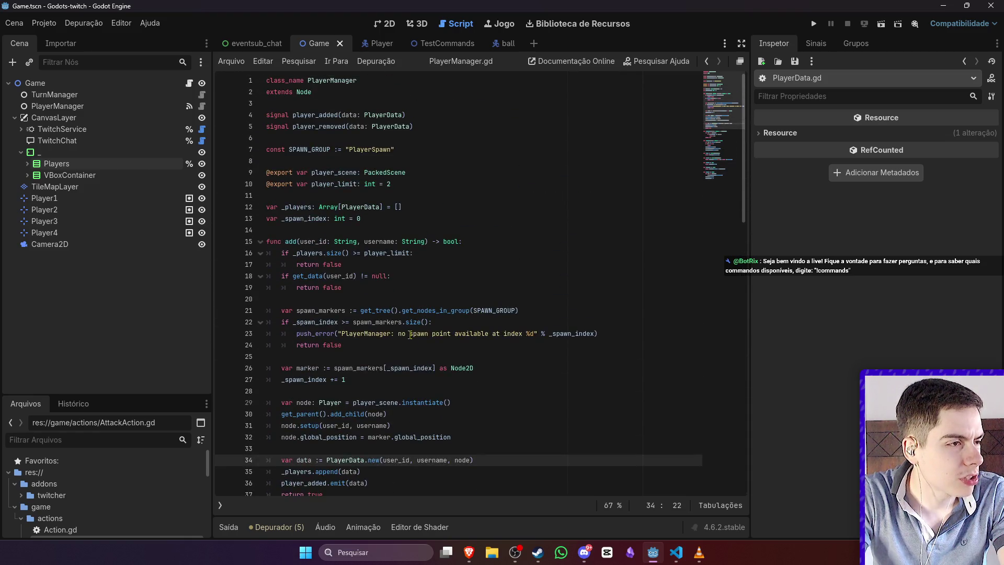
Step: Collapse the HUD branch, scroll through Game.gd, and return to the 2D scene view
click(21, 152)
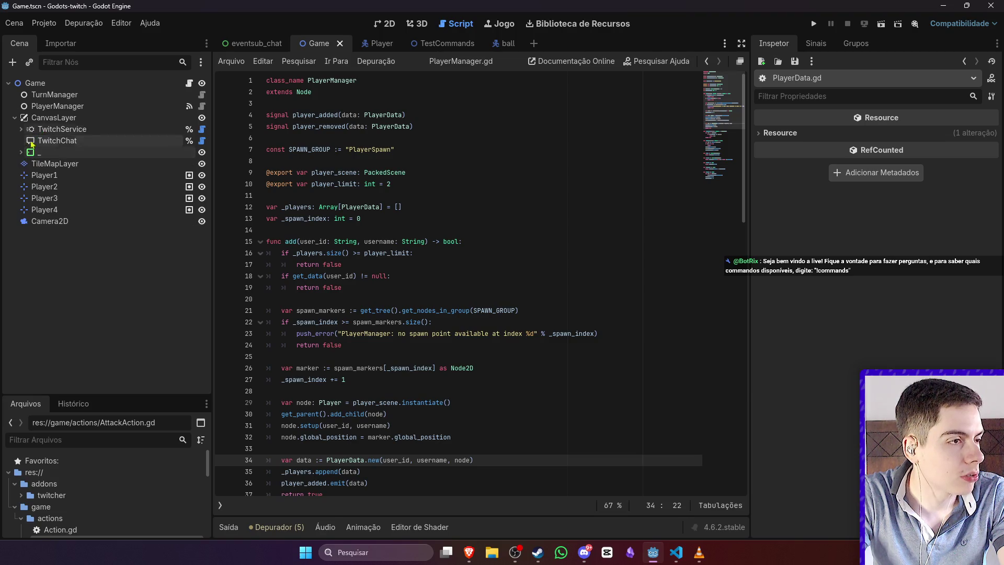
click(190, 83)
scroll(384, 250, down, 3)
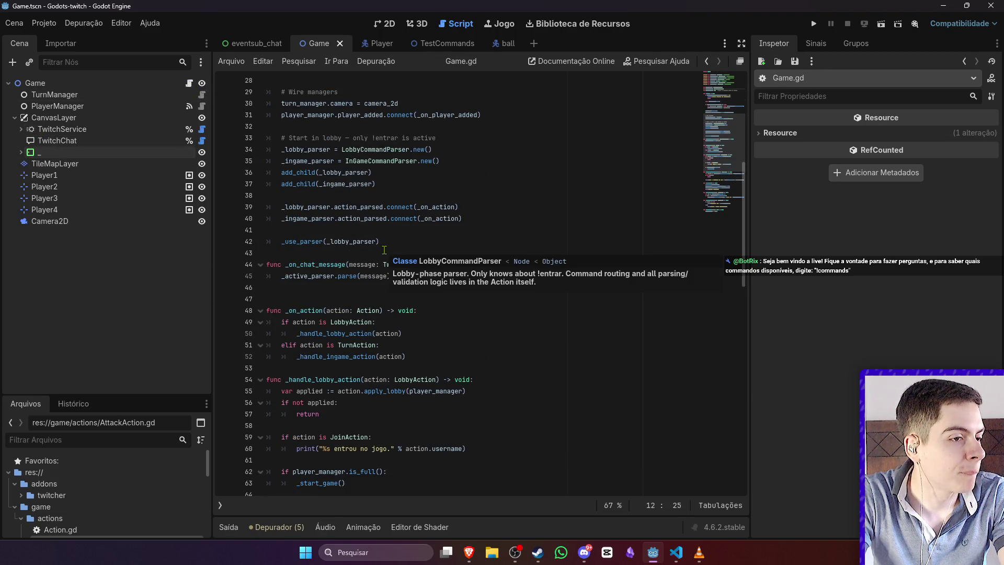
scroll(385, 250, down, 5)
scroll(387, 250, down, 4)
scroll(387, 250, down, 3)
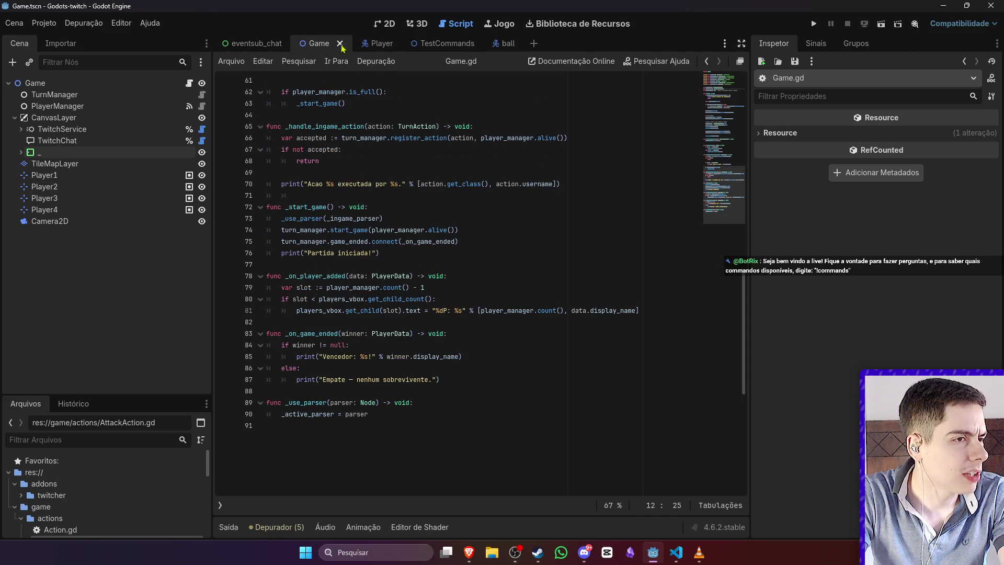
click(380, 26)
scroll(366, 230, down, 3)
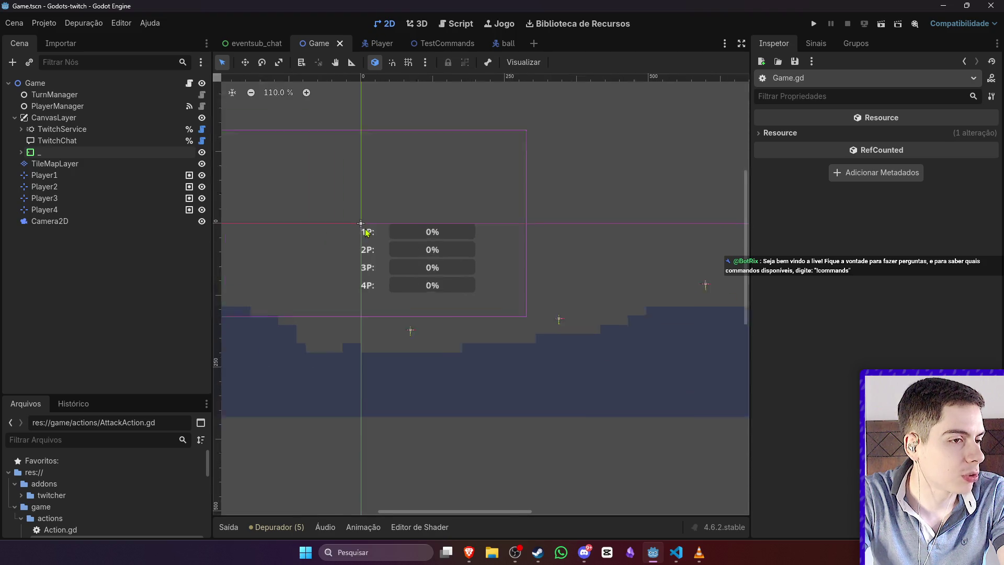
scroll(366, 230, up, 4)
click(369, 233)
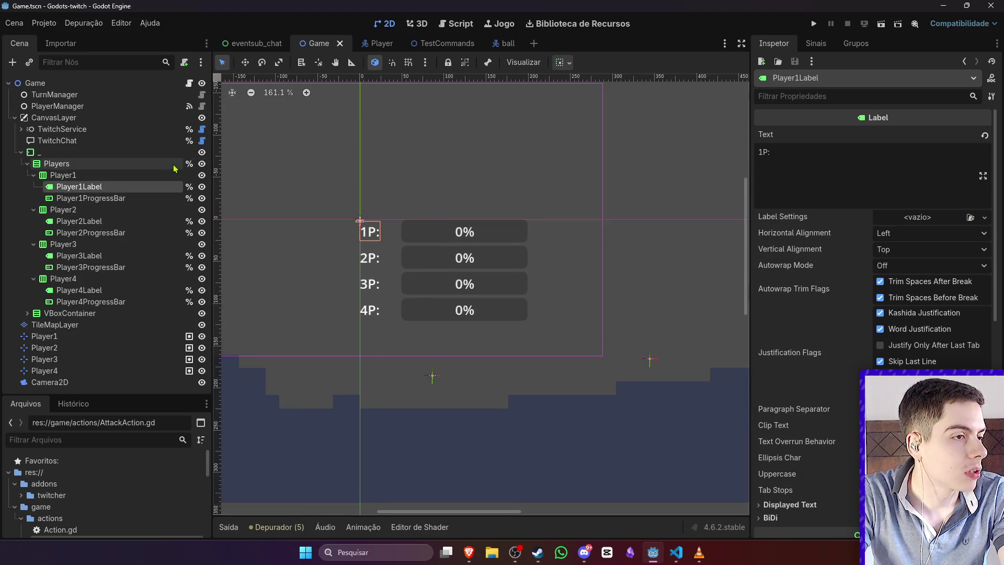
click(164, 166)
click(187, 83)
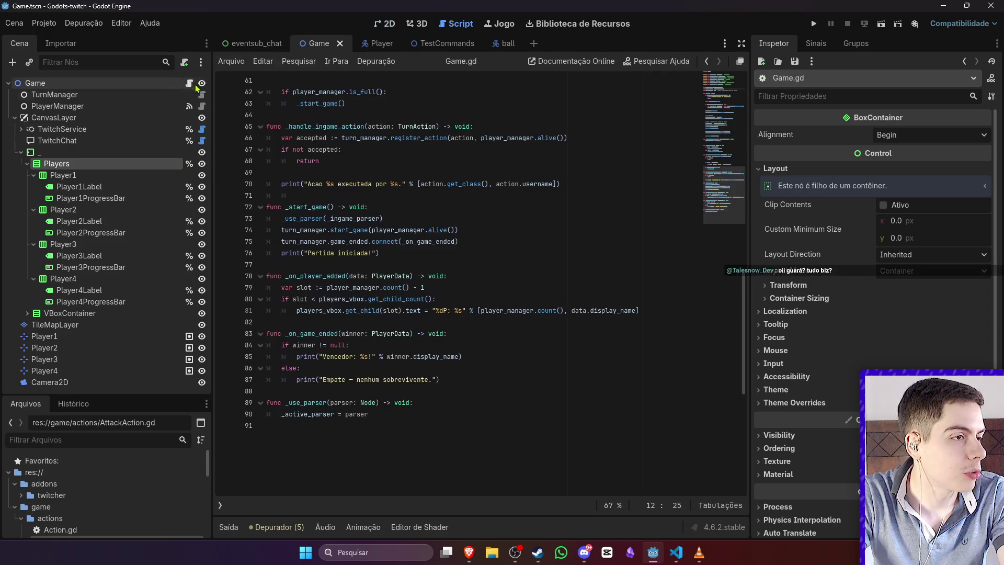
scroll(407, 216, up, 10)
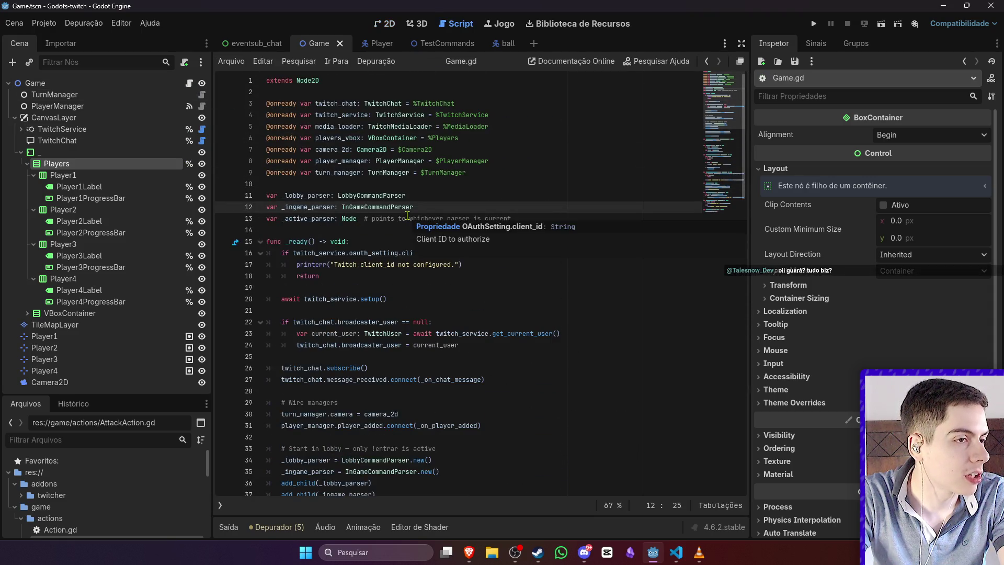
click(201, 106)
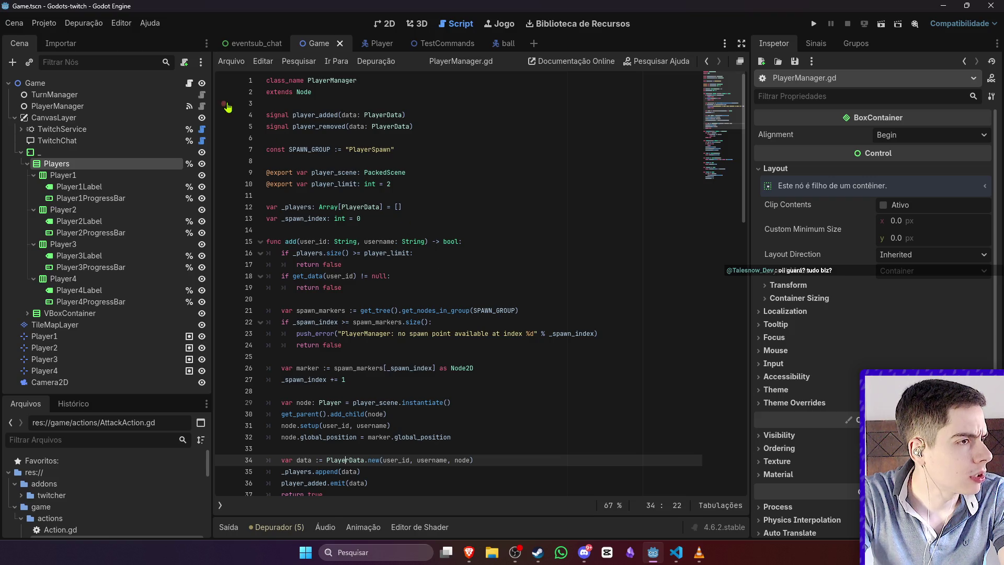
click(202, 95)
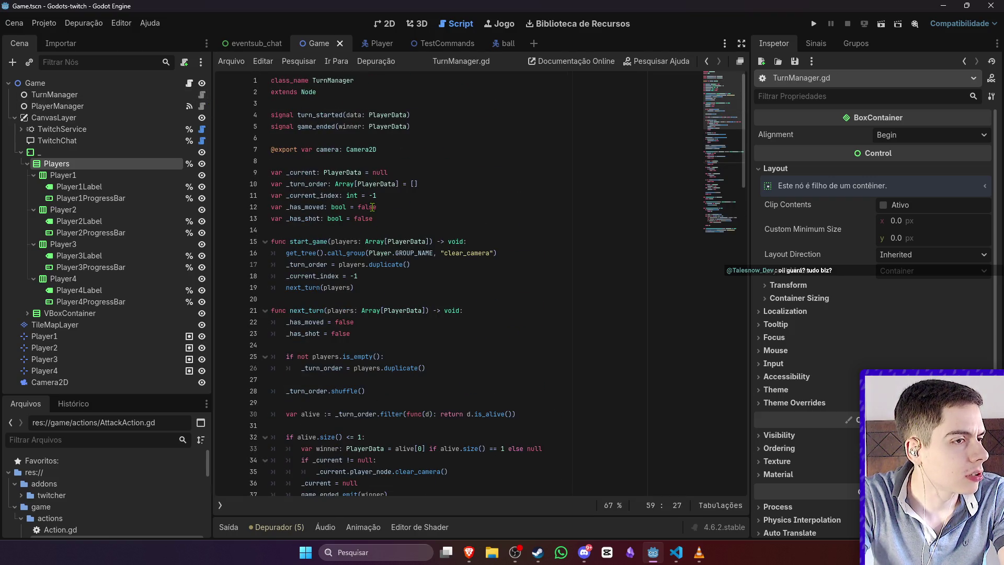
click(188, 83)
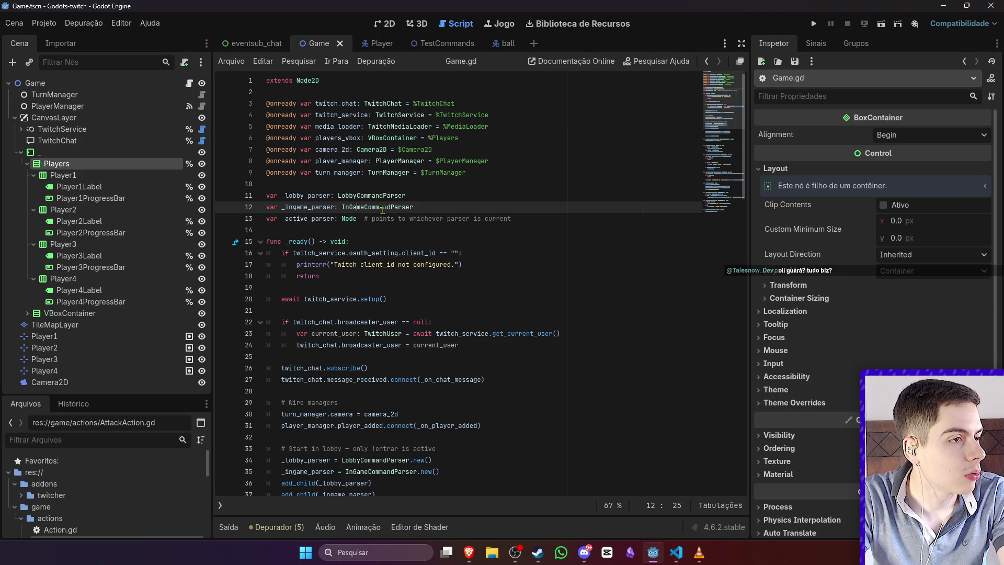
click(405, 138)
double_click(340, 137)
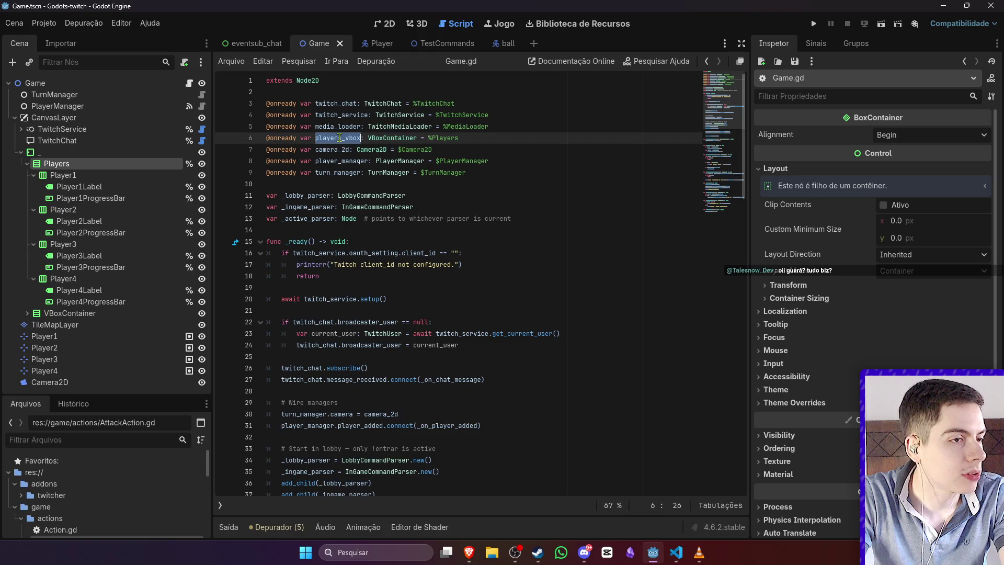
Step: Find the players_vbox usage on line 80 of Game.gd and place the caret in line 81's label-text code
key(ctrl+f)
click(496, 505)
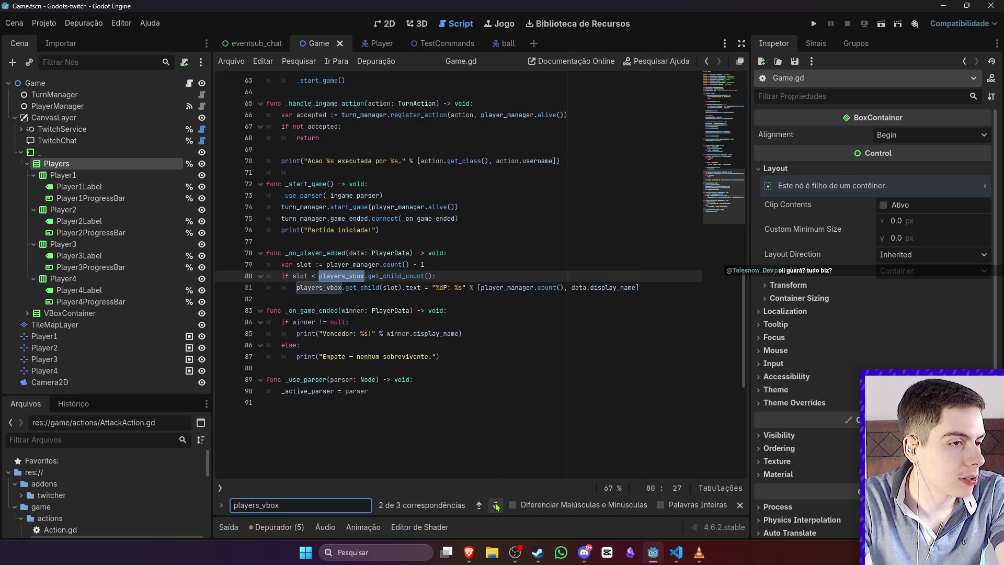
click(401, 287)
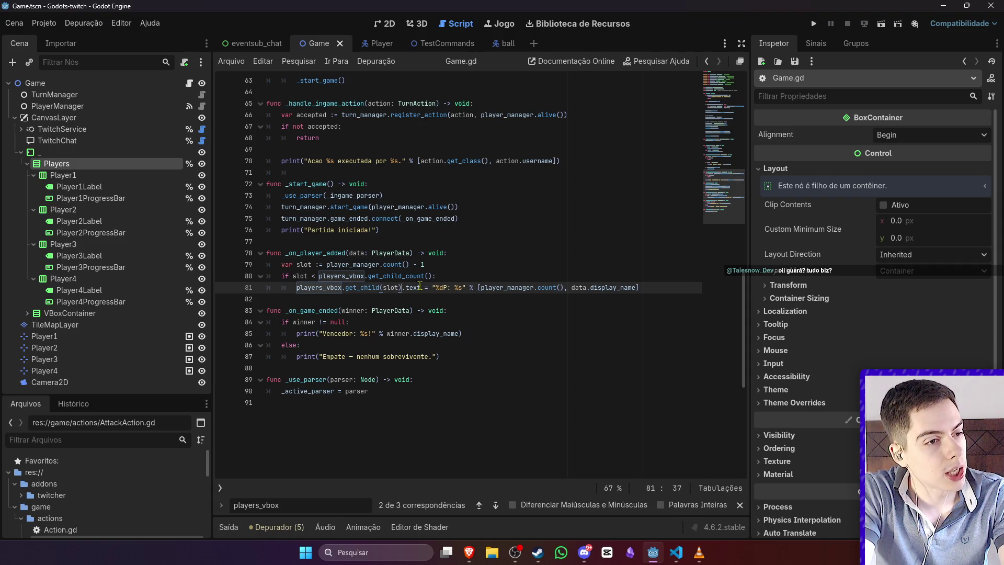
mouse_move(407, 282)
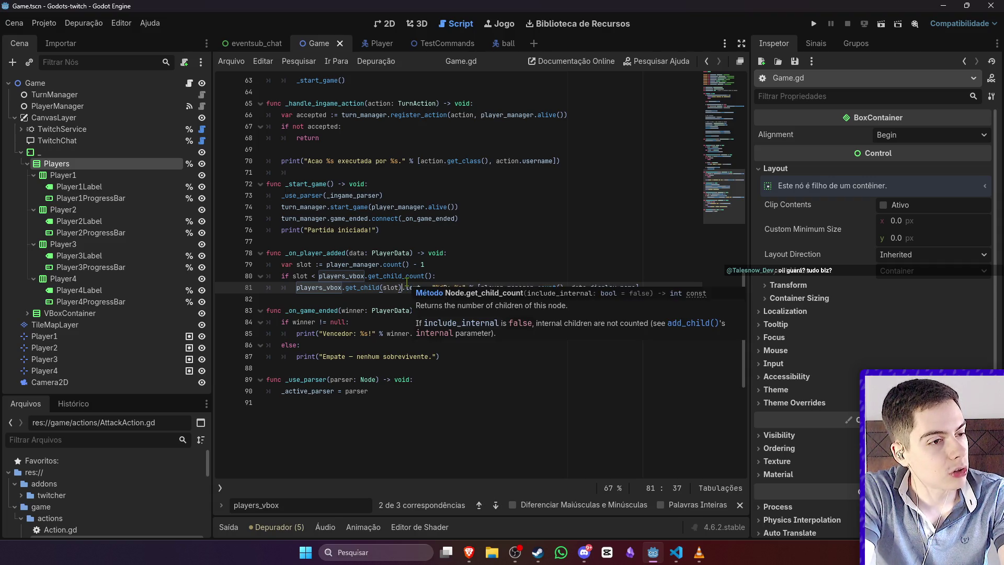
click(494, 265)
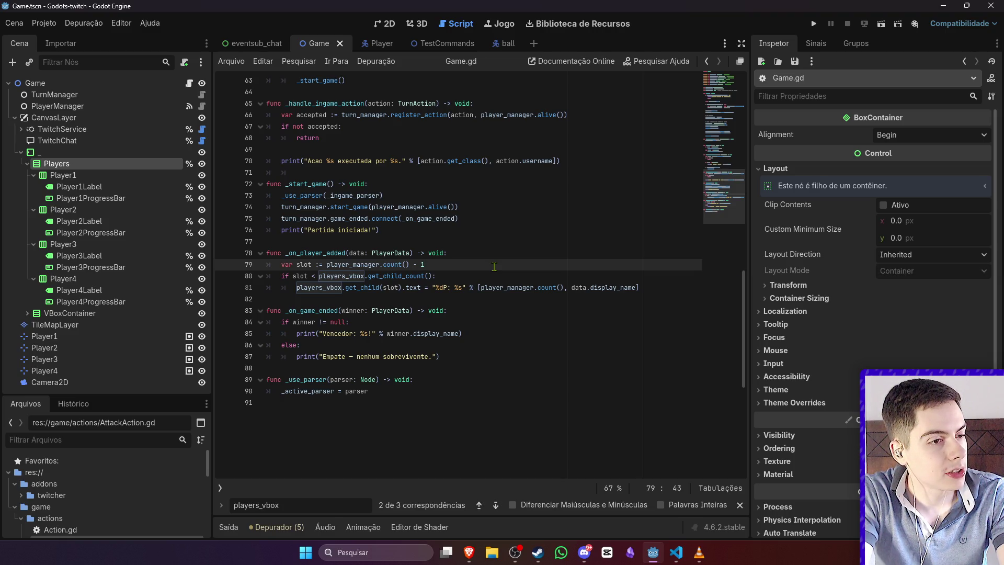
click(84, 188)
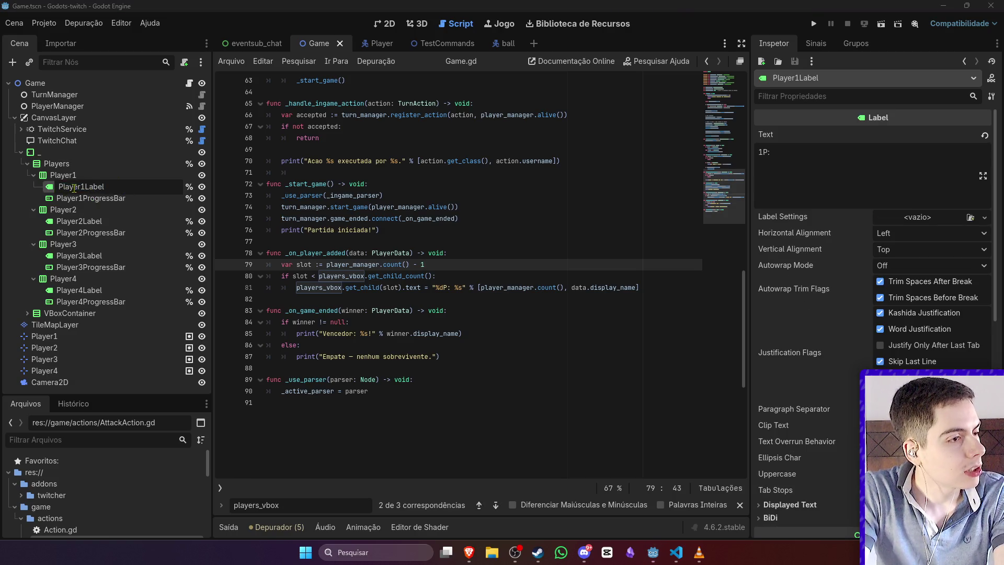
Step: Rename Player1's nodes to Label and ProgressBar, dismissing a duplicate-name alert
mouse_move(84, 187)
mouse_down()
mouse_move(59, 187)
mouse_move(57, 223)
mouse_up()
key(BackSpace)
click(84, 199)
key(BackSpace)
click(83, 222)
click(83, 222)
key(BackSpace)
click(86, 235)
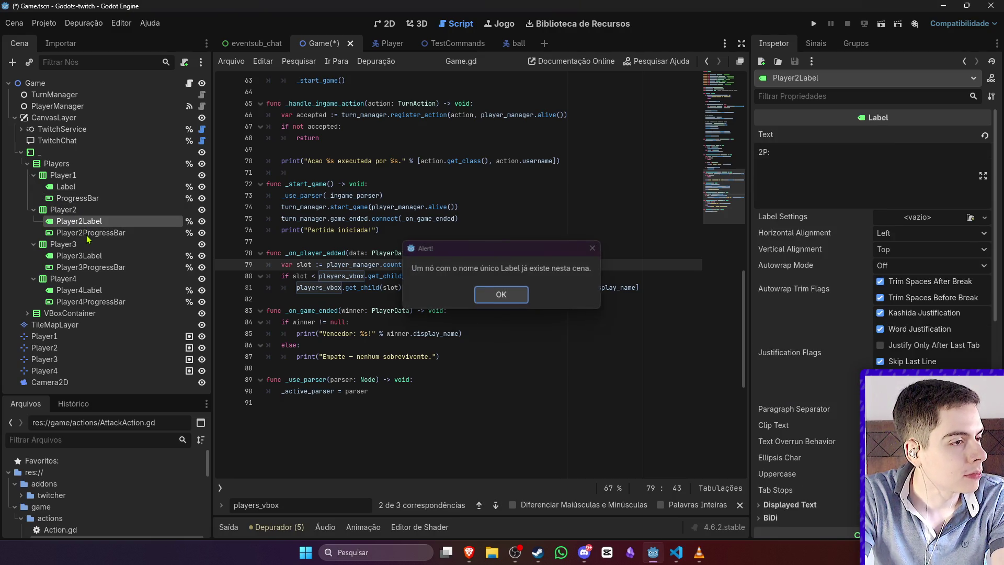
click(501, 295)
Step: Turn off unique-name access on all eight player label and progress bar nodes
right_click(168, 187)
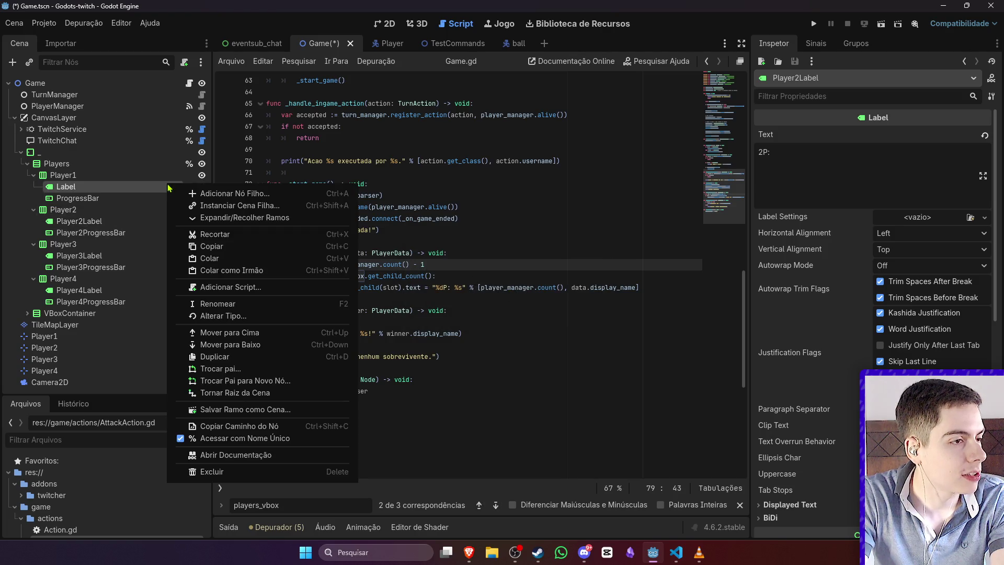
click(245, 438)
ctrl+click(77, 199)
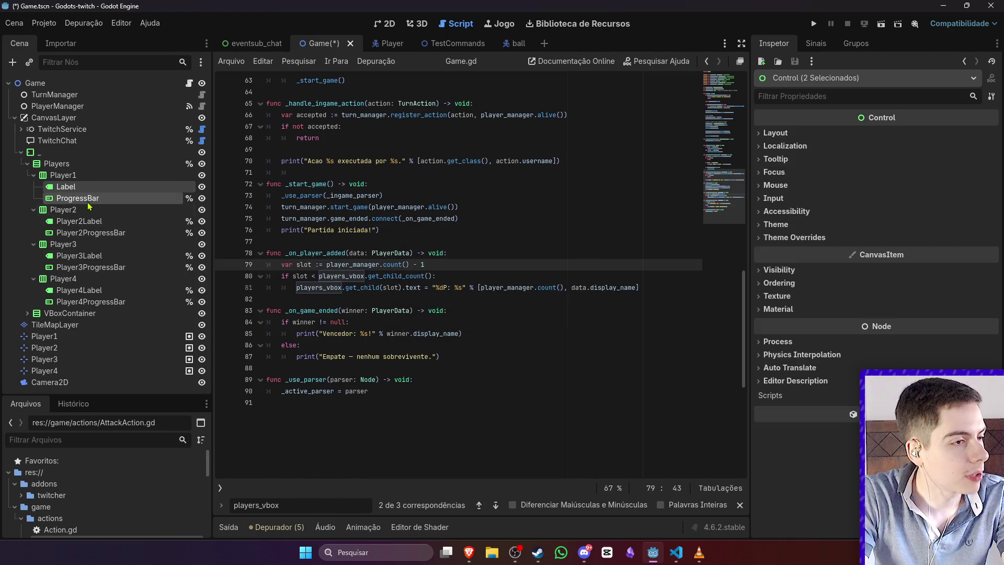
ctrl+click(81, 223)
ctrl+click(89, 233)
ctrl+click(95, 256)
ctrl+click(97, 268)
ctrl+click(105, 291)
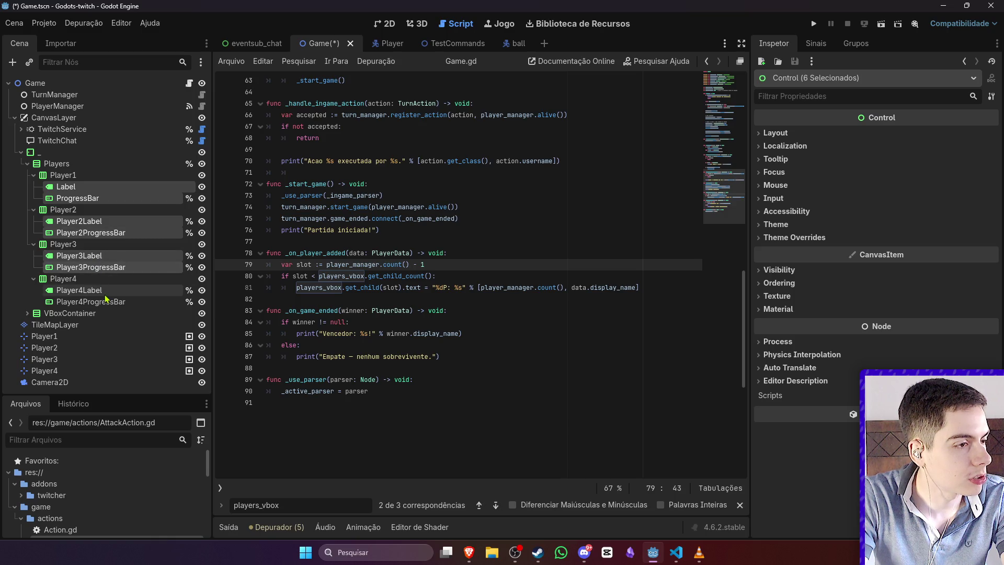
ctrl+click(105, 302)
right_click(106, 302)
click(209, 421)
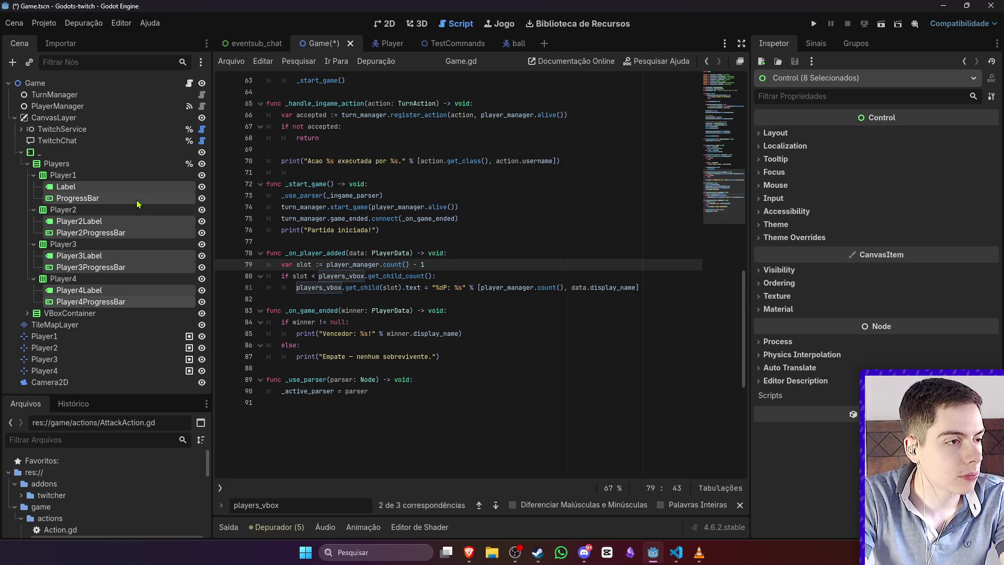
Step: Rename Player2Label and Player2ProgressBar to Label and ProgressBar
double_click(113, 198)
click(87, 232)
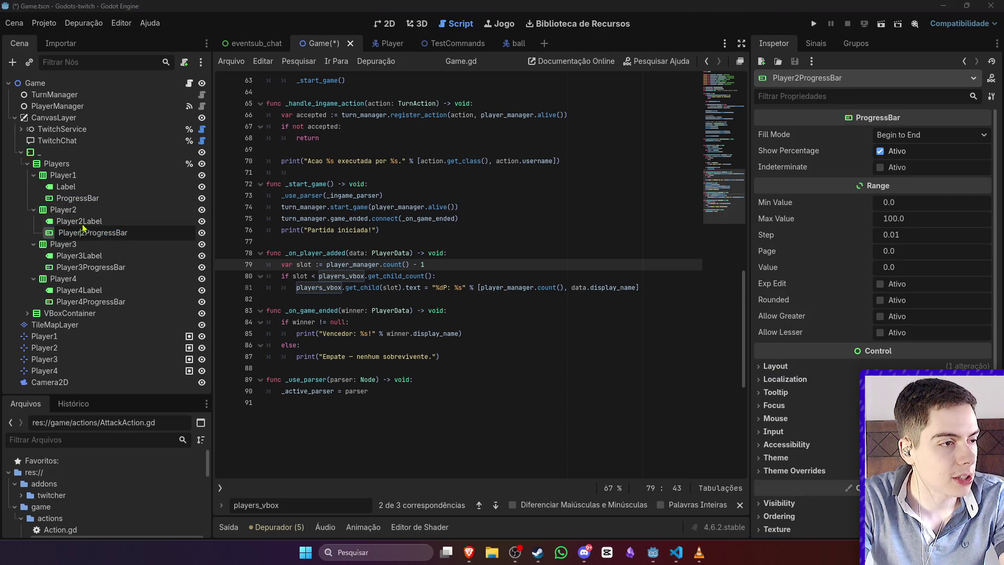
click(80, 222)
click(80, 221)
text(Label)
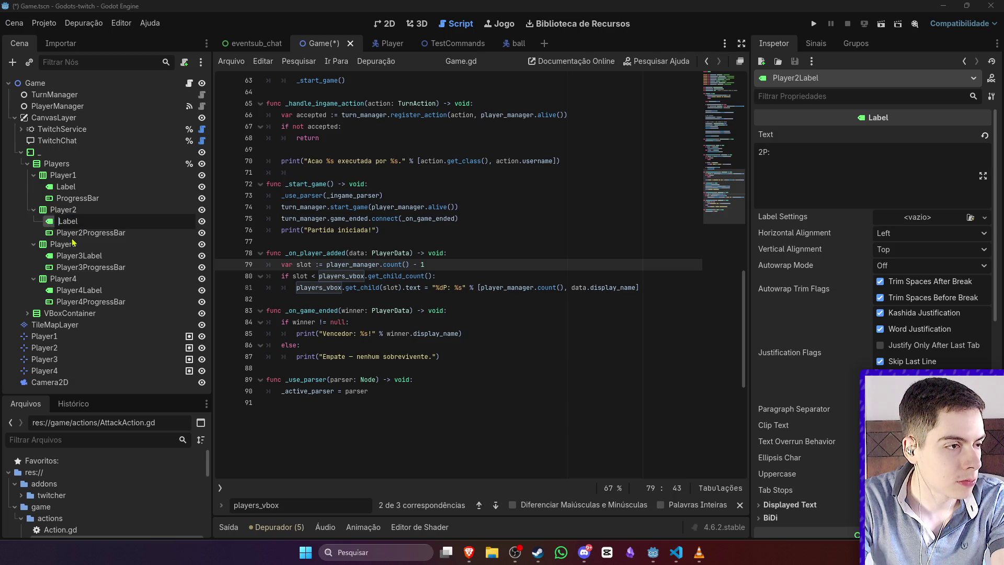
key(Return)
double_click(82, 234)
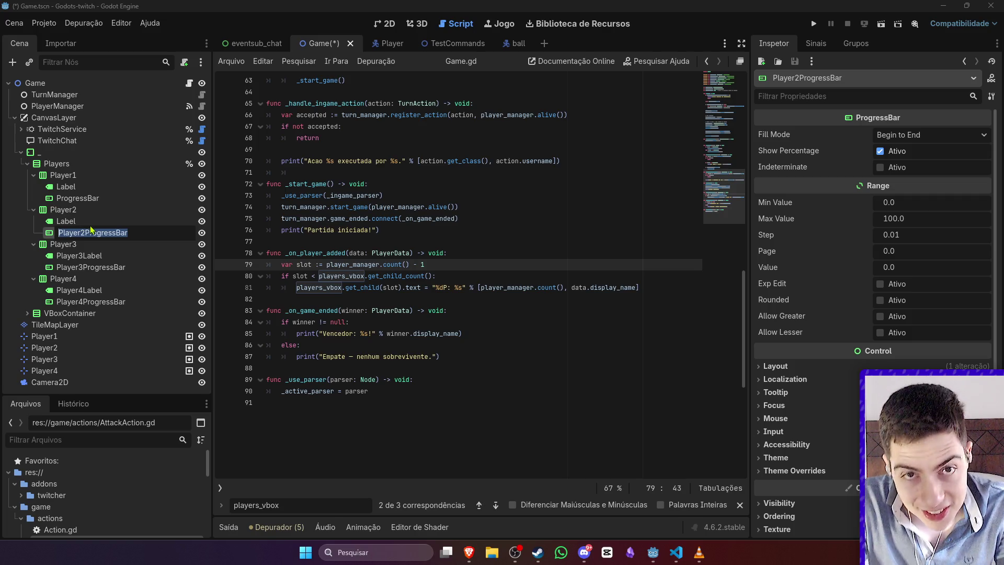
click(92, 232)
key(shift+Home)
key(BackSpace)
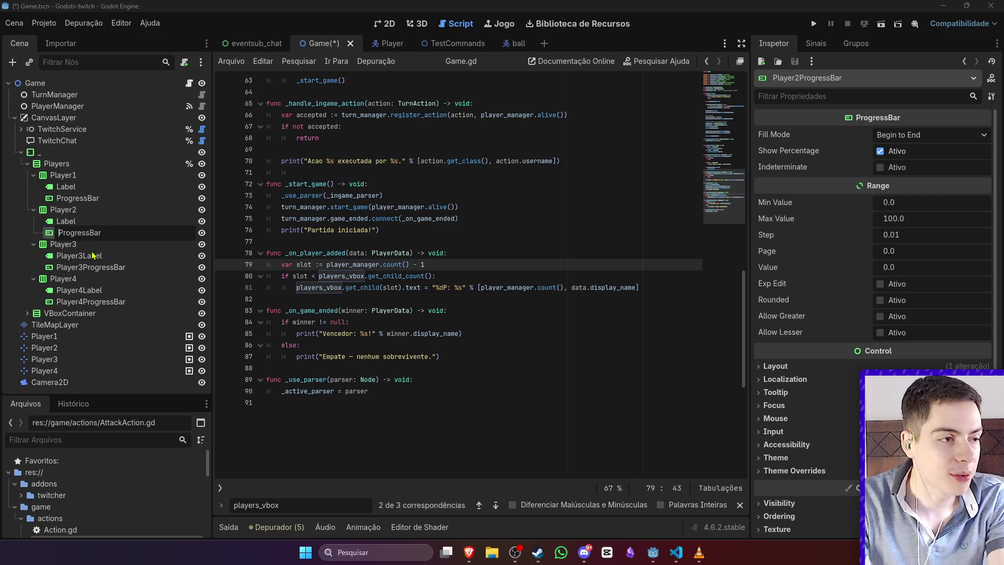
Step: Rename Player3Label and Player3ProgressBar to Label and ProgressBar
double_click(78, 255)
drag(86, 255, 34, 260)
key(BackSpace)
click(79, 267)
double_click(79, 267)
key(shift+Home)
key(BackSpace)
Step: Rename Player4Label and Player4ProgressBar to Label and ProgressBar
click(78, 290)
double_click(78, 290)
click(84, 290)
key(shift+Home)
key(BackSpace)
click(81, 302)
double_click(80, 302)
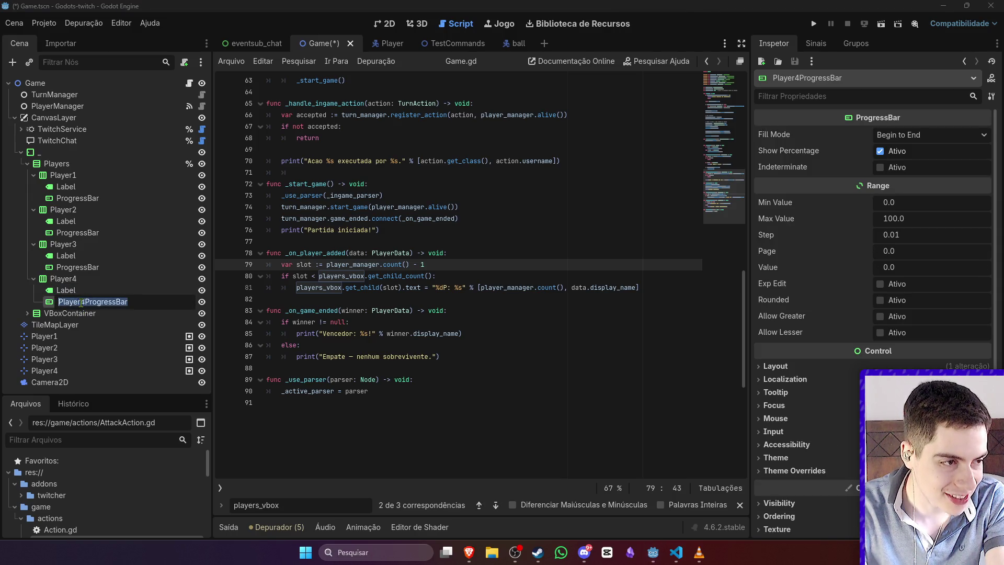
click(80, 303)
key(shift+Home)
key(BackSpace)
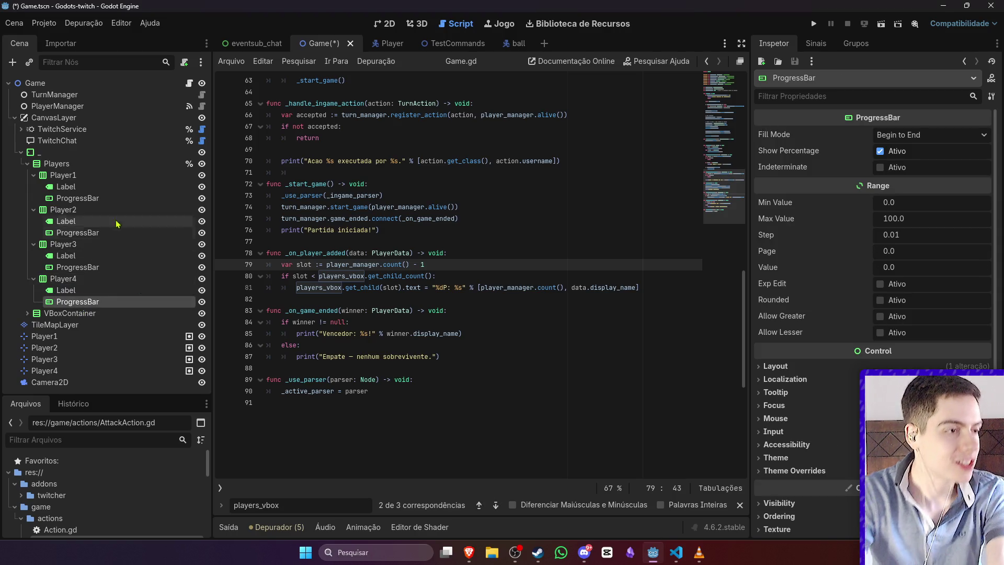
click(97, 176)
click(103, 190)
click(493, 277)
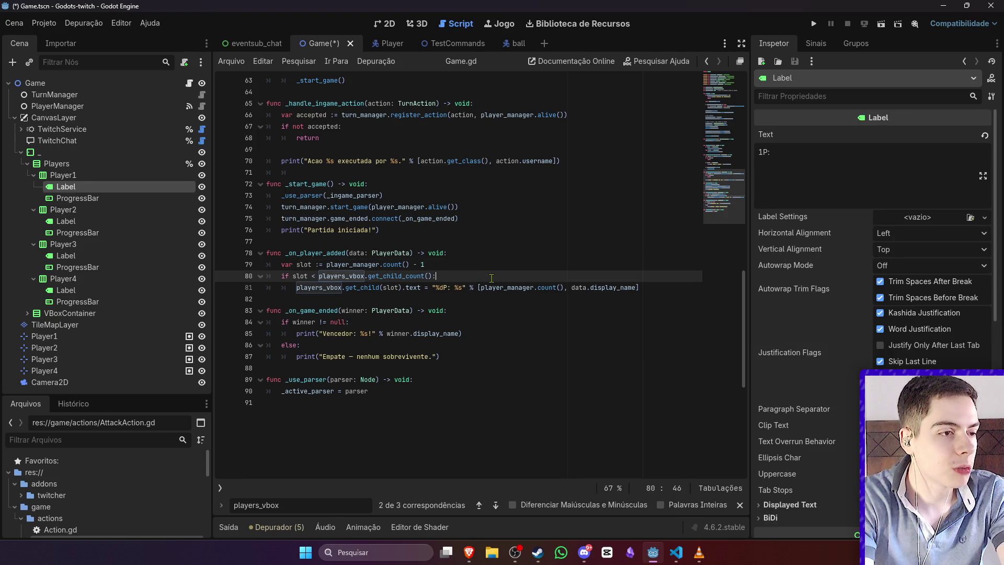
Step: Add `var player_label : Label = players_vbox.get_child(slot).get_node("Label")` inside the if block
key(Return)
key(Return)
key(Return)
key(Up)
text(var)
key(BackSpace)
key(BackSpace)
text(player)
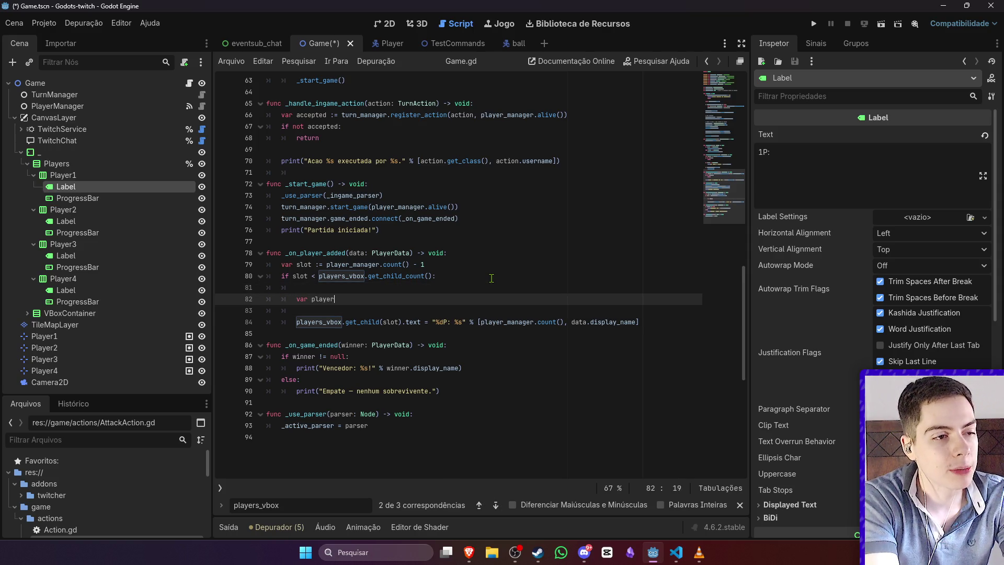
text(_label : Label = )
text(get)
key(BackSpace)
key(BackSpace)
key(BackSpace)
text(players_vbox.get_chi)
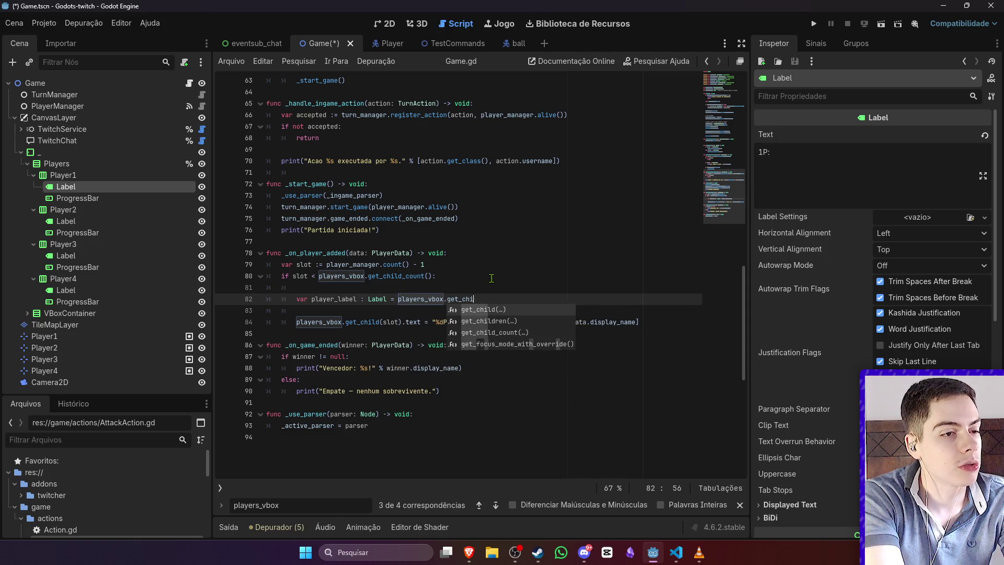
key(Return)
text(slot)
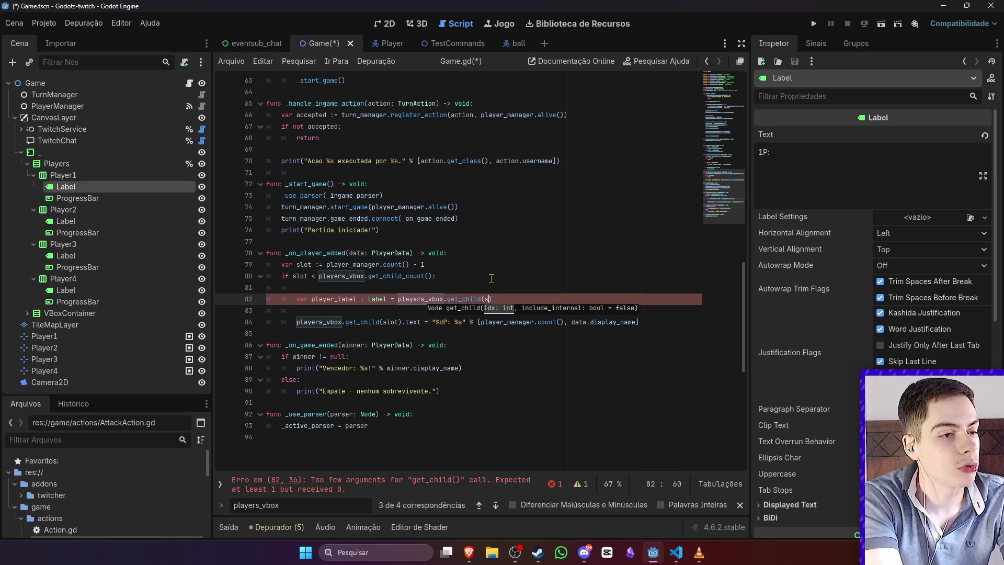
key(Right)
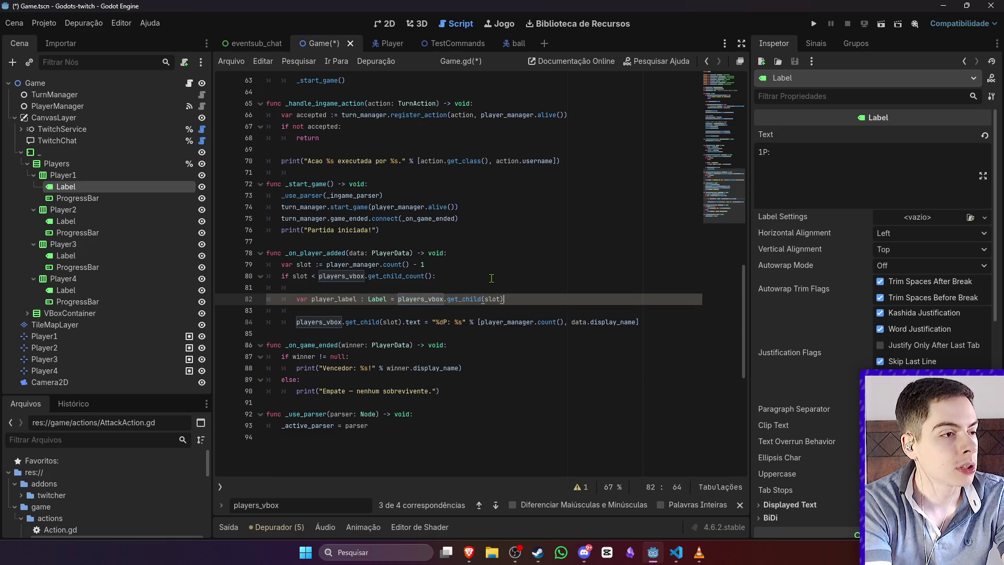
text(.get_ch)
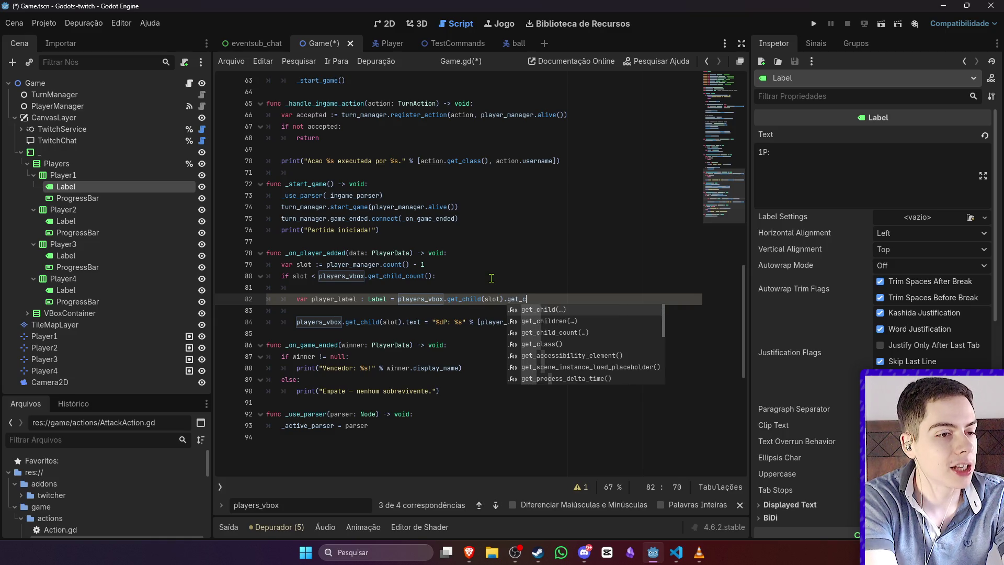
key(Return)
key(BackSpace)
key(BackSpace)
key(BackSpace)
text(nod)
key(Return)
text("Label)
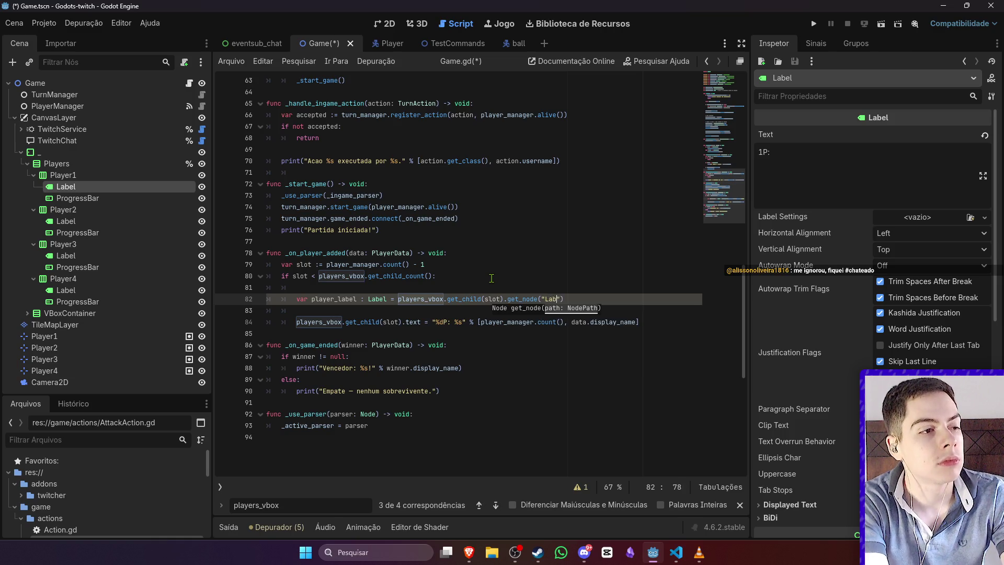
key(Right)
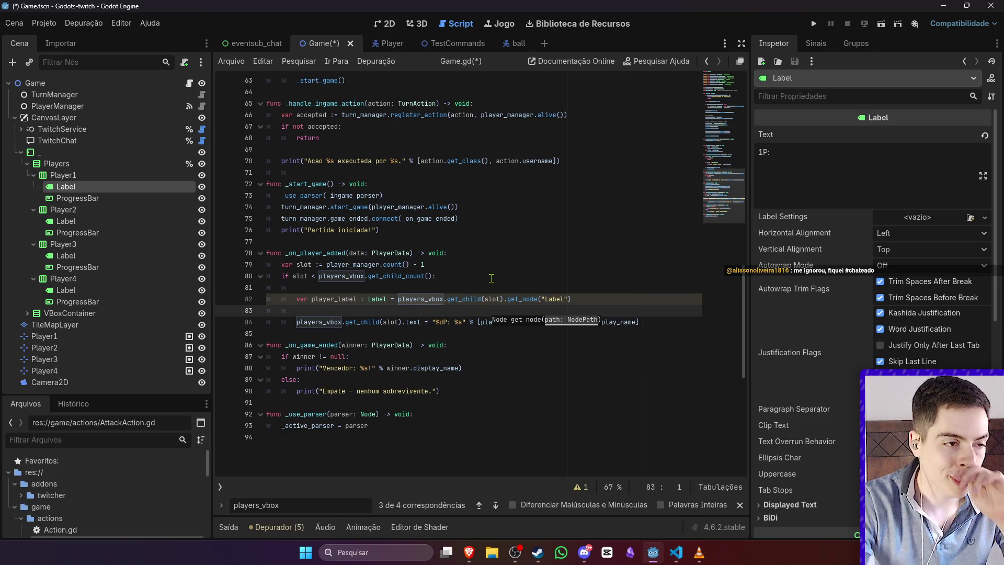
Step: Replace `players_vbox.get_child(slot)` on line 84 with player_label and save Game.gd
double_click(333, 299)
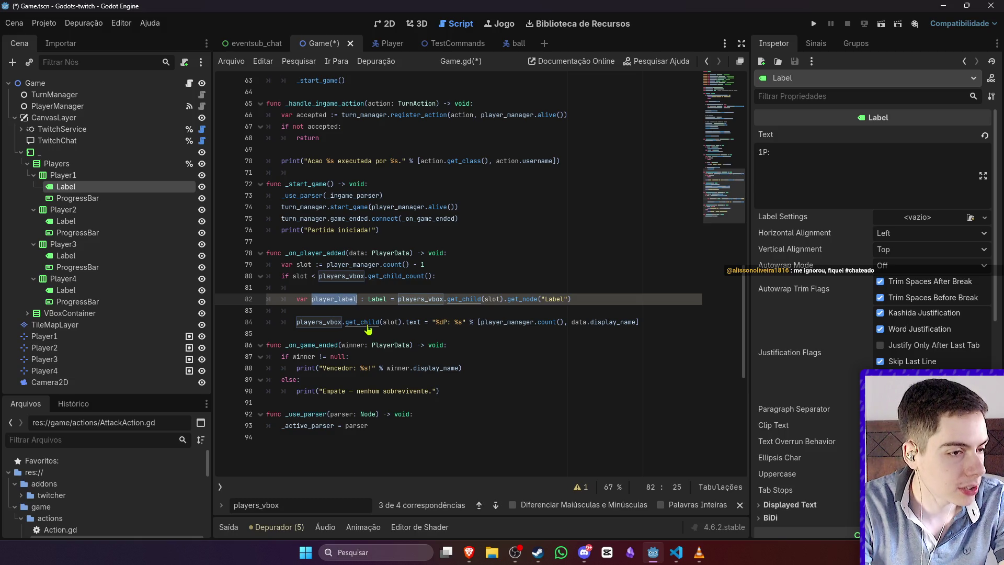
key(ctrl+c)
drag(403, 321, 296, 322)
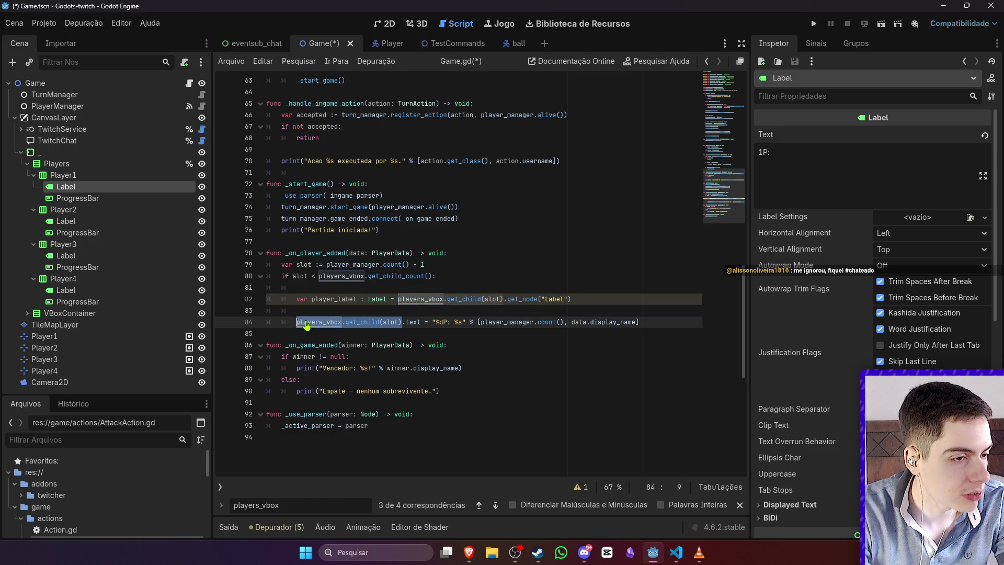
key(ctrl+v)
key(ctrl+s)
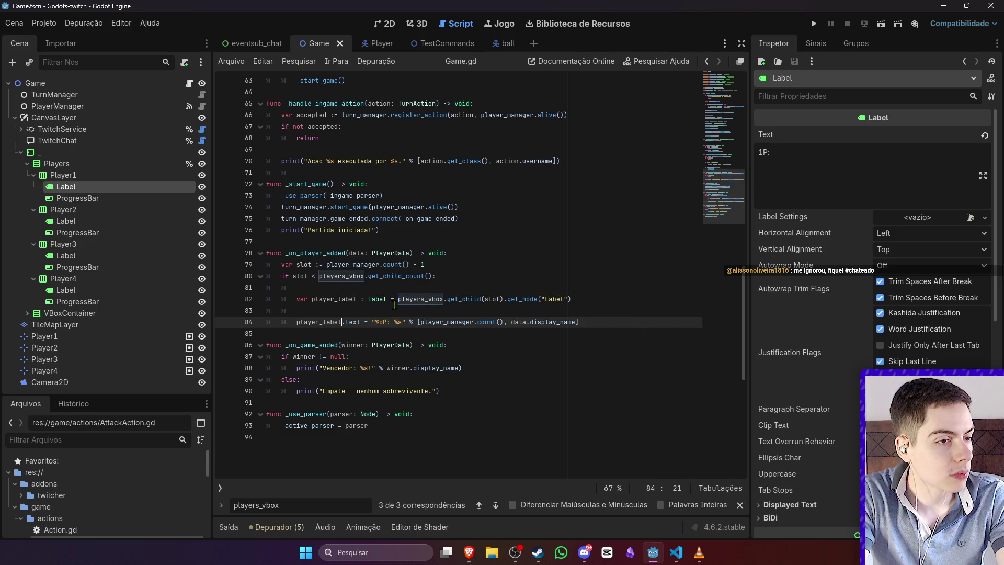
Step: Drop the %dP: prefix and player count so the text reads "%s: " % [data.display_name]; save
drag(395, 321, 379, 323)
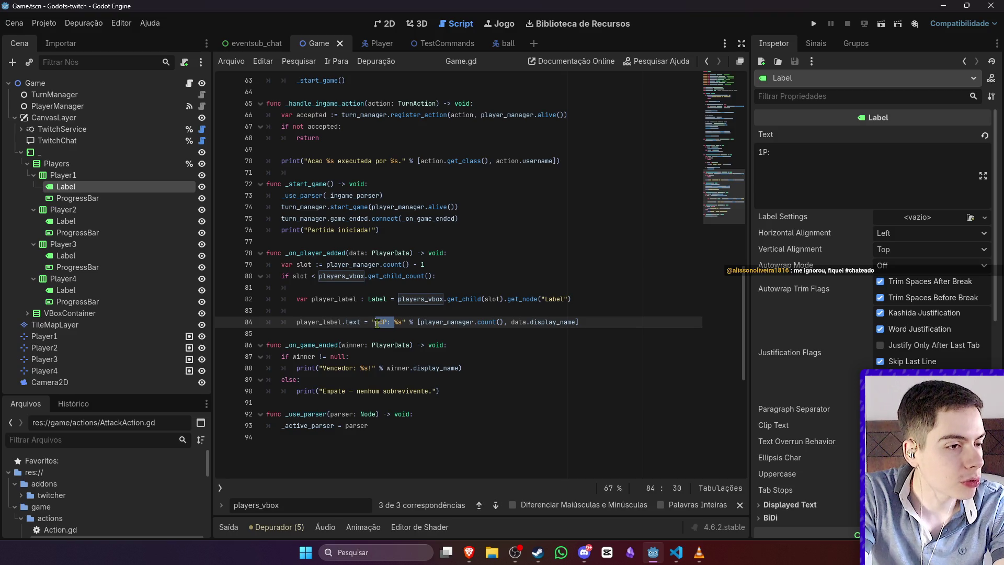
key(BackSpace)
click(386, 323)
text(:)
drag(500, 322, 413, 324)
key(BackSpace)
key(shift+End)
key(BackSpace)
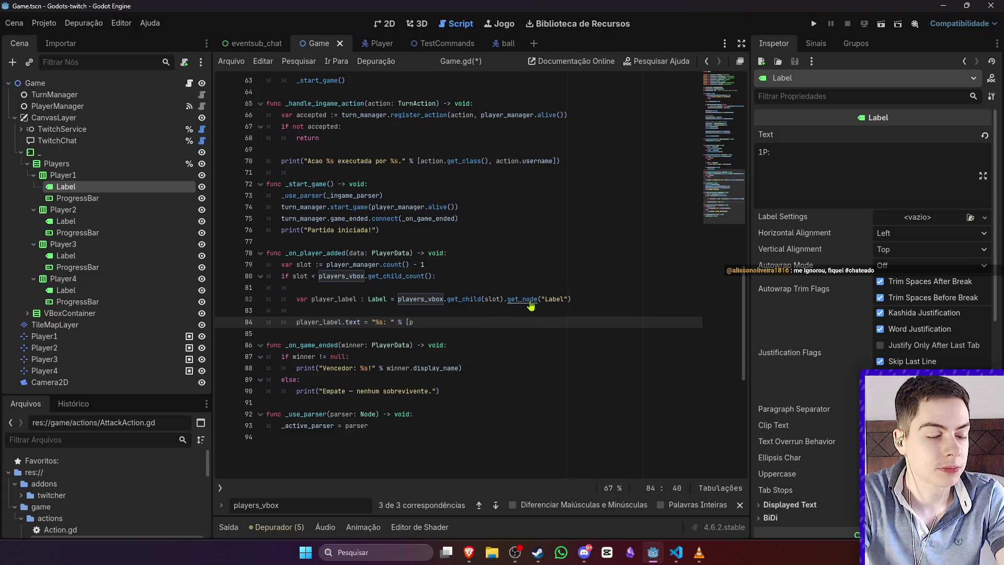
key(ctrl+z)
key(ctrl+z)
drag(500, 322, 406, 323)
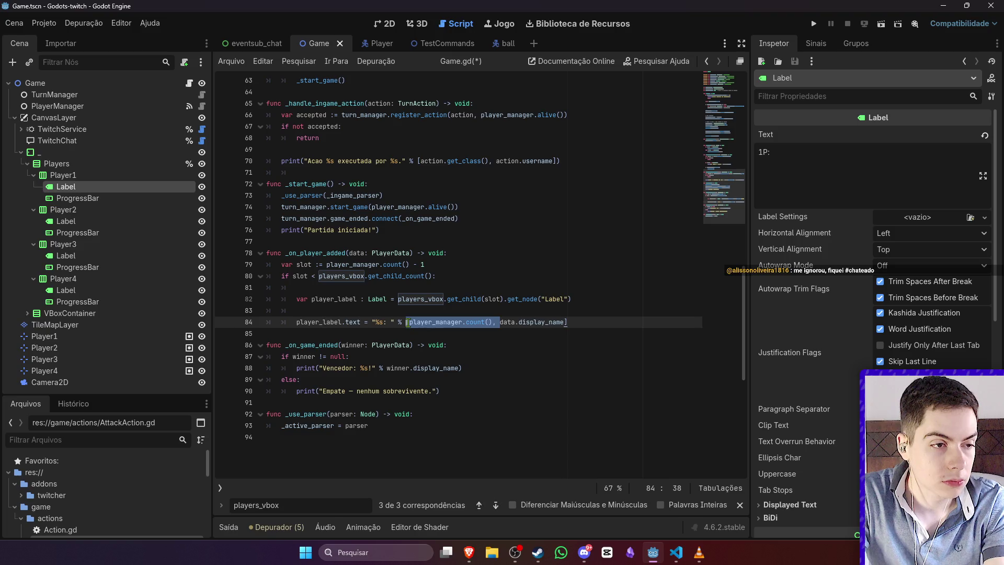
key(BackSpace)
text([)
key(ctrl+s)
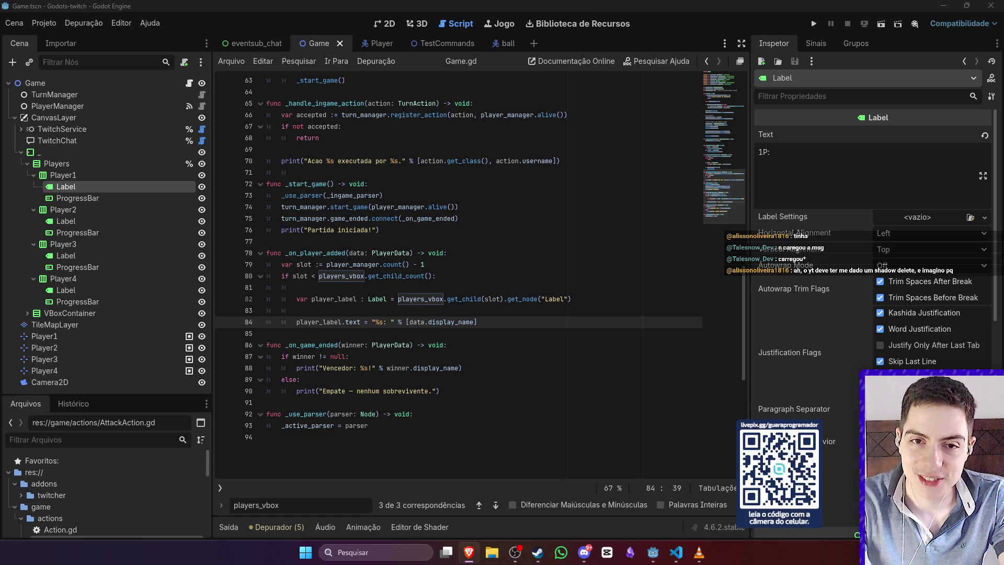
Step: Delete the empty line 83 so the Label fetch and text lines sit together
click(534, 254)
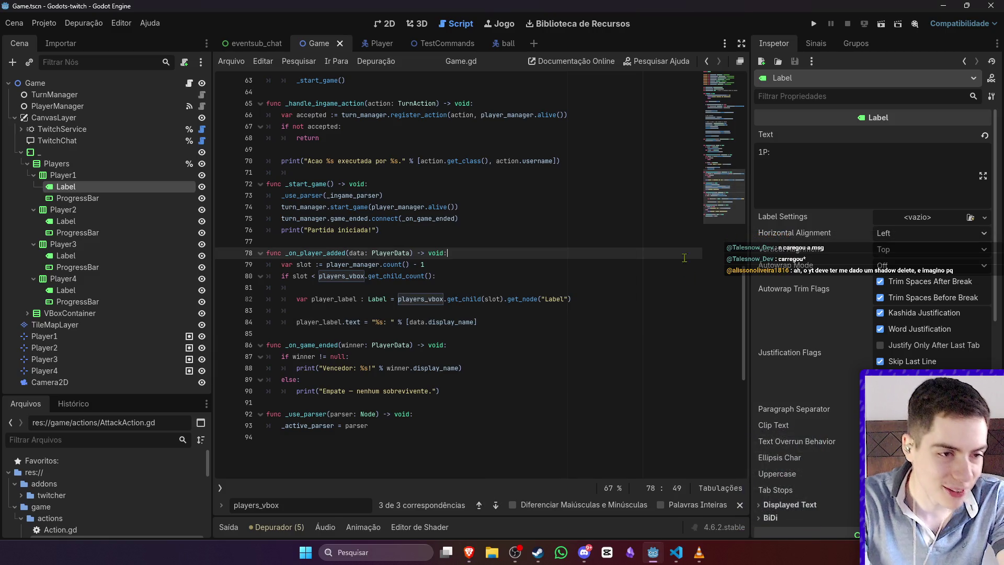
click(601, 296)
click(578, 314)
key(BackSpace)
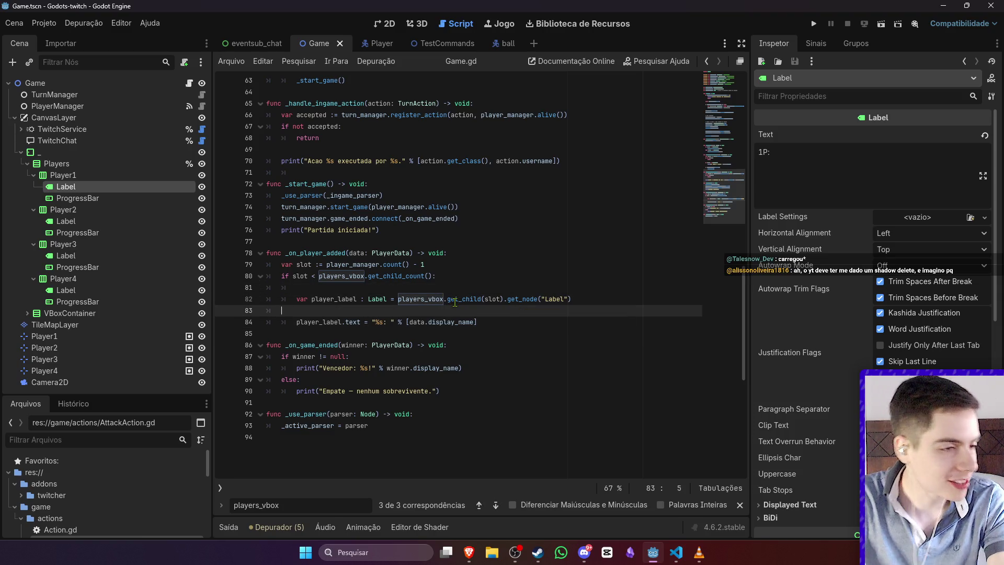
key(BackSpace)
key(BackSpace)
Step: Review the label setup lines and the players_vbox reference, then return to the 2D view
click(602, 276)
click(593, 284)
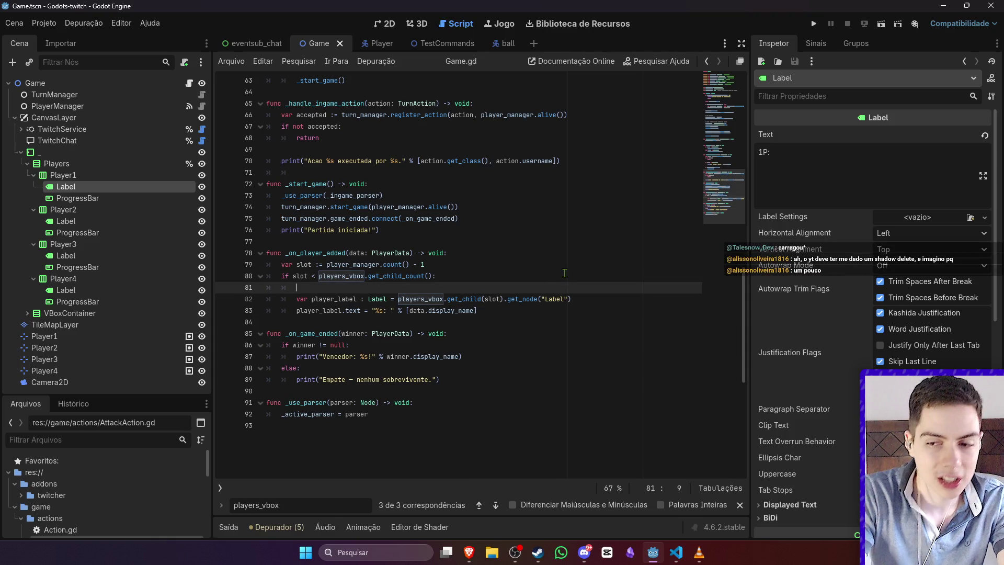
click(531, 279)
key(Down)
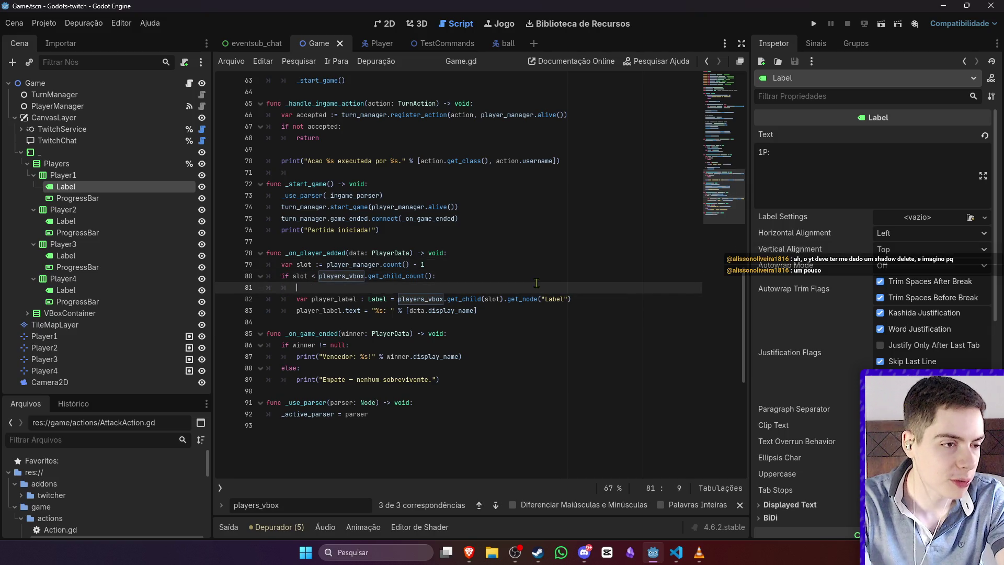
key(Down)
click(533, 311)
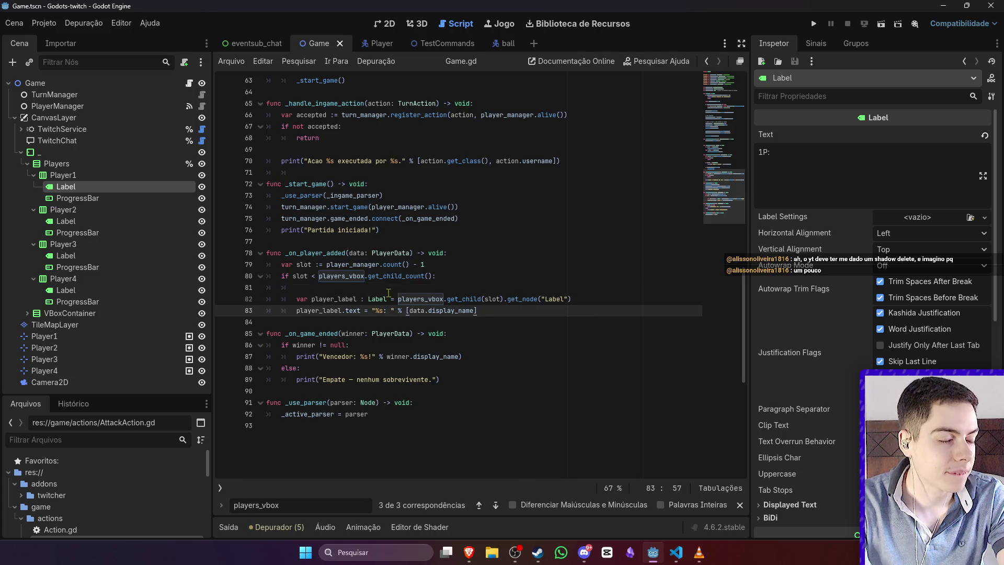
key(shift+Up)
key(shift+Home)
key(shift+Home)
key(Left)
key(Left)
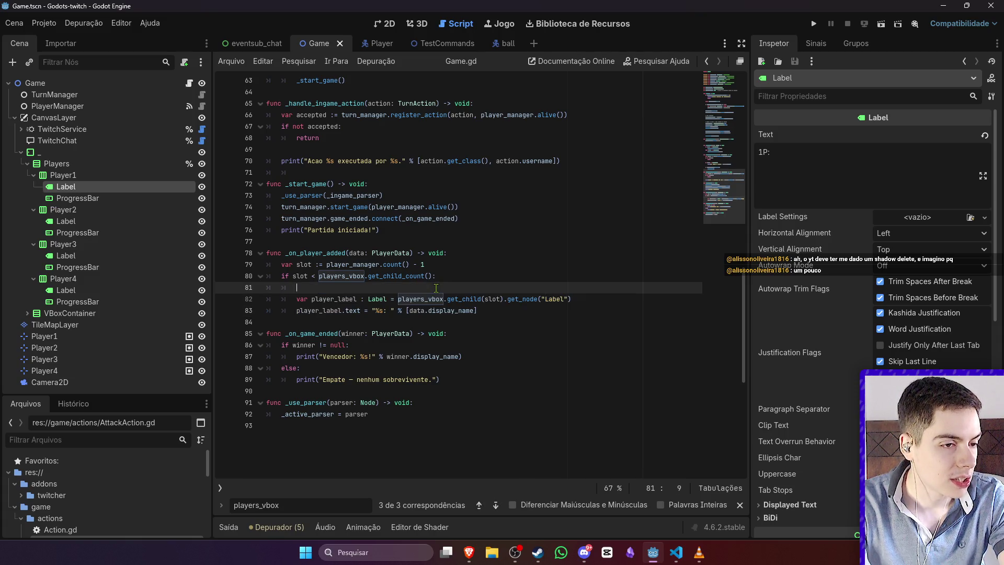
click(437, 299)
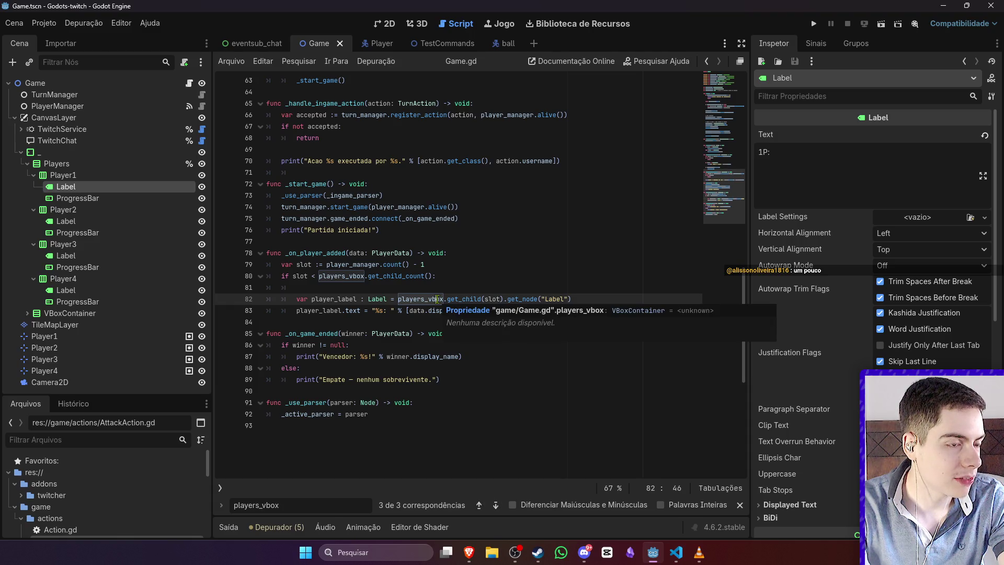
click(396, 27)
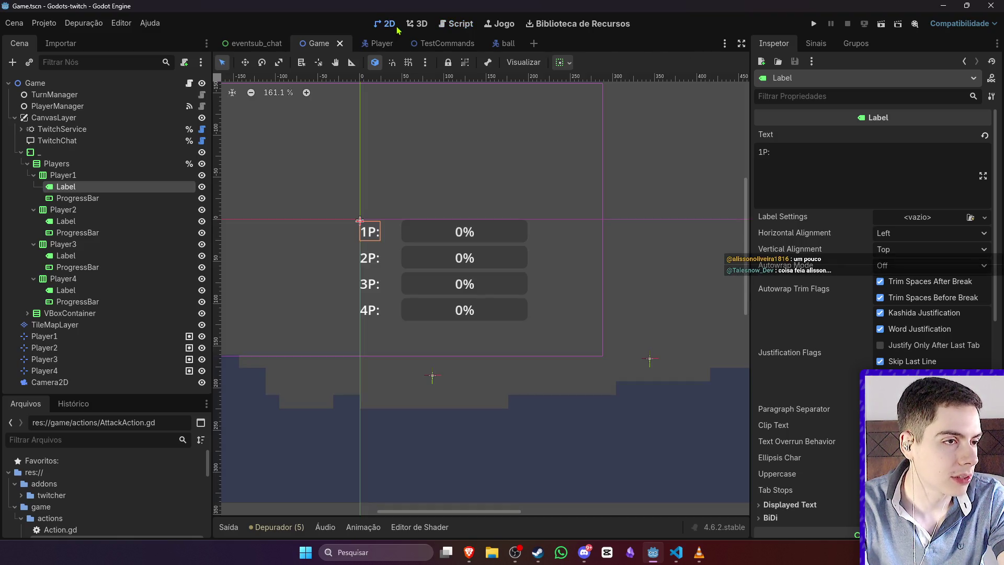
Step: Set Player1's ProgressBar Max Value to 3 and Step to 1, then save the Game scene
click(479, 234)
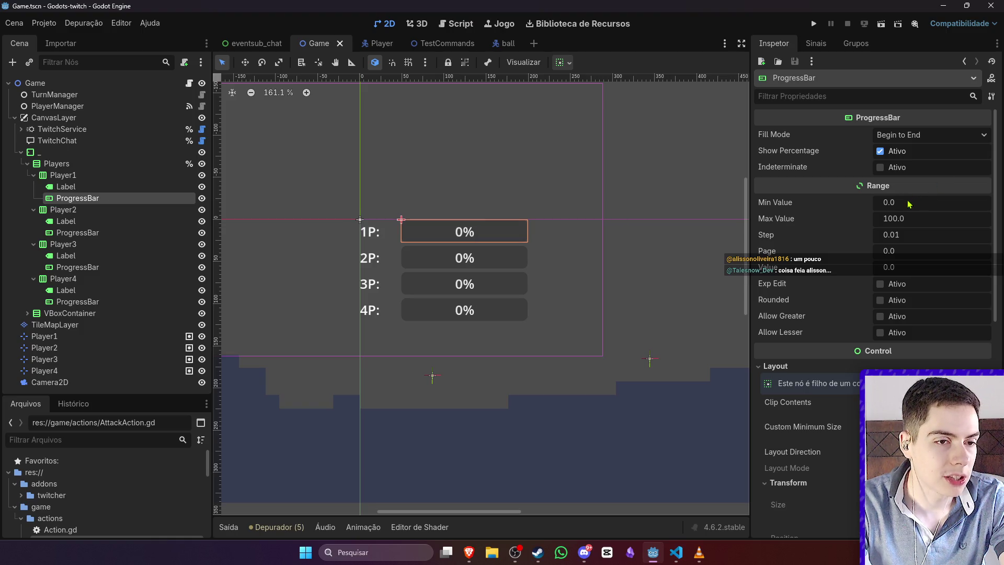
click(907, 219)
text(3)
key(Return)
click(904, 250)
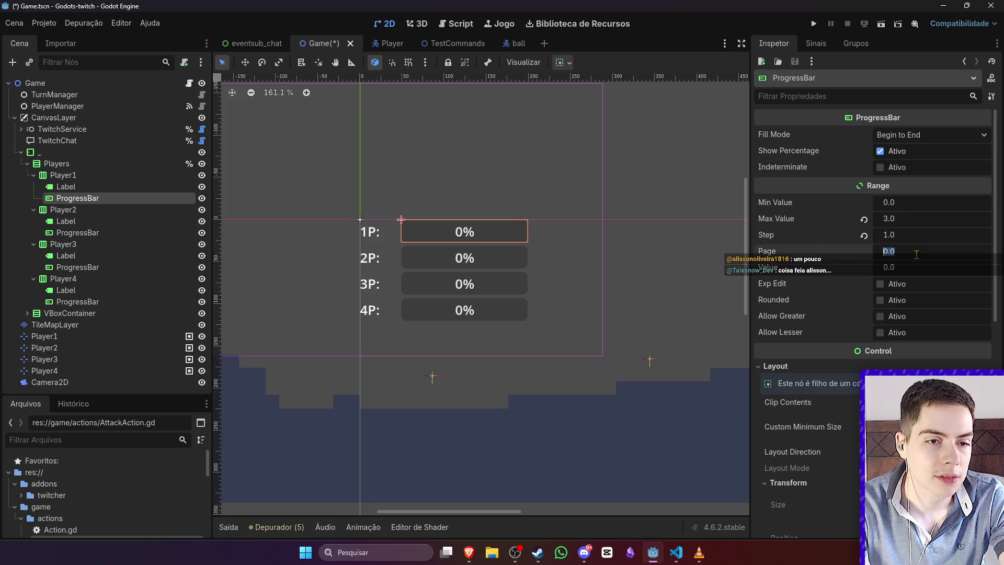
click(625, 194)
key(ctrl+s)
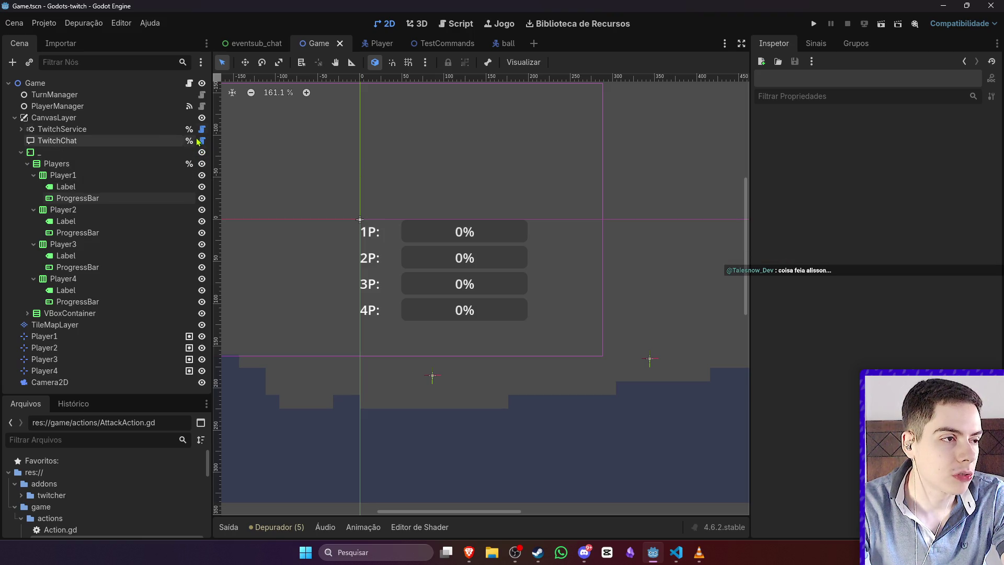
click(189, 83)
Step: Paste a copy of the Label fetch line below the label text line
click(582, 311)
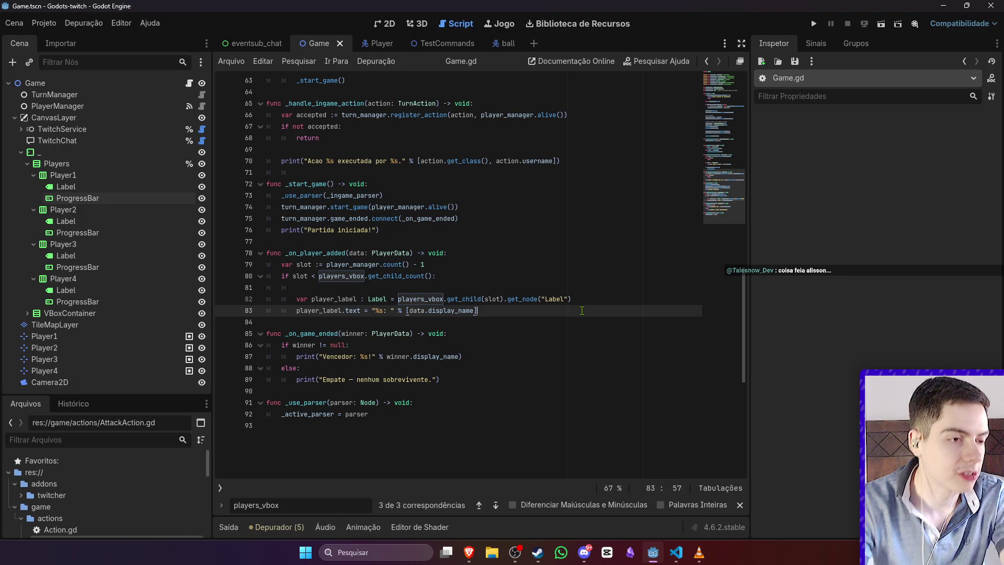
click(602, 300)
triple_click(497, 299)
key(ctrl+c)
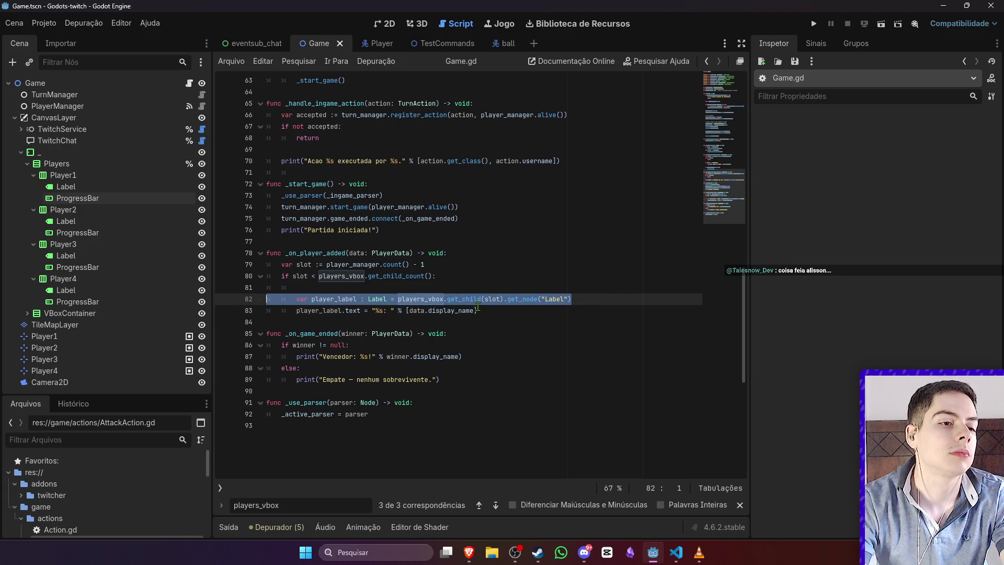
click(486, 310)
key(Return)
key(Down)
key(Return)
key(Up)
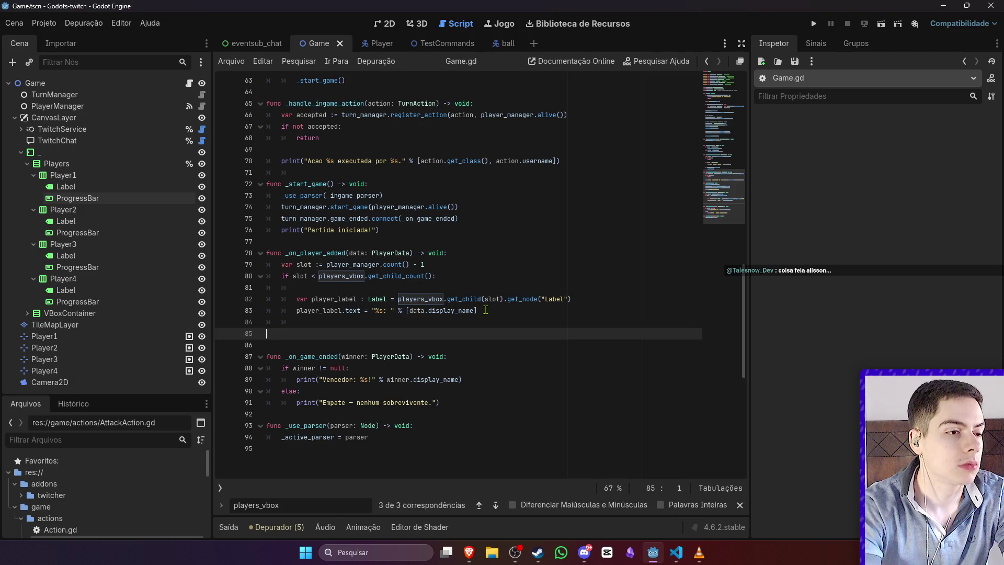
key(ctrl+v)
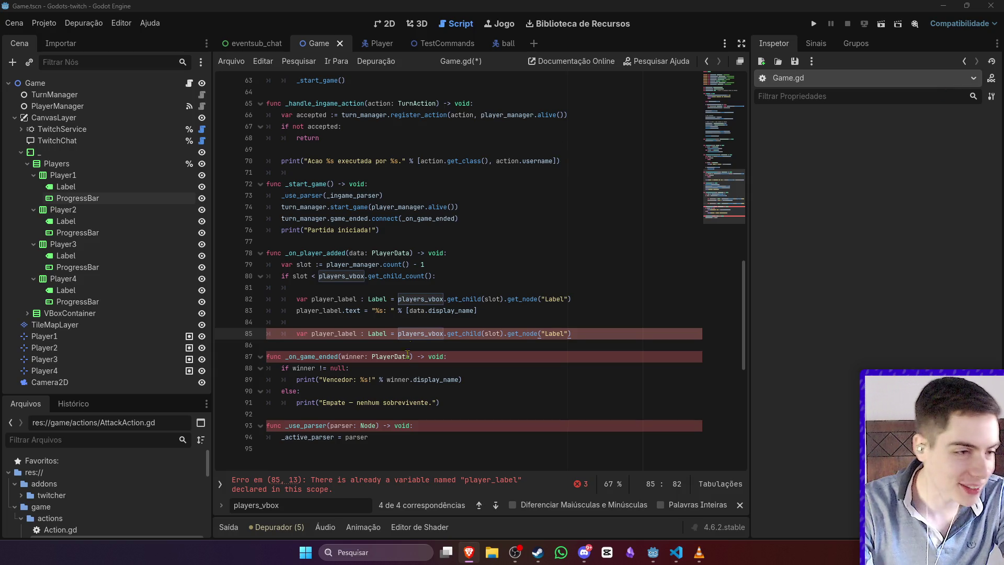
Step: Turn the copy into a player_progress_bar variable of type ProgressBar fetching the progress bar node
key(Down)
double_click(343, 332)
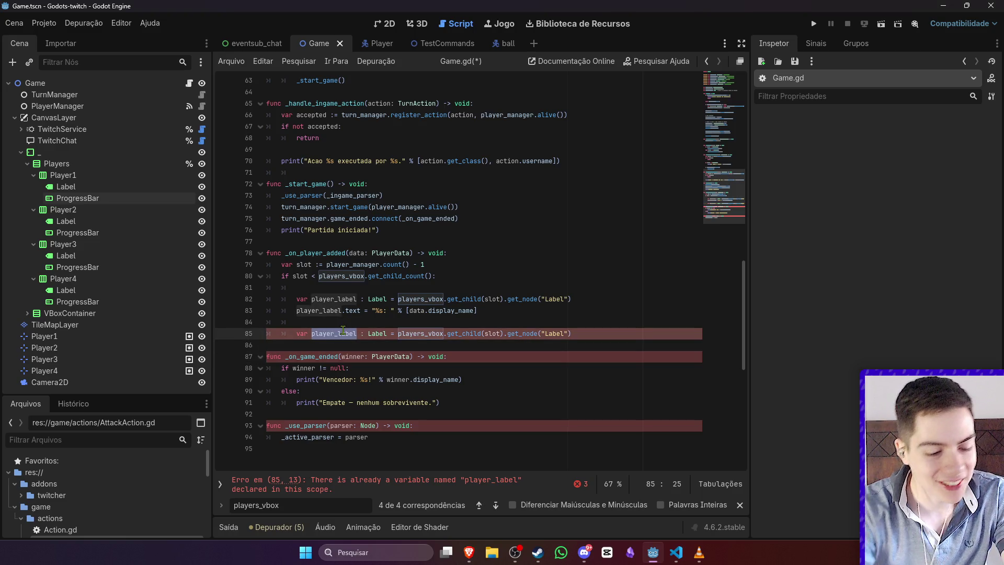
text(player_pb)
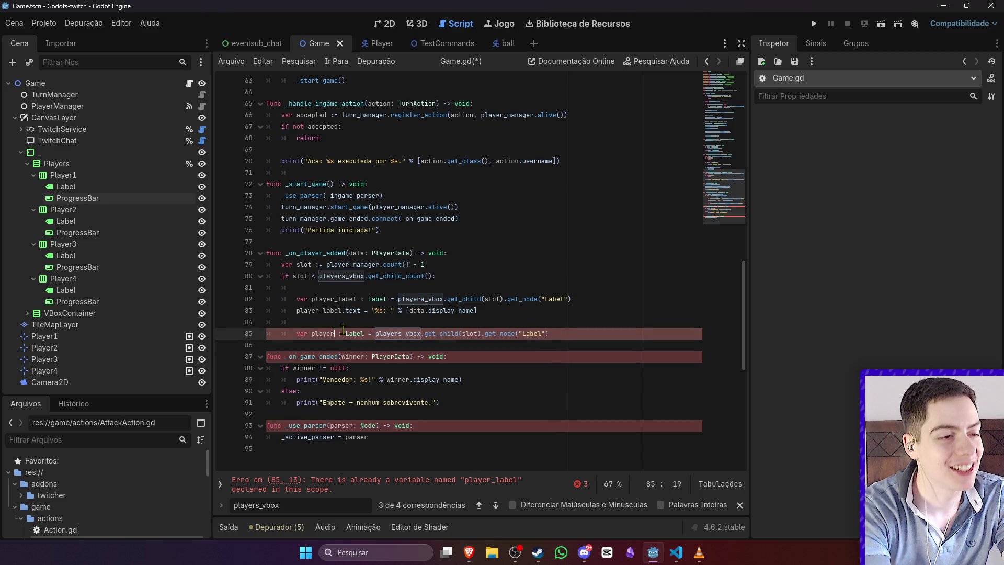
text(ogress_bar)
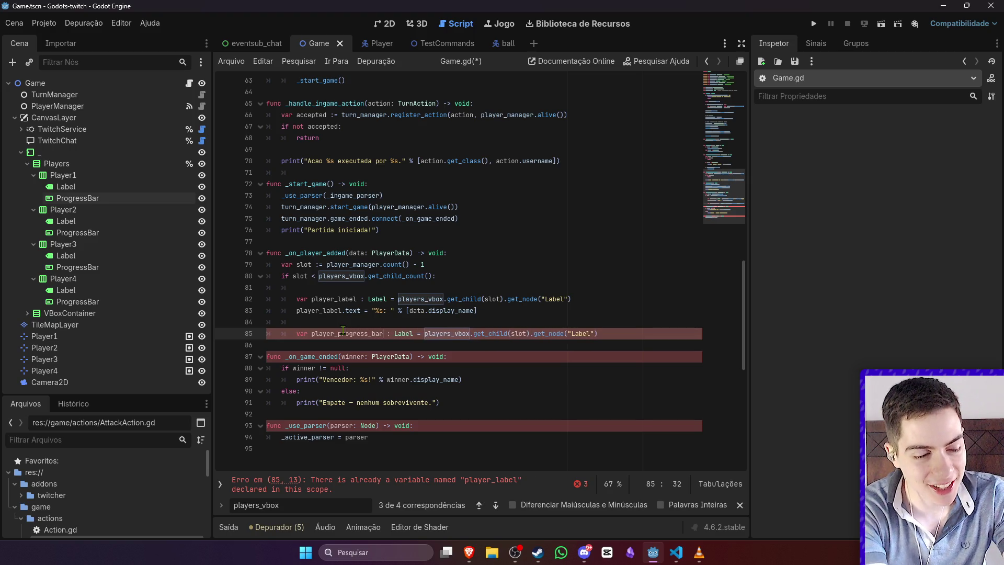
double_click(576, 333)
text(Progress)
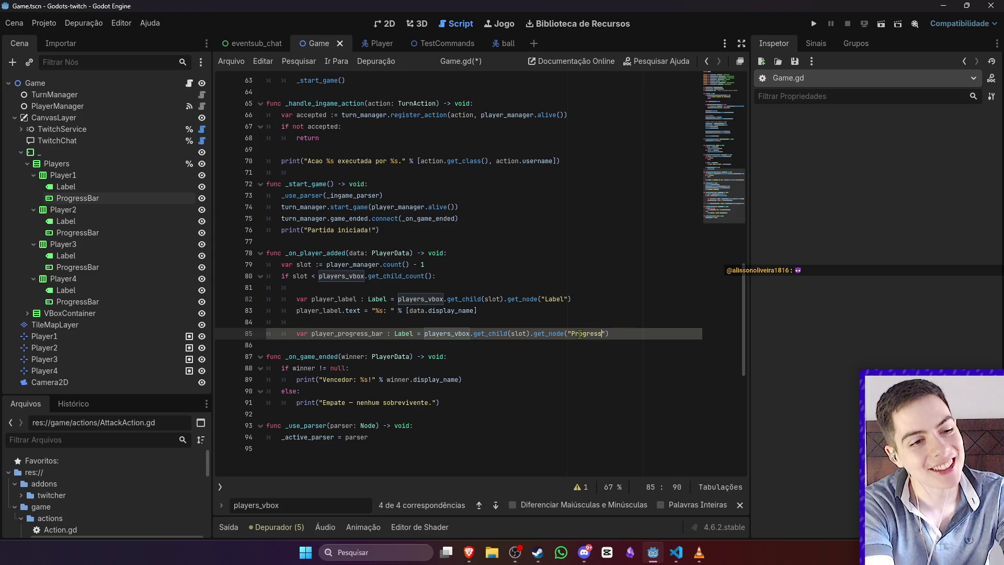
text(bar)
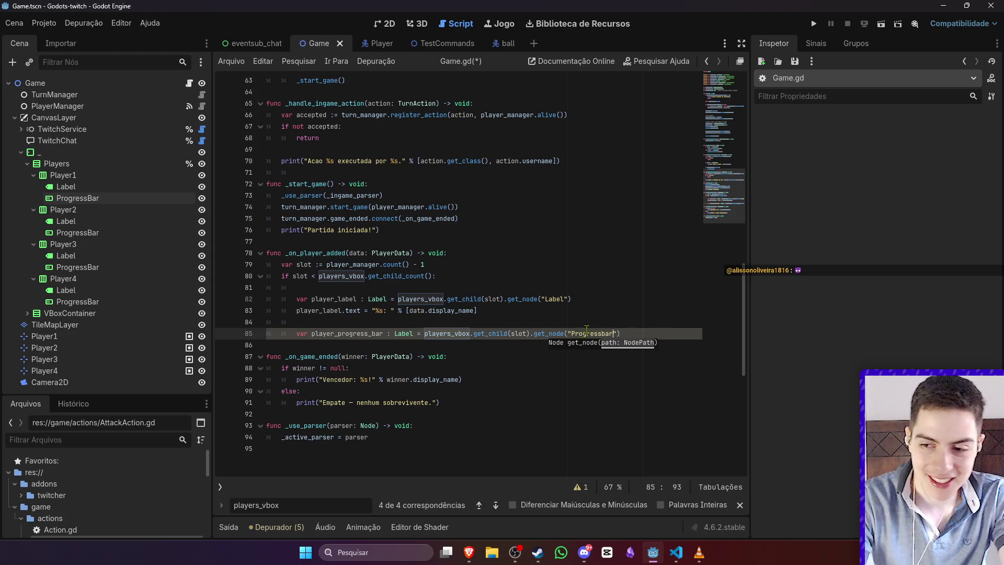
click(599, 324)
key(alt+Tab)
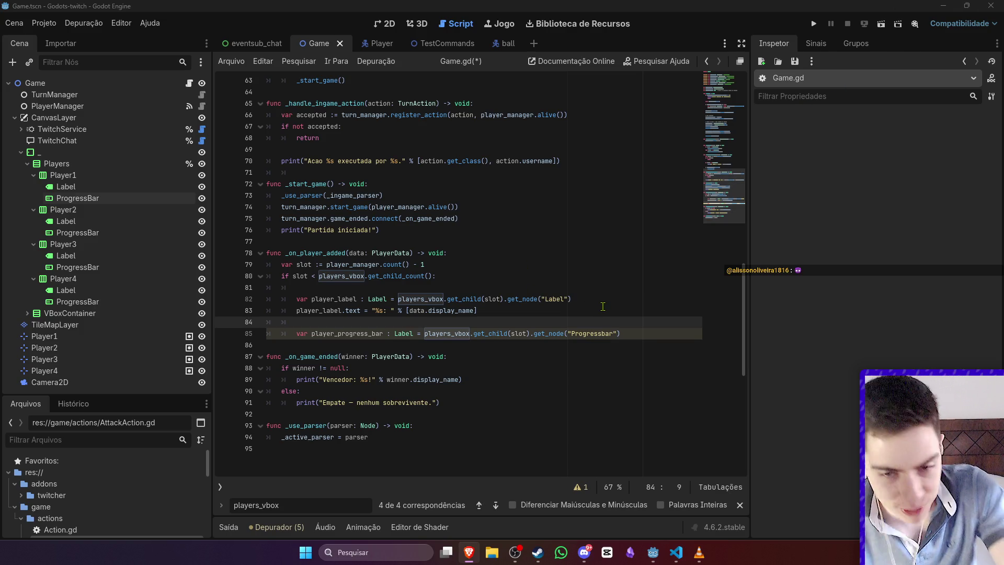
click(640, 331)
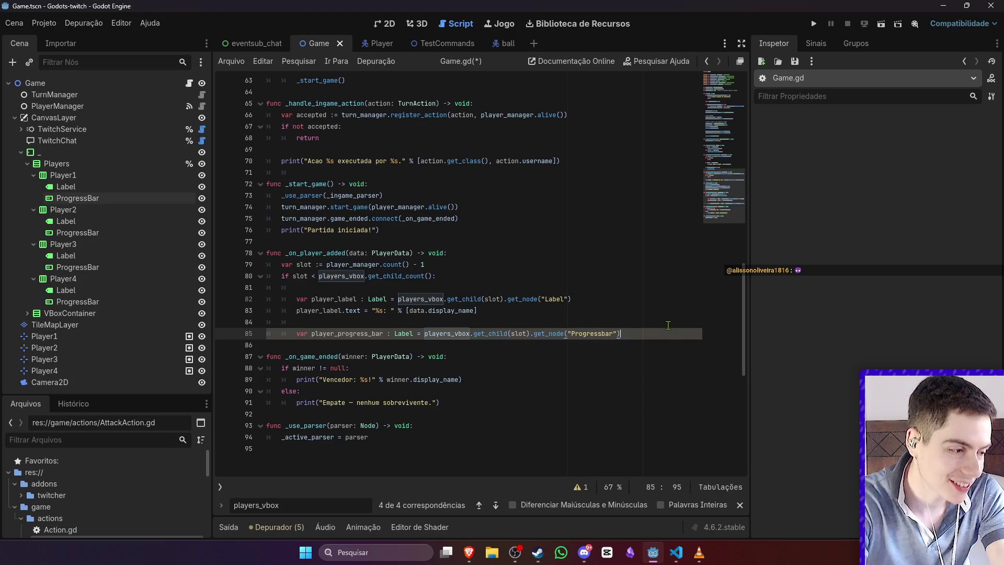
key(Return)
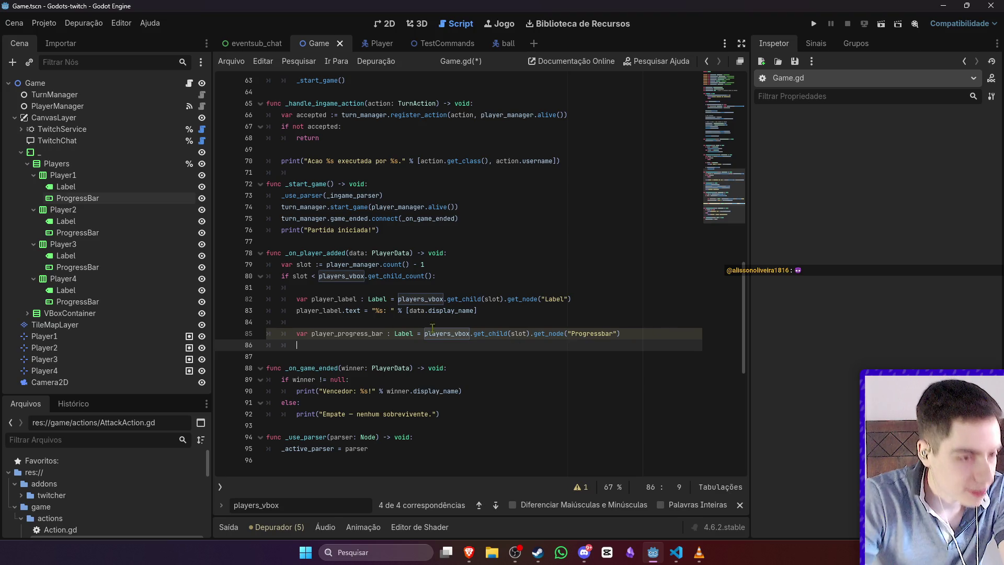
double_click(405, 334)
text(ProgressBar)
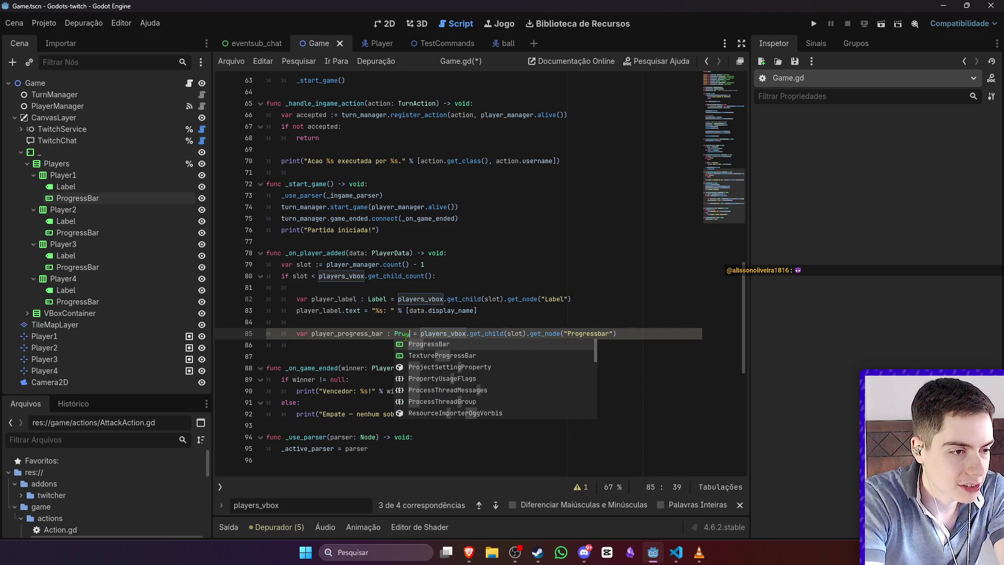
click(374, 341)
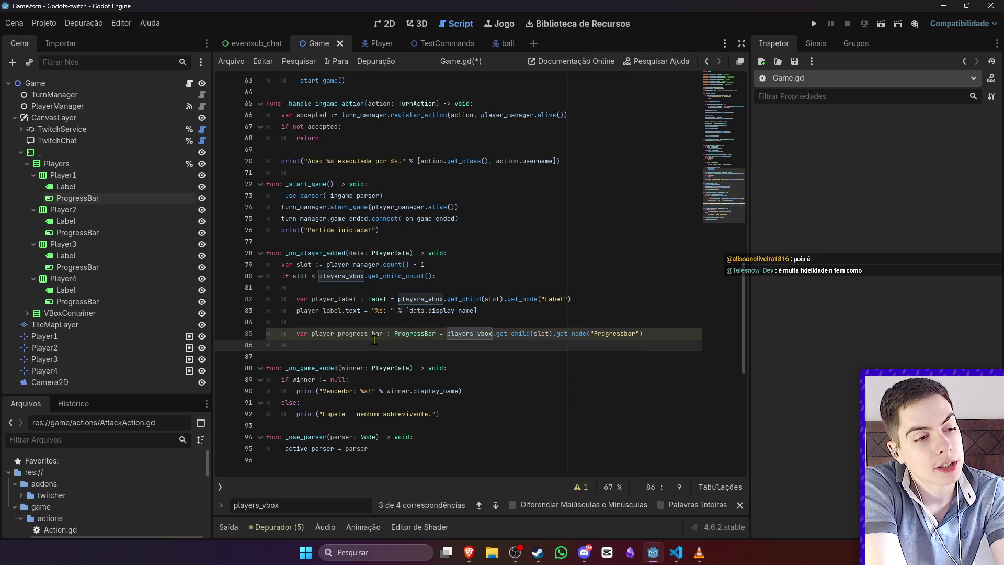
Step: Add `player_progress_bar.value = player_progress_bar.max_value` on line 86 and save Game.gd
text(p)
key(BackSpace)
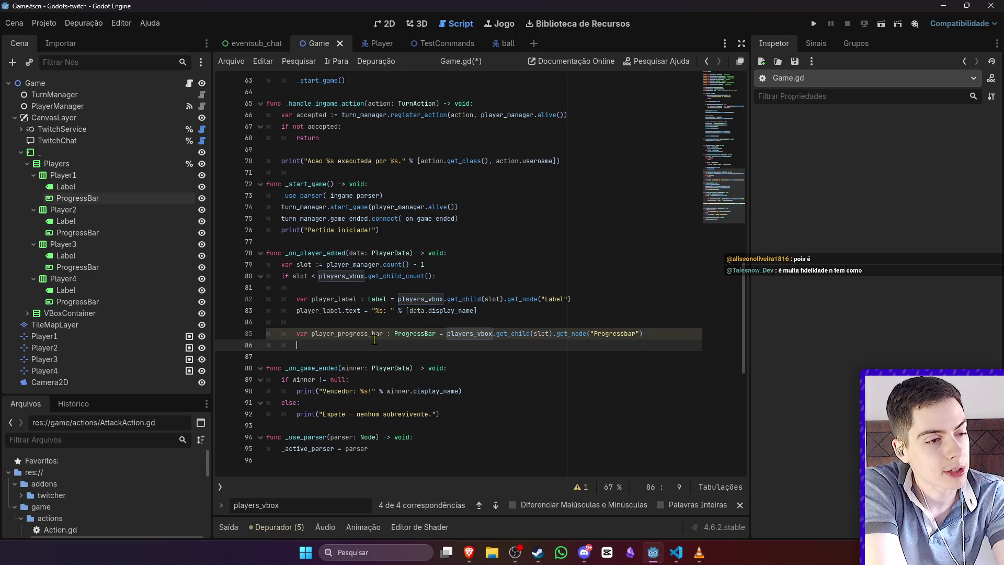
text(play)
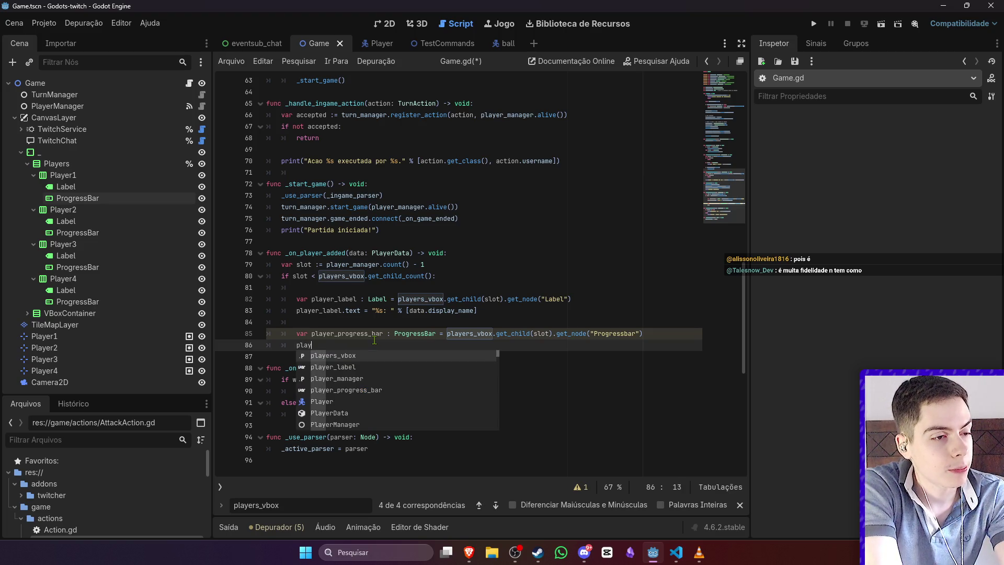
key(Down)
key(Down)
key(Down)
key(Return)
text(.val)
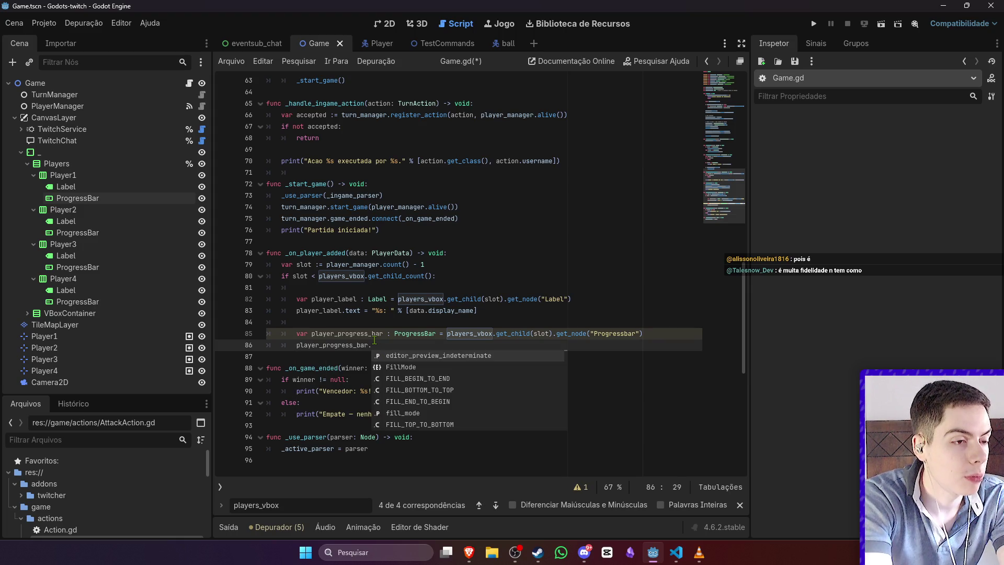
key(Return)
text(= pla)
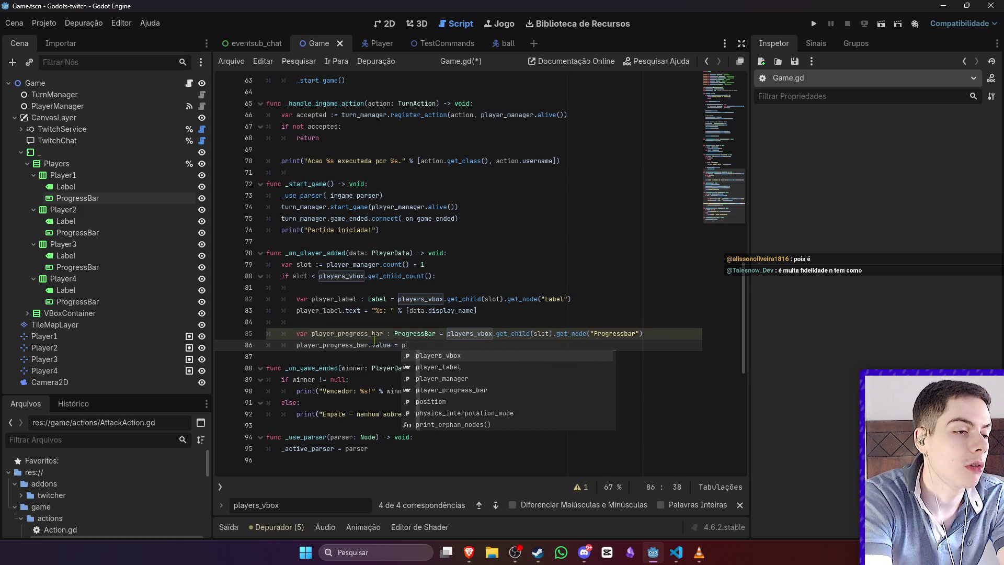
key(Down)
key(Down)
key(Down)
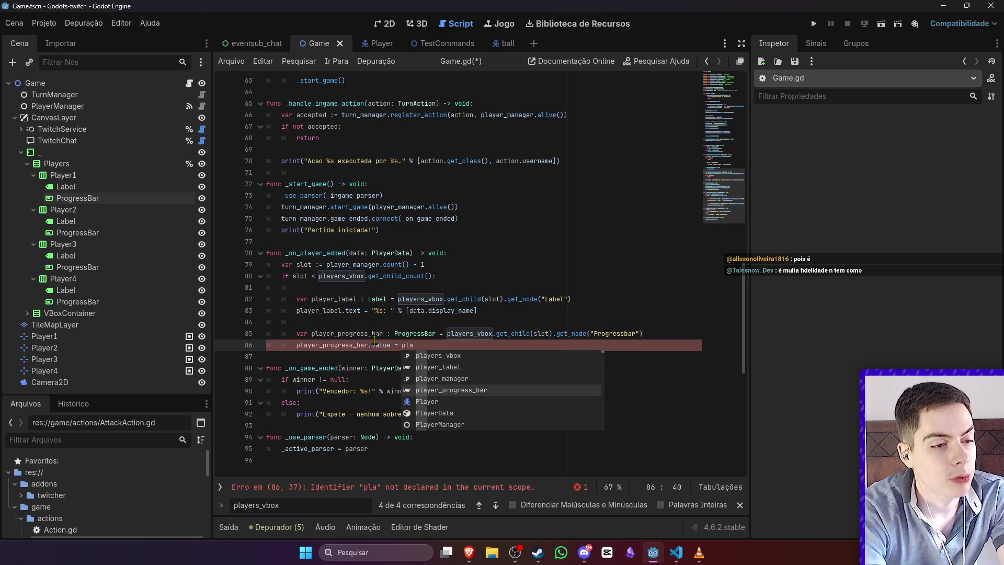
key(Return)
text(.)
key(Return)
key(ctrl+s)
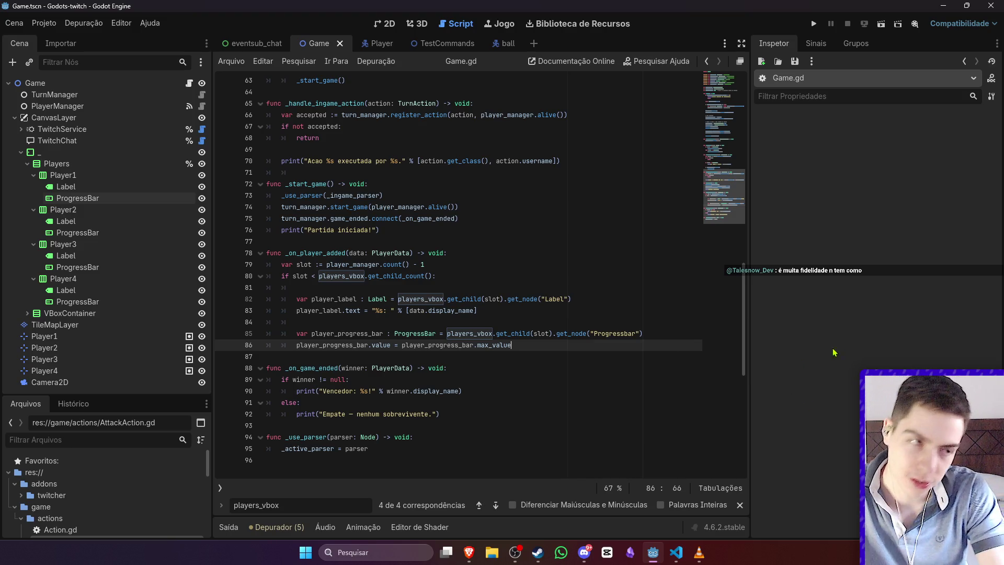
click(26, 164)
click(26, 164)
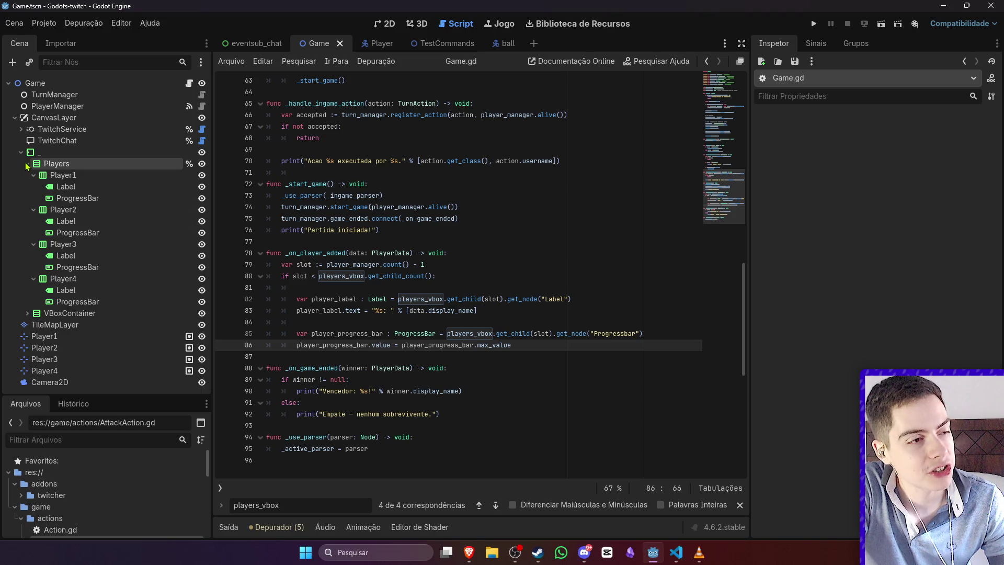
click(34, 175)
click(33, 187)
click(33, 198)
click(34, 210)
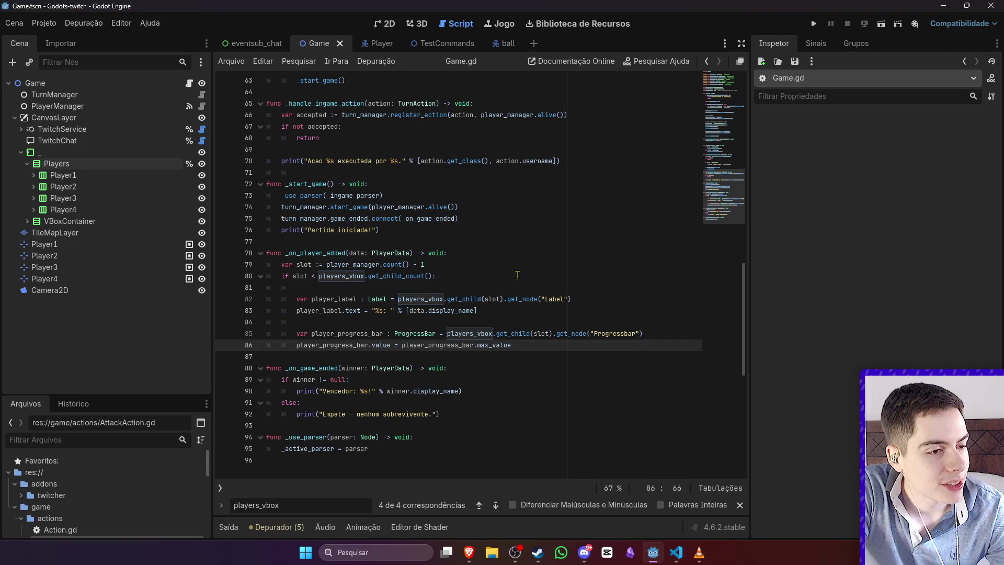
click(34, 175)
click(34, 209)
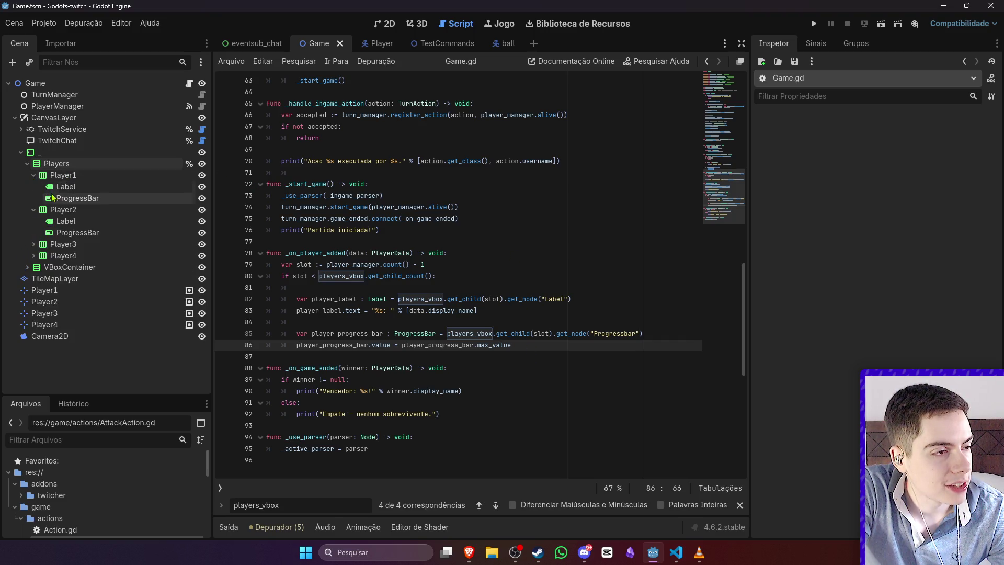
click(78, 197)
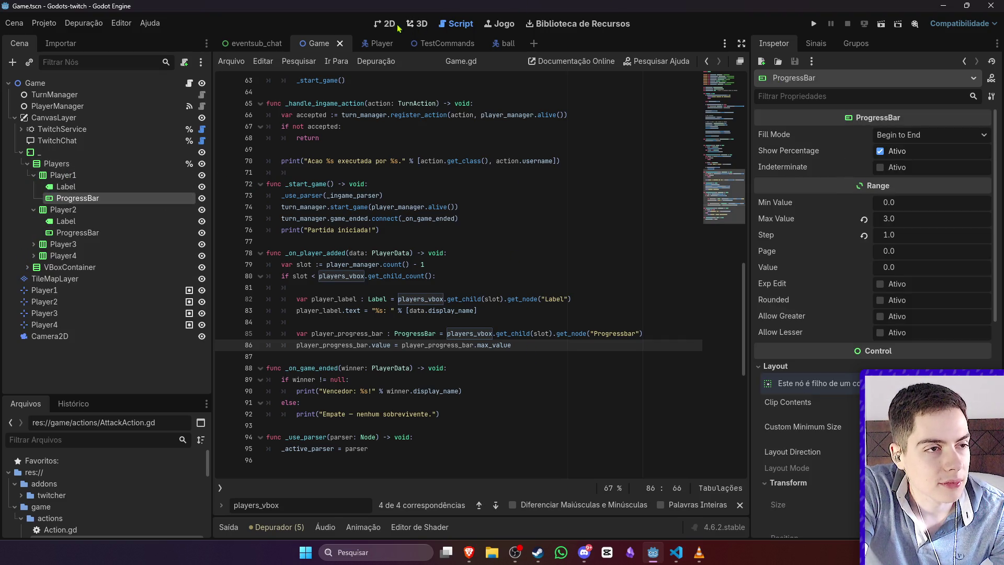
click(387, 25)
scroll(497, 219, down, 3)
scroll(454, 205, up, 4)
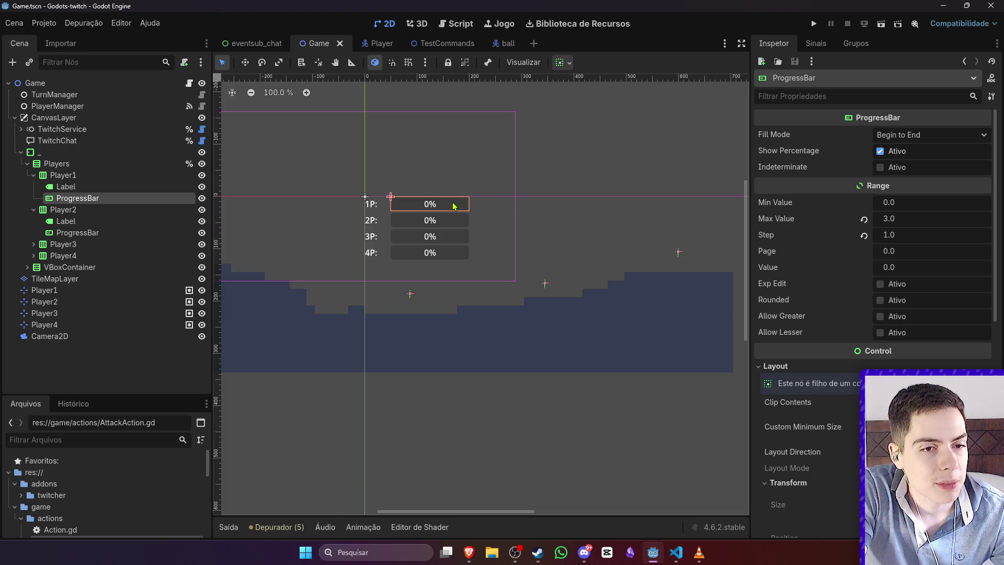
right_click(740, 220)
click(685, 196)
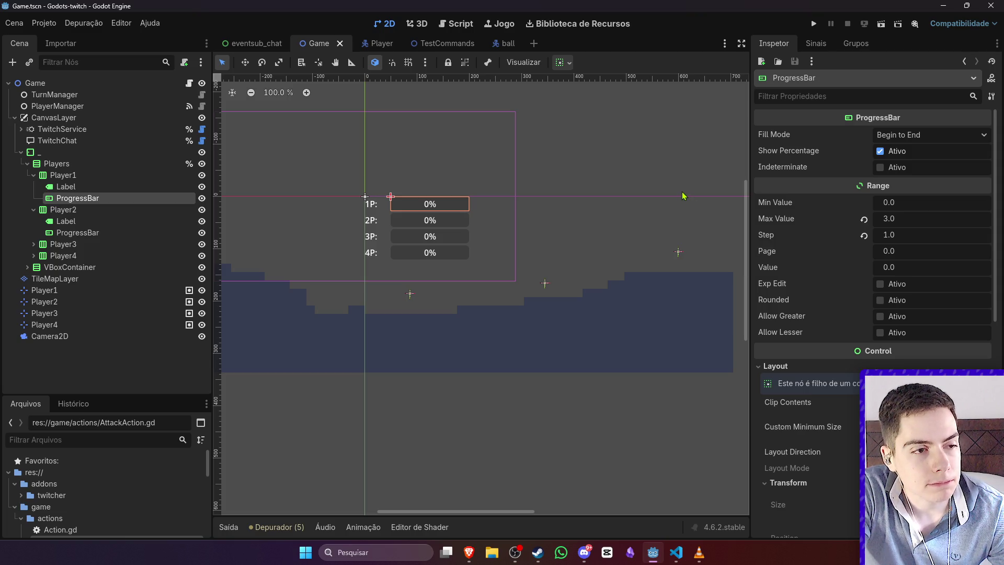
mouse_move(242, 53)
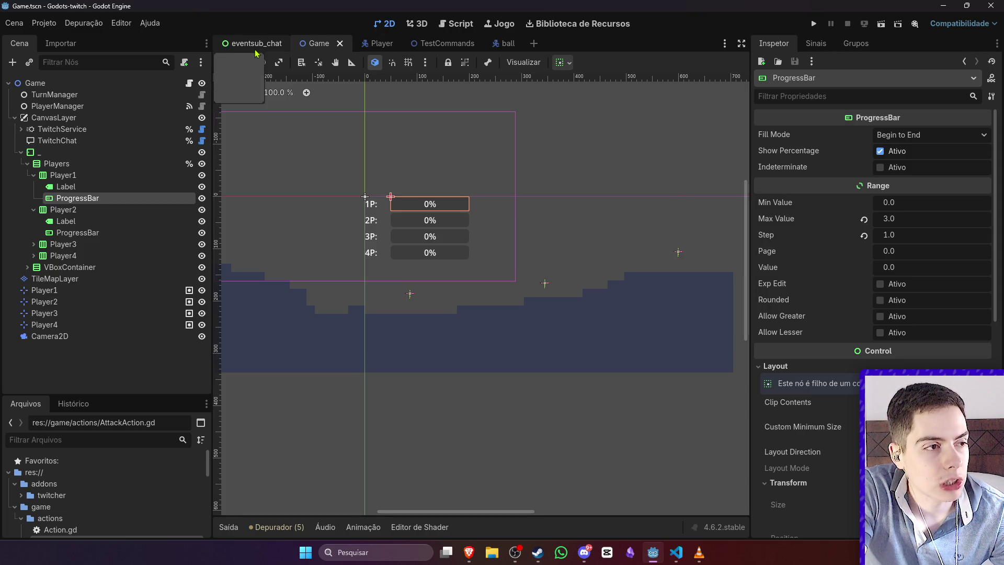
click(377, 48)
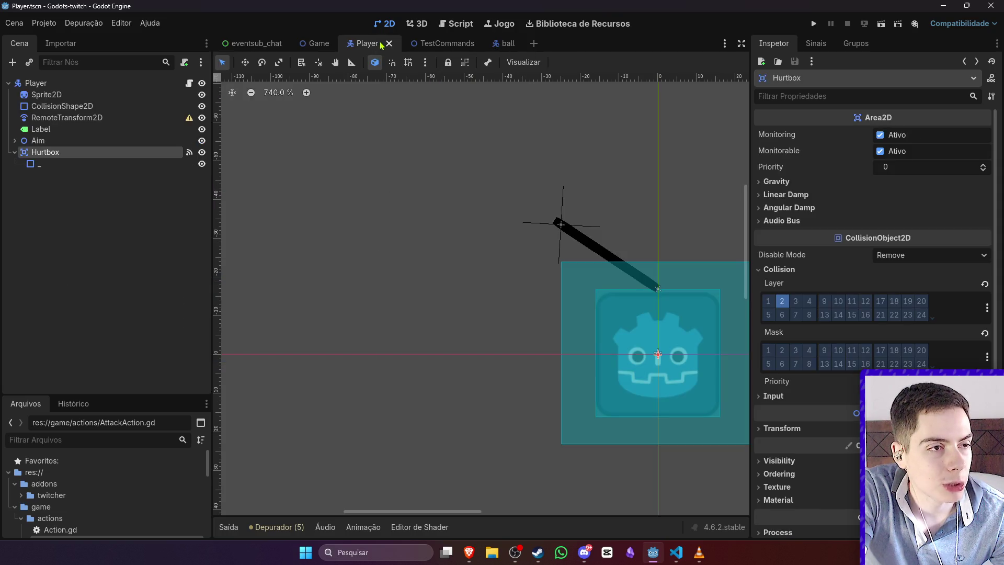
click(315, 44)
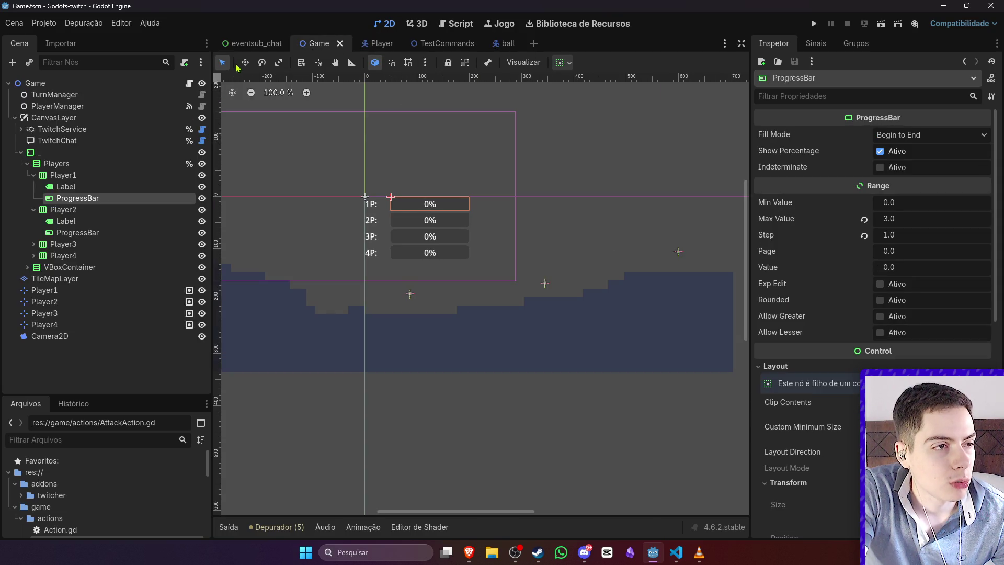
click(189, 84)
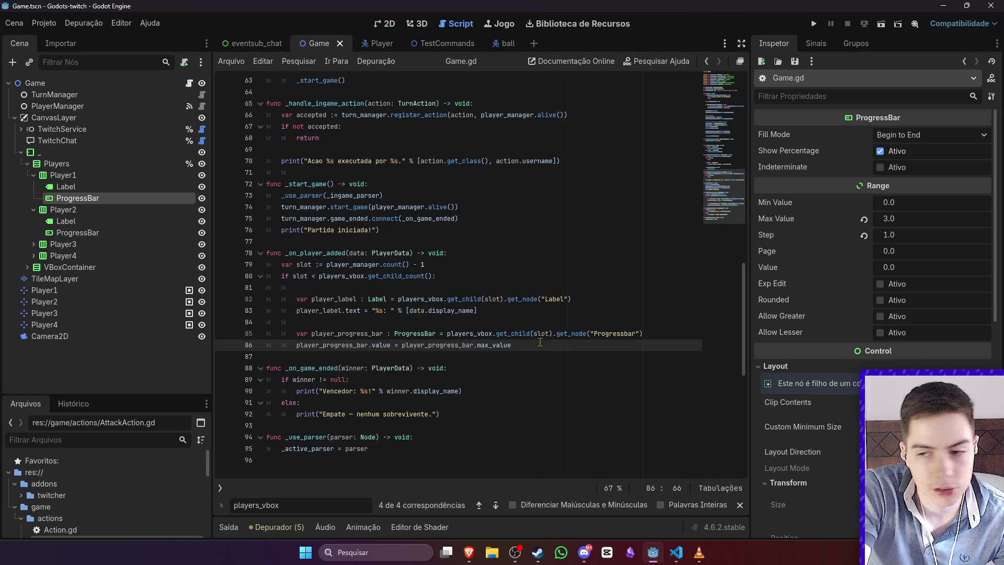
Step: Declare `func _player_took_damage(player: PlayerData, count: int)` and save the script
key(Return)
key(Return)
key(BackSpace)
key(BackSpace)
text(f)
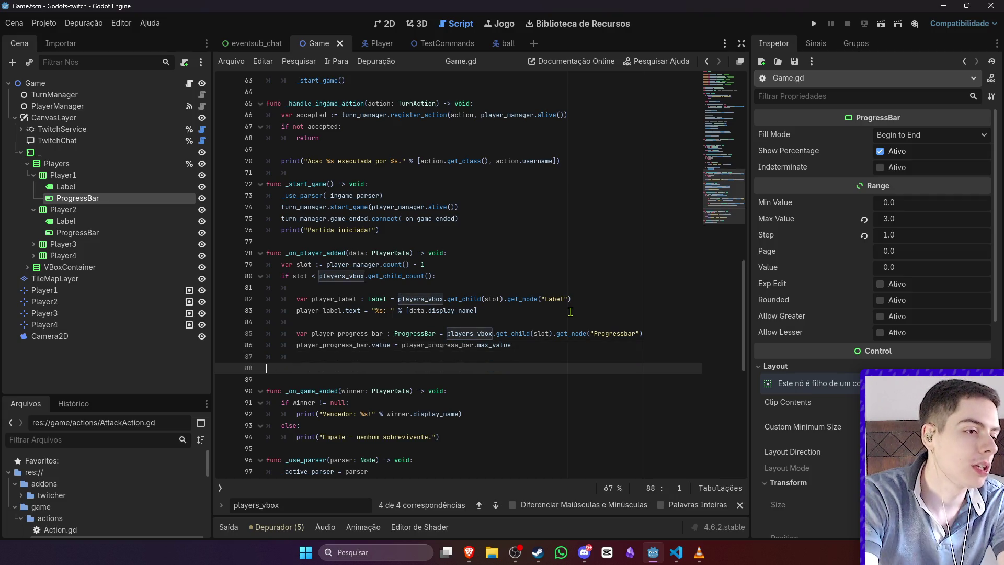
text(unc _playe)
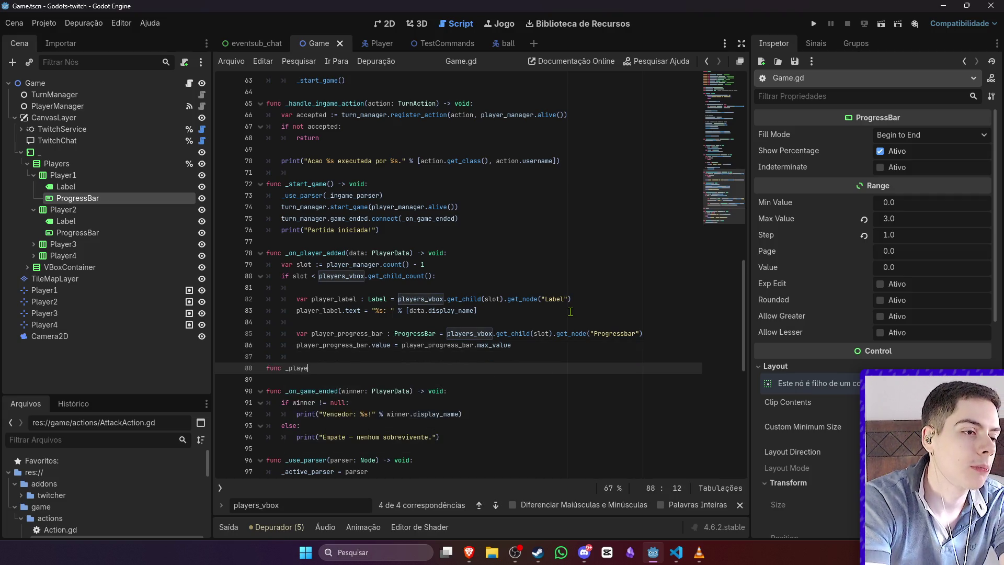
text(r_took_dmag)
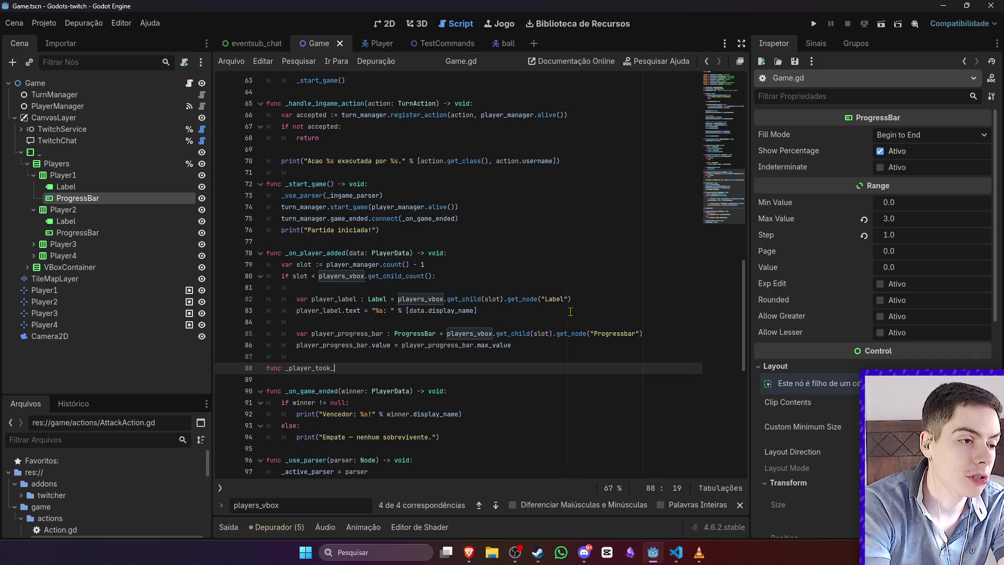
key(BackSpace)
key(BackSpace)
key(BackSpace)
text(amage(pla)
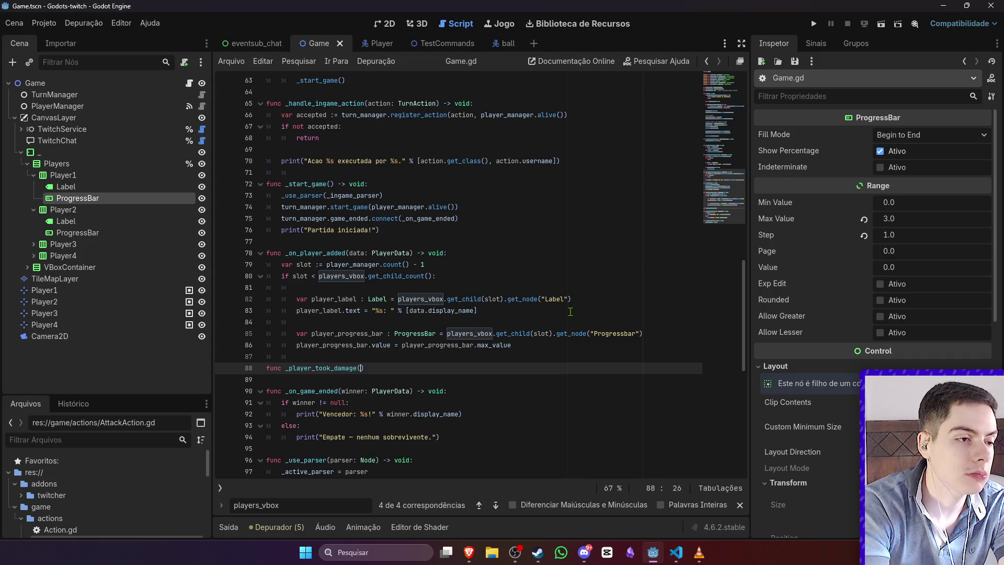
text(yer: P)
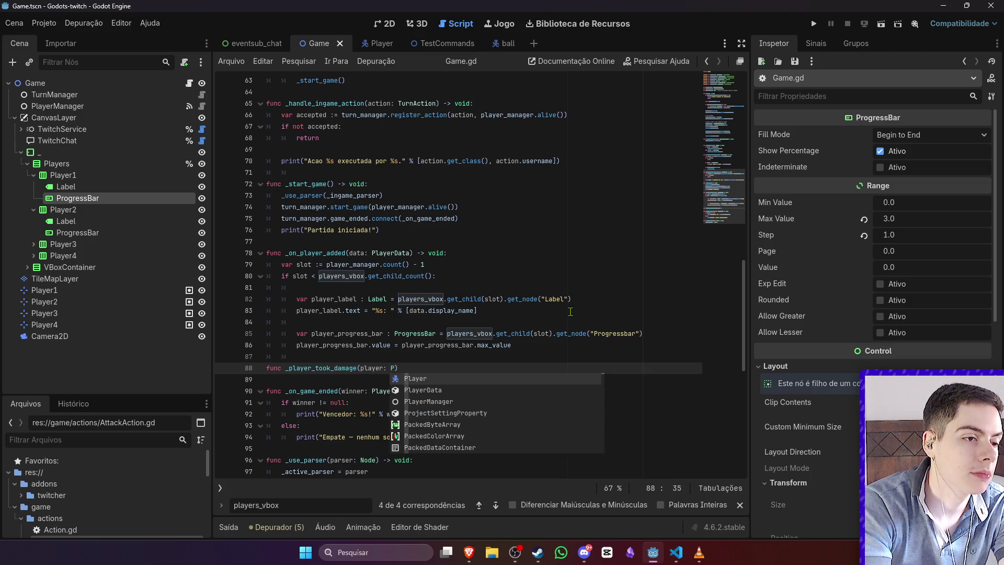
key(BackSpace)
text(Layer)
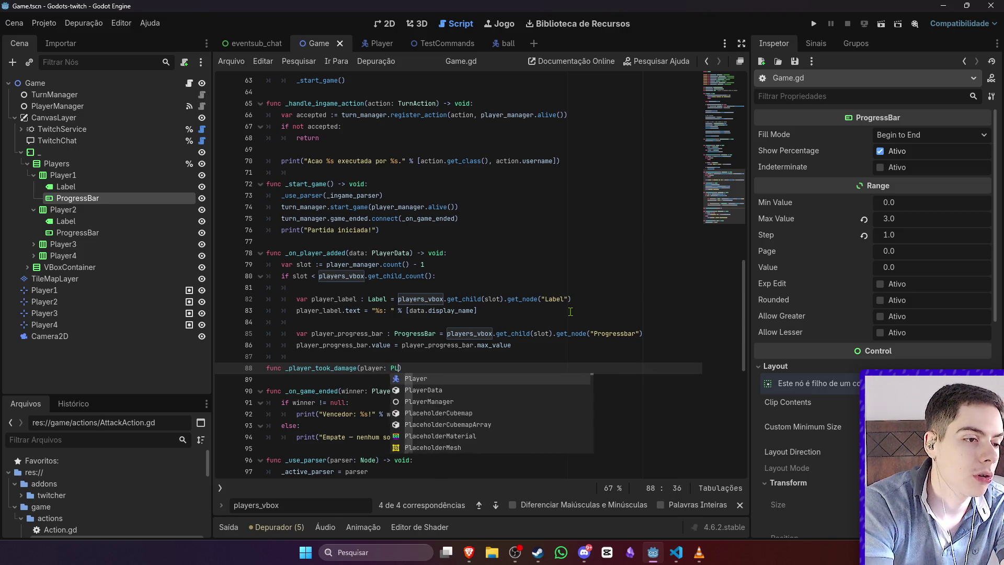
key(Down)
key(Return)
text(, )
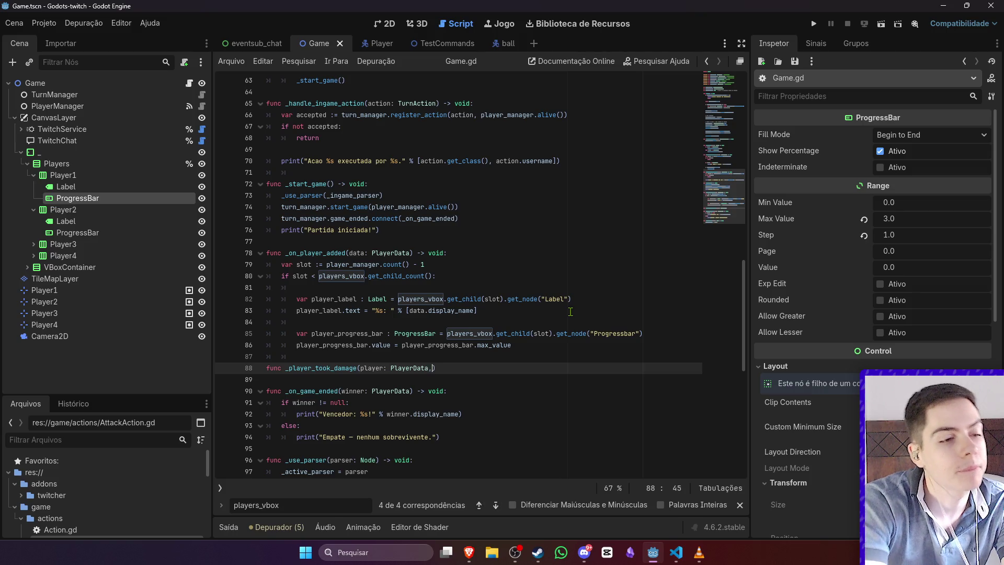
text(count:)
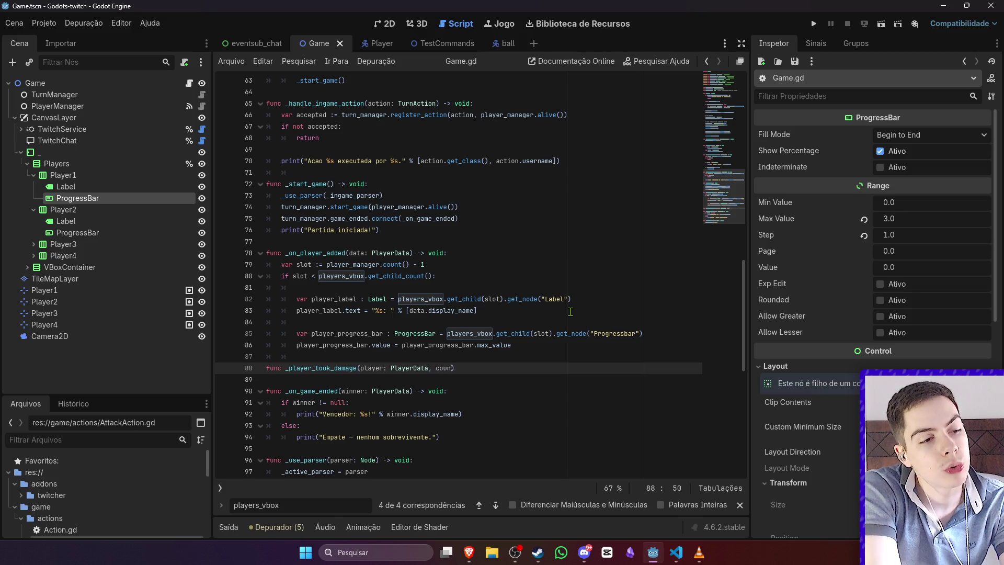
text( int,)
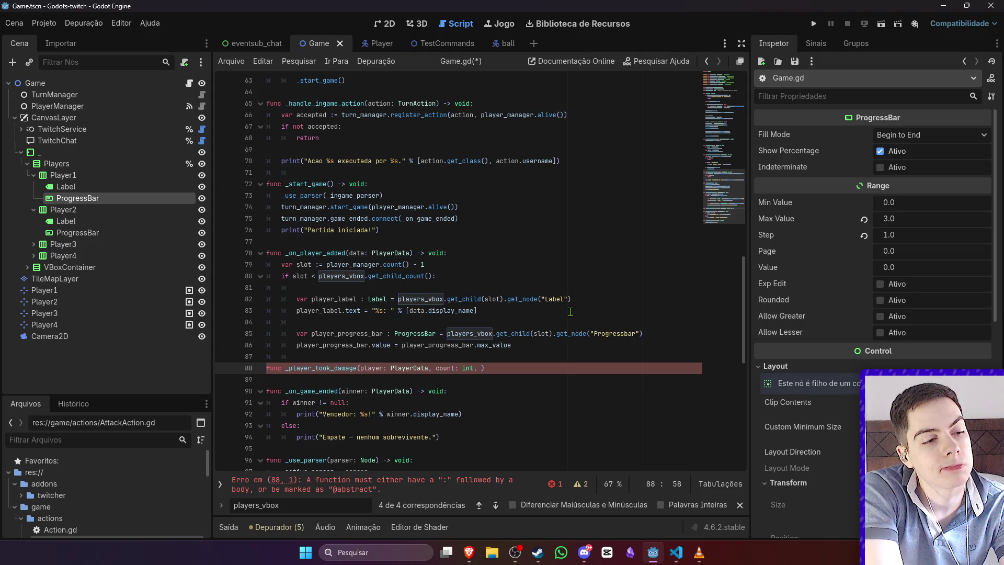
key(BackSpace)
text(,)
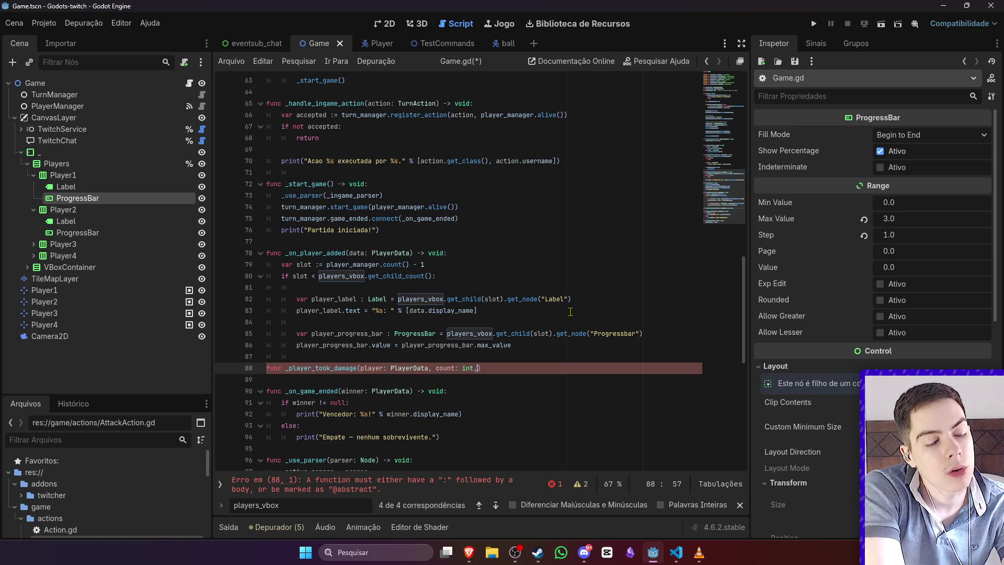
key(BackSpace)
key(ctrl+s)
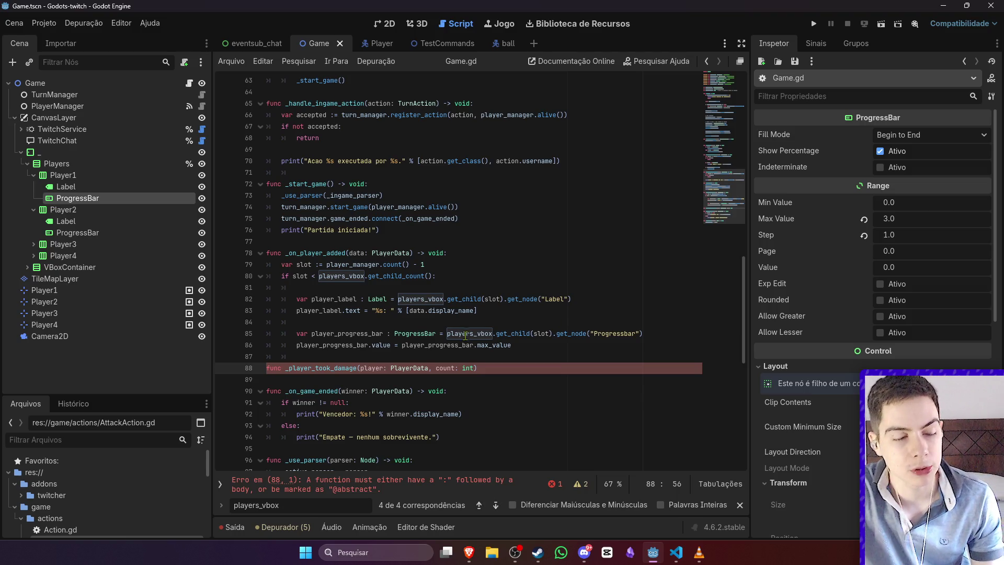
Step: Copy the progress bar lookup line from line 85 into the new function's body
click(477, 368)
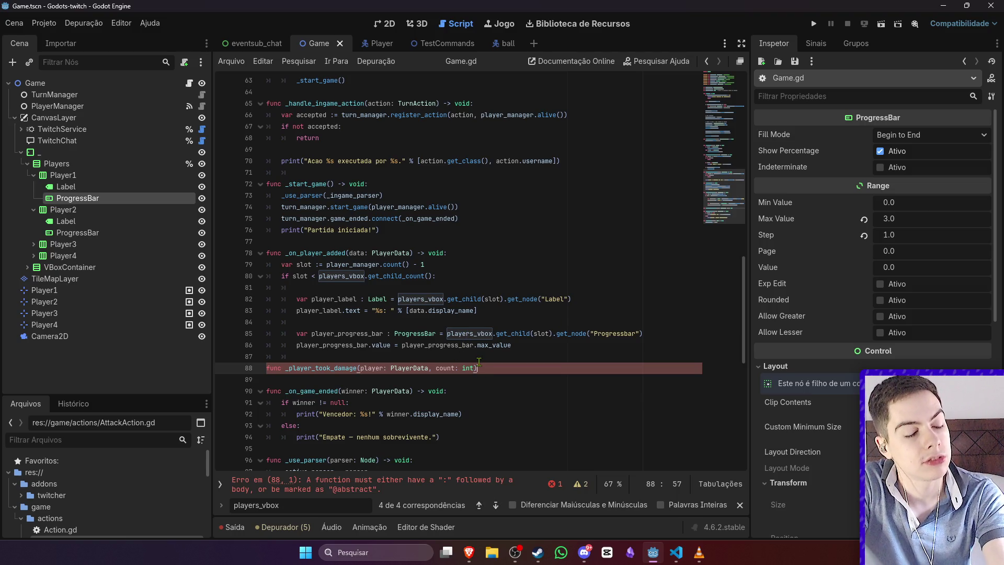
click(512, 360)
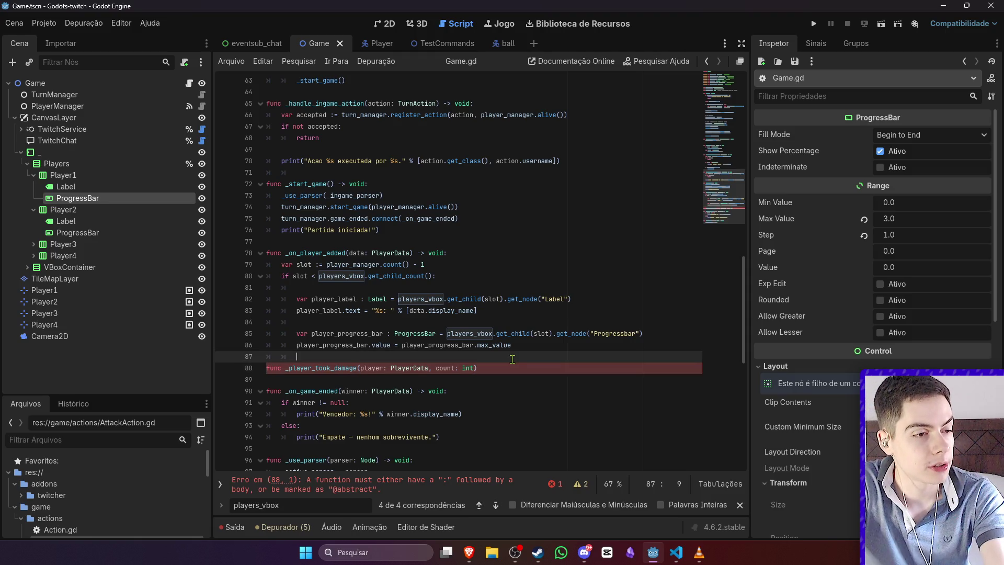
click(512, 368)
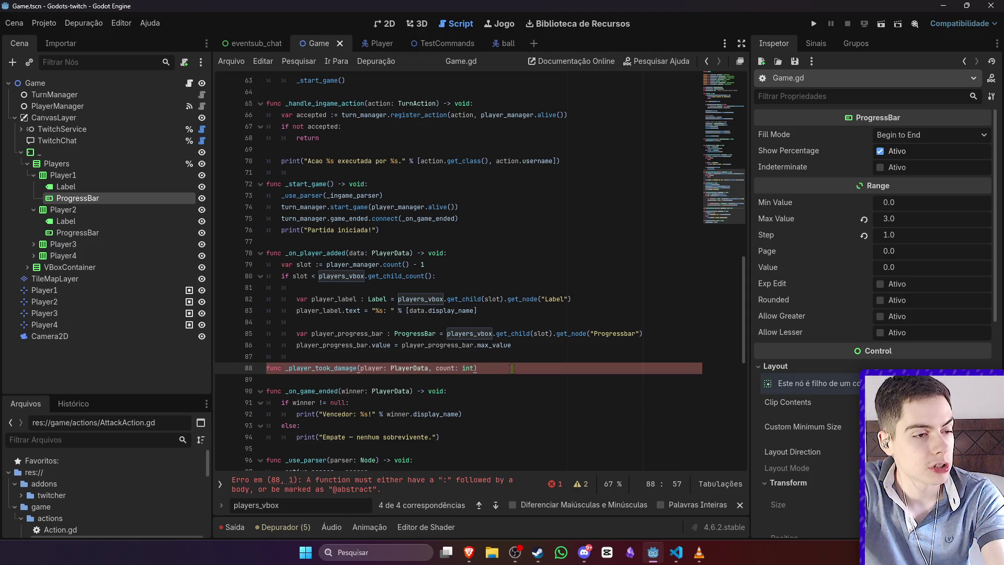
key(Return)
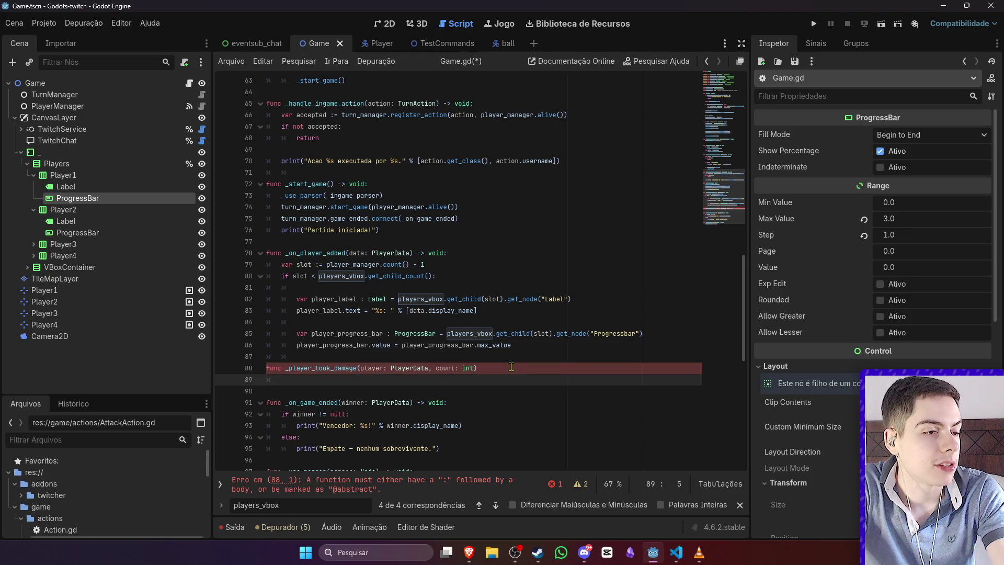
drag(645, 333, 239, 331)
key(ctrl+c)
click(240, 380)
key(ctrl+v)
click(301, 380)
key(BackSpace)
key(Return)
Step: Add a void return type to the header and make the lookup use count instead of slot
scroll(503, 379, down, 1)
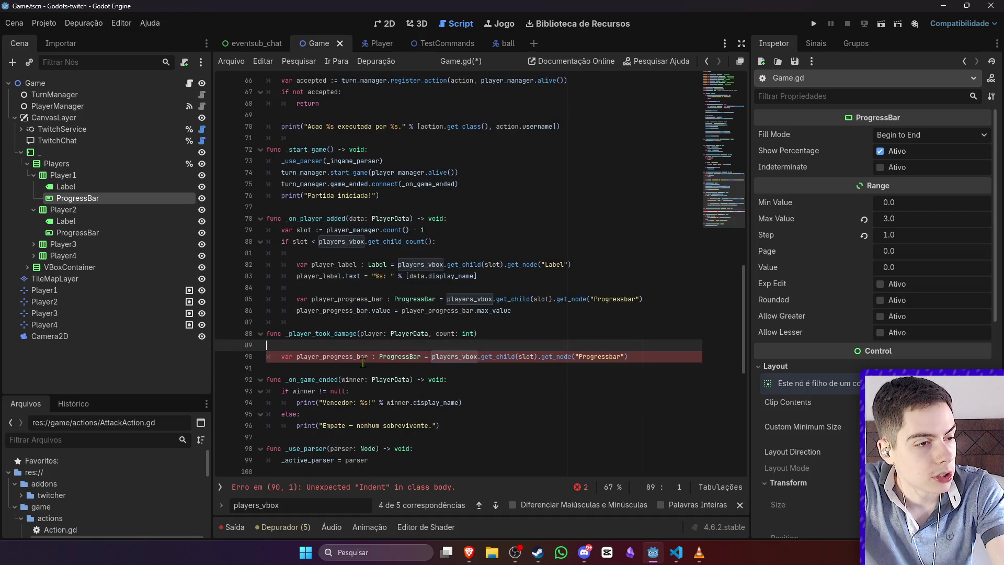
click(541, 333)
text(void:)
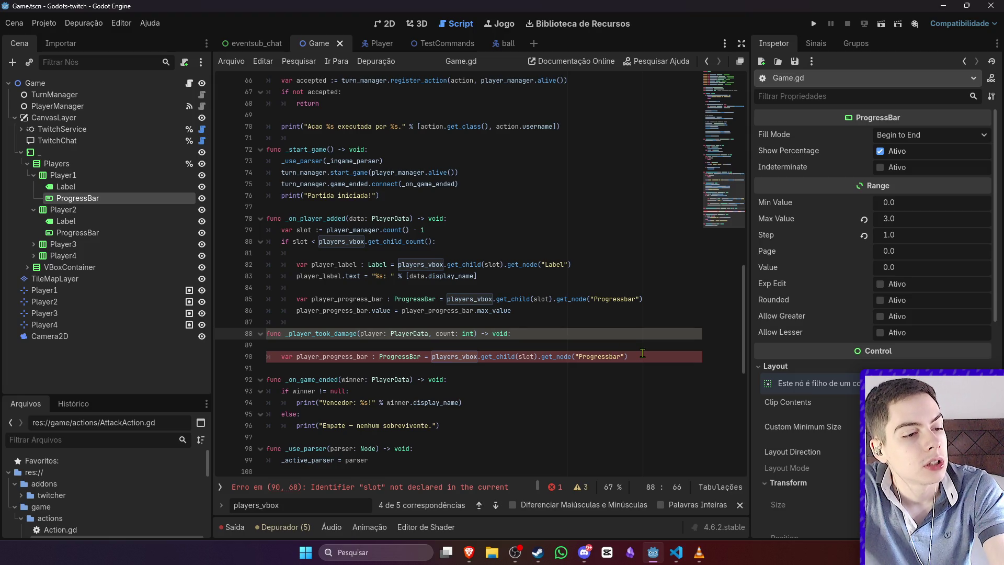
click(441, 333)
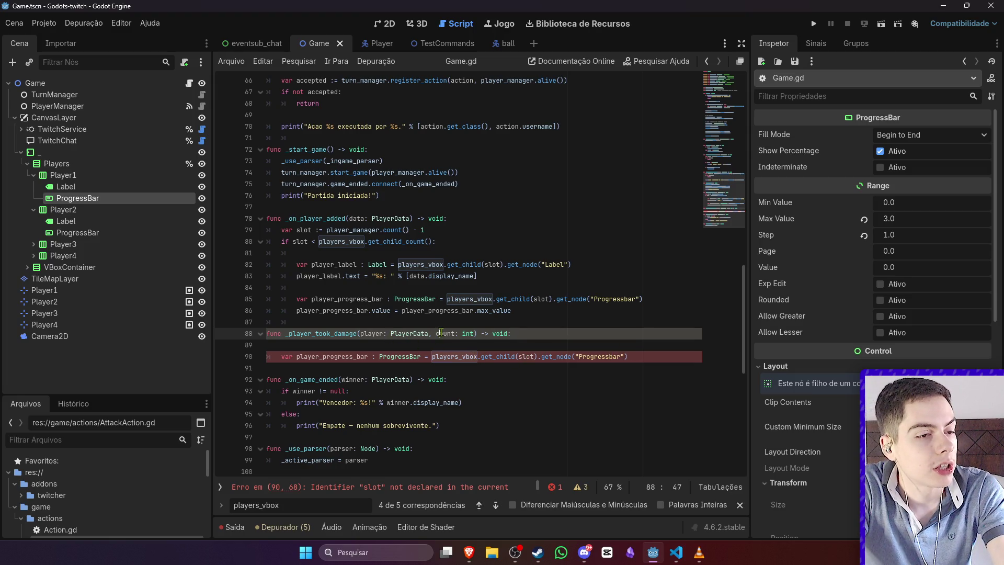
double_click(442, 333)
text(count)
click(654, 360)
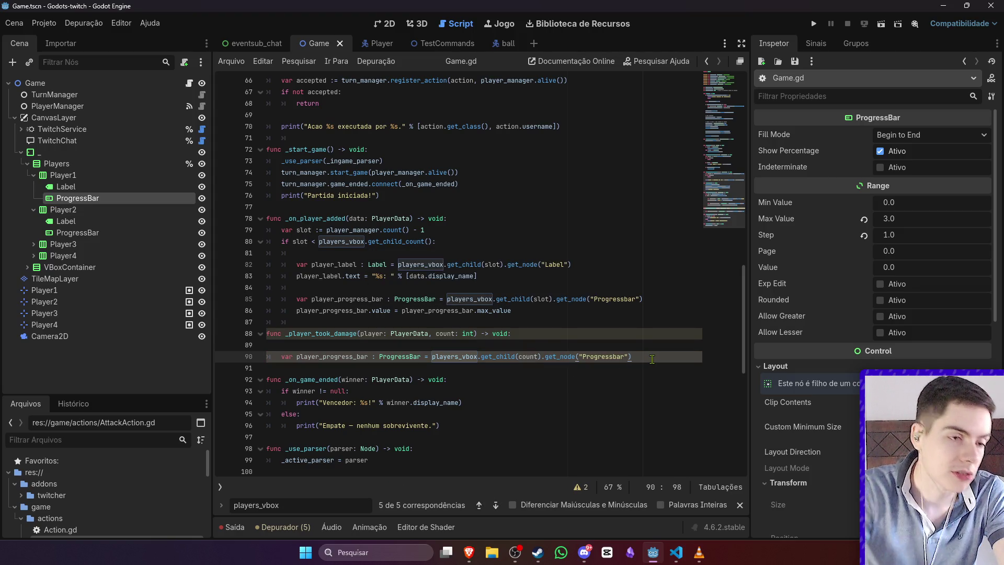
Step: Add `player_progress_bar.value = player.player_node.health` to the function and save Game.gd
key(Return)
key(Return)
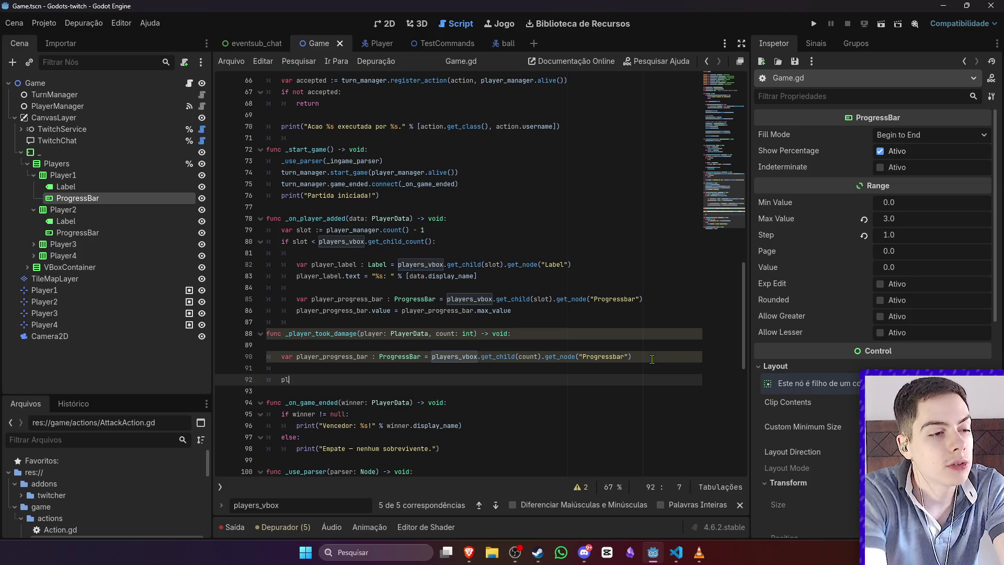
text(a)
key(Down)
key(Down)
key(Return)
key(Down)
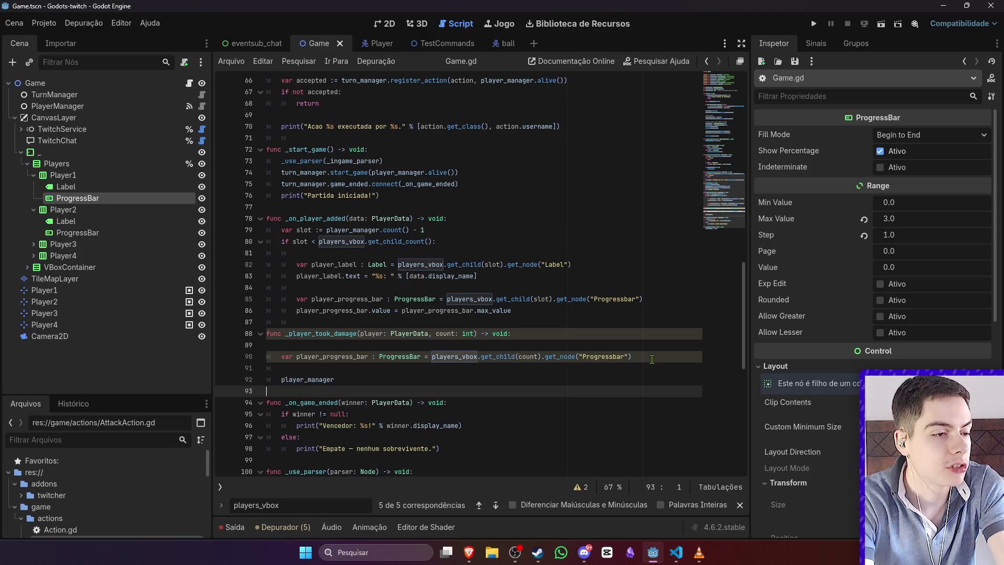
key(ctrl+z)
text(yer_progre)
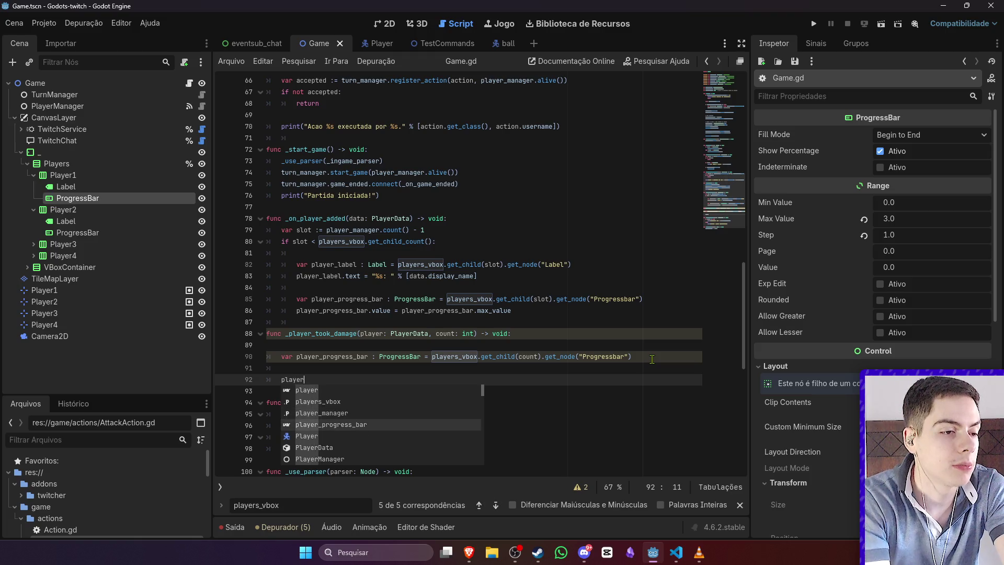
key(Return)
text(.)
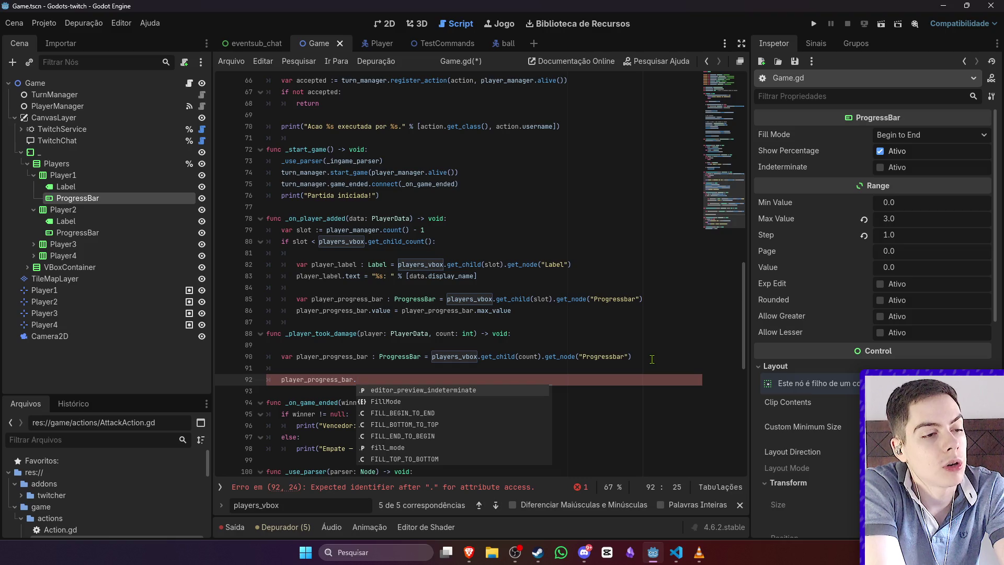
text(value)
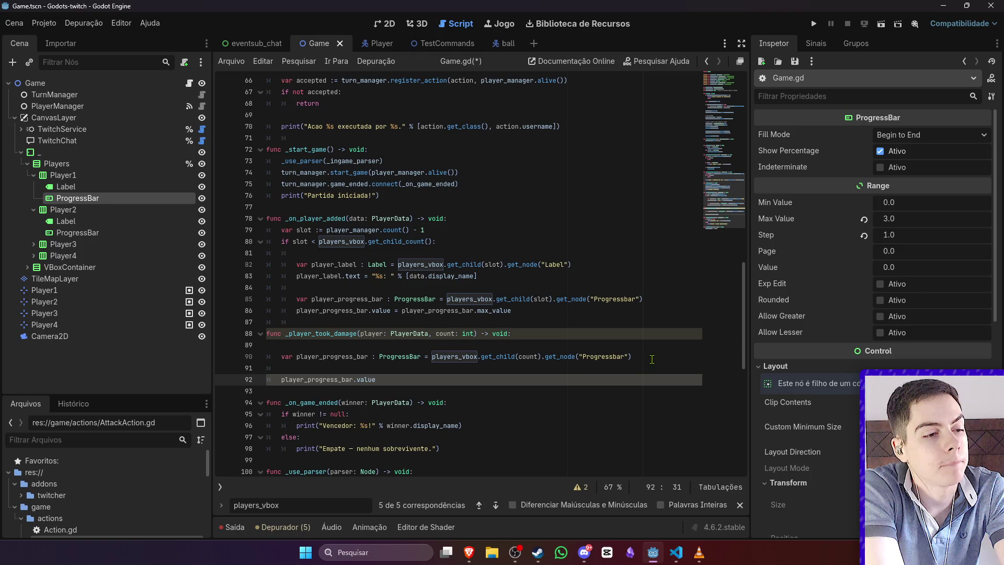
text( = playe)
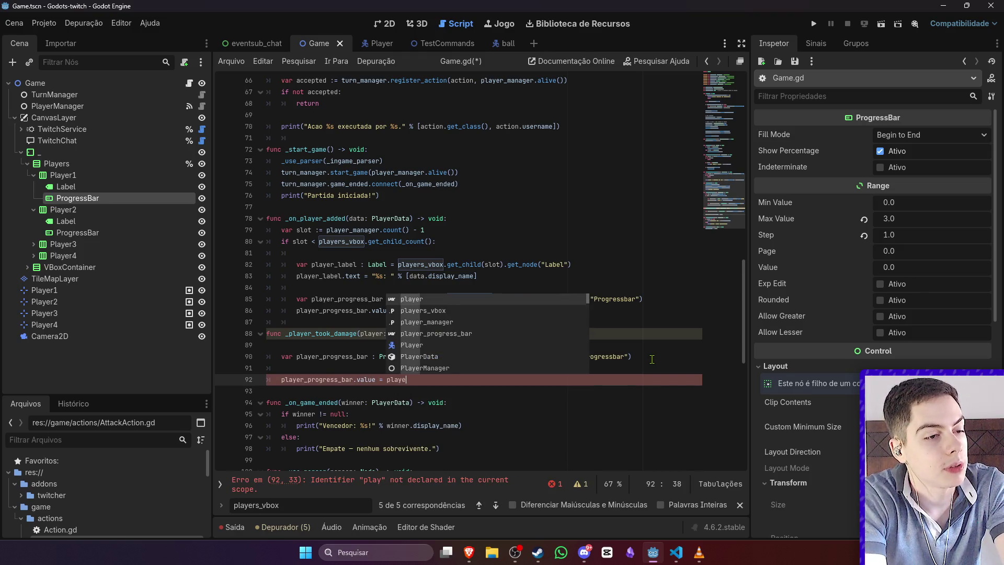
text(r.)
text(player_node.)
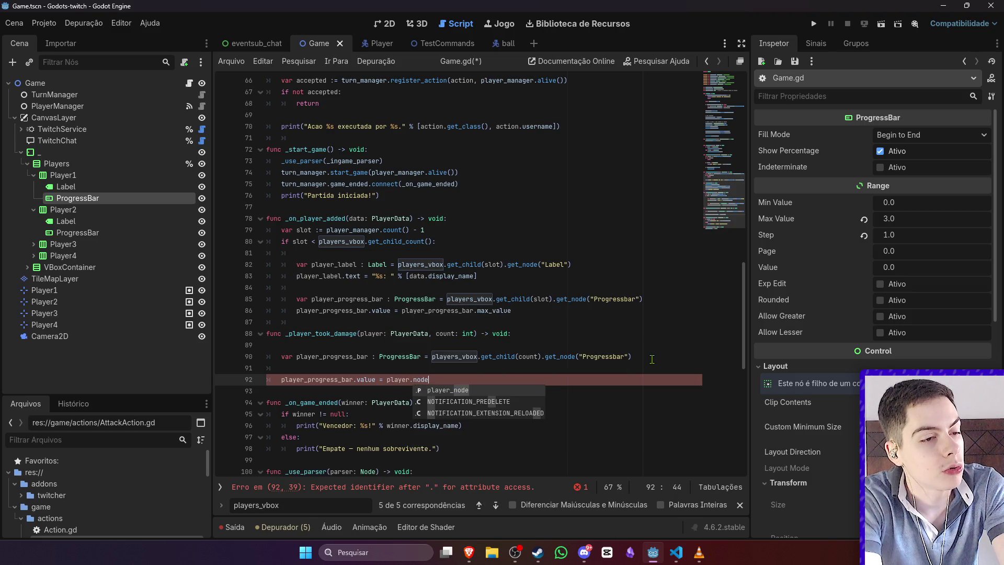
text(hea)
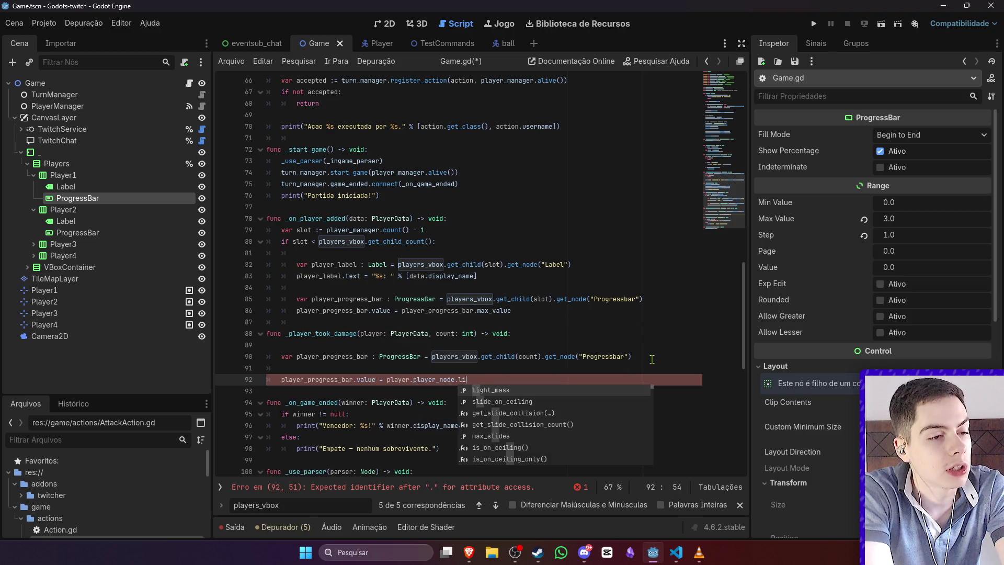
text(lth)
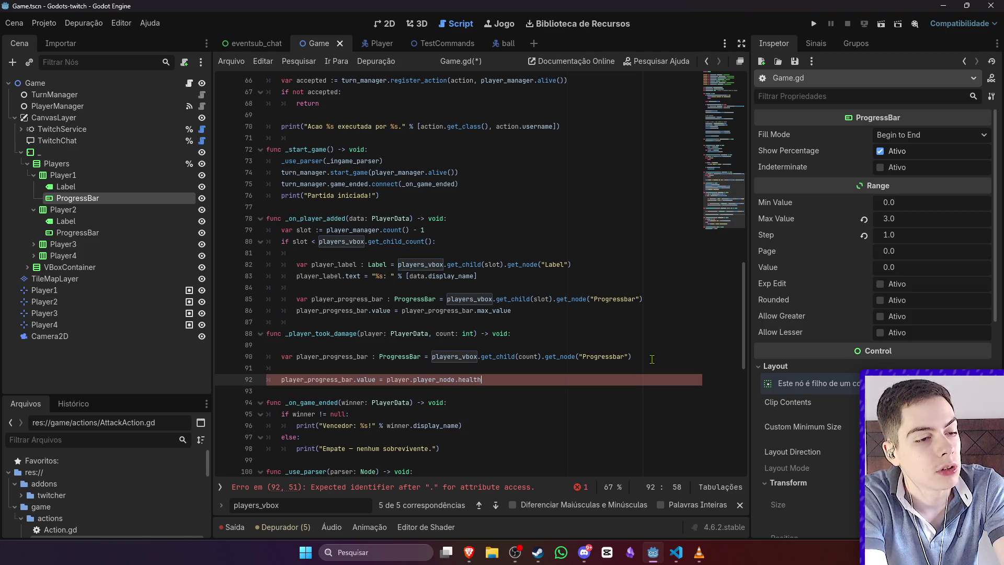
key(ctrl+s)
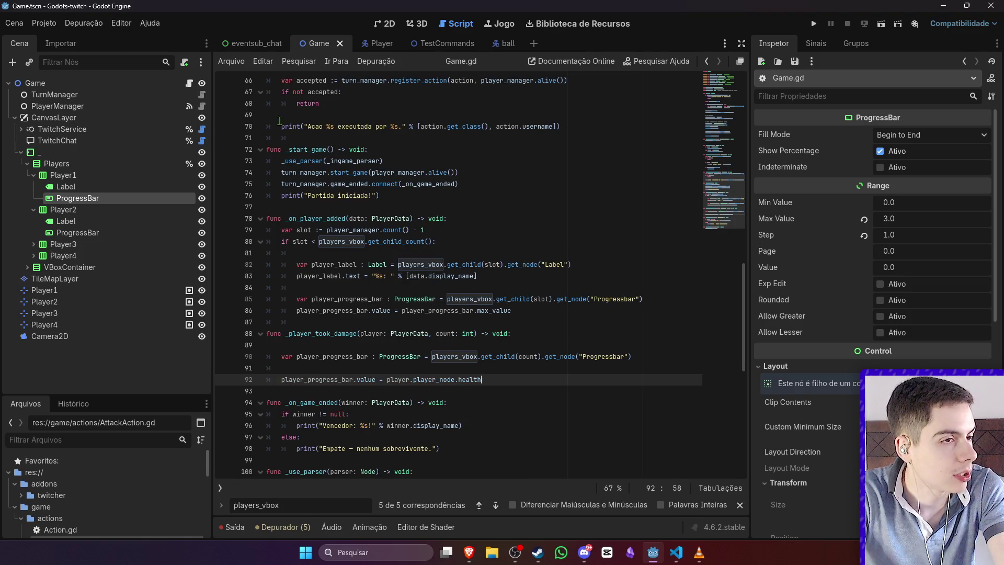
click(368, 44)
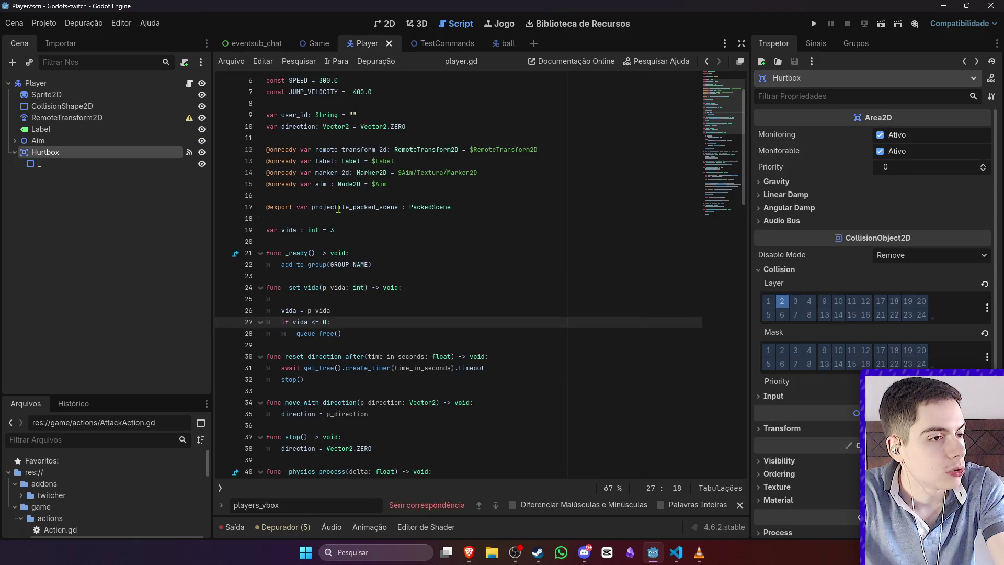
Step: Rename vida to health in the variable, the _set_health setter, its p_health parameter and the death check, then save
double_click(291, 231)
text(health)
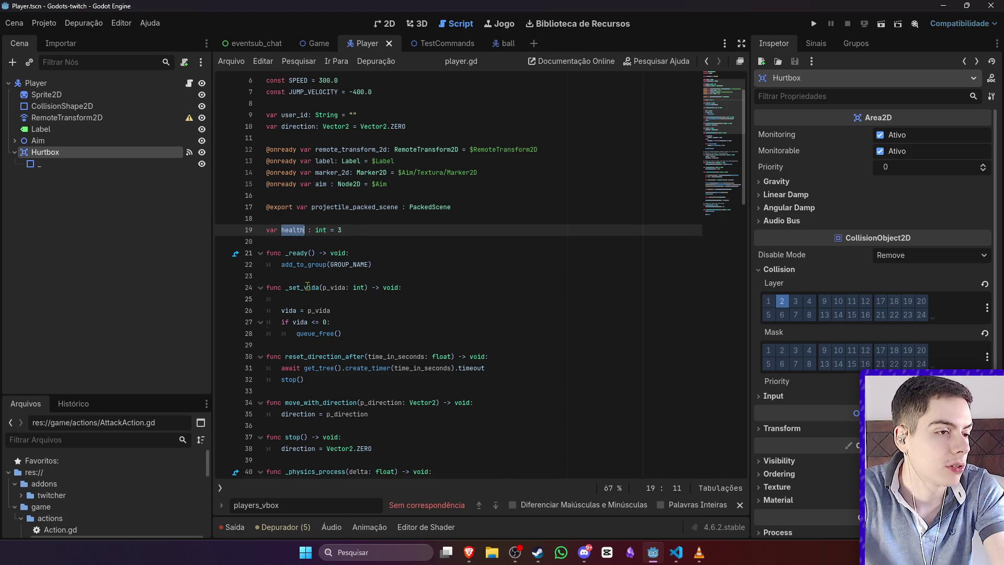
drag(319, 287, 304, 290)
text(health)
key(Right)
key(Right)
key(Right)
key(shift+Left)
key(shift+Left)
key(shift+Left)
text(health)
double_click(288, 310)
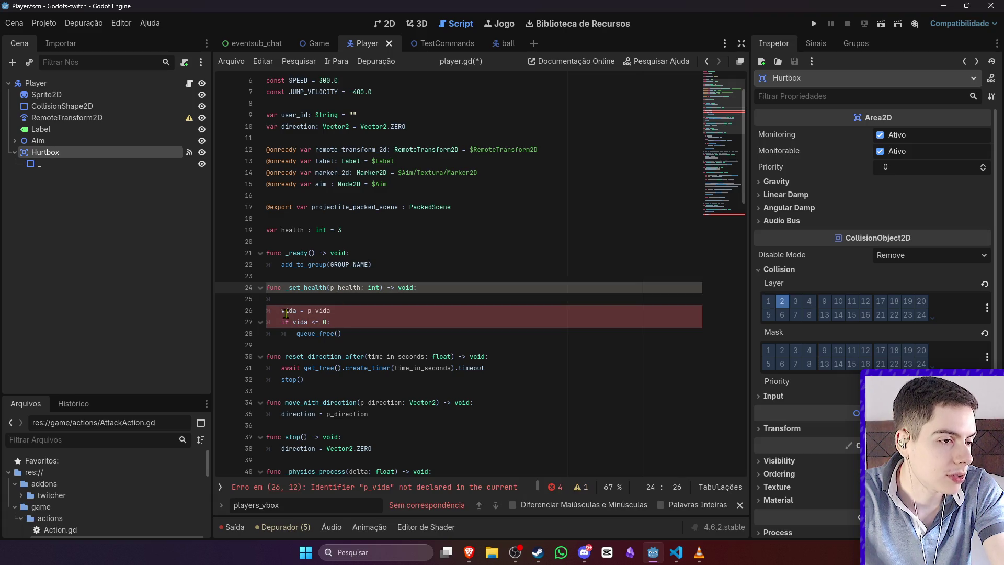
text(health)
double_click(321, 311)
text(p_health)
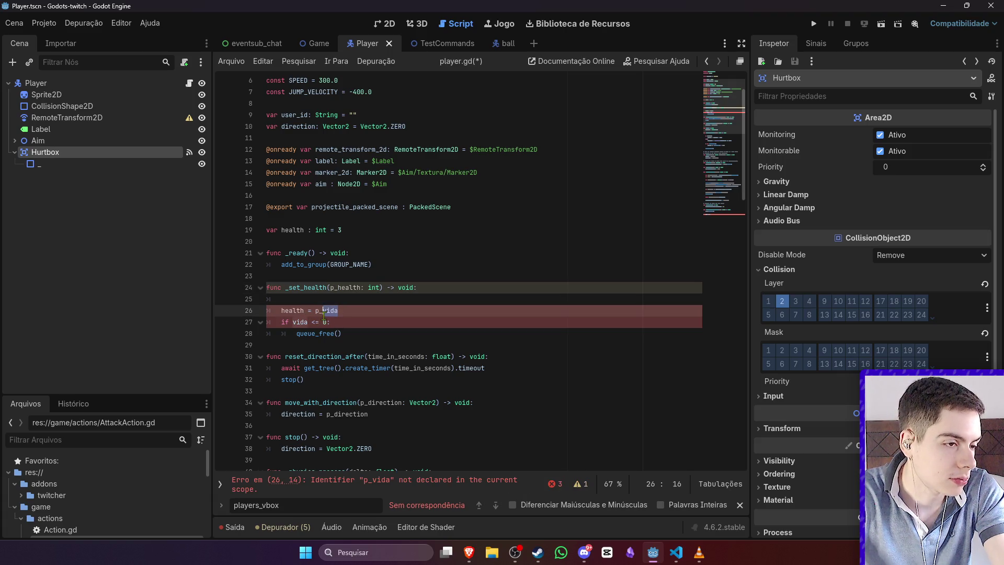
double_click(300, 321)
text(health)
key(ctrl+s)
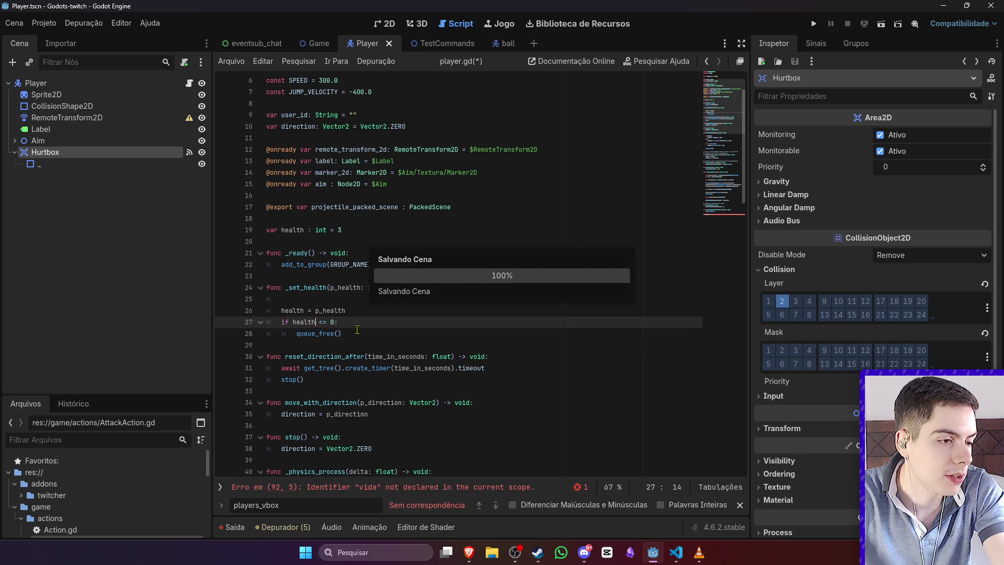
Step: Rename the remaining vida on line 92 to health and save player.gd
scroll(314, 338, down, 15)
double_click(295, 345)
text(health)
key(ctrl+s)
scroll(361, 333, up, 15)
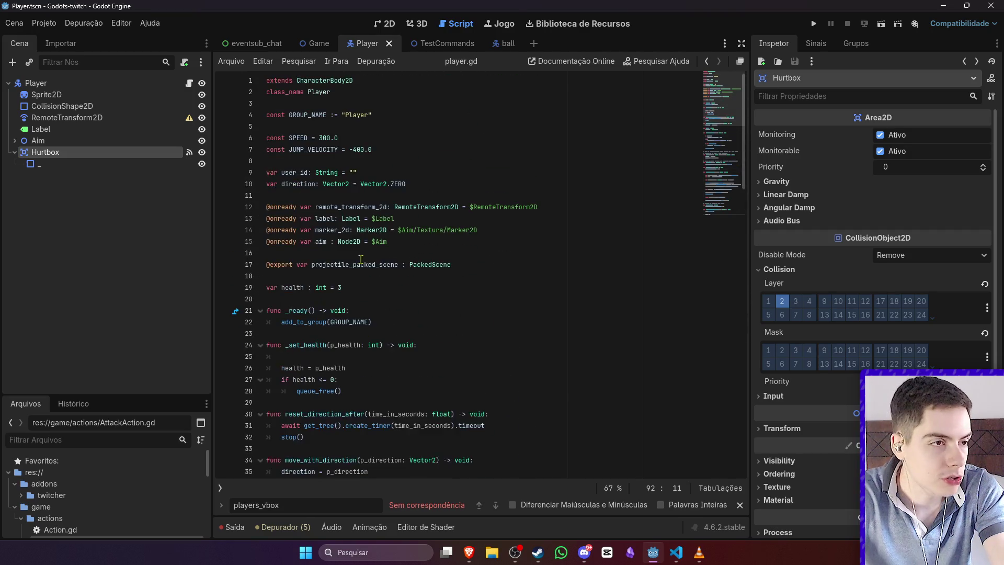
scroll(366, 288, down, 2)
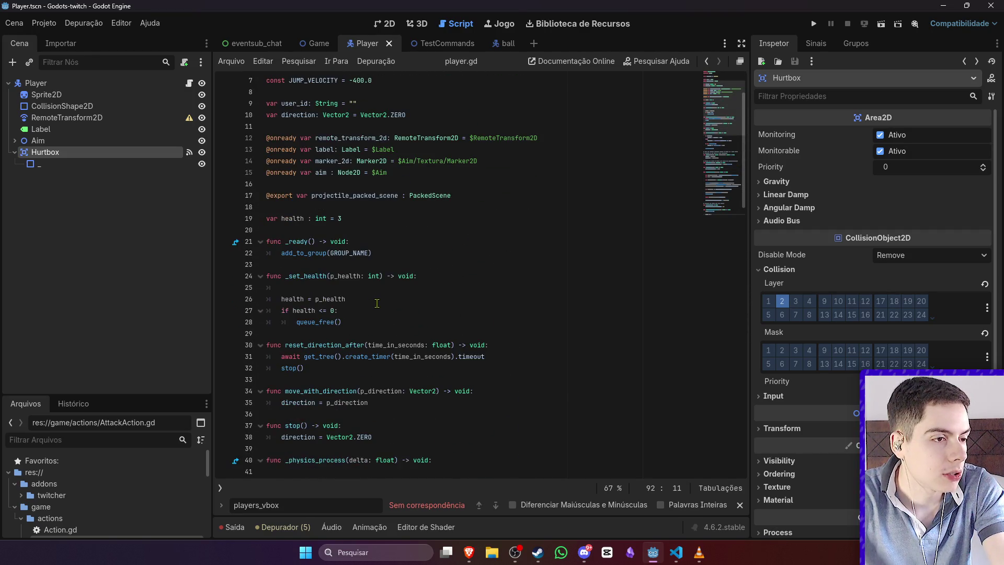
Step: Glance over Game.gd, then return to the top of player.gd
click(372, 254)
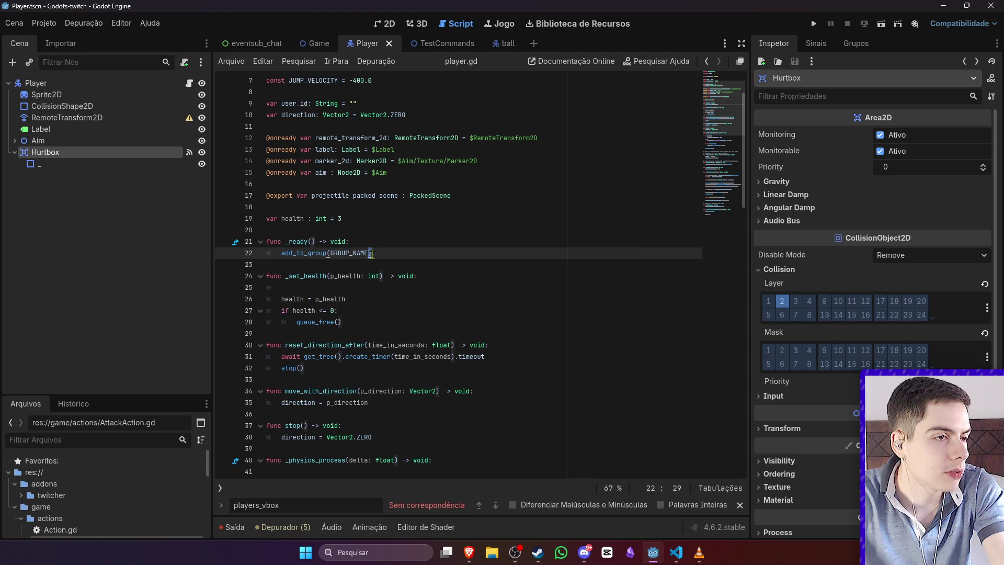
key(alt+Left)
scroll(518, 320, down, 2)
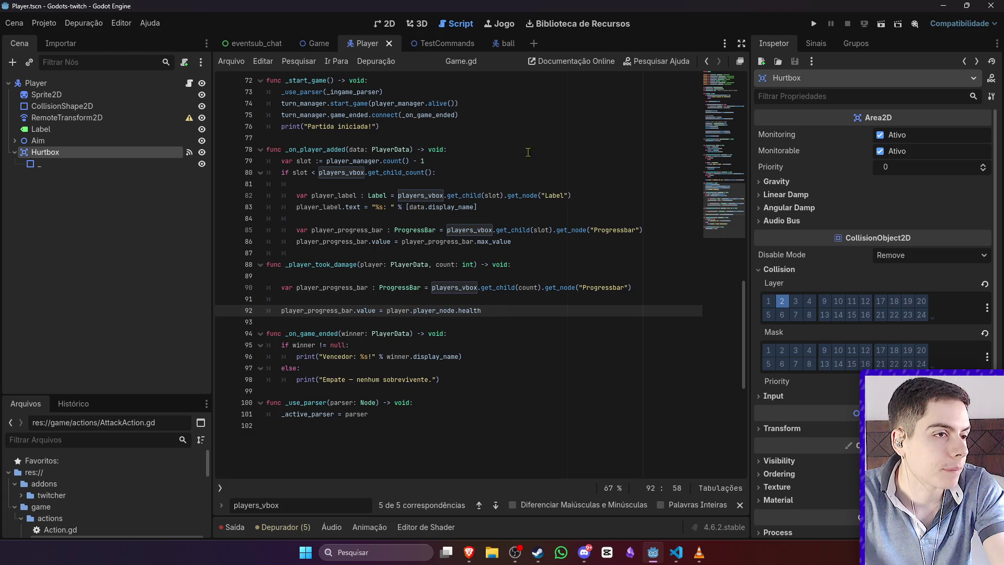
click(316, 43)
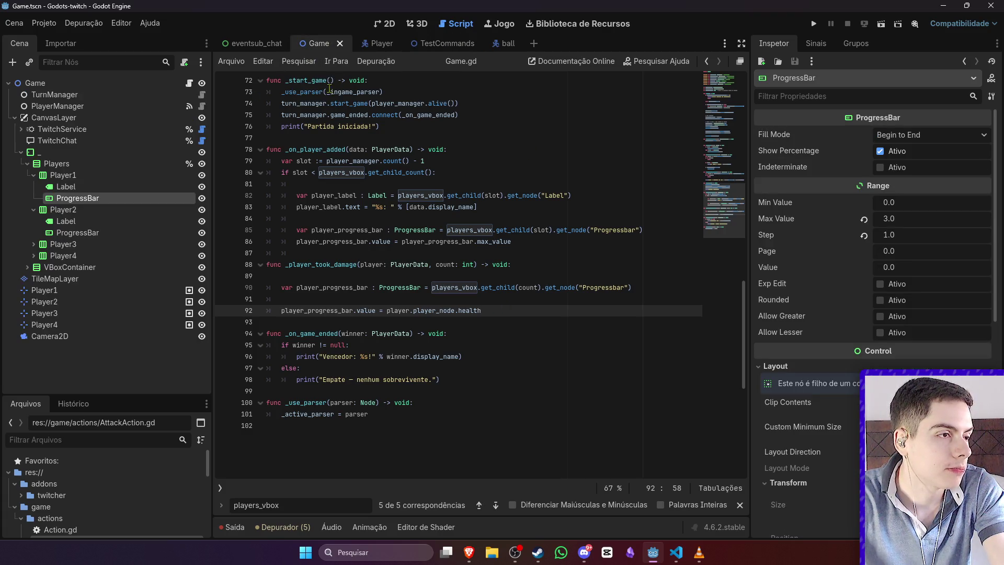
click(372, 43)
scroll(413, 180, up, 15)
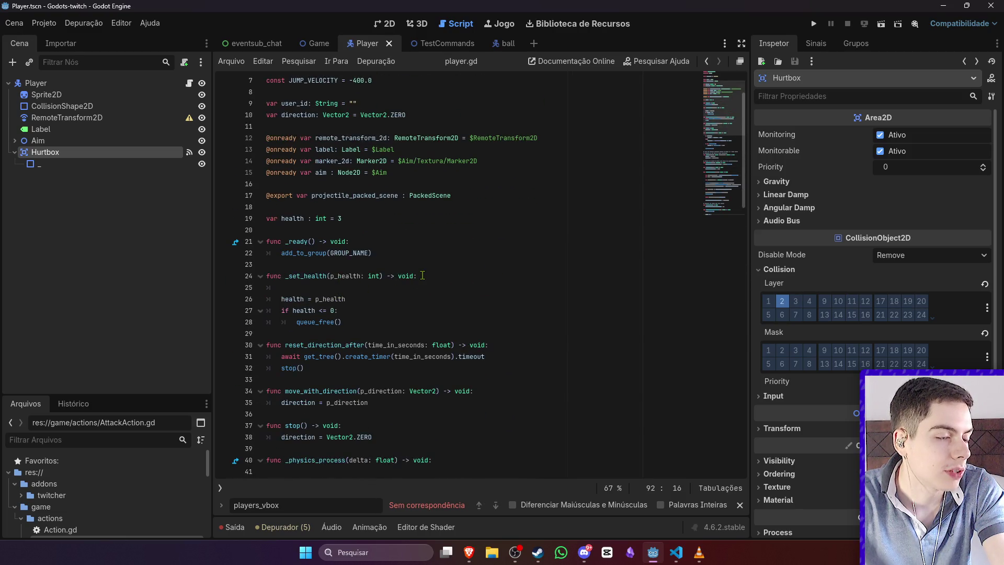
scroll(423, 275, up, 2)
click(371, 126)
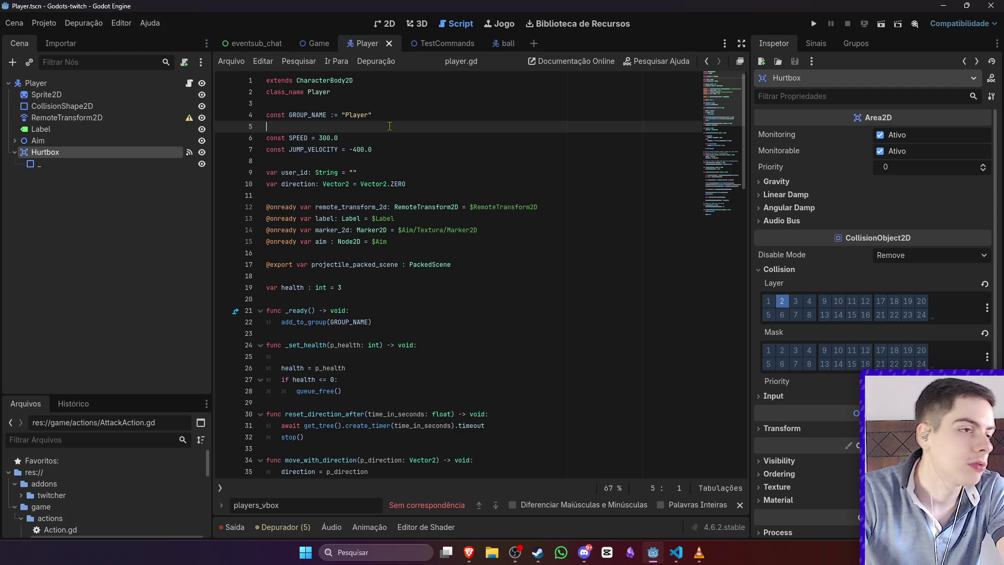
Step: Add const MAX_HEALTH = 3 above GROUP_NAME in player.gd
click(388, 104)
key(Return)
key(Return)
key(Up)
text(const )
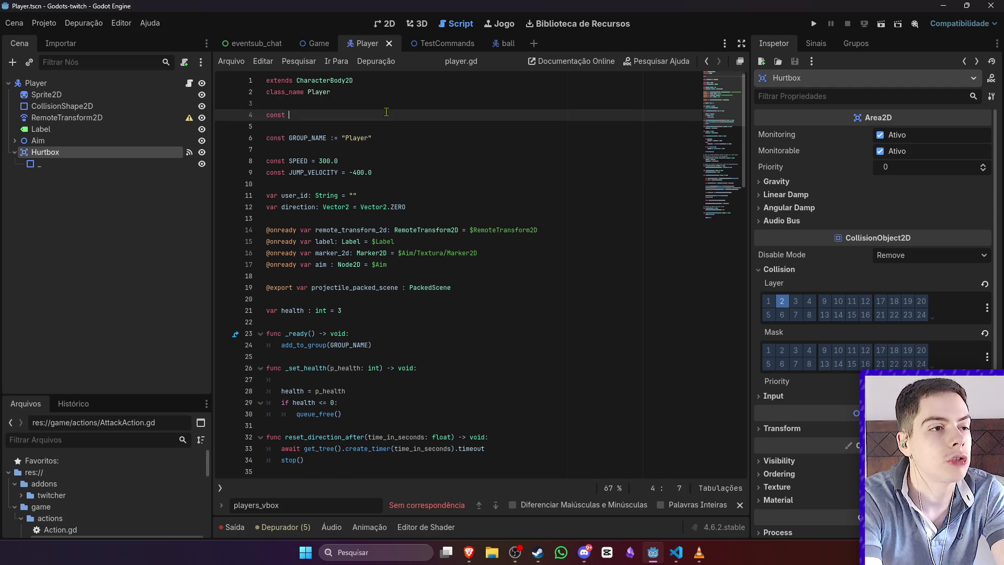
text(MAX_HEALTH = M)
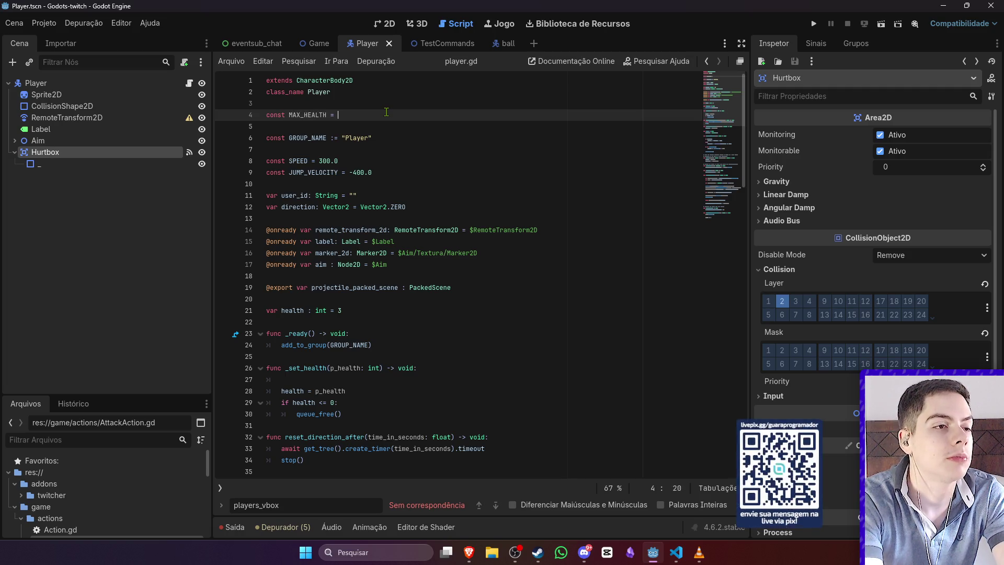
key(BackSpace)
text(Player.M)
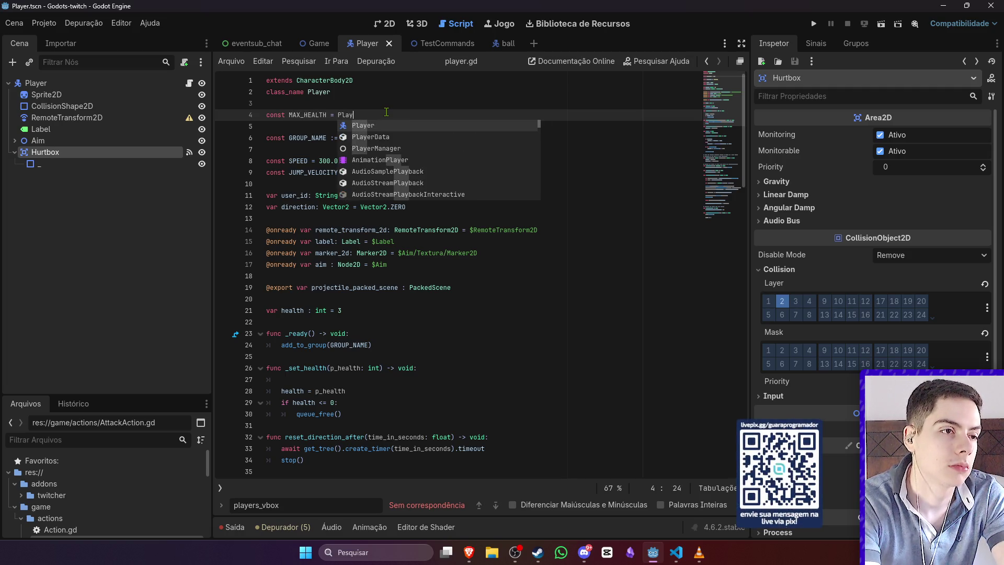
key(BackSpace)
key(BackSpace)
key(BackSpace)
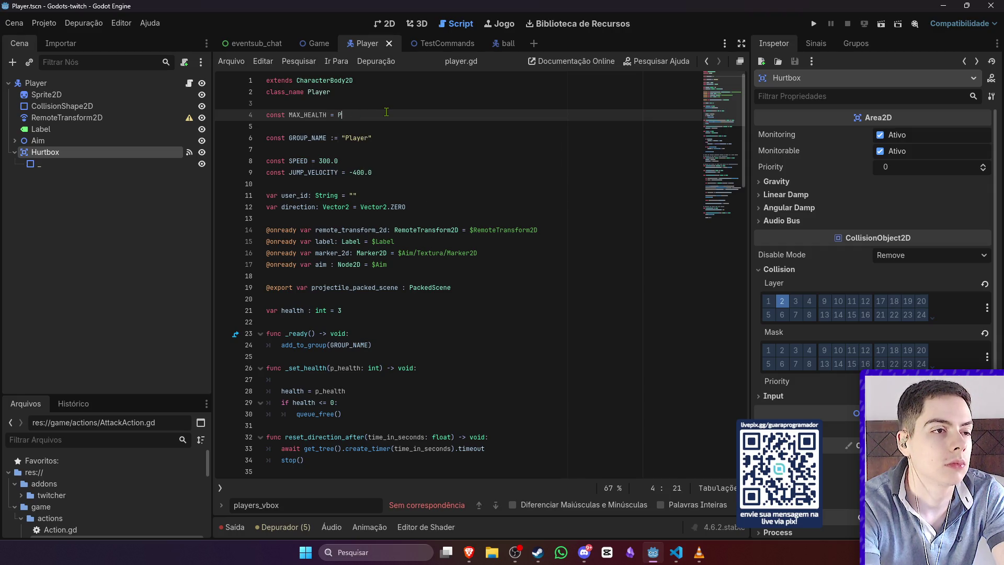
text(3)
double_click(295, 114)
Step: In Game.gd, replace max_value on line 86 with Player.MAX_HEALTH
click(317, 44)
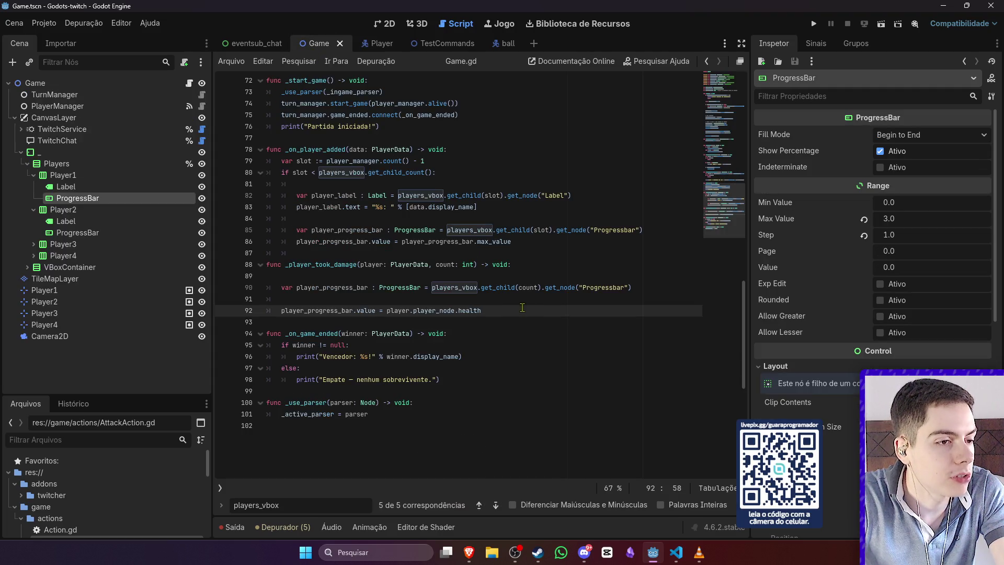
drag(478, 242, 478, 248)
double_click(495, 242)
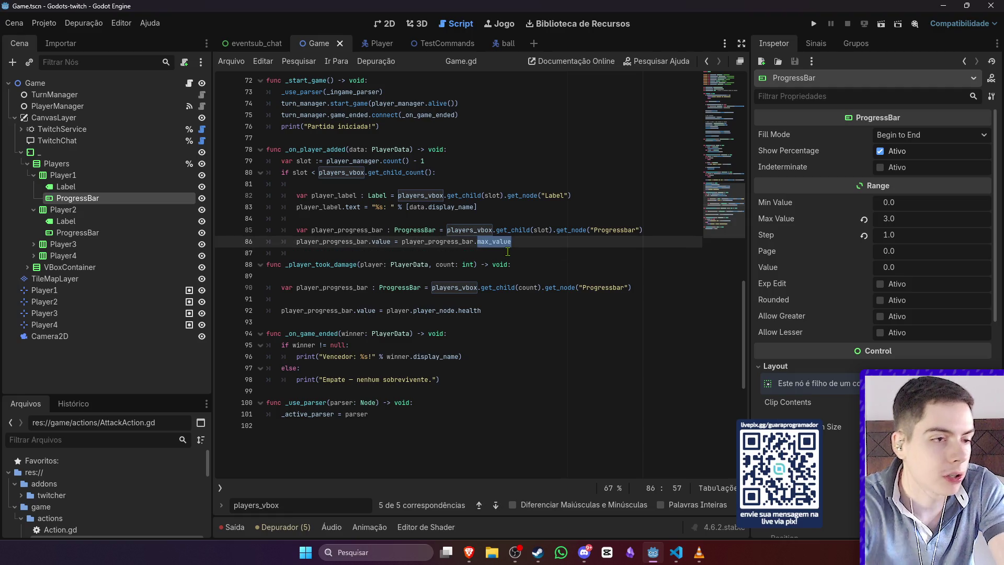
key(BackSpace)
key(BackSpace)
key(BackSpace)
text(Player.MAX_HEALTH)
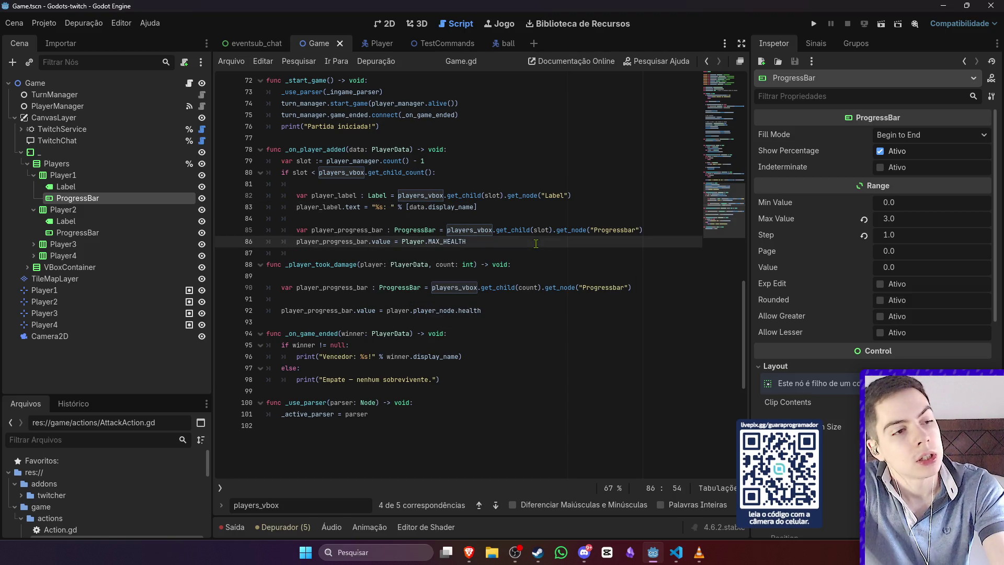
key(Return)
key(Return)
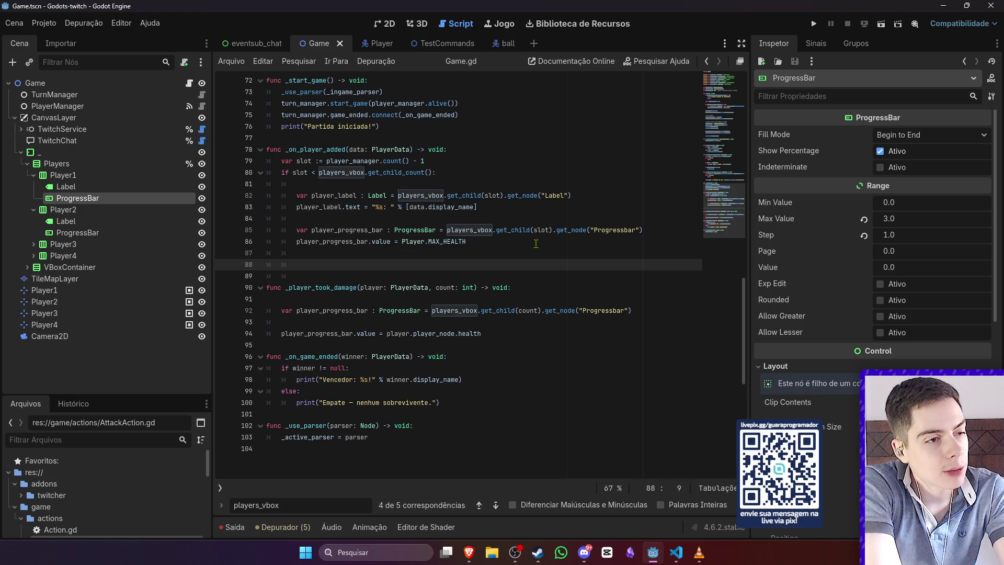
ctrl+click(449, 241)
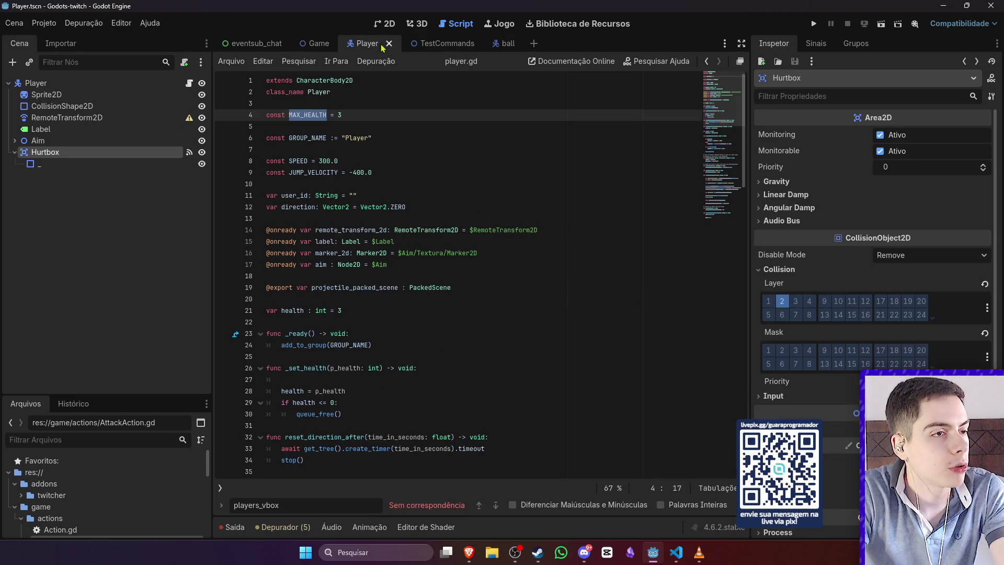
Step: Declare signal took_damage(current_life: int) at the top of player.gd and save
click(359, 102)
key(Return)
key(Return)
key(Up)
text(signal )
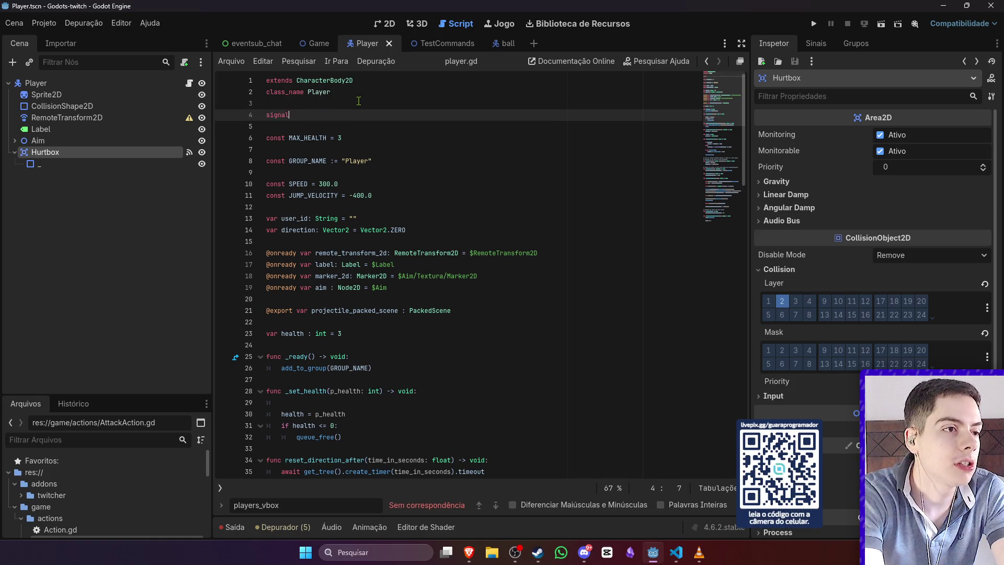
text(took_damage()
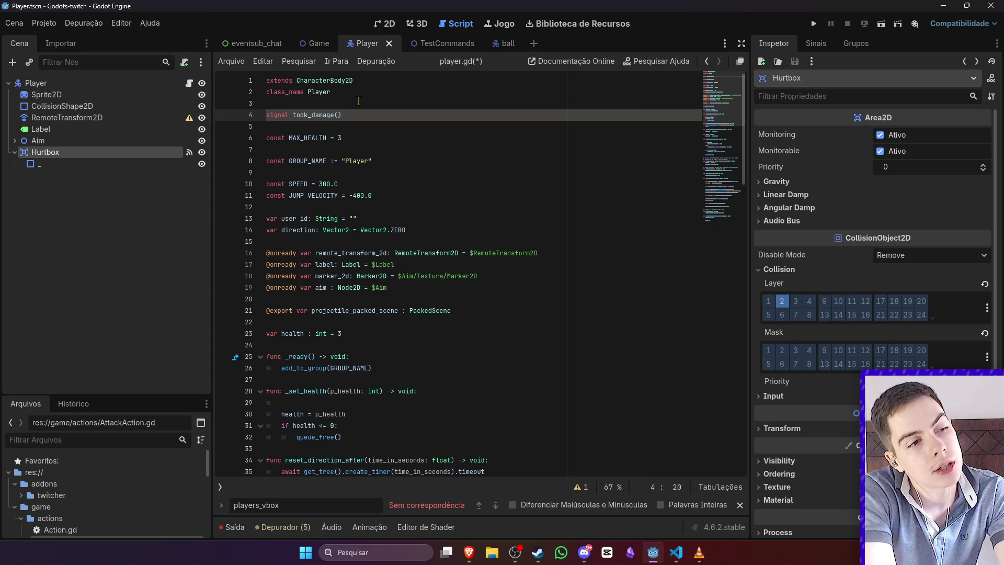
text(urrent_life: i)
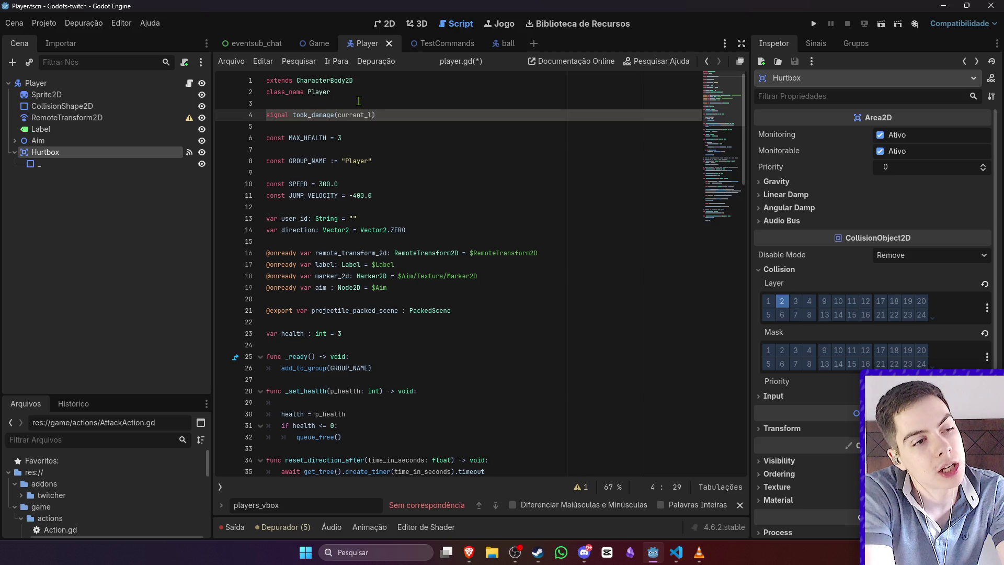
text(nt)
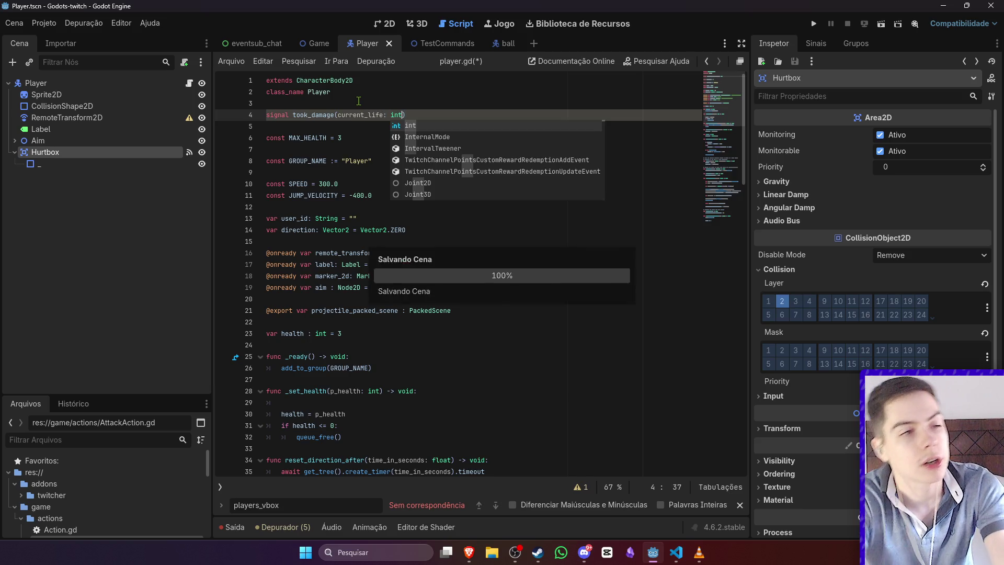
key(ctrl+s)
Step: Draft a took_damage.emit(health) call in an else block after the queue_free death check
double_click(333, 115)
scroll(338, 200, down, 3)
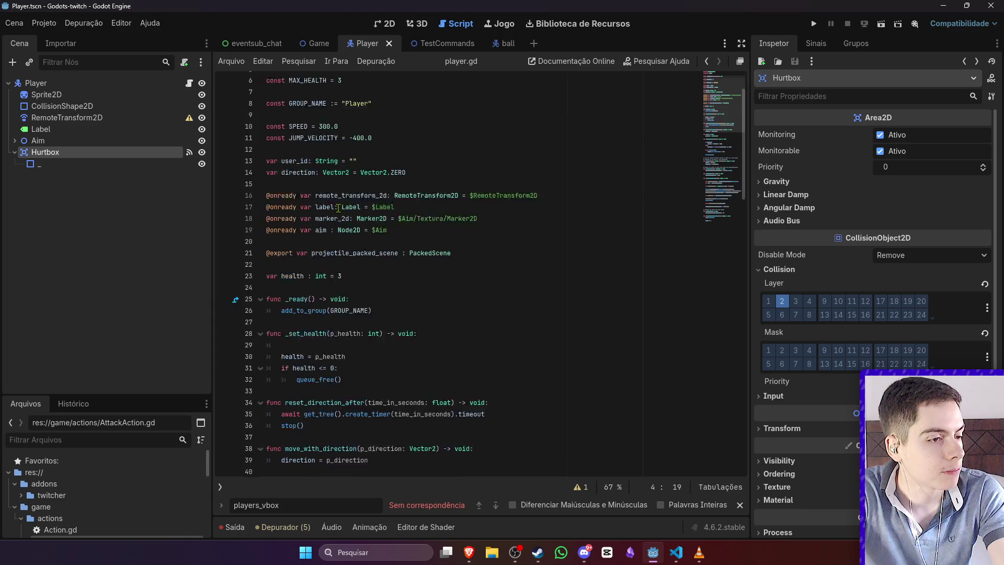
click(380, 306)
key(Return)
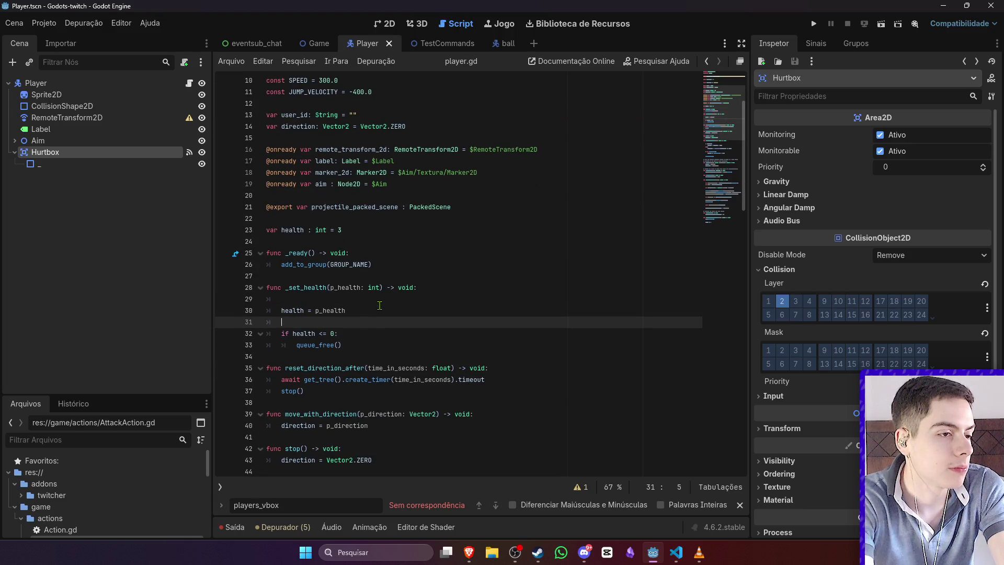
key(BackSpace)
key(BackSpace)
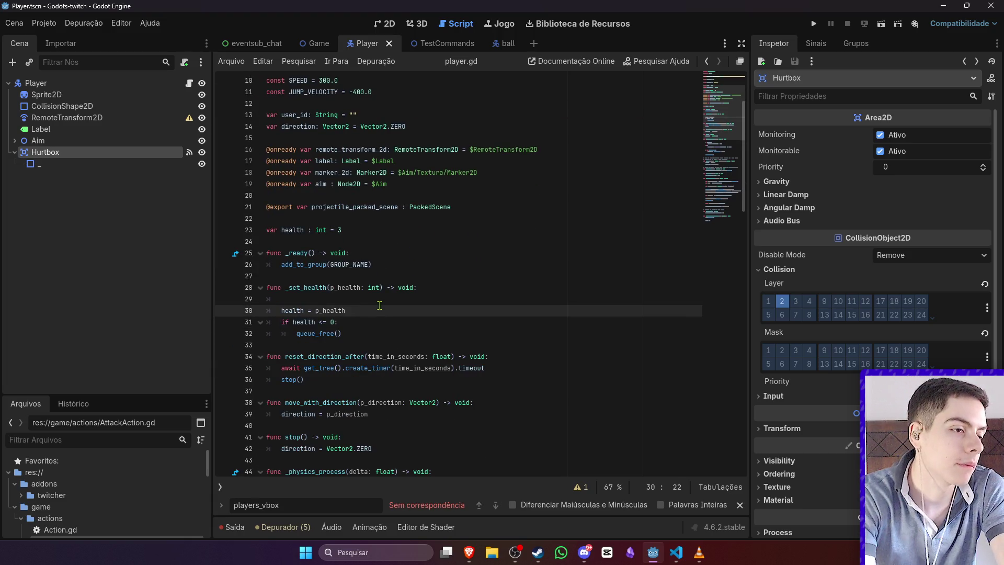
key(Down)
key(Down)
key(Return)
text(else:)
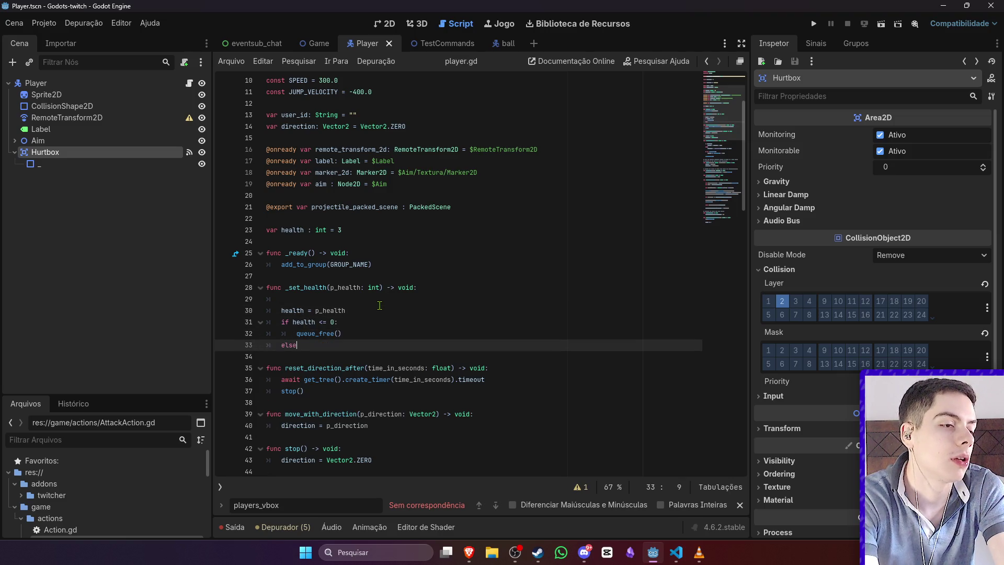
key(Return)
text(took)
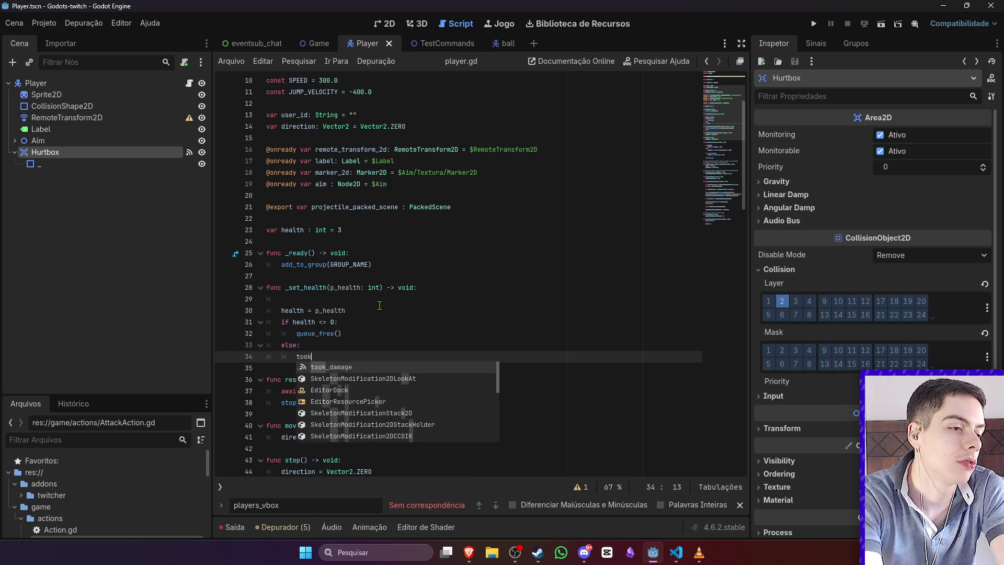
key(Return)
text(,)
key(Return)
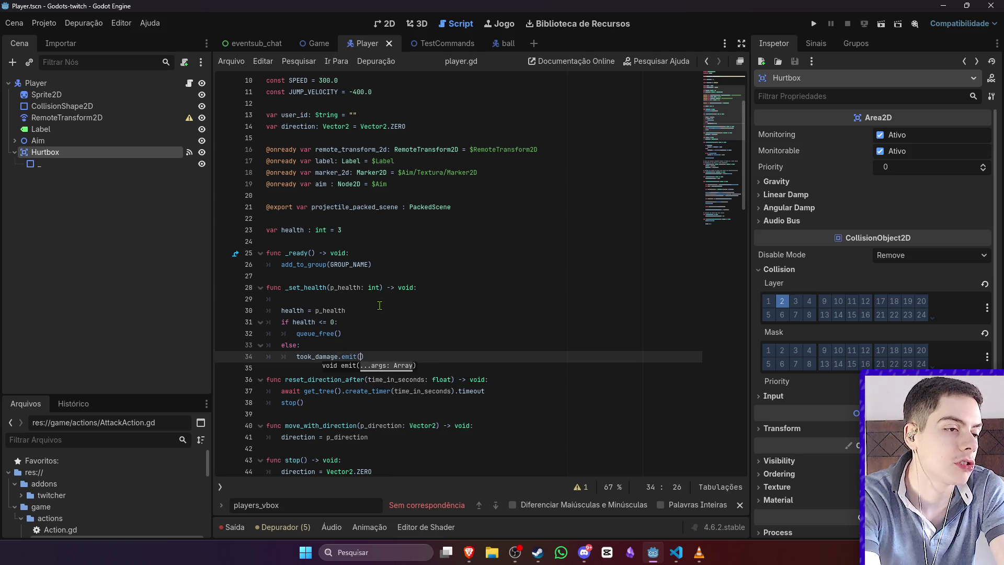
text(health)
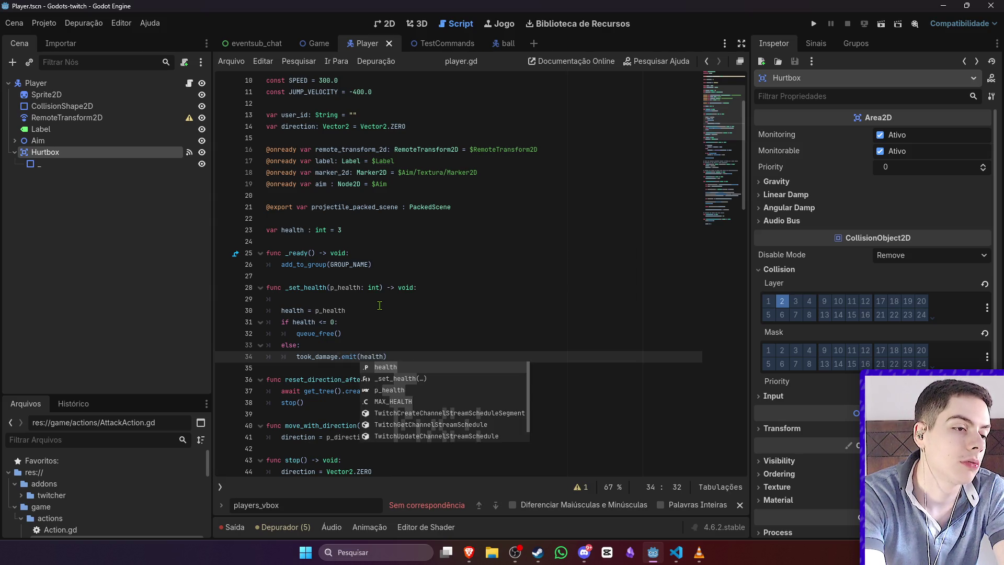
Step: Move the took_damage.emit(health) line directly below health = p_health, aligned with it, then open the Game scene
scroll(379, 305, up, 1)
drag(388, 390, 215, 392)
key(ctrl+c)
key(BackSpace)
key(BackSpace)
key(BackSpace)
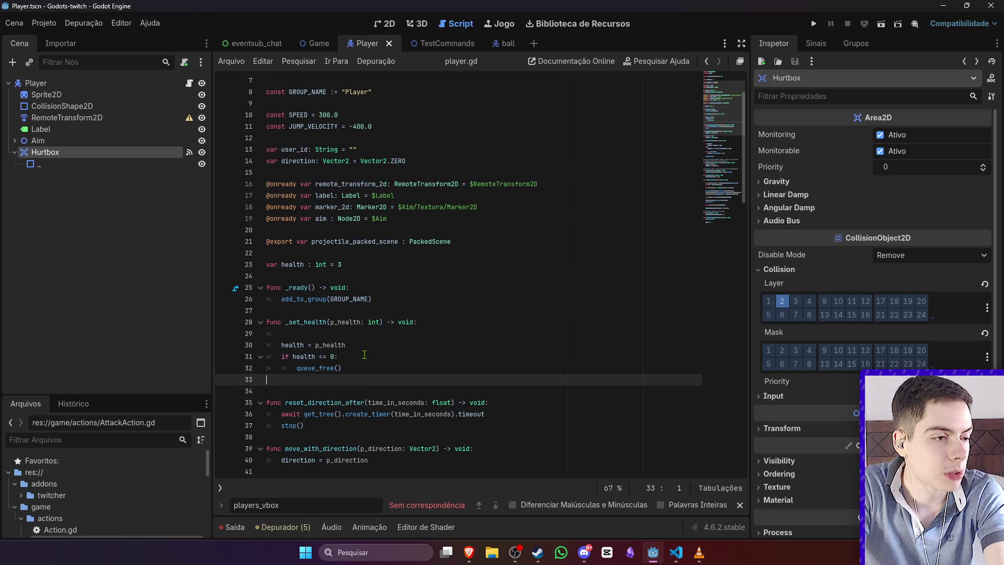
click(364, 346)
key(Return)
key(ctrl+v)
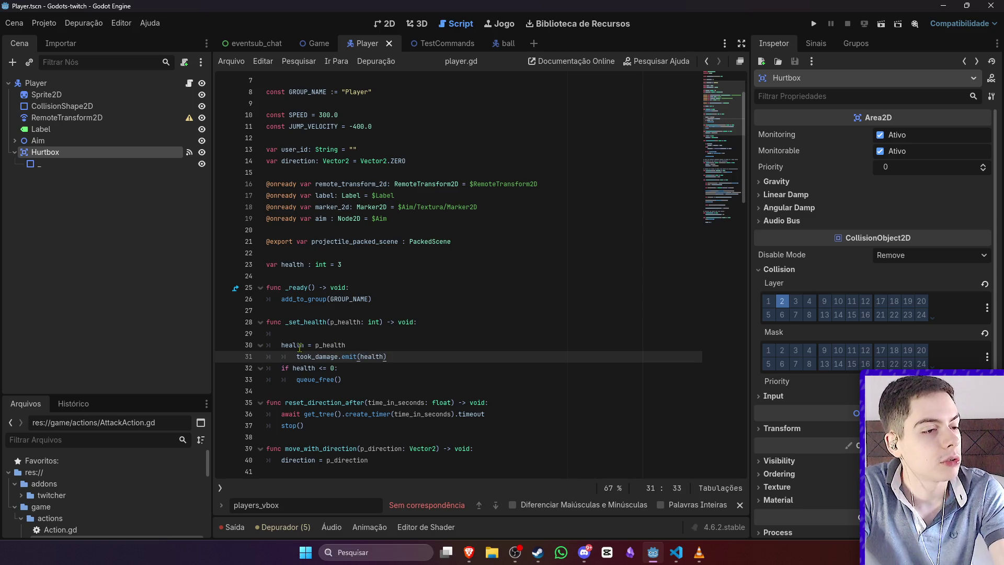
click(300, 347)
key(Down)
key(shift+Tab)
click(400, 333)
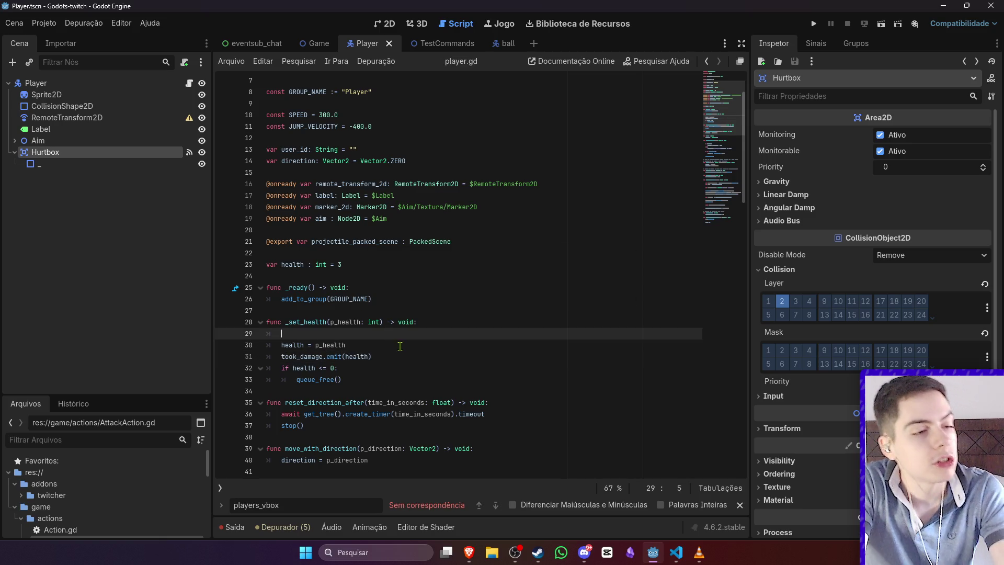
scroll(400, 346, up, 2)
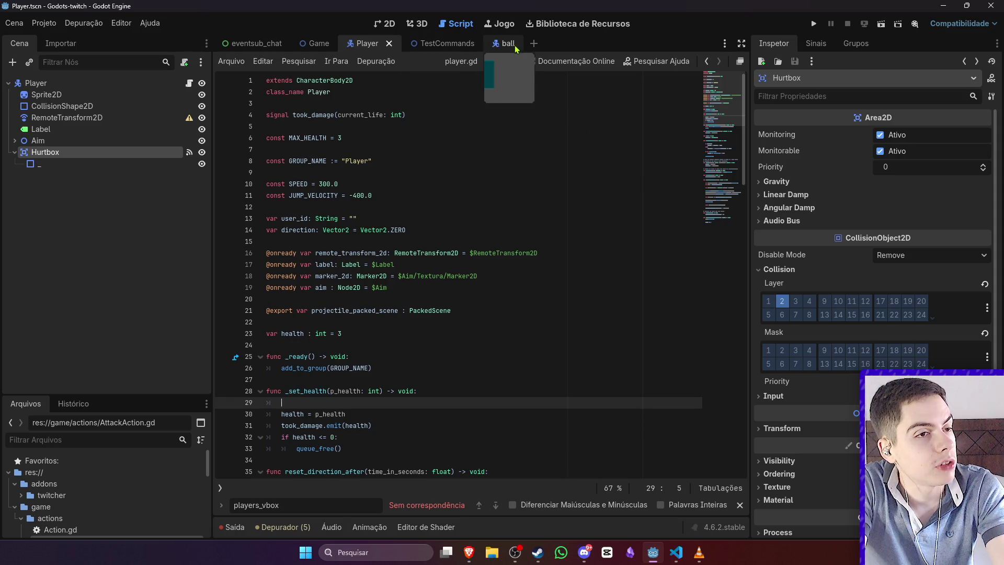
click(308, 46)
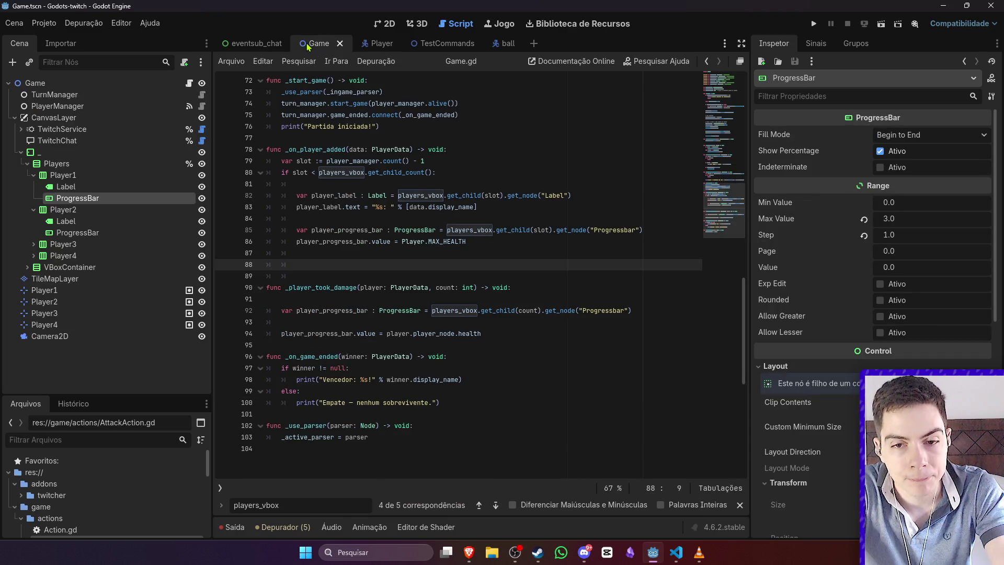
Step: Start a data.player_node.took_damage.connect( call after the progress bar setup in Game.gd
click(468, 242)
click(470, 252)
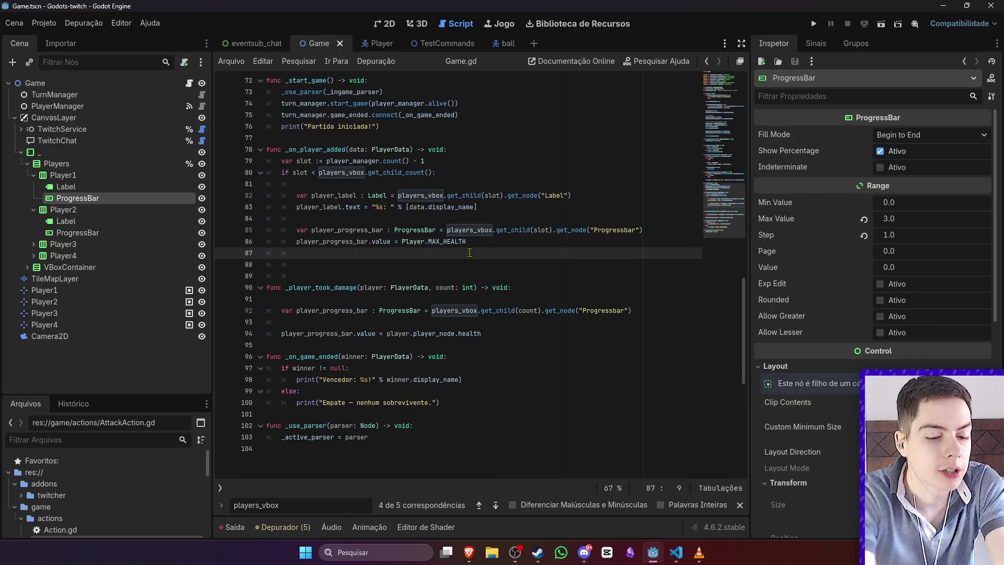
text(play)
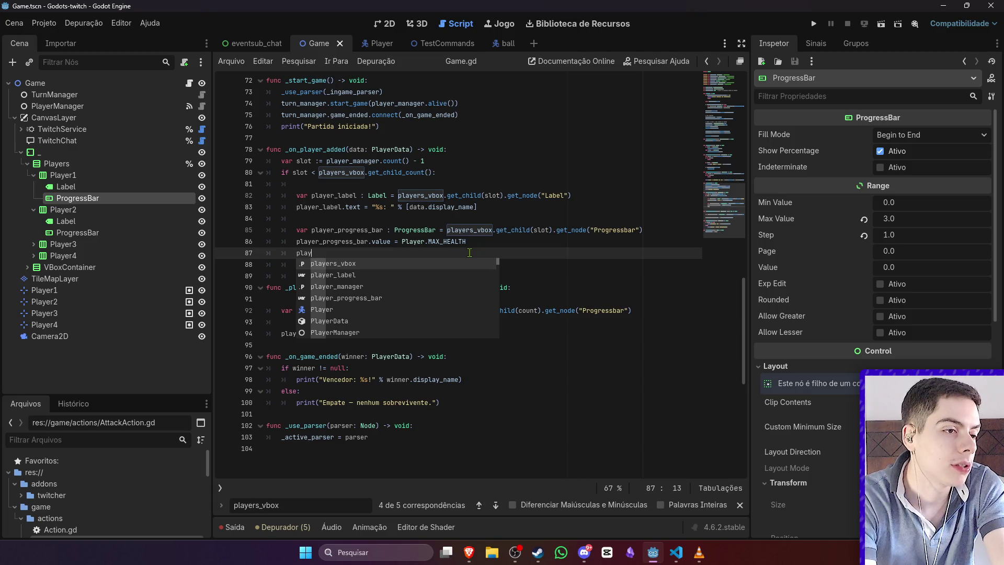
key(BackSpace)
key(BackSpace)
key(BackSpace)
text(data.pl)
key(Return)
text(.)
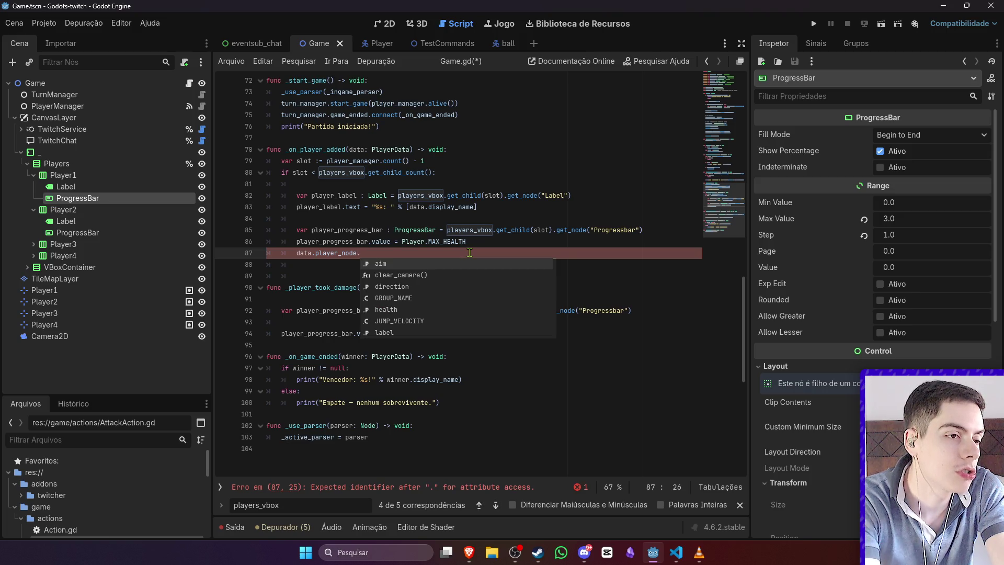
text(took_damage.connect()
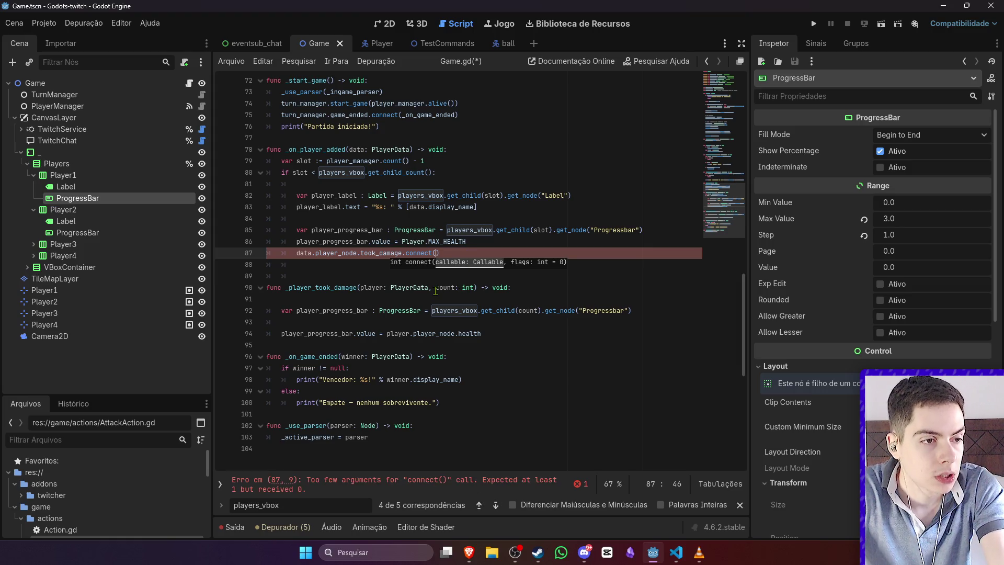
Step: Make _player_took_damage take health: int and set the progress bar value to health, then save
click(360, 287)
text(health)
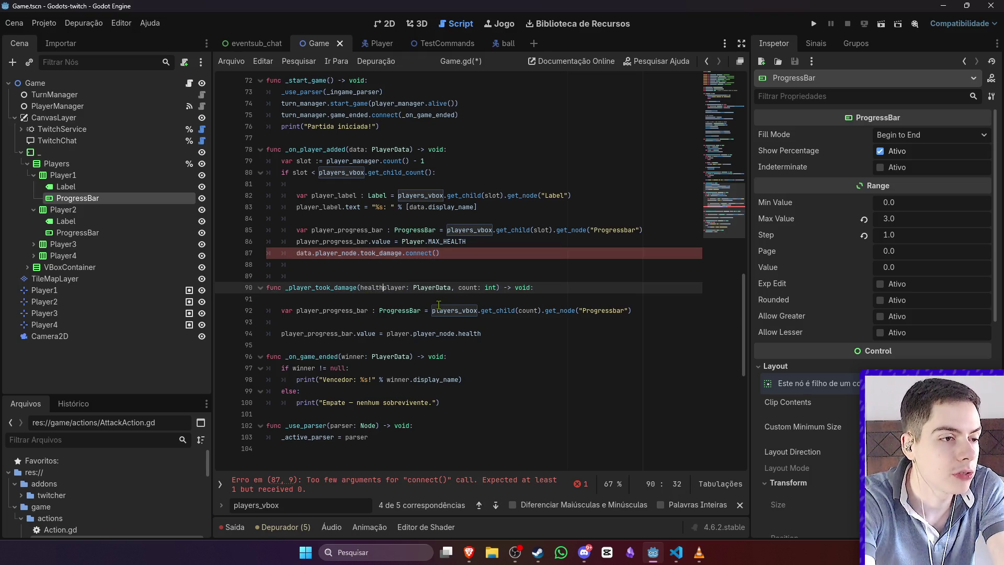
text(,)
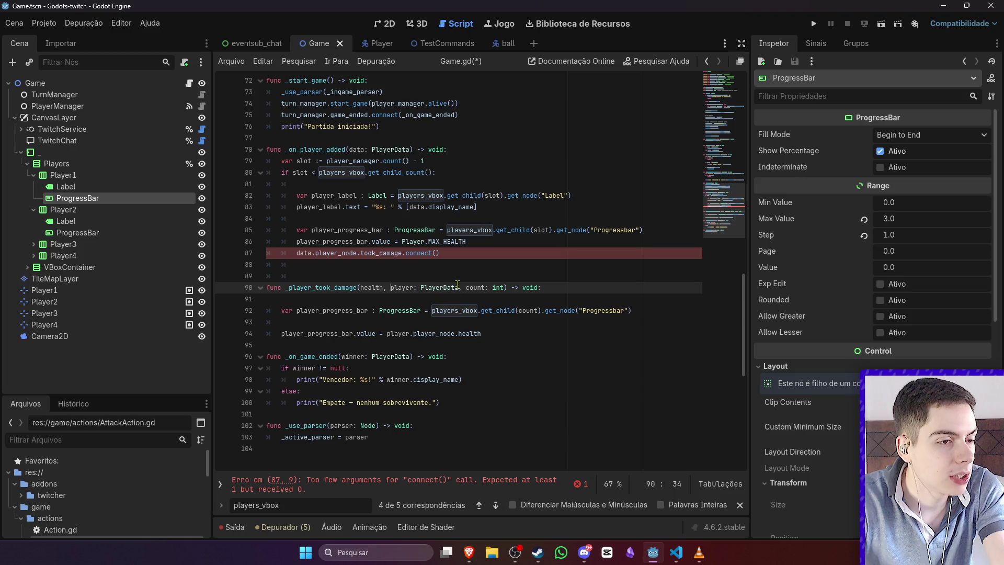
drag(466, 287, 390, 287)
key(BackSpace)
key(BackSpace)
key(BackSpace)
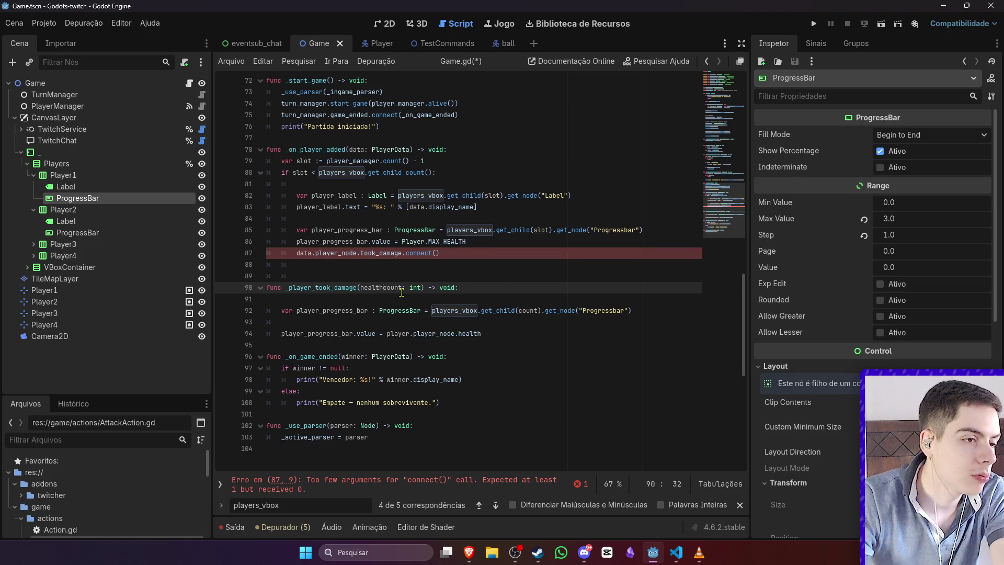
text(: int,)
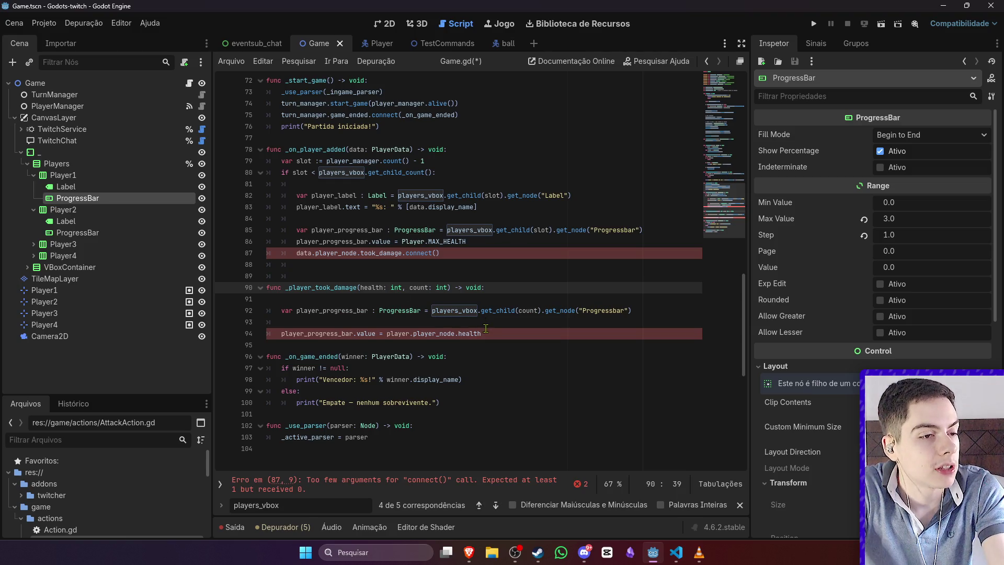
double_click(380, 289)
drag(492, 334, 388, 333)
text(health)
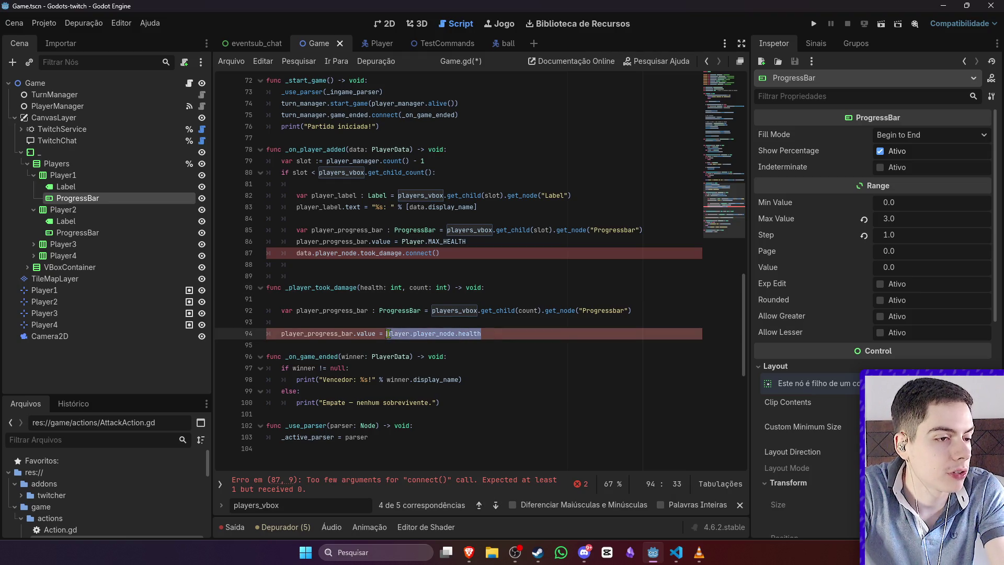
key(ctrl+s)
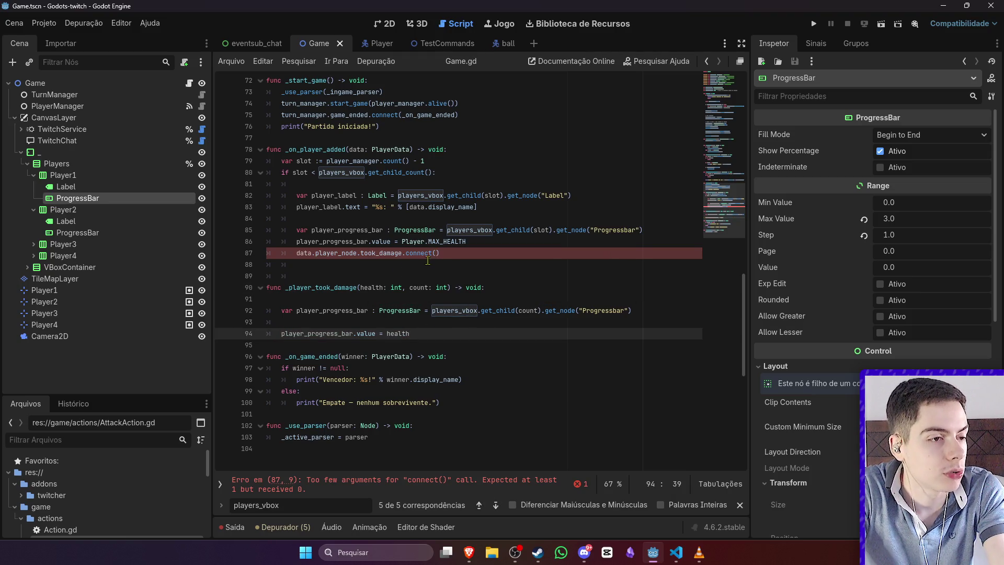
Step: Pass _player_took_damage.bind(count) as the took_damage connect callback and save
click(436, 253)
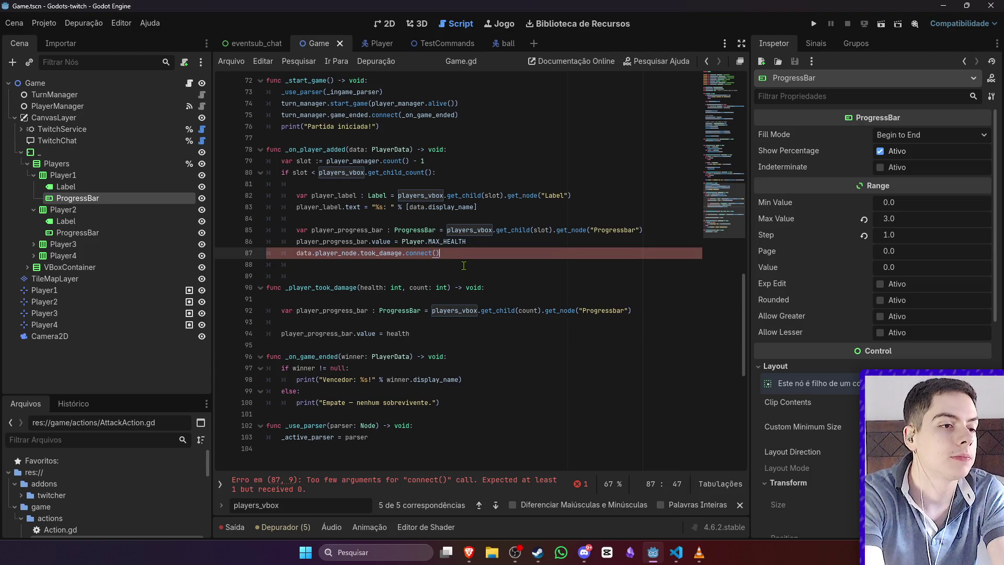
text(_pl)
key(Return)
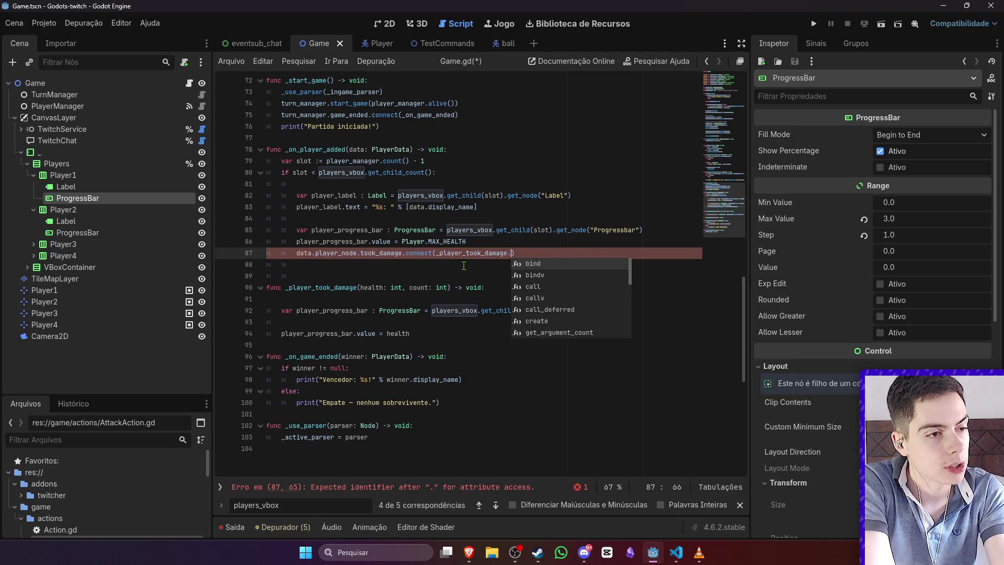
text(co)
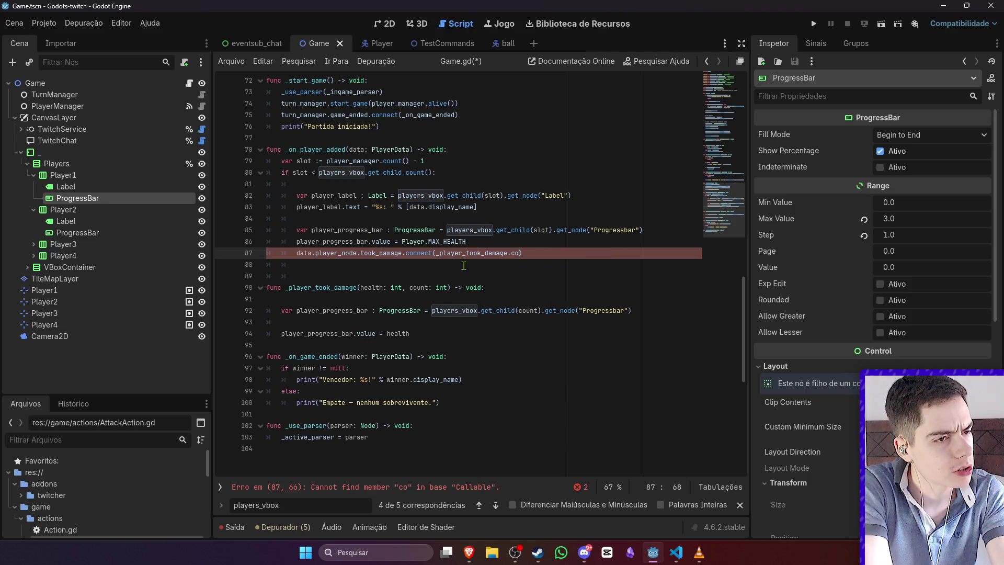
text(bind()
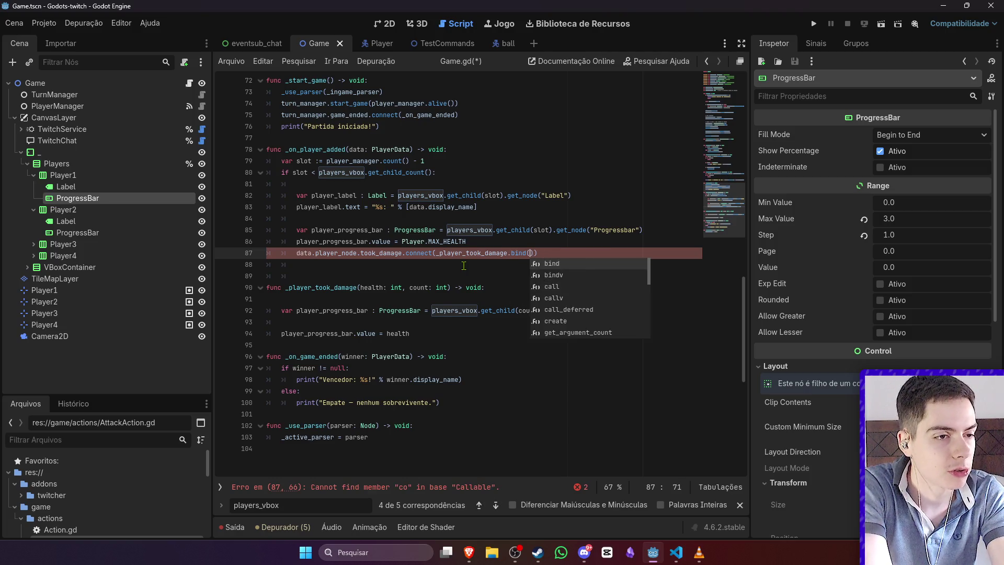
key(Return)
text(count)
key(ctrl+s)
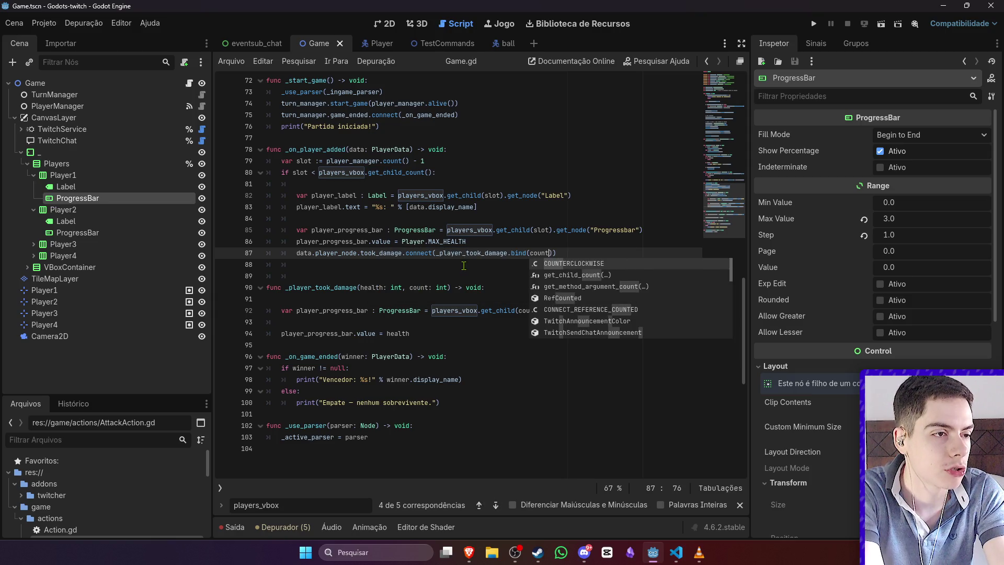
Step: Adjust the bind arguments on the connect line and save the scene and scripts
text(,)
key(BackSpace)
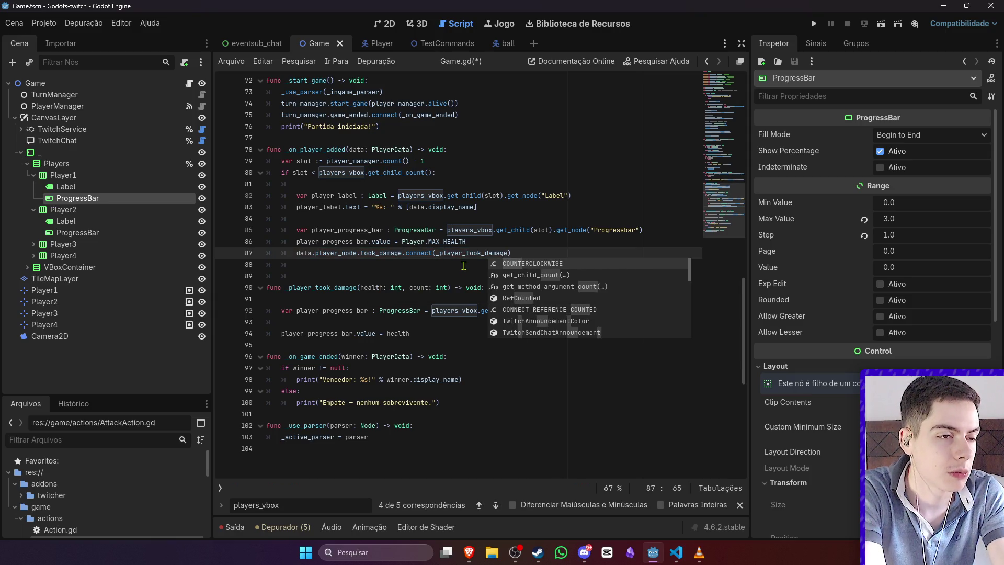
key(Left)
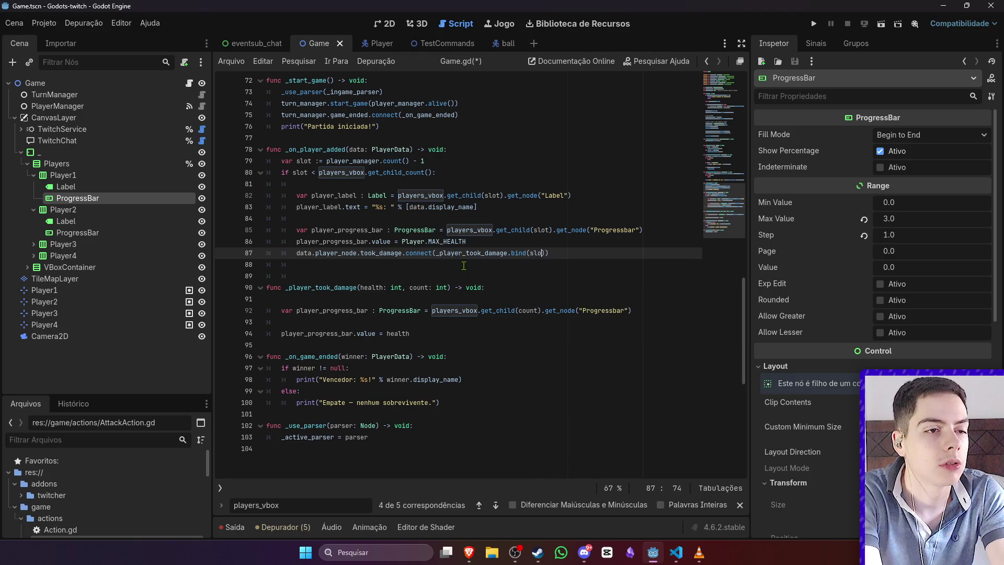
key(ctrl+s)
click(529, 253)
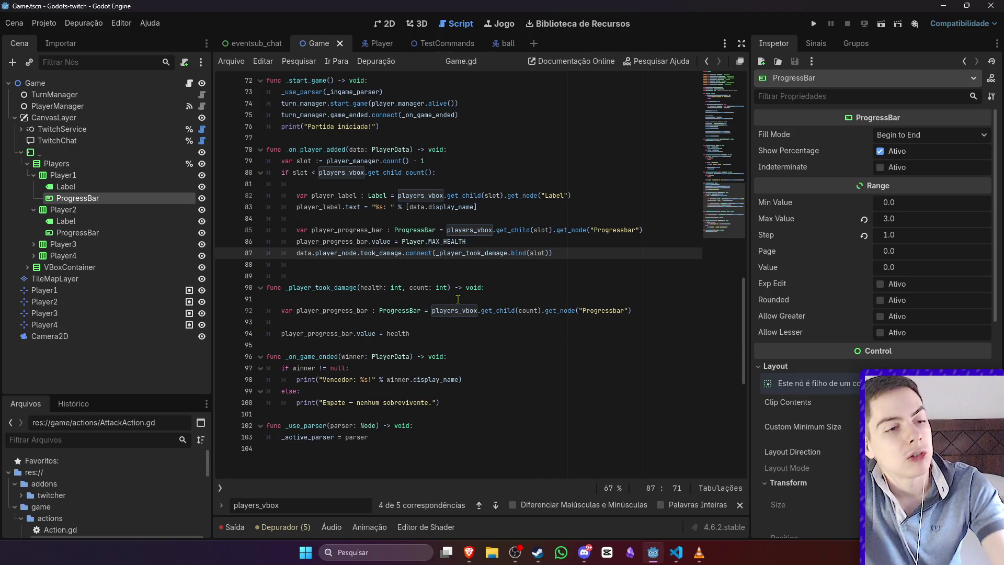
click(391, 289)
click(458, 296)
click(430, 288)
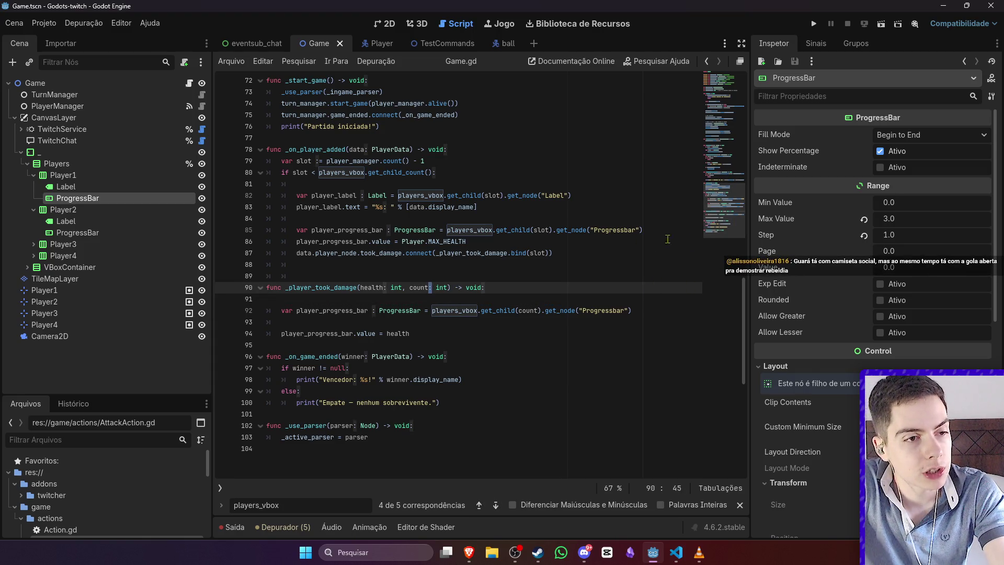
click(539, 272)
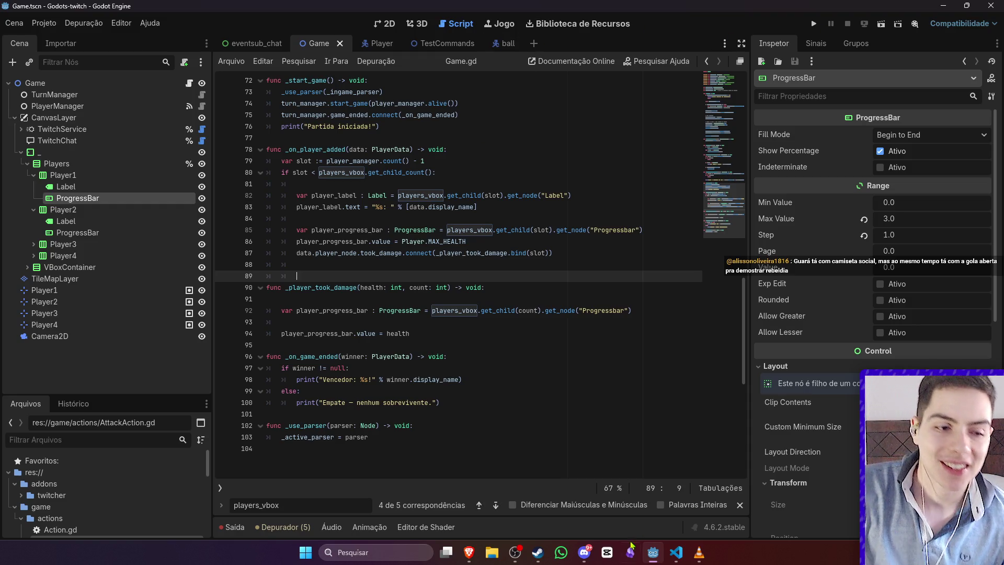
click(516, 552)
mouse_move(537, 559)
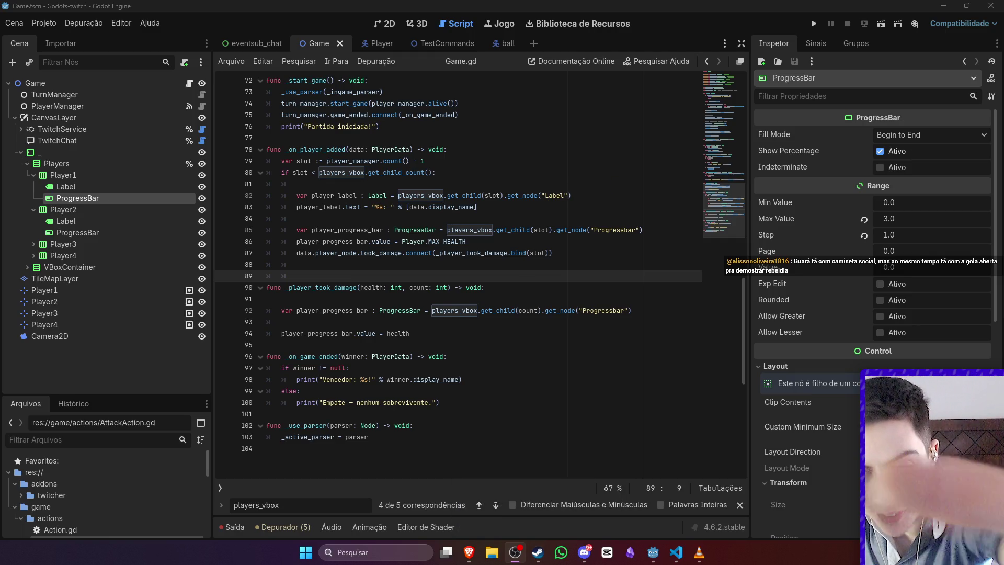
key(alt+Tab)
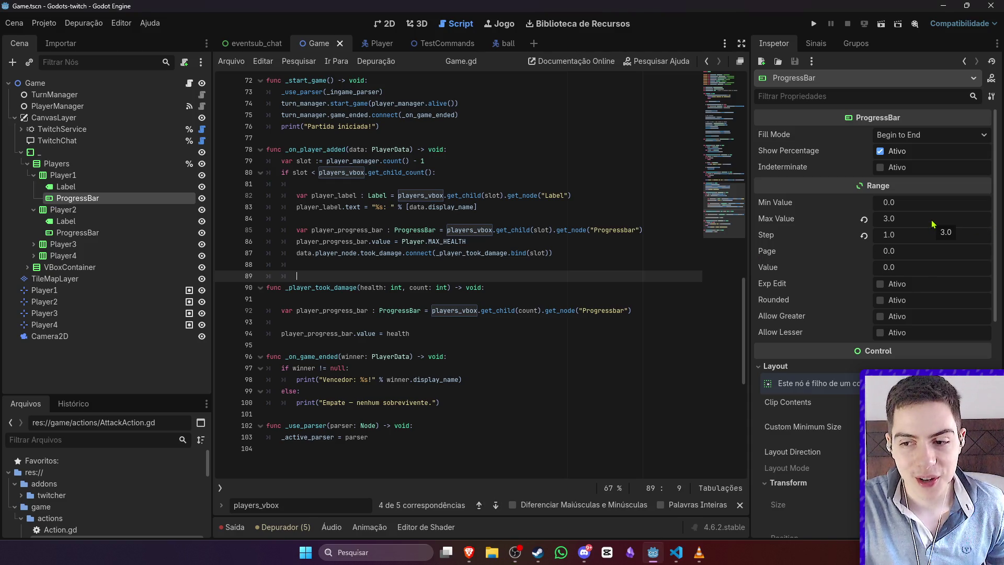
click(606, 230)
click(575, 253)
click(557, 275)
click(559, 265)
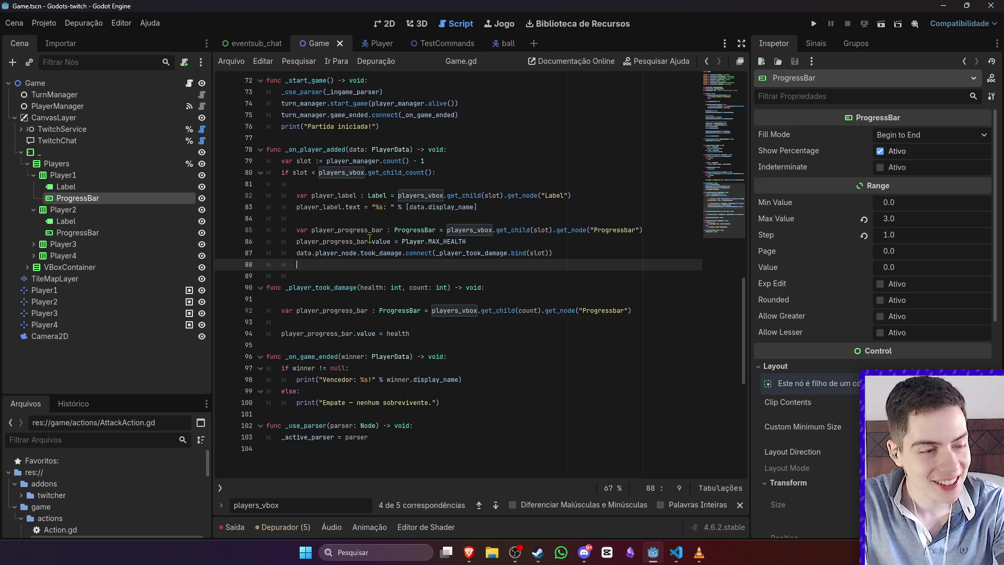
click(378, 257)
click(465, 261)
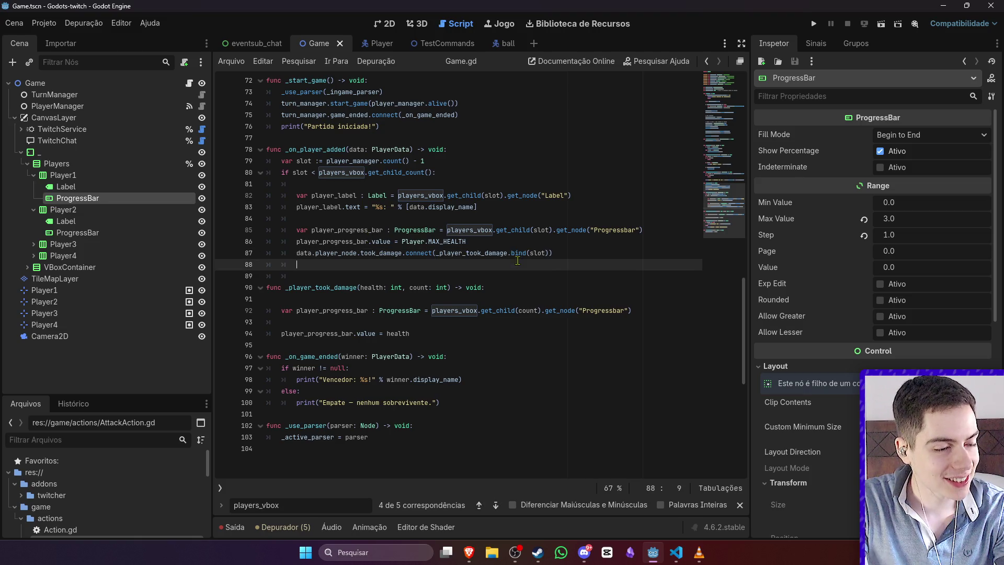
click(547, 277)
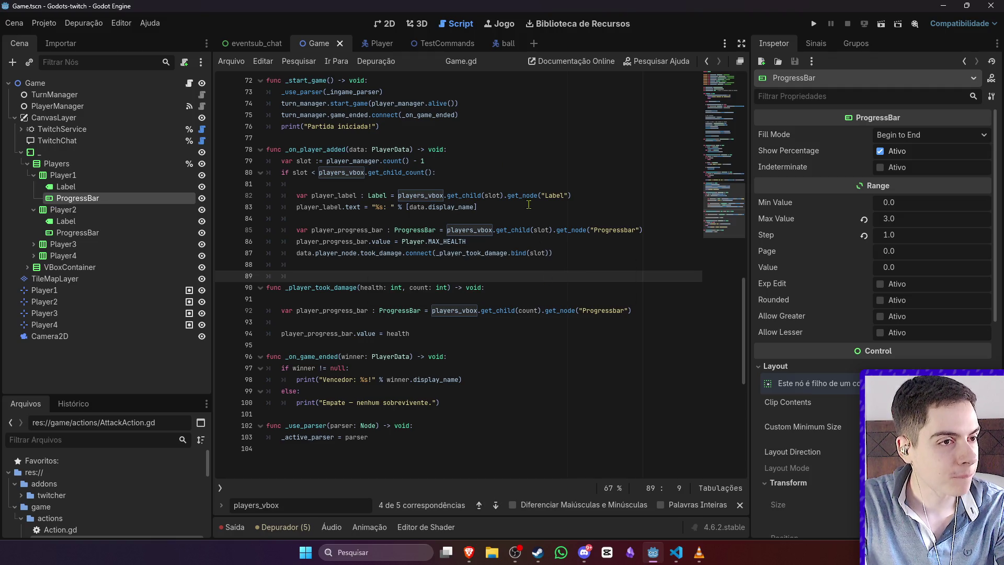
Step: Switch from the ball scene back to the Game scene's 2D layout with the progress bars
click(502, 44)
click(386, 24)
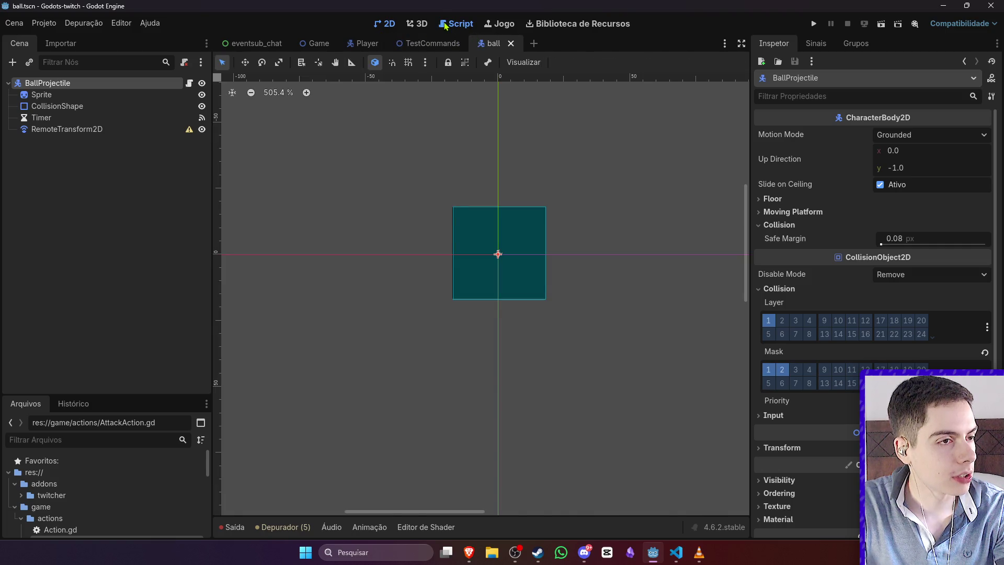
click(445, 25)
click(319, 44)
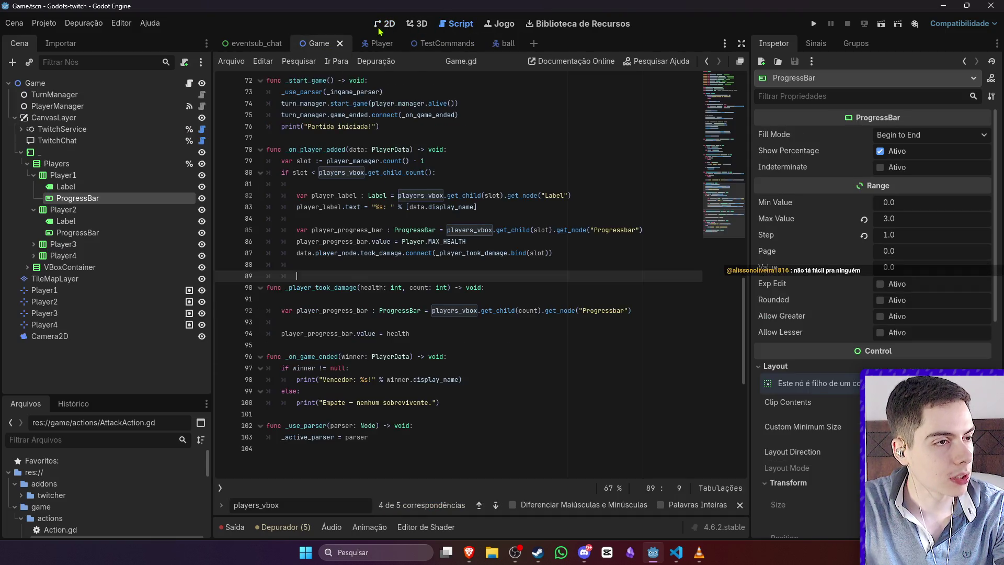
click(382, 25)
scroll(442, 209, up, 4)
Step: Inspect the Players container and Player1/Player2 progress bars, then open the ball projectile scene
click(444, 220)
click(445, 209)
click(444, 233)
click(445, 224)
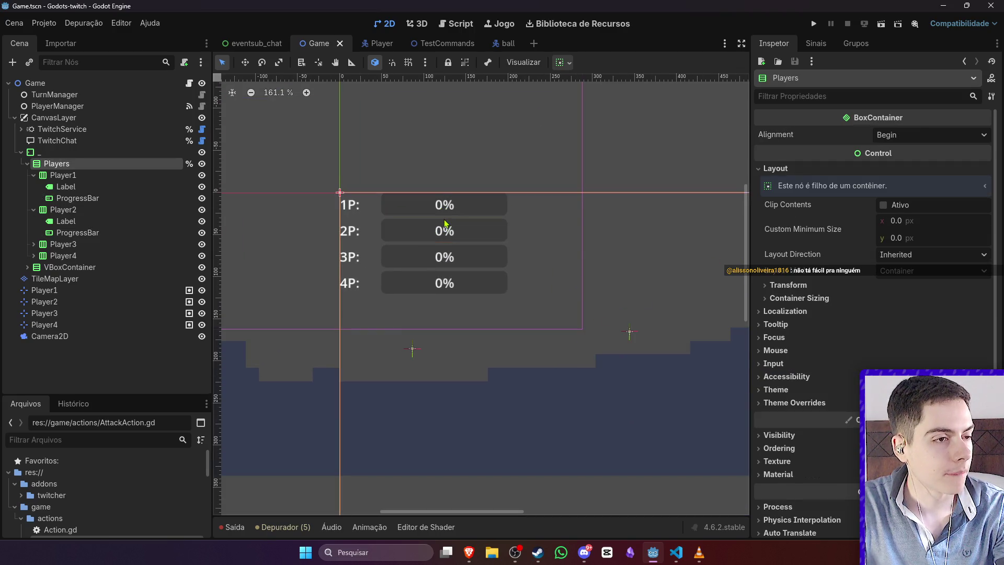
click(448, 218)
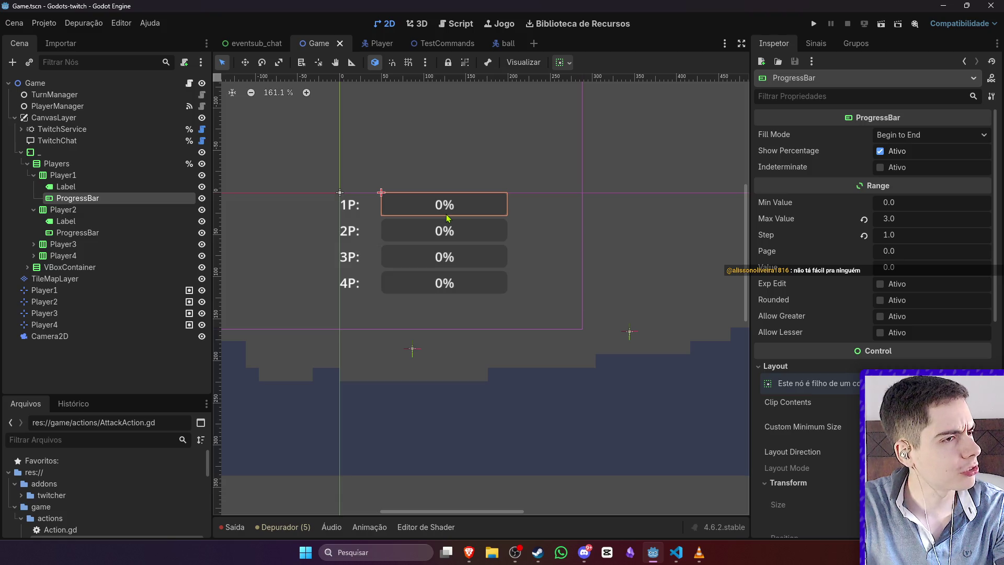
click(497, 47)
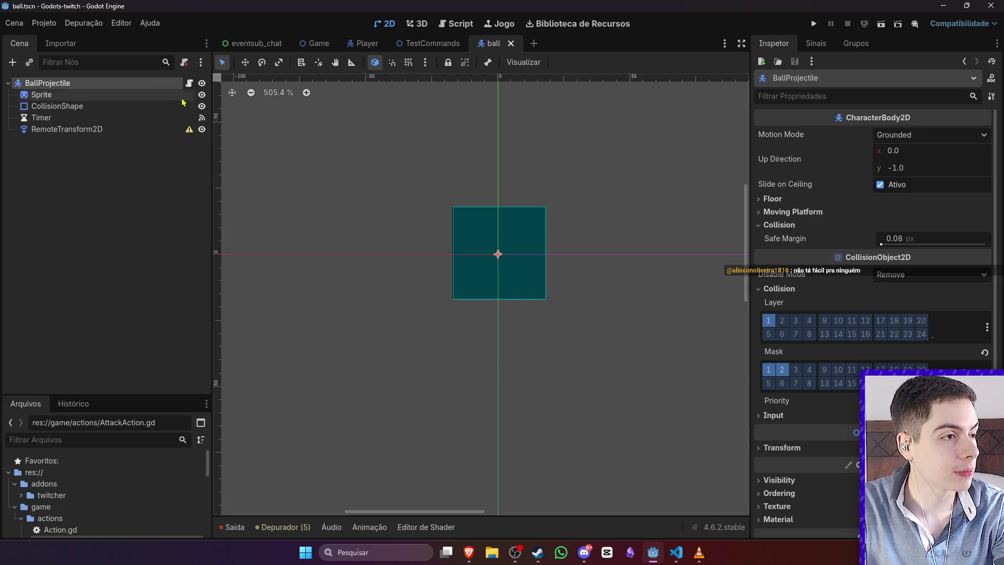
Step: Add an Area2D child node to the BallProjectile
right_click(163, 86)
click(180, 113)
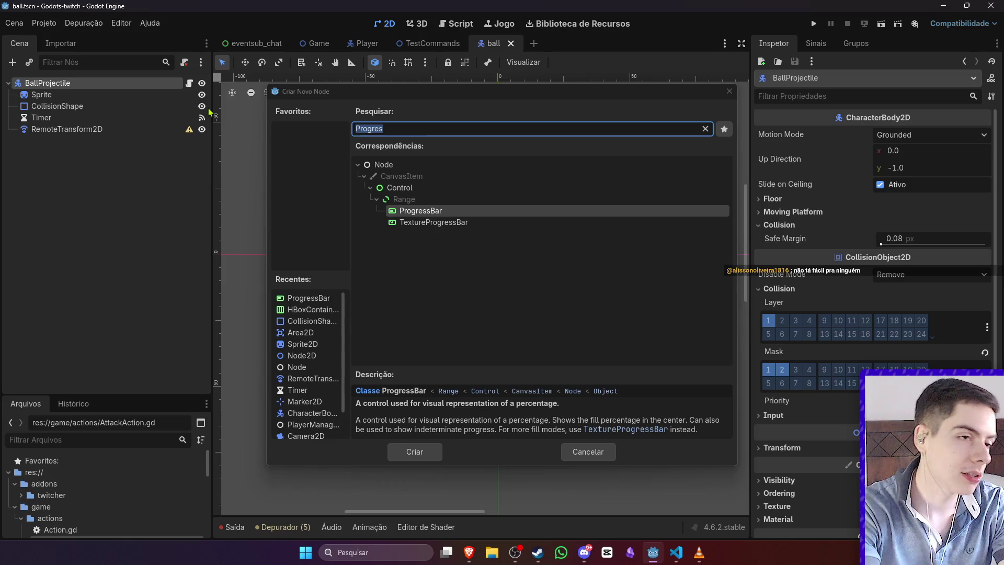
click(403, 145)
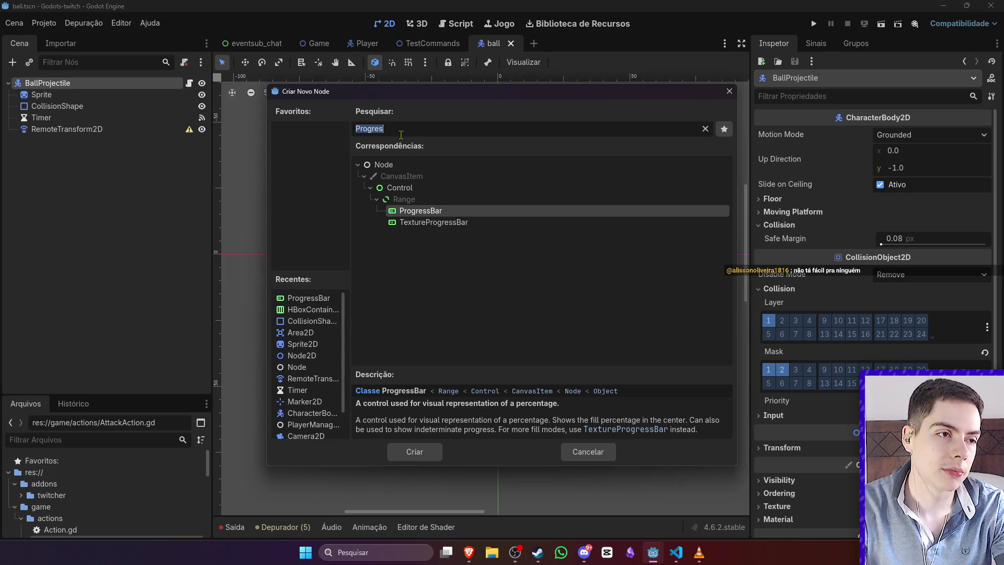
text(Area)
key(Return)
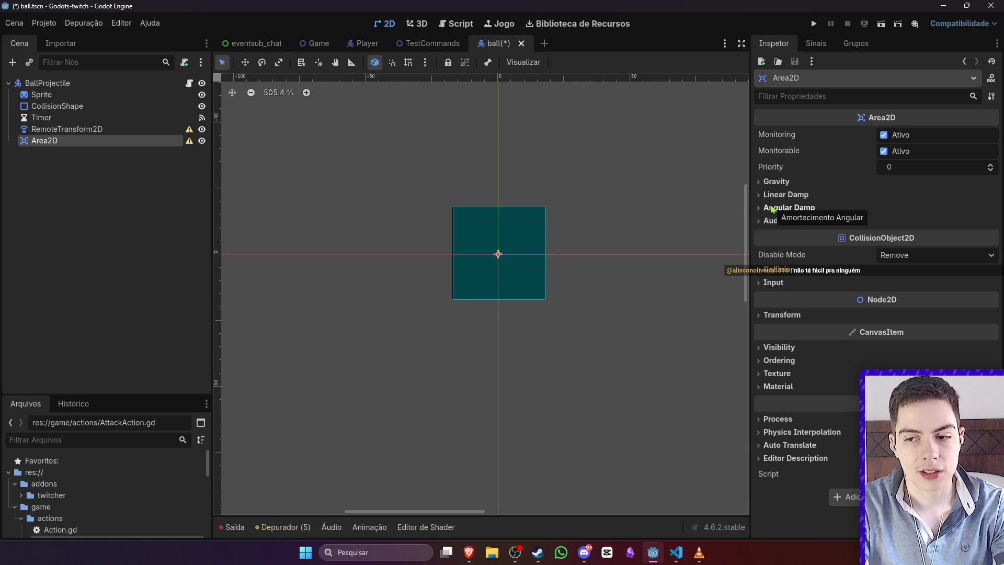
Step: Add a CollisionShape2D under the new Area2D
right_click(65, 141)
click(80, 156)
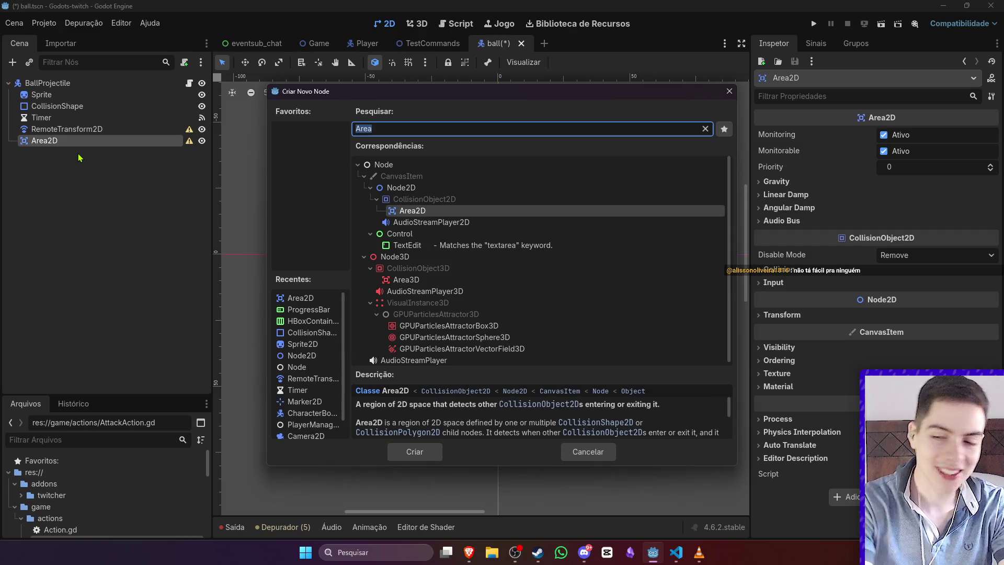
text(Collision)
key(Return)
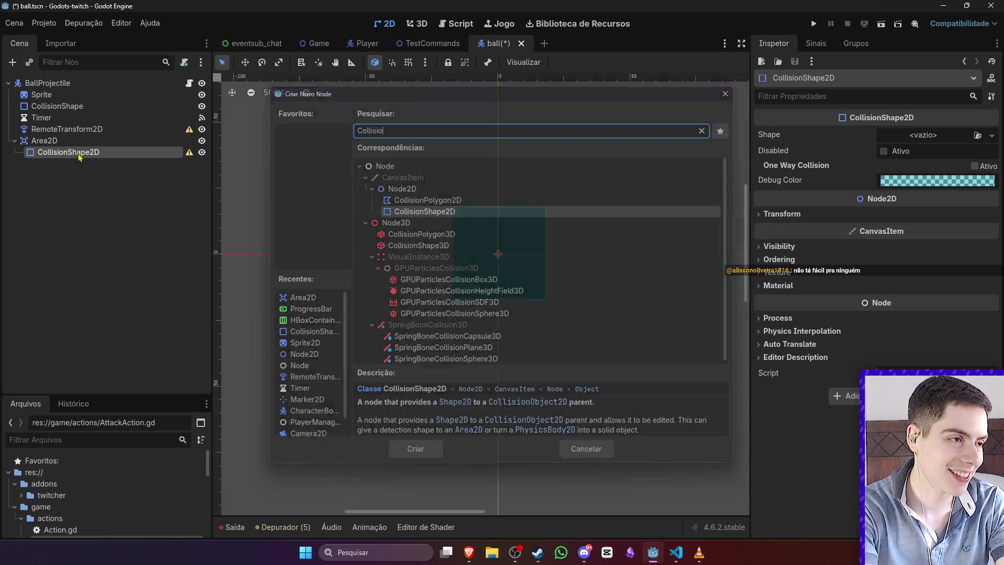
click(78, 140)
click(92, 153)
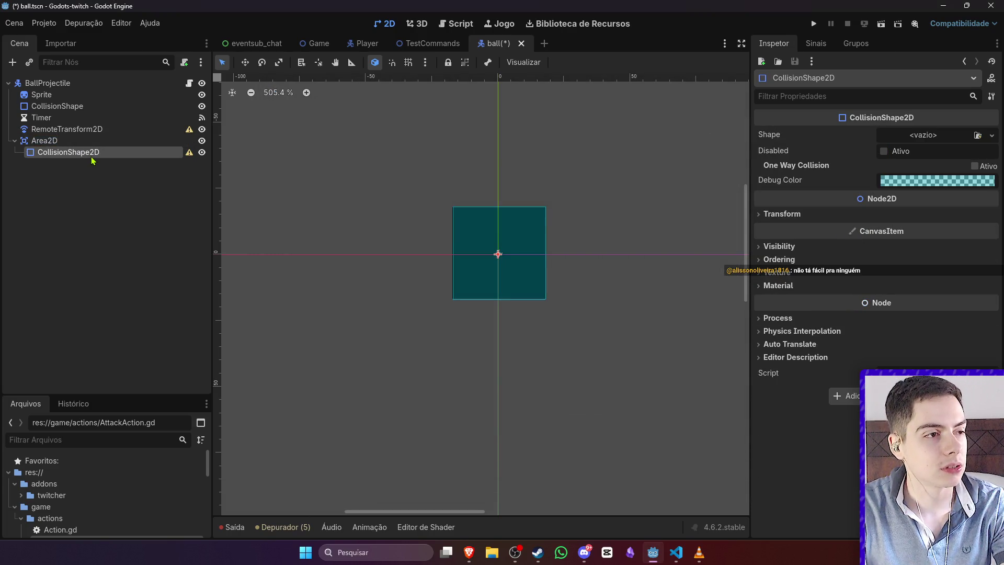
click(121, 140)
click(94, 152)
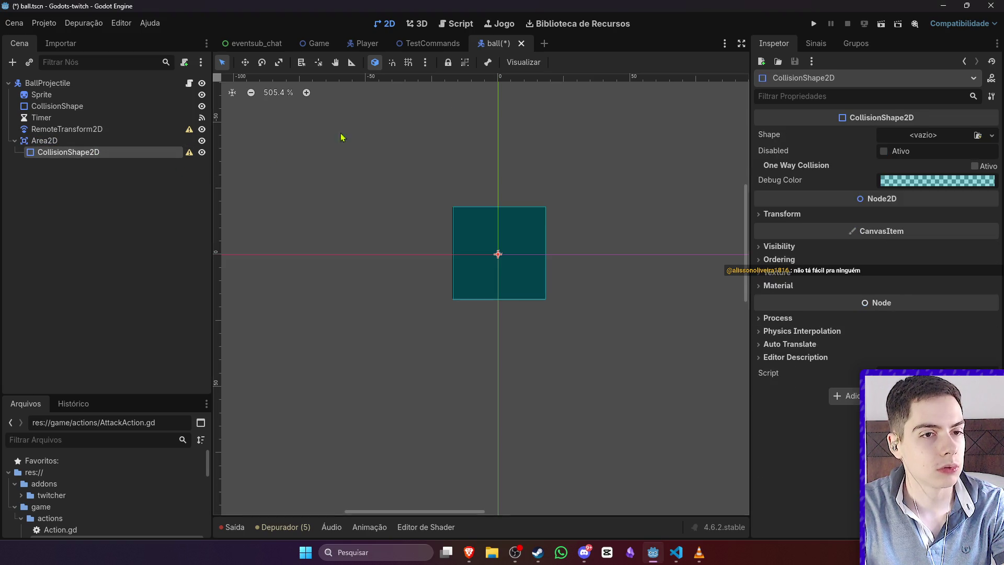
Step: Give the collision shape a RectangleShape2D enlarged beyond the ball, and save
click(898, 135)
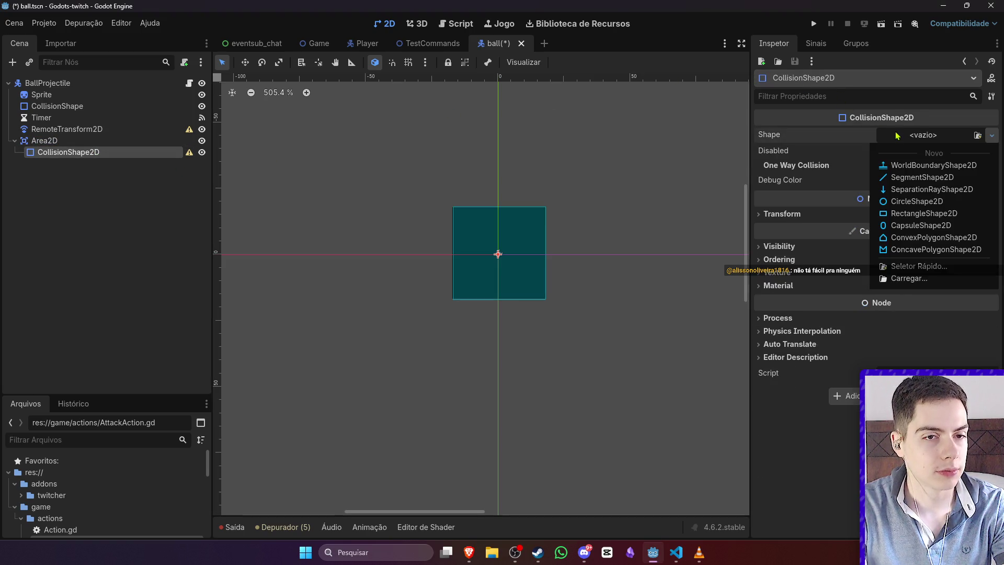
click(923, 213)
drag(524, 228, 556, 197)
drag(472, 280, 441, 313)
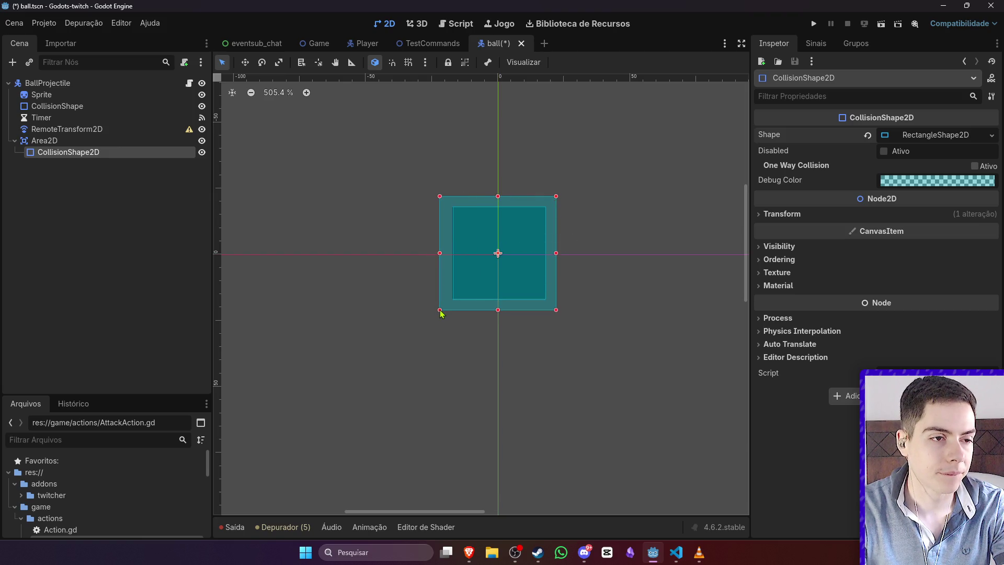
key(ctrl+s)
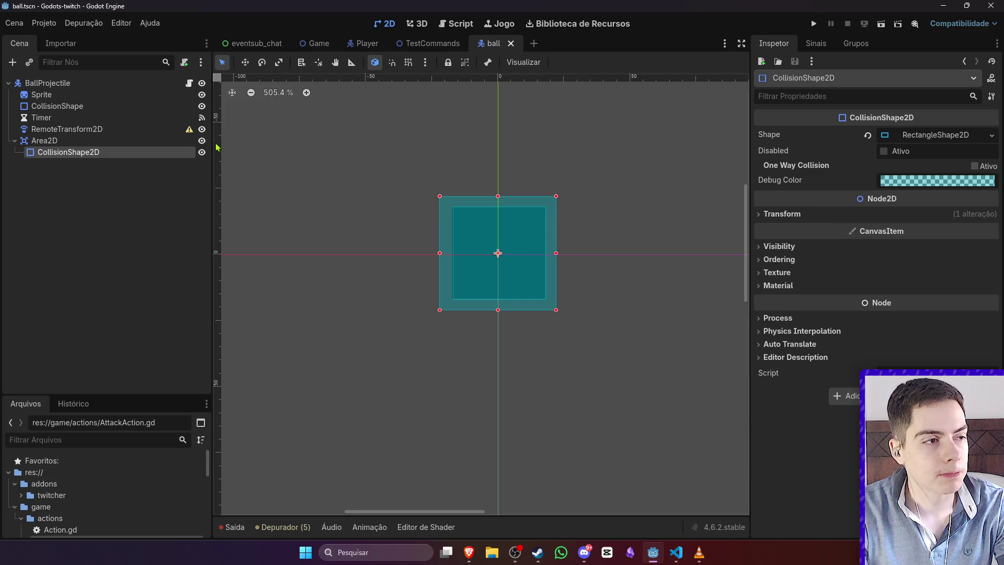
Step: Rename the Area2D node to Hitbox
click(171, 146)
double_click(170, 146)
text(H)
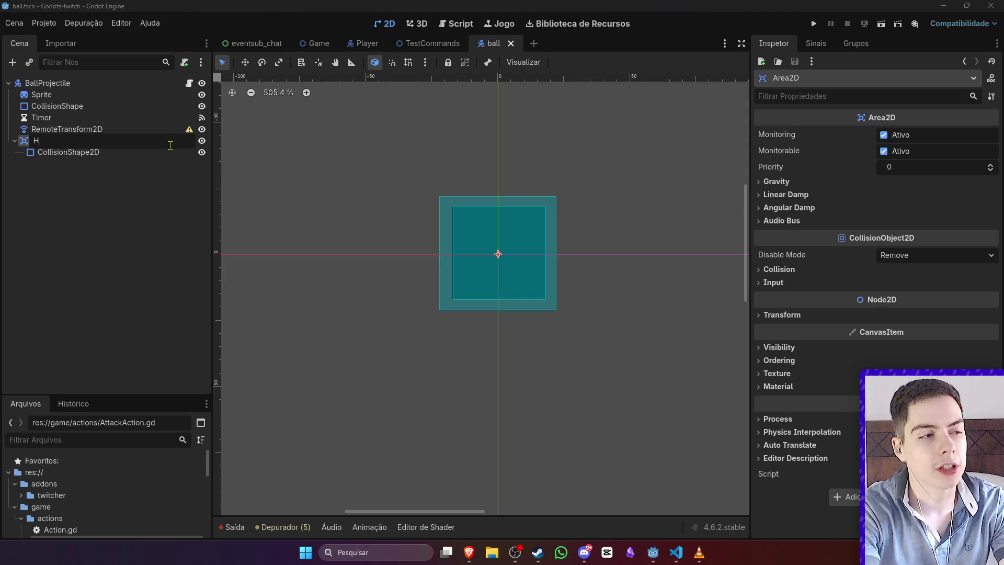
text(itbox)
key(Return)
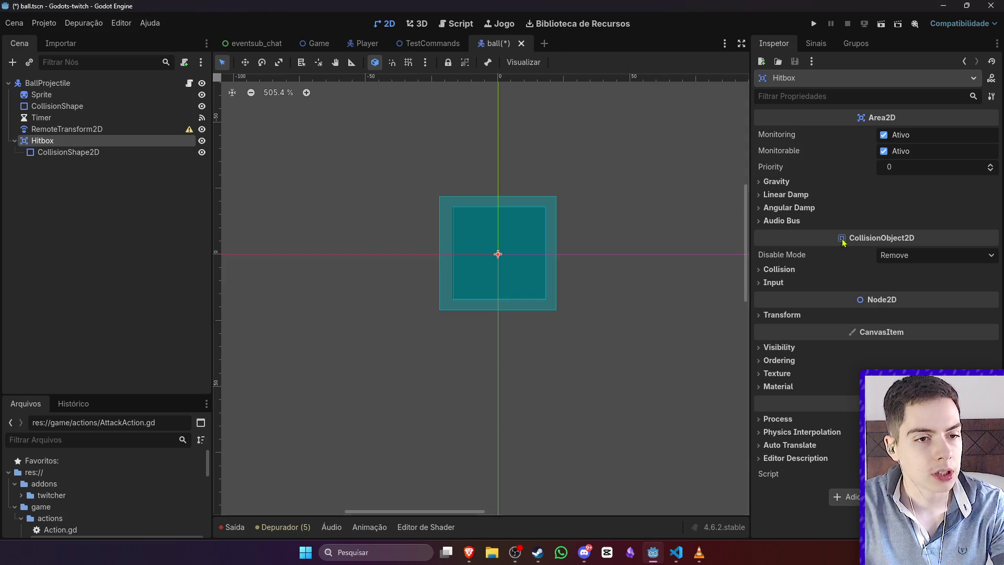
Step: Turn off Hitbox collision layer 1 and mask only layer 2, then save
click(852, 270)
click(769, 301)
click(767, 351)
click(782, 351)
click(278, 138)
key(ctrl+s)
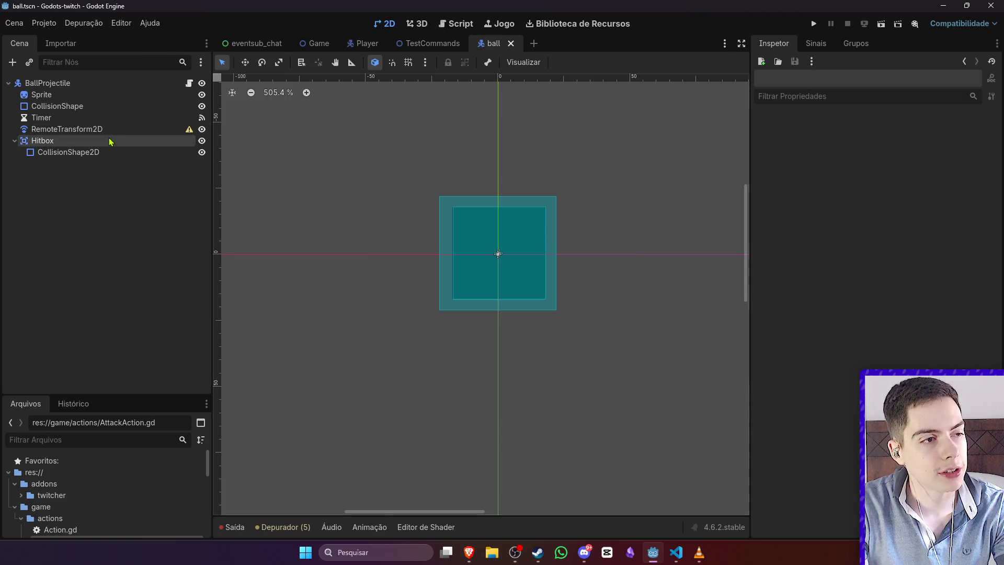
click(115, 142)
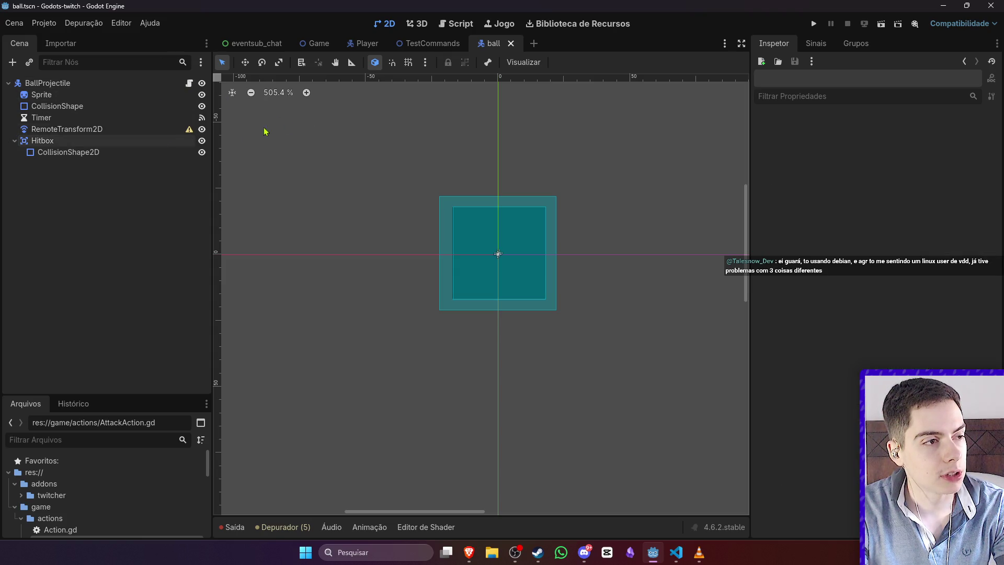
click(47, 82)
click(549, 128)
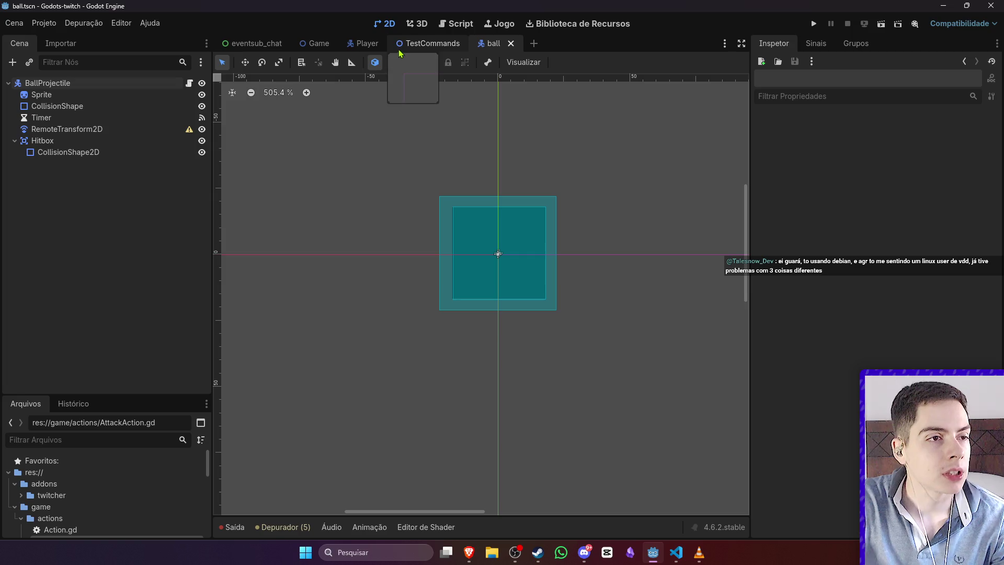
Step: Inspect the Player scene's Hurtbox collision shape and read through player.gd
click(366, 43)
scroll(429, 167, down, 4)
click(75, 164)
click(76, 157)
click(189, 83)
scroll(419, 268, down, 15)
scroll(418, 268, down, 10)
scroll(418, 268, up, 8)
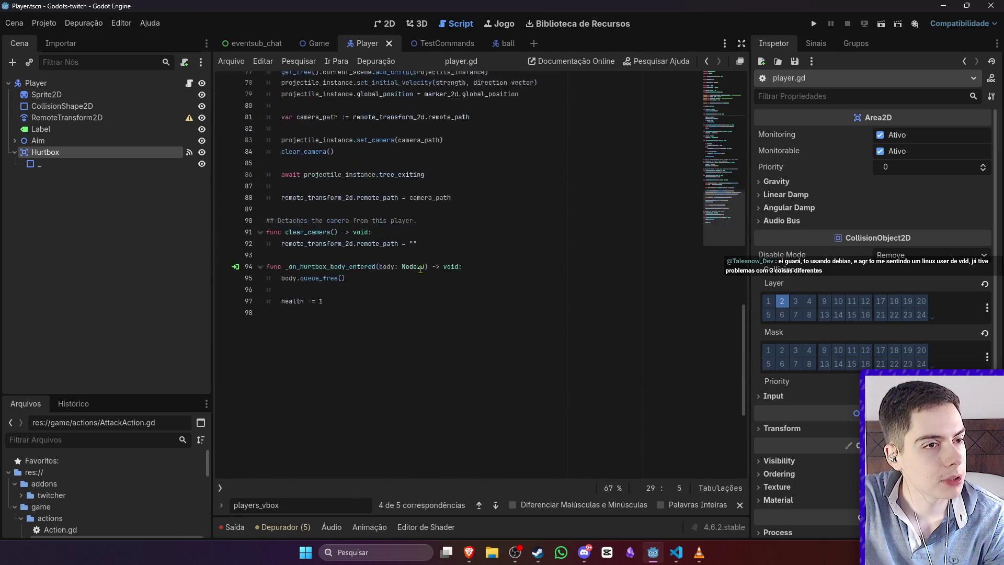
Step: Review ball.gd, close the find bar, and return to the Game scene
click(494, 44)
click(465, 198)
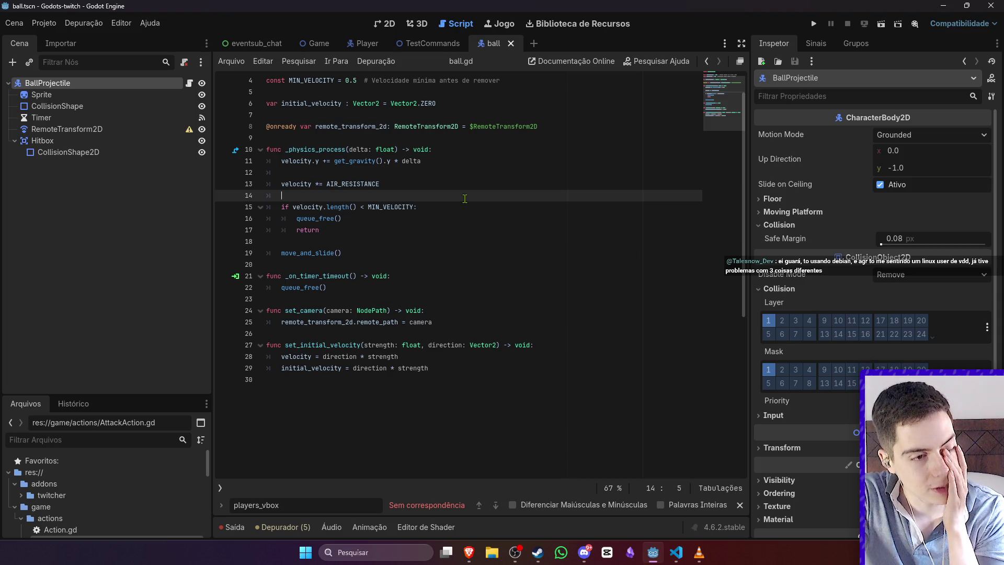
click(739, 505)
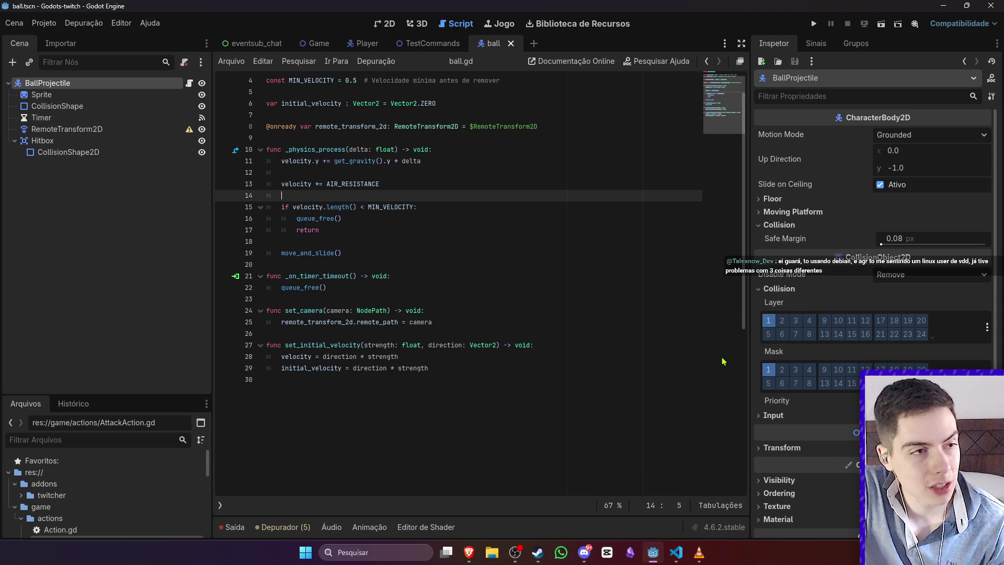
click(318, 44)
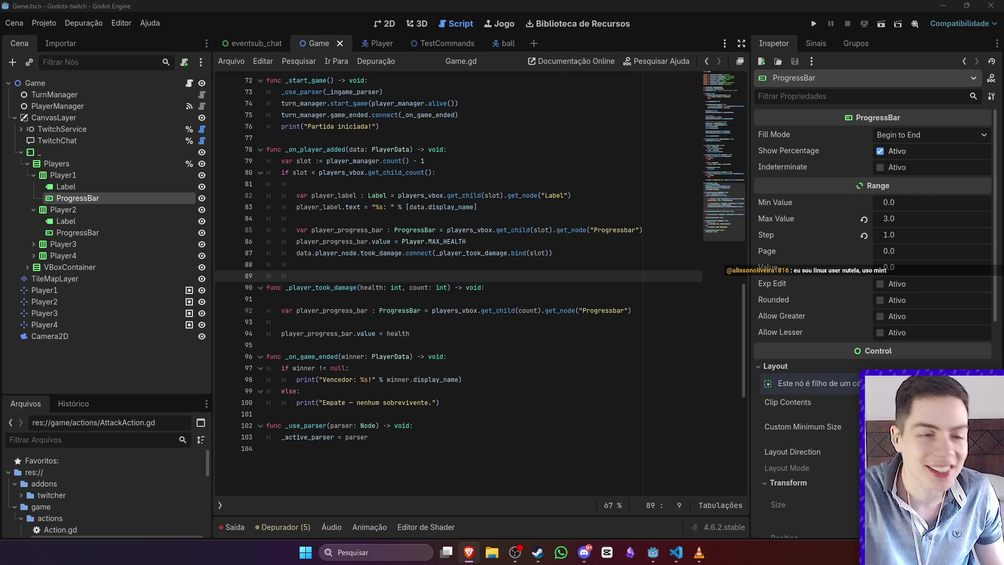
Step: Delete the empty line 88 after the took_damage connection in Game.gd
click(590, 191)
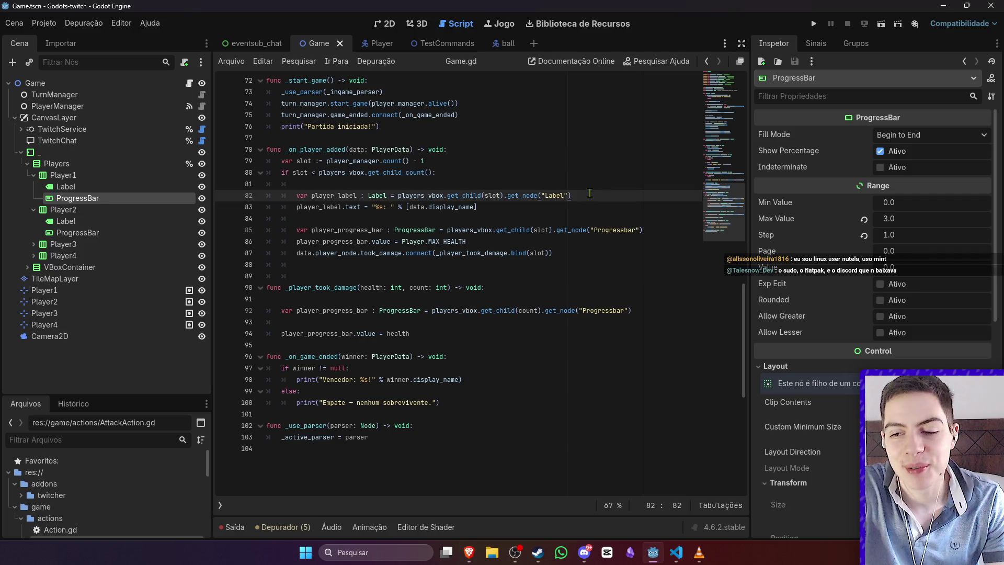
click(596, 213)
click(580, 253)
click(573, 242)
click(581, 254)
click(500, 266)
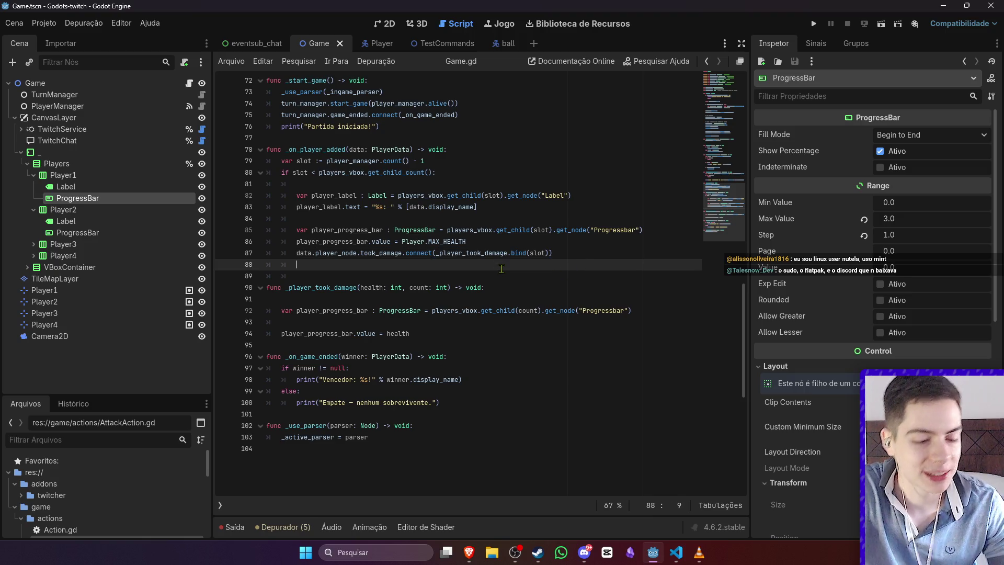
key(BackSpace)
key(BackSpace)
key(BackSpace)
Step: Review lines 85–89 of _on_player_added, then launch the game to test health bars
click(520, 253)
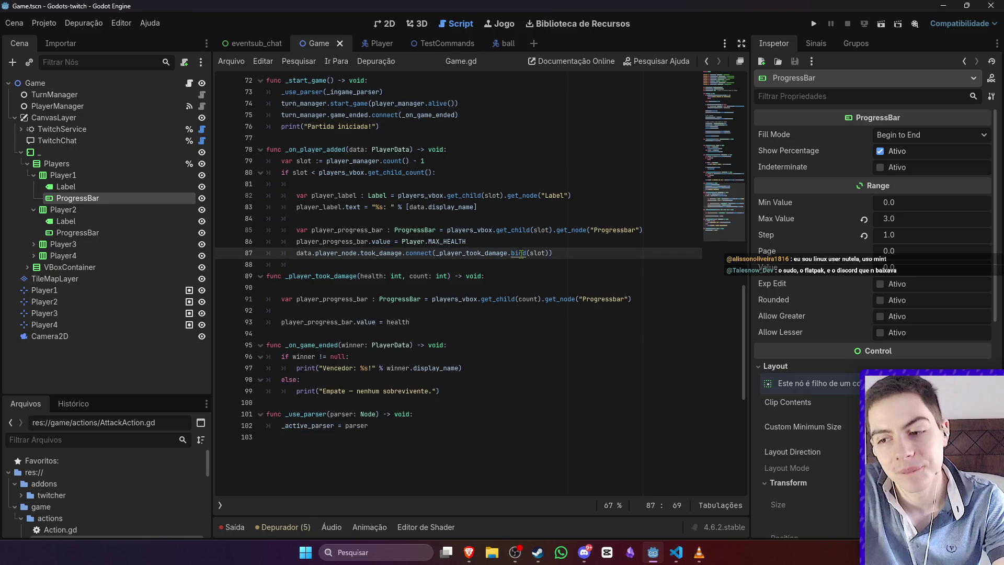
mouse_move(519, 255)
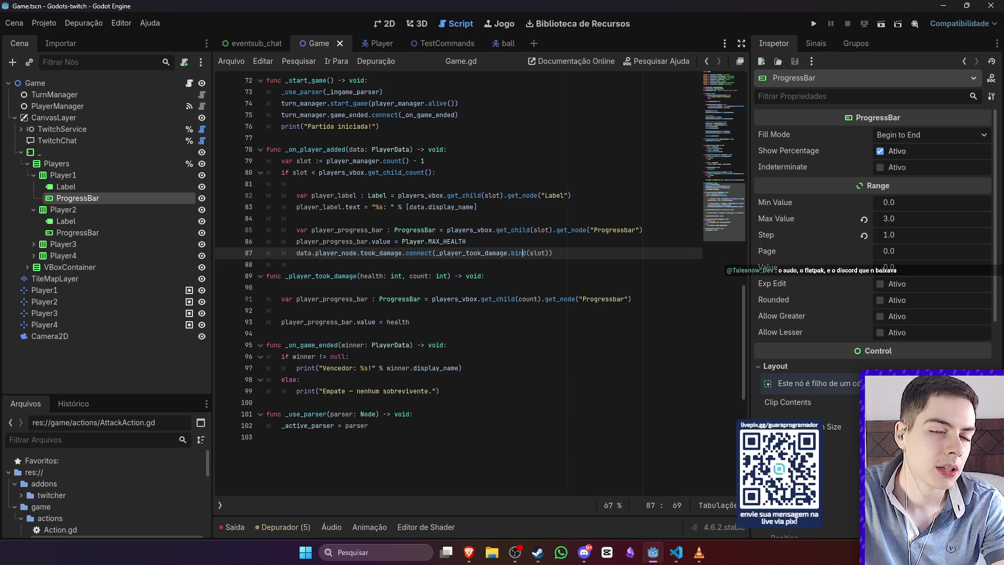
click(541, 230)
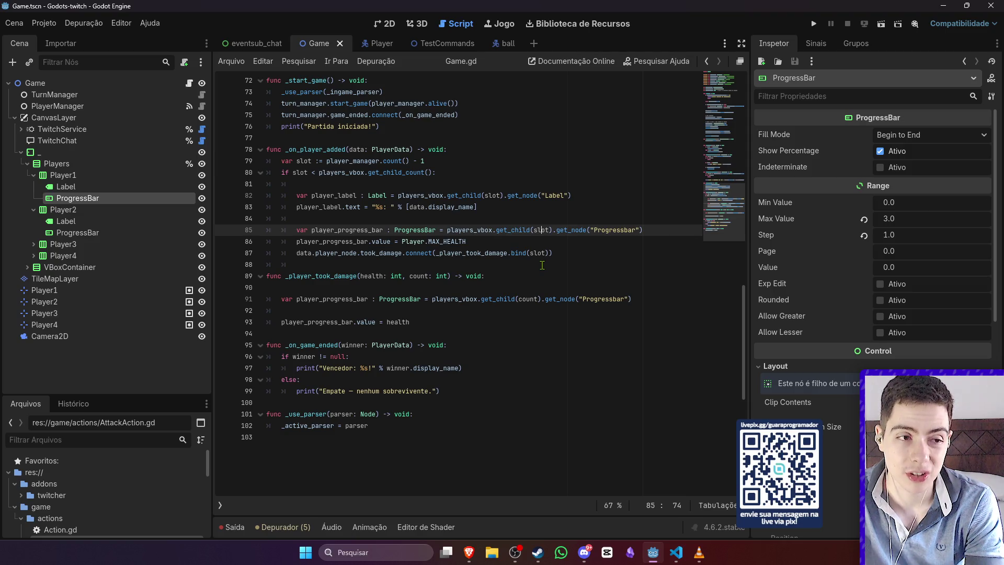
click(542, 274)
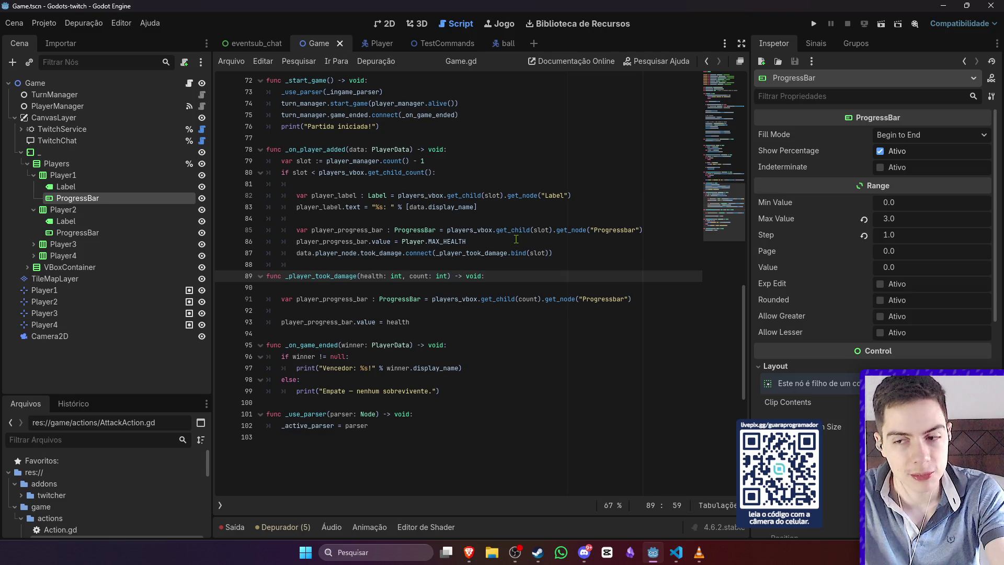
click(521, 241)
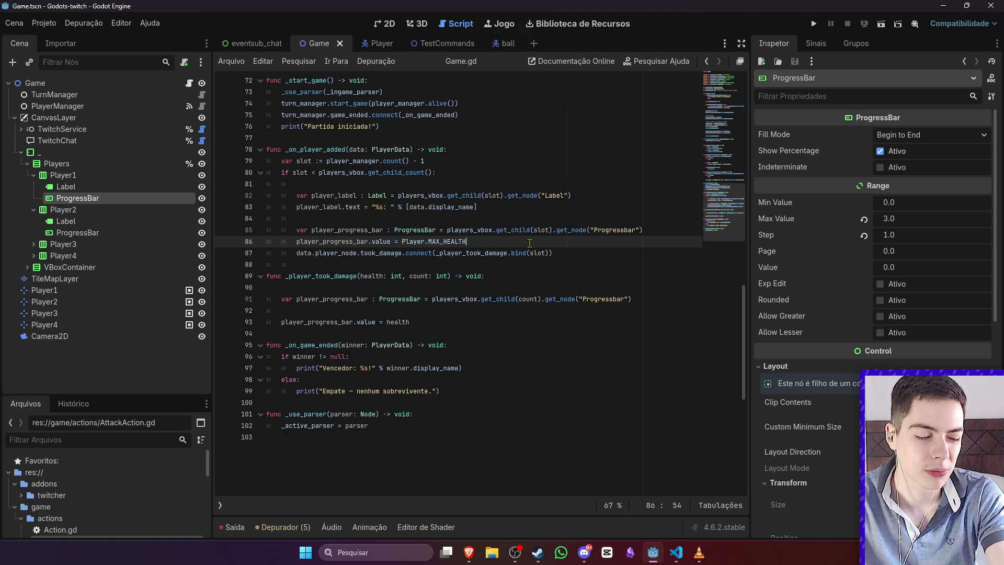
click(532, 254)
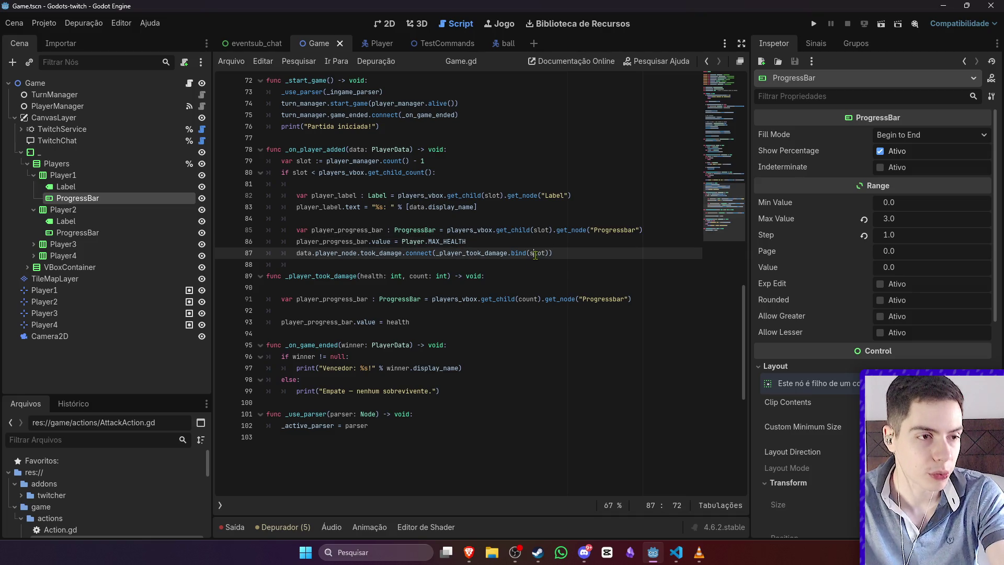
click(597, 236)
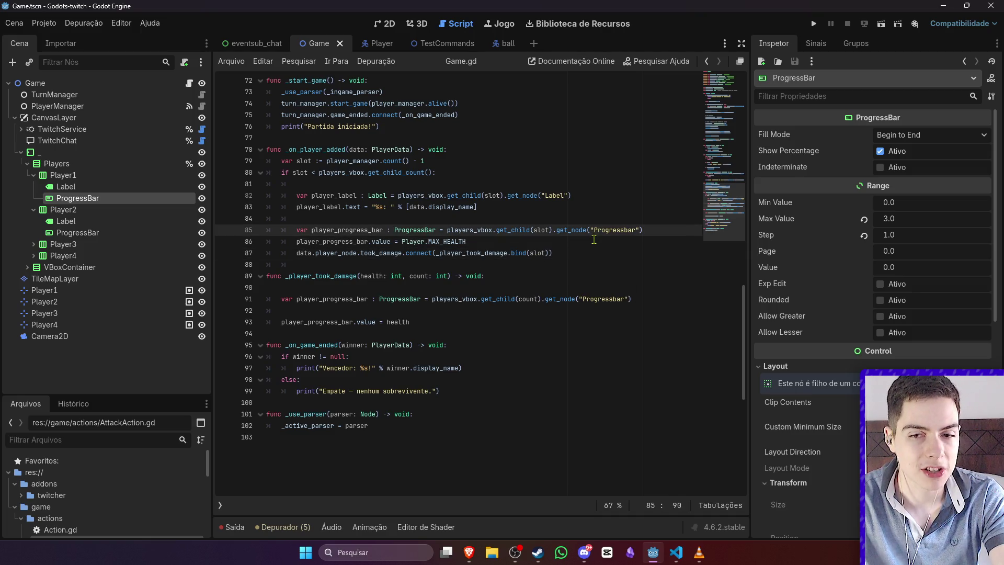
click(590, 250)
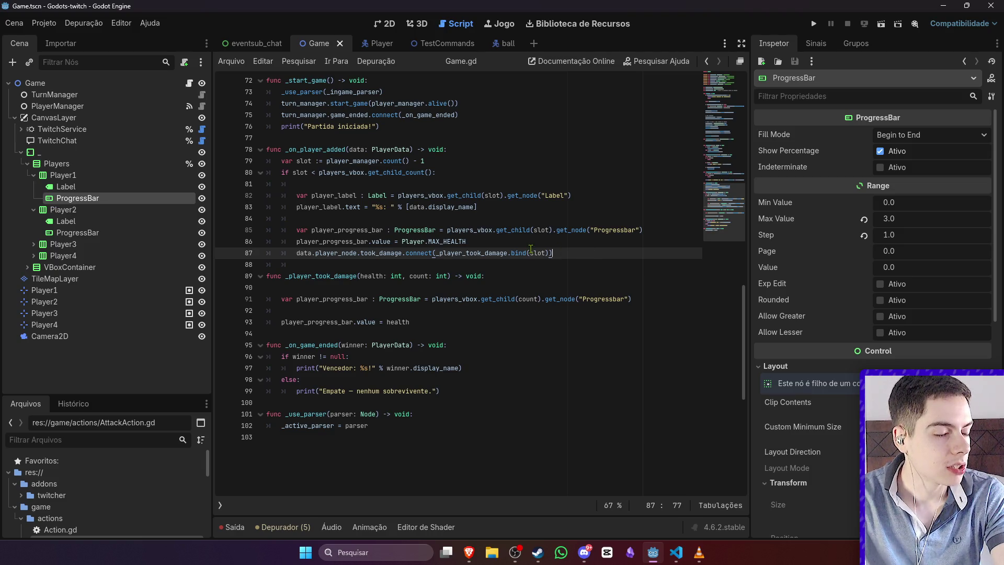
click(459, 275)
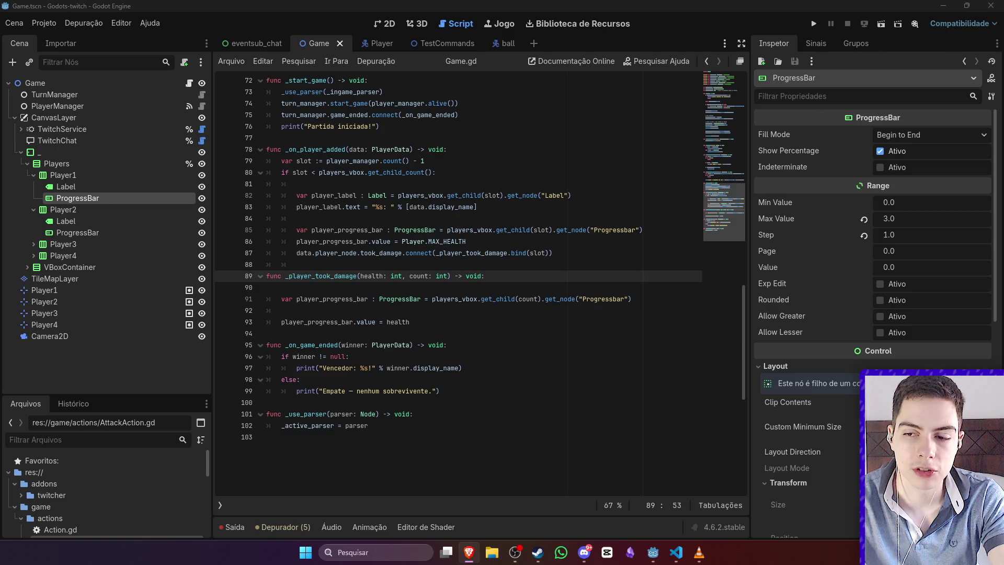
click(881, 26)
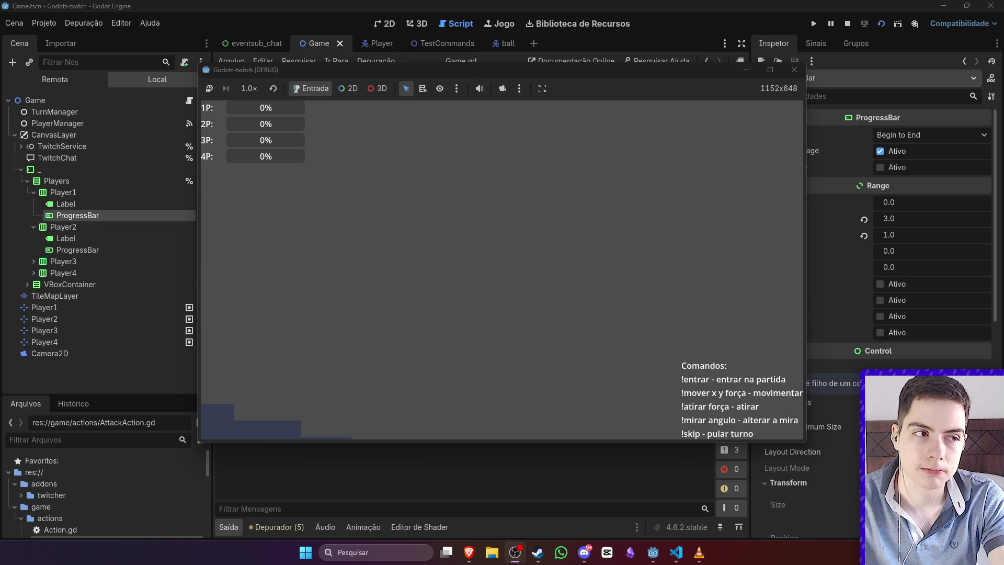
Step: Switch from the running game to the browser and scroll through the page
key(alt+Tab)
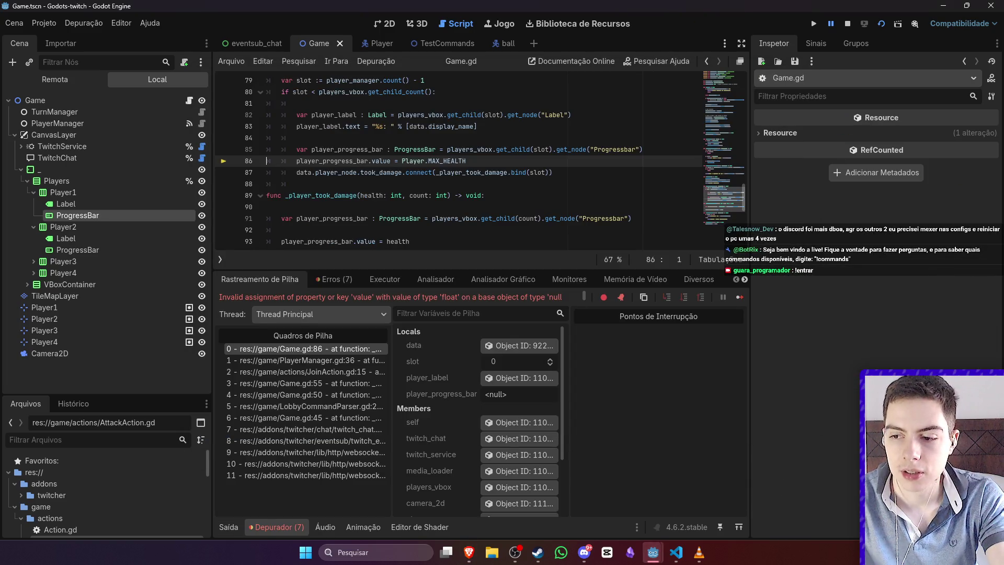
scroll(559, 214, up, 1)
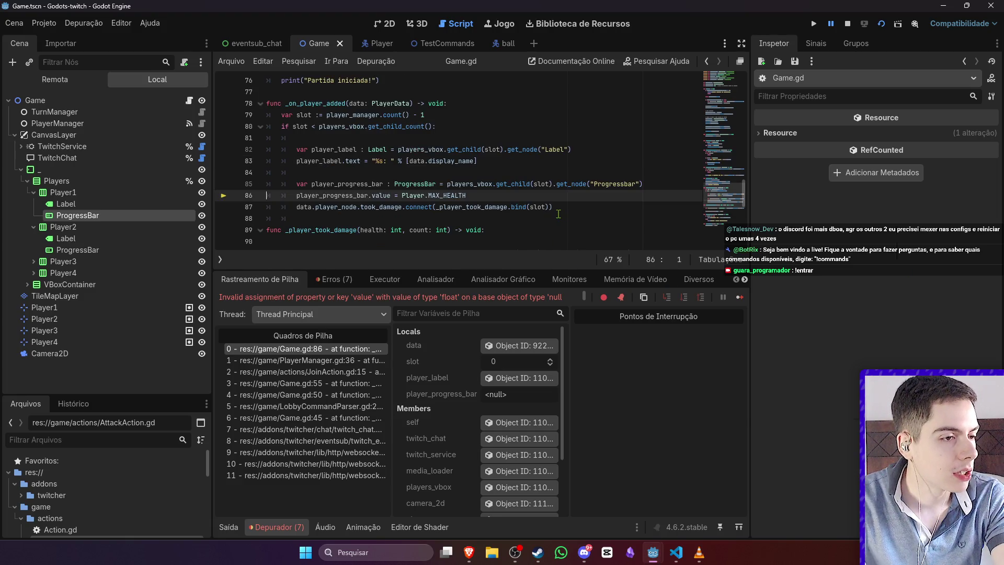
mouse_move(558, 214)
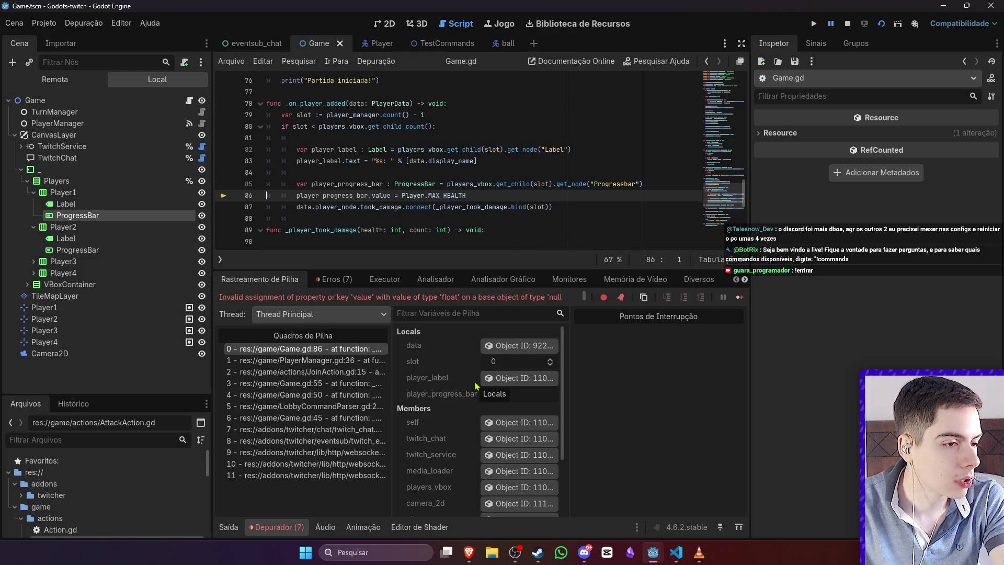
scroll(477, 387, down, 3)
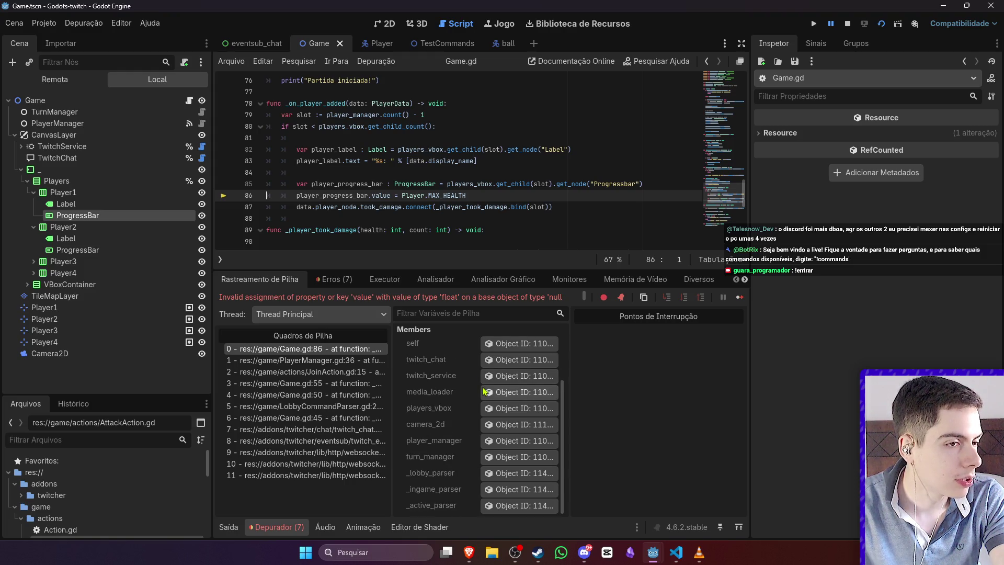
scroll(512, 401, up, 3)
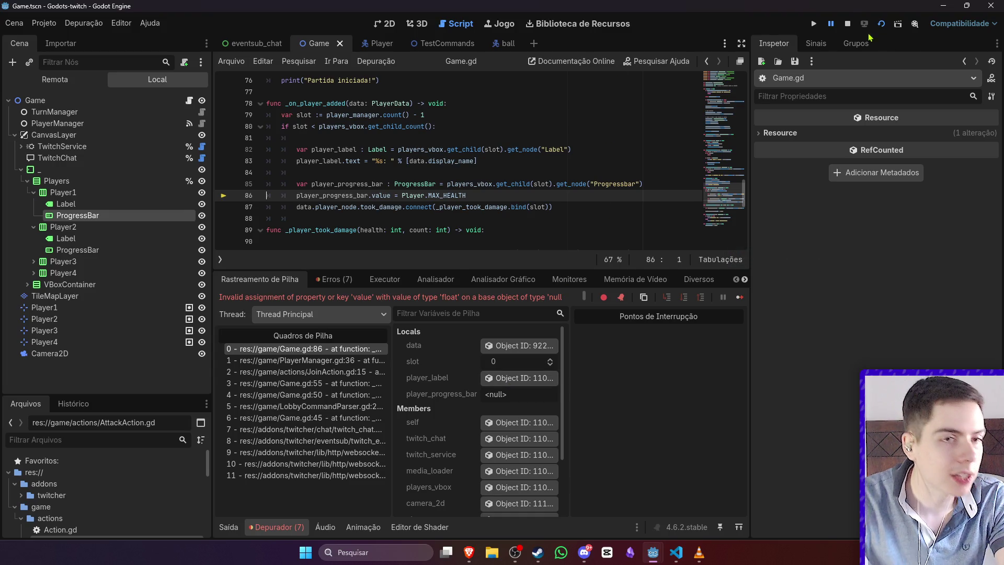
Step: Stop the game, save the "ProgressBar" name fix on line 85, and rerun the scene
click(848, 23)
click(626, 187)
click(645, 164)
key(ctrl+s)
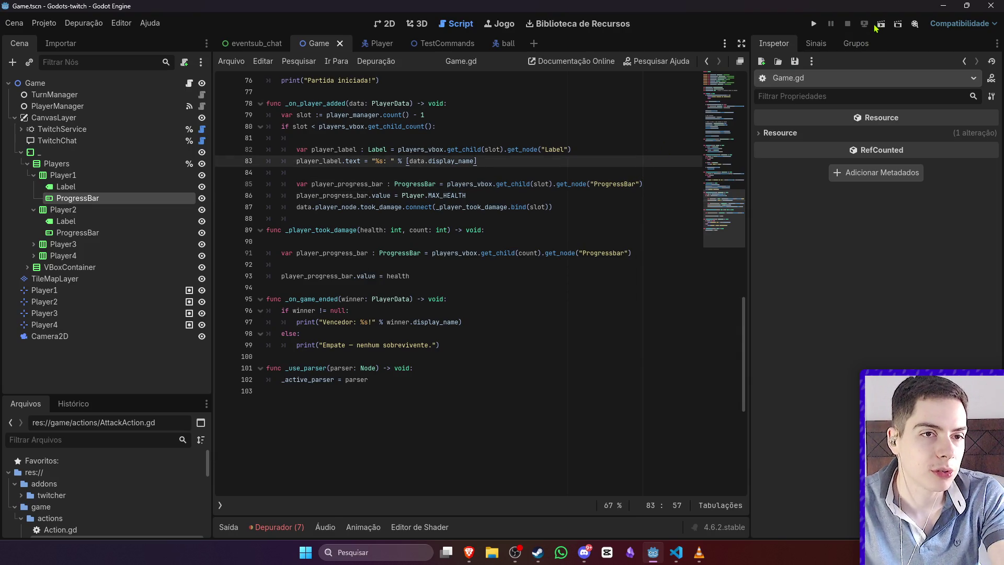
click(880, 24)
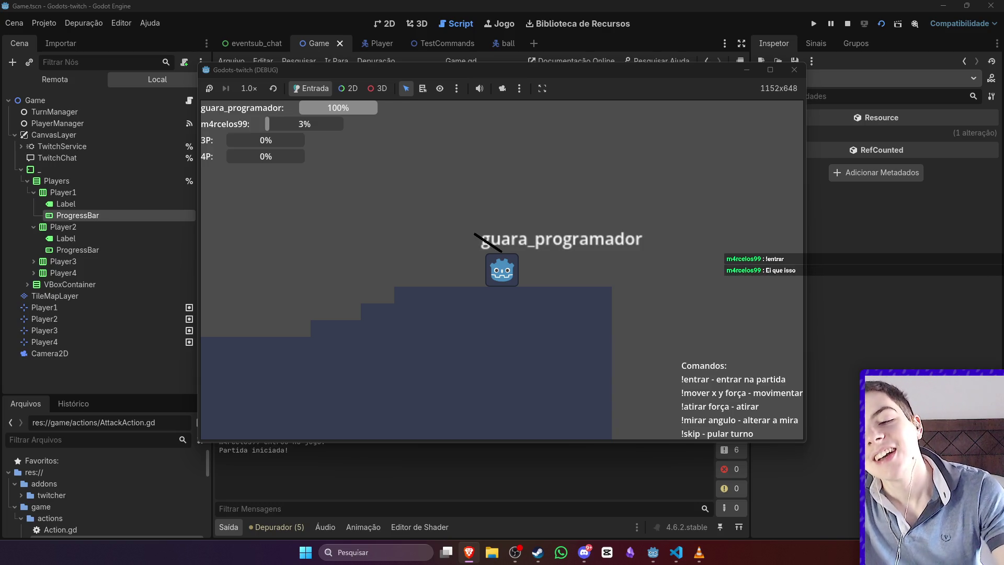
Step: In the Remote tree, expand Game > CanvasLayer > Players > Player2 and select its ProgressBar
click(68, 193)
click(55, 79)
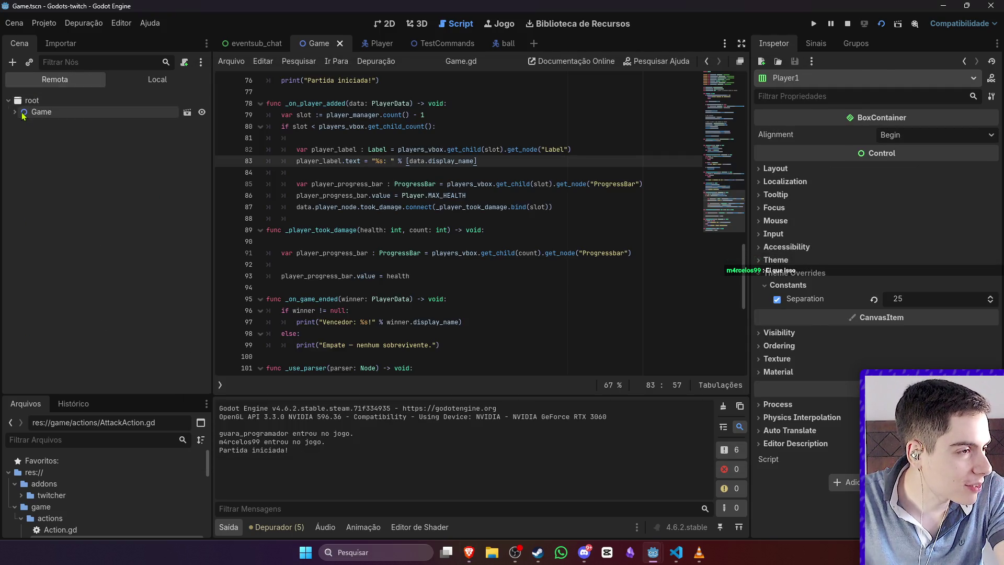
click(23, 113)
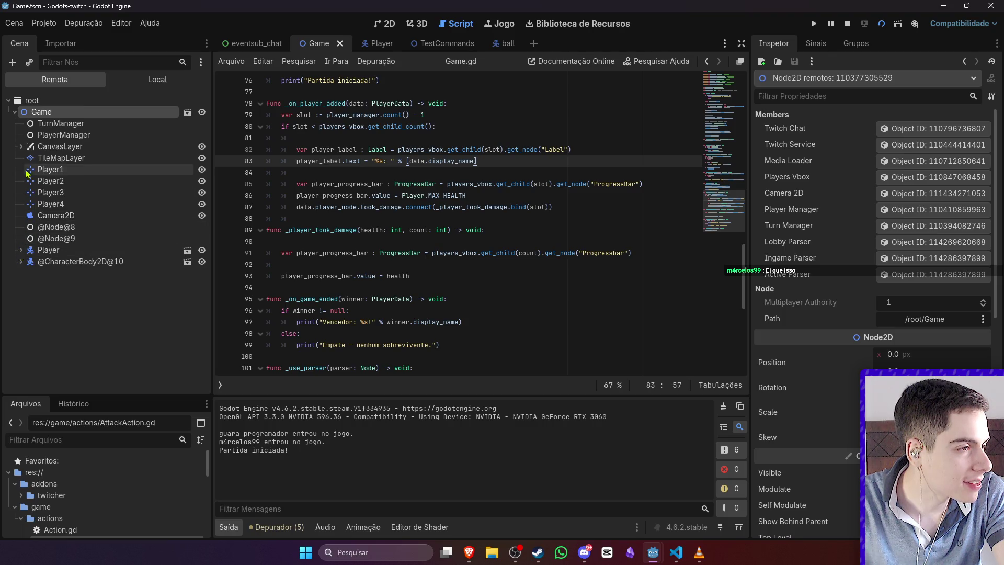
click(21, 146)
click(28, 181)
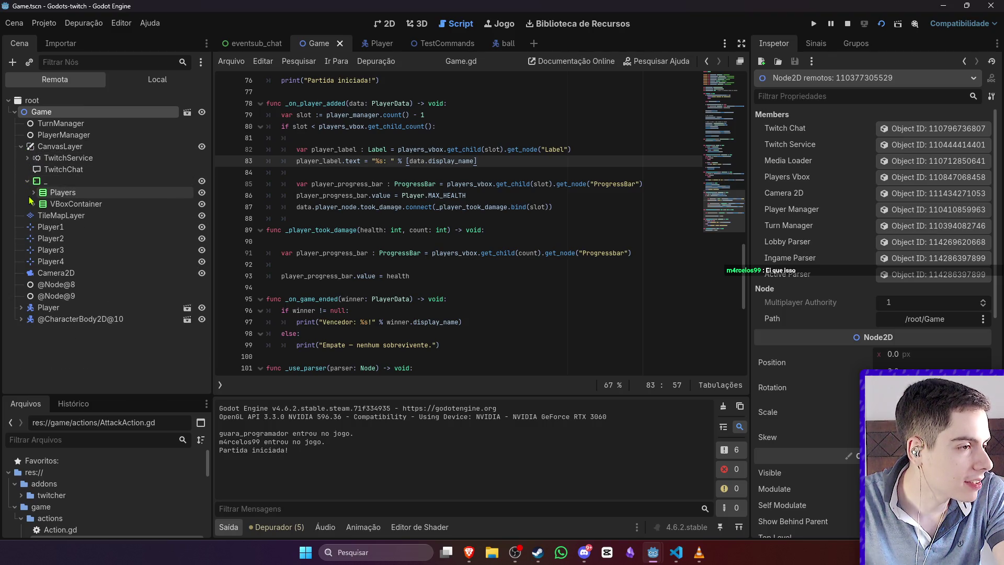
click(33, 193)
click(40, 239)
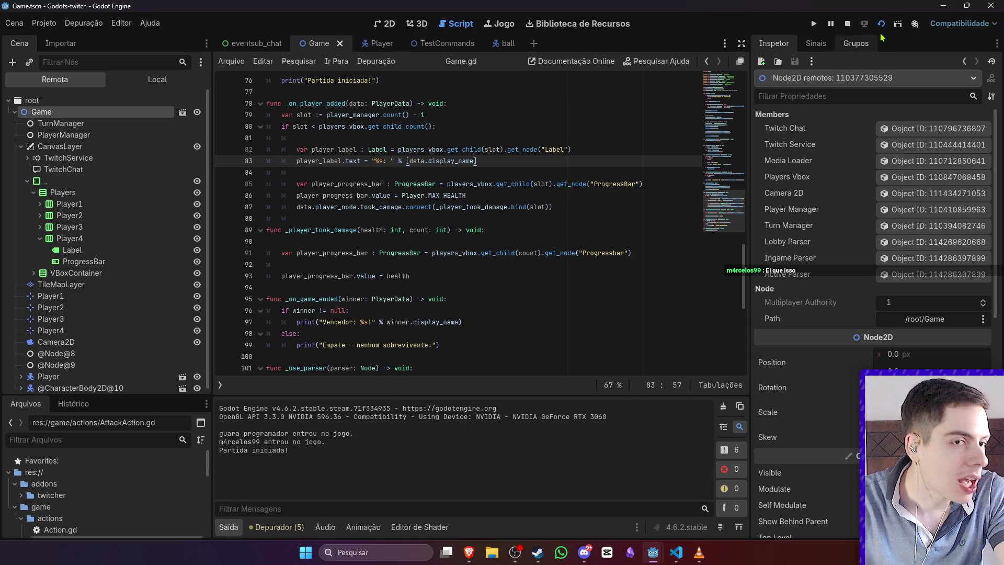
click(40, 215)
click(73, 238)
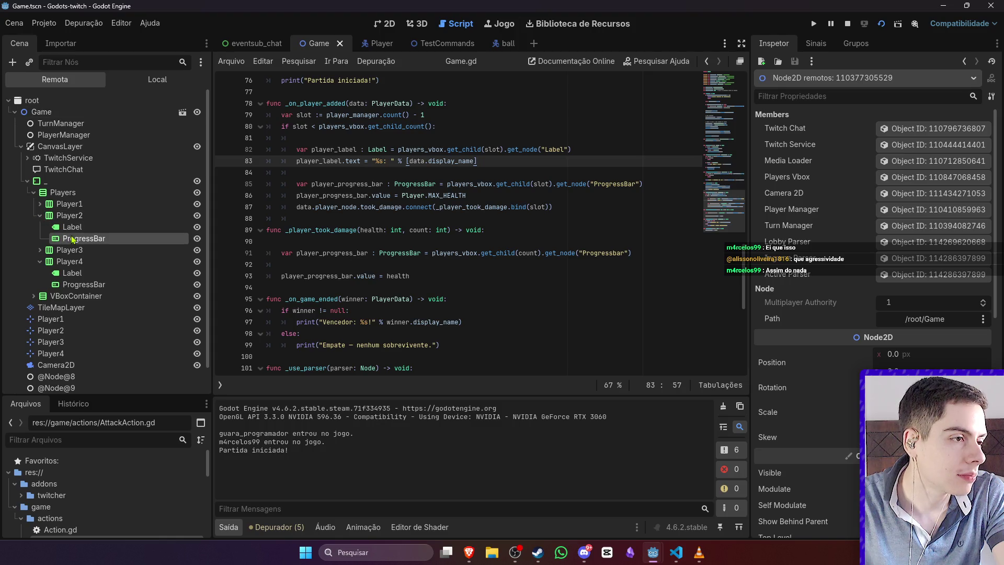
Step: Set the ProgressBar's Max Value to 3 and Step to 1, then view the game
click(931, 267)
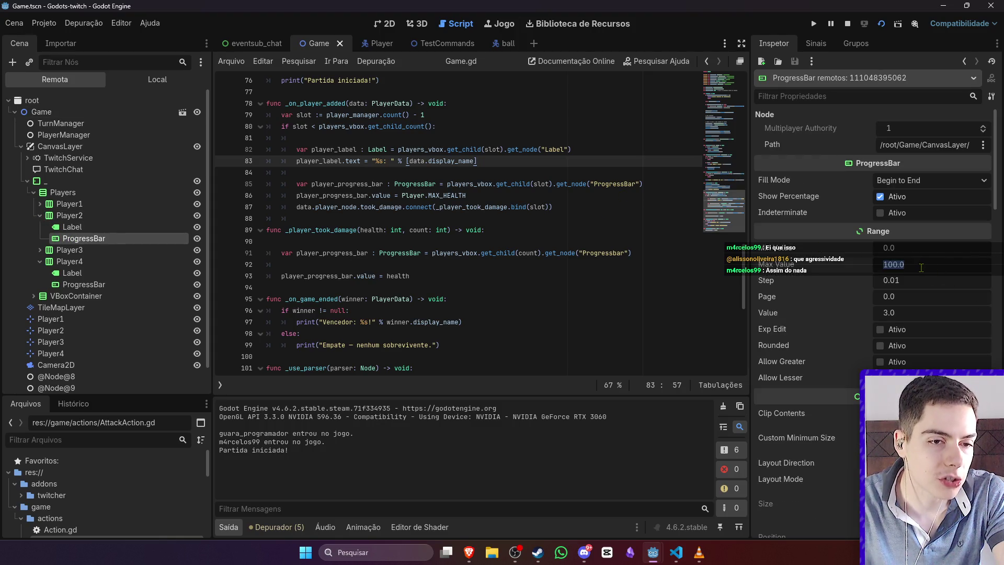
text(3)
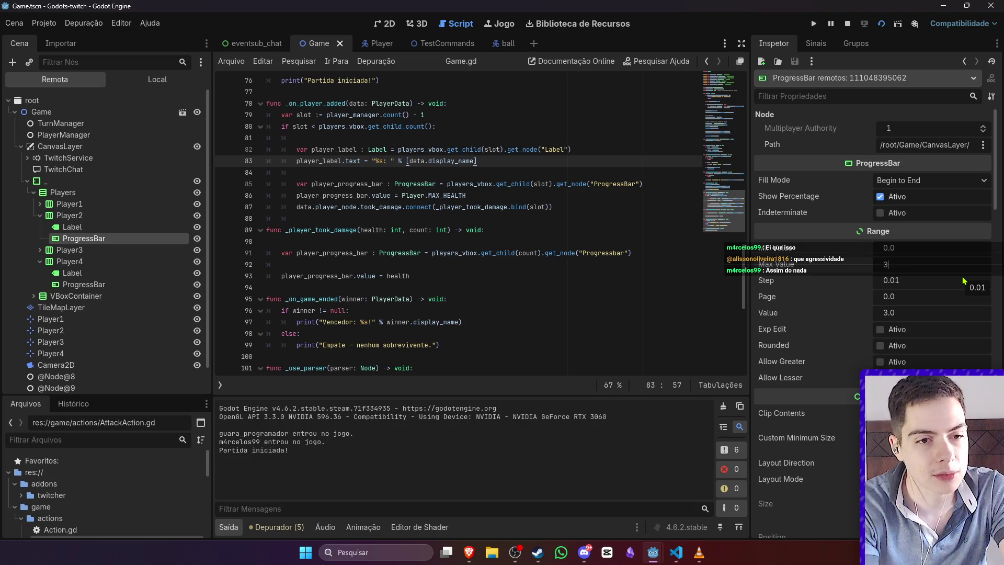
key(Return)
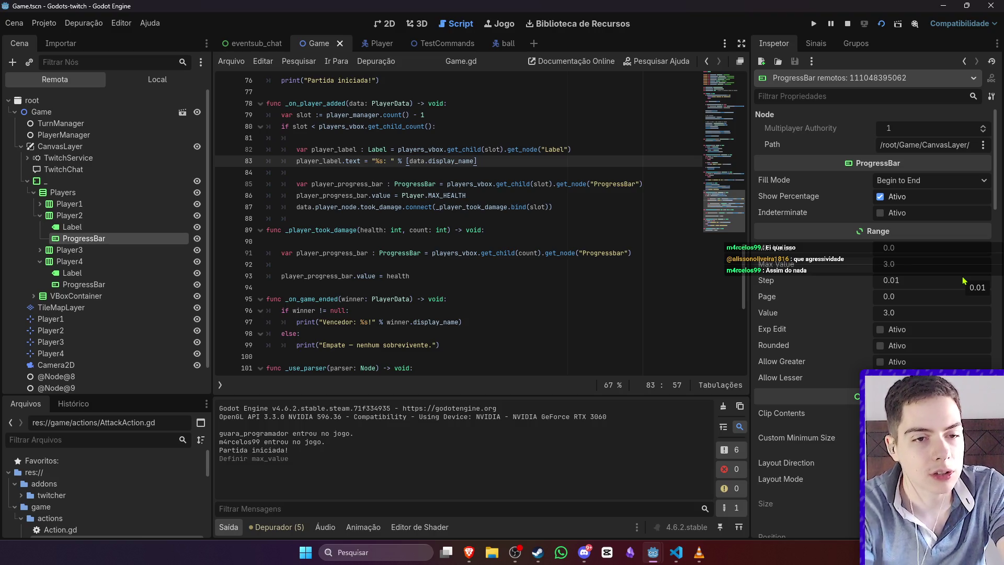
click(906, 283)
text(1)
key(Return)
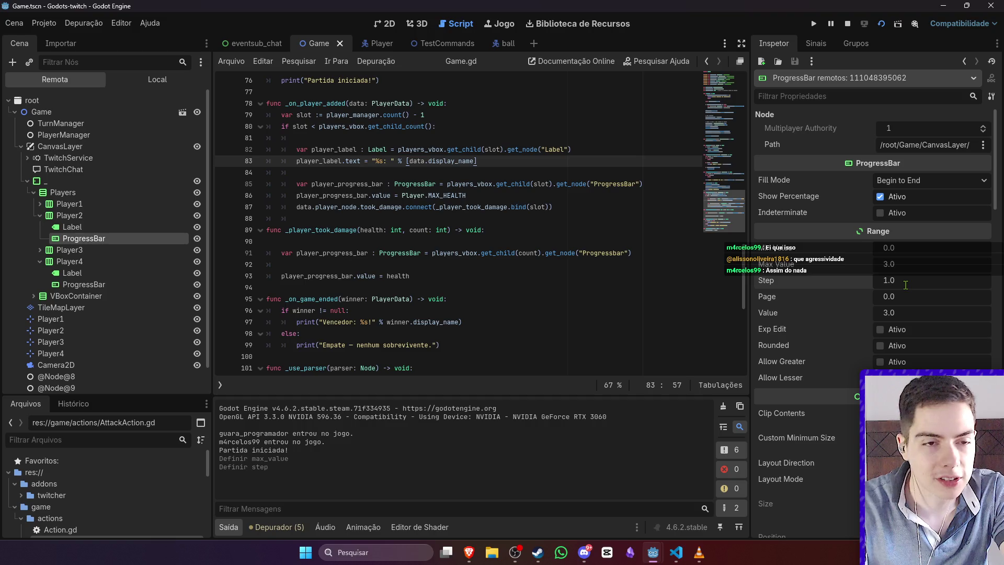
mouse_move(652, 553)
click(706, 495)
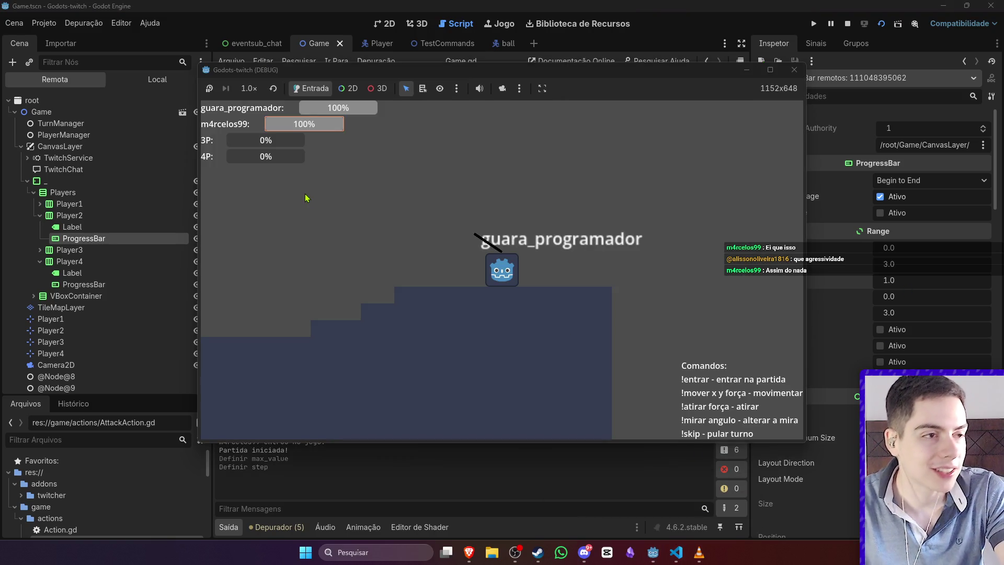
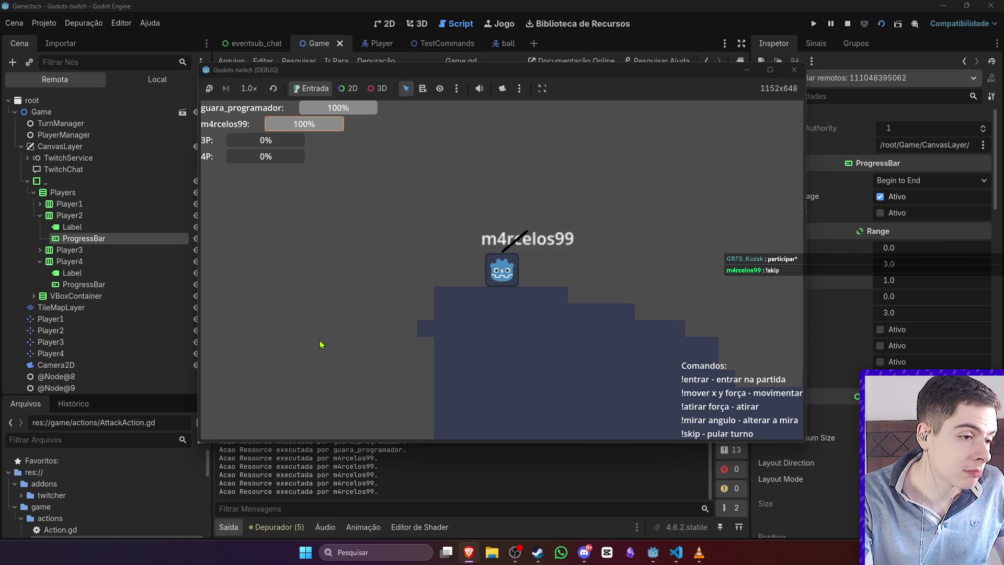
Step: Stop the running game and check the Debugger and Output panels
click(849, 26)
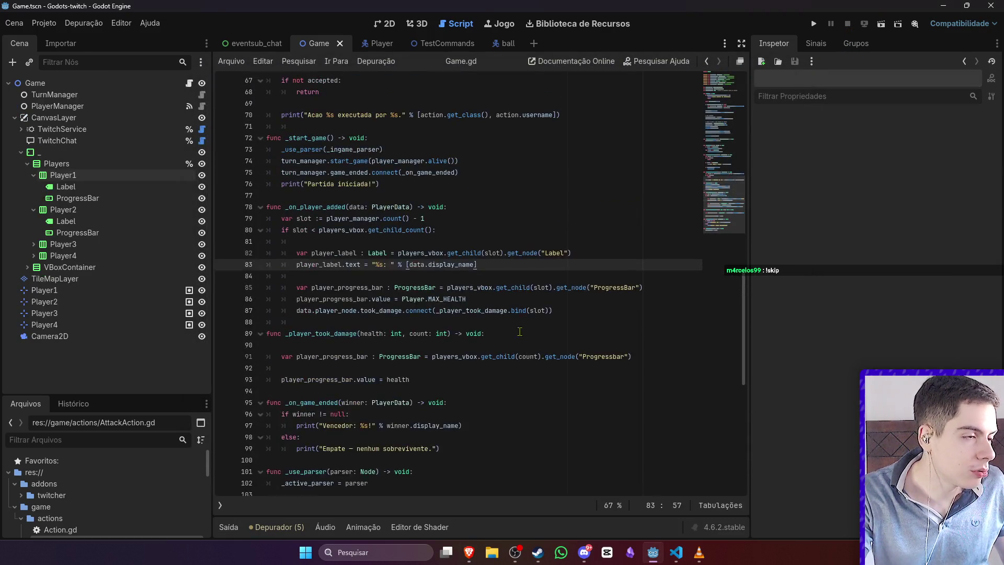
click(254, 530)
click(230, 527)
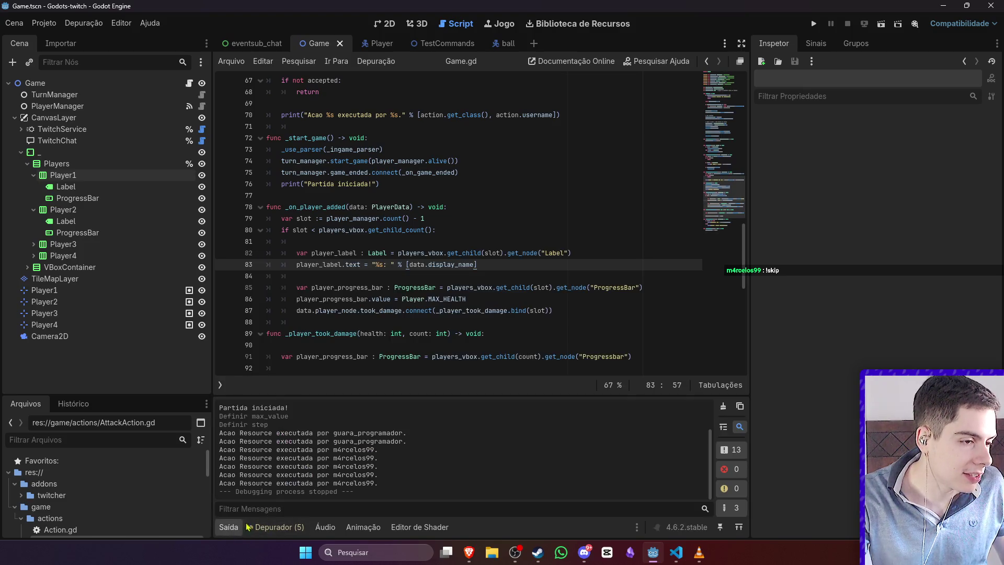
Step: Collapse the Players and CanvasLayer branches and open the TurnManager script
click(21, 152)
click(202, 94)
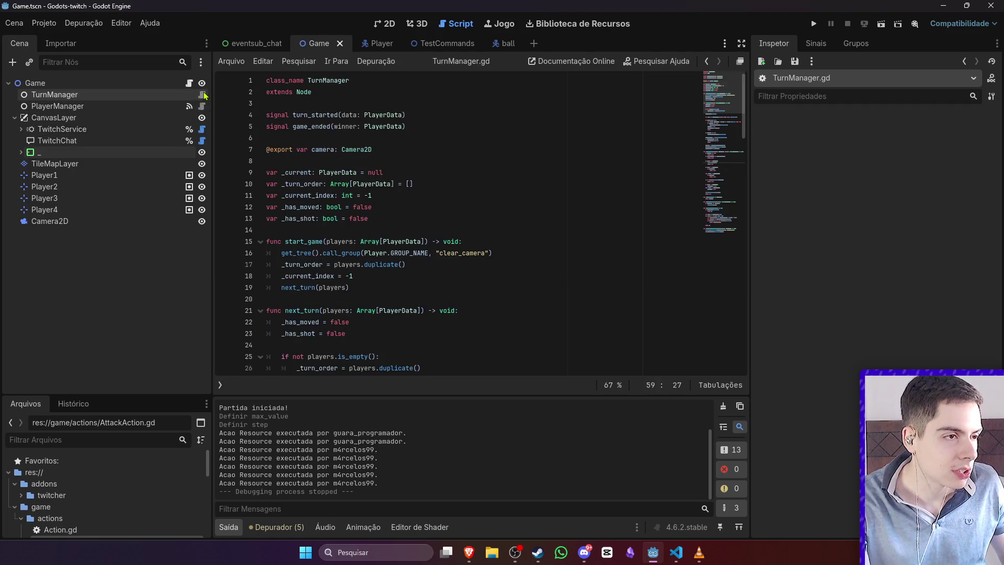
scroll(347, 301, down, 15)
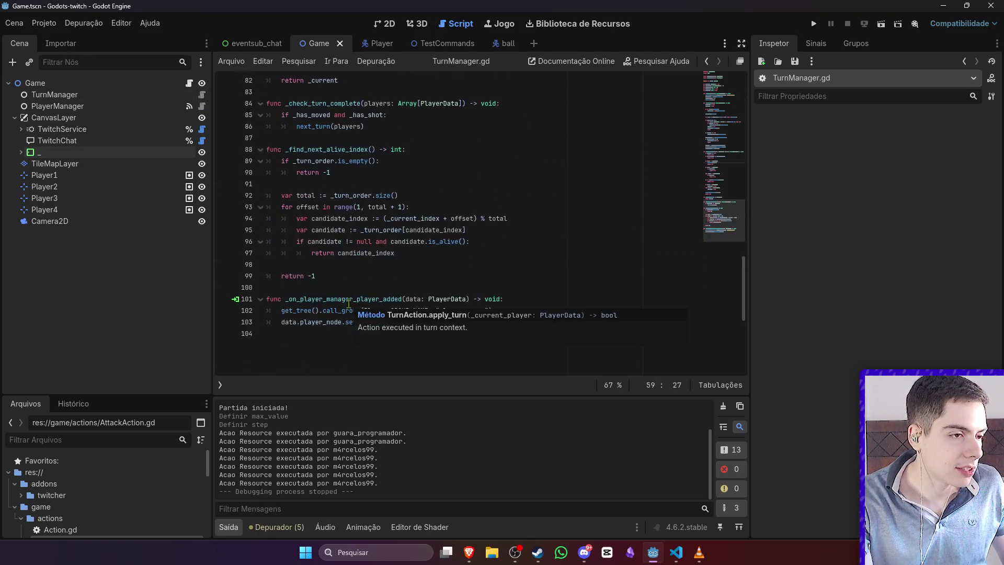
scroll(349, 303, up, 1)
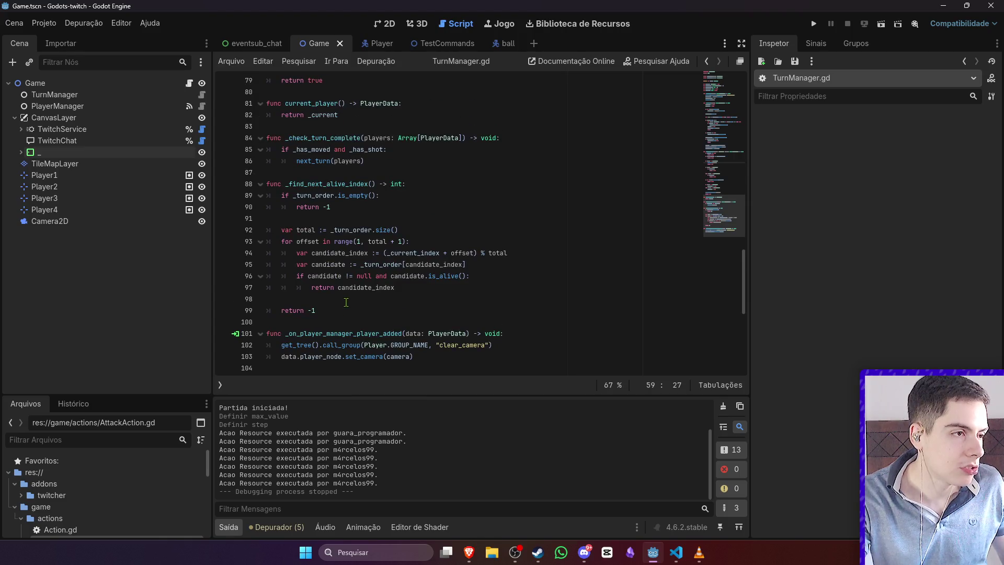
click(24, 118)
click(15, 117)
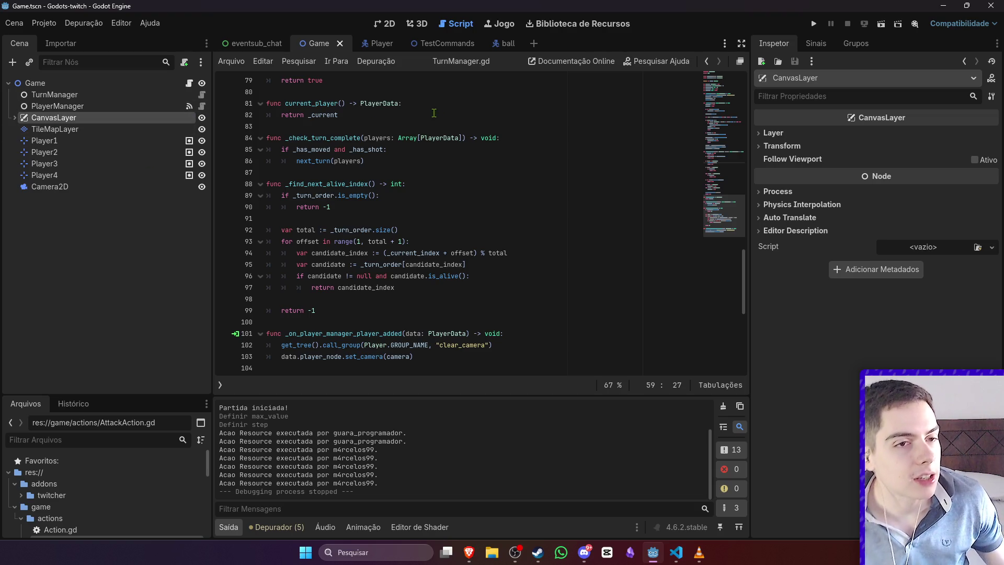
Step: Enlarge the FileSystem dock and open InGameCommandParser.gd, briefly glancing at LobbyCommandParser.gd
drag(125, 396, 149, 212)
scroll(157, 336, down, 2)
double_click(118, 423)
click(122, 436)
click(123, 429)
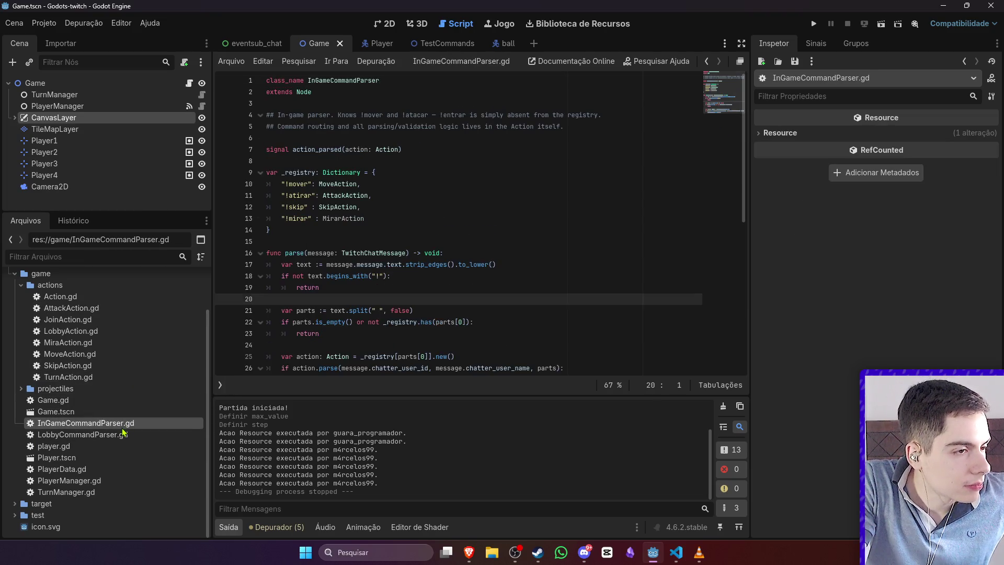
Step: Scroll through the !mover/!atirar/!skip/!mirar registry, then return to the Game.gd script
scroll(505, 339, down, 3)
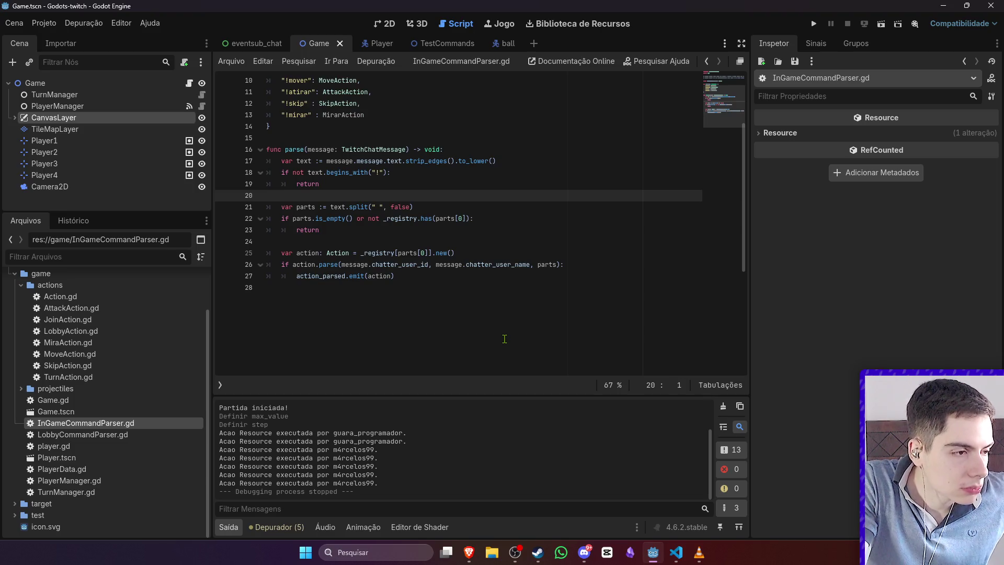
scroll(505, 339, up, 3)
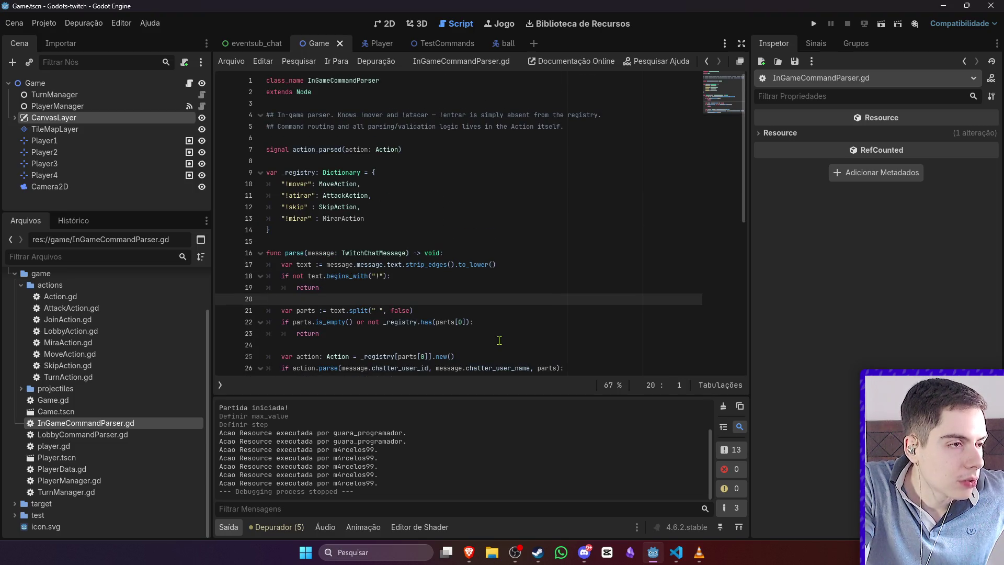
click(676, 552)
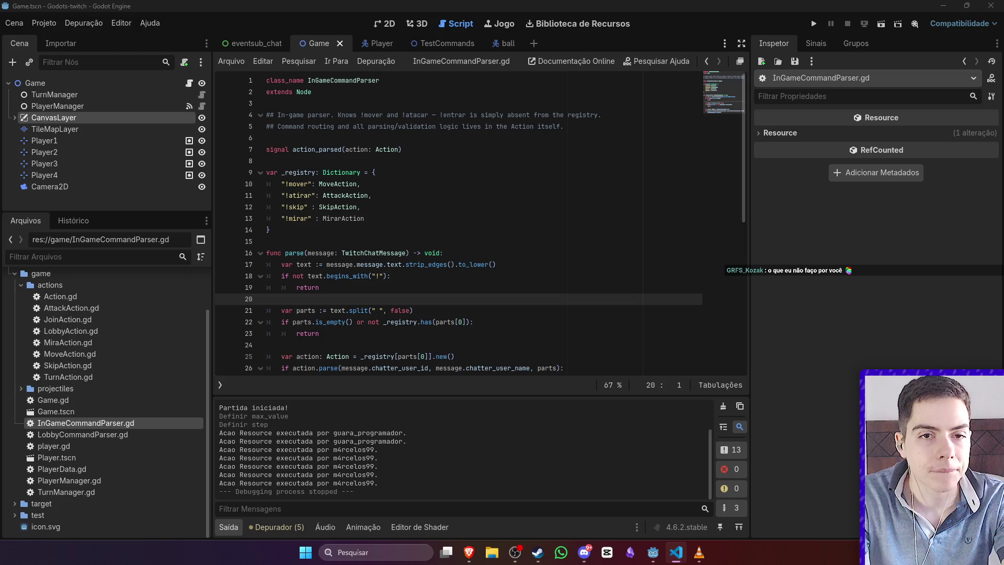
scroll(376, 183, down, 5)
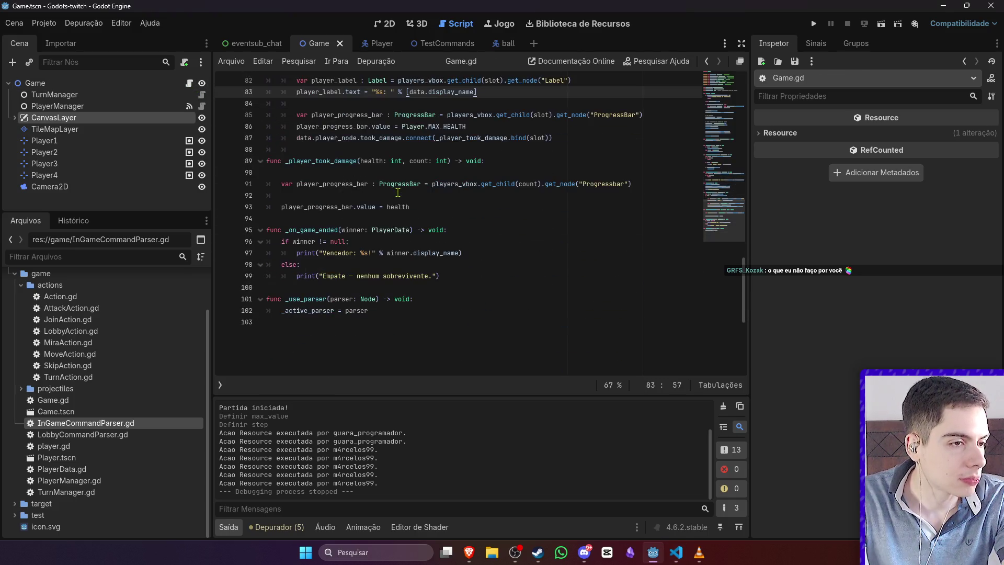
Step: Remove .get_class() from Game.gd's line 70 action log, then jump to TurnAction.gd
scroll(401, 197, up, 10)
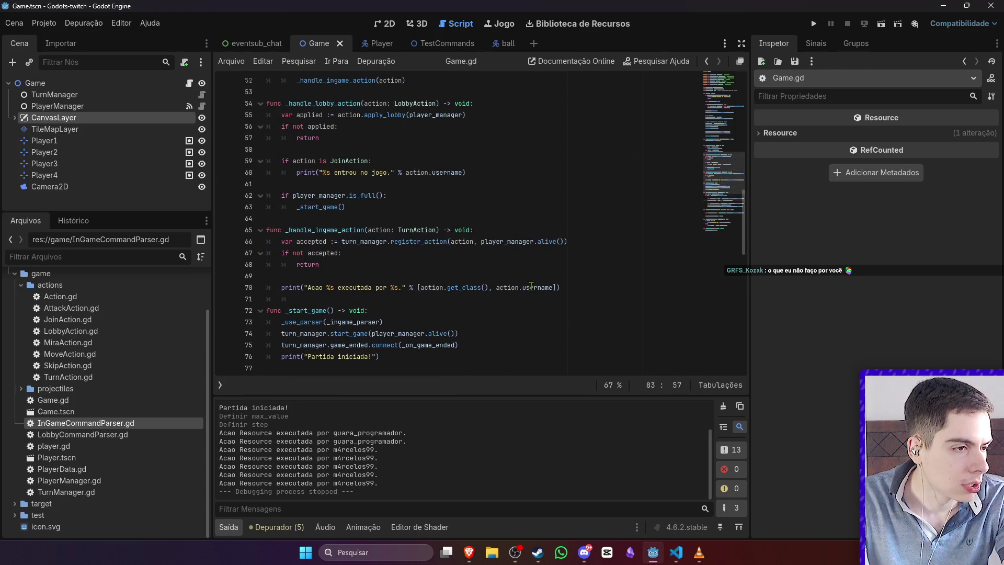
click(371, 287)
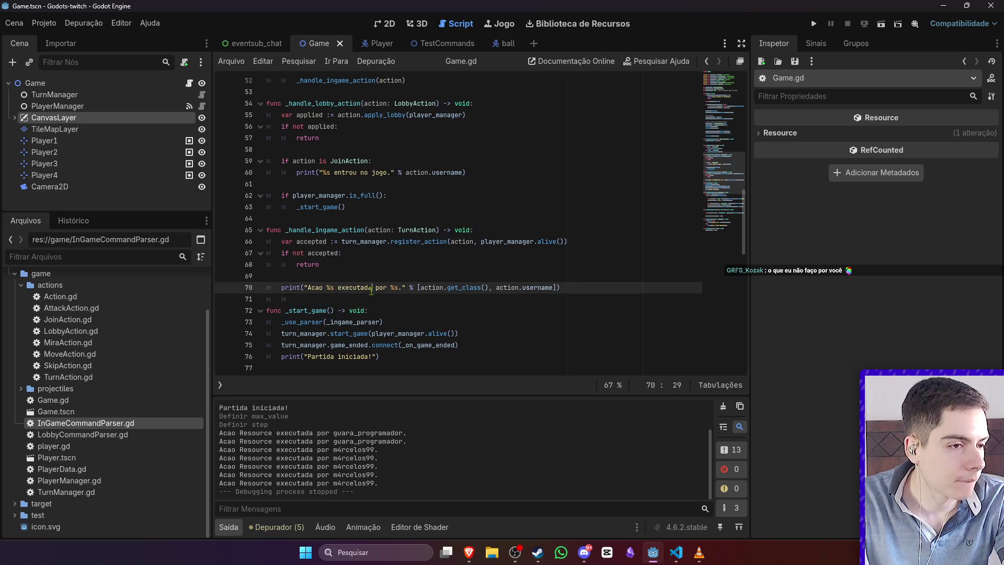
drag(488, 287, 444, 289)
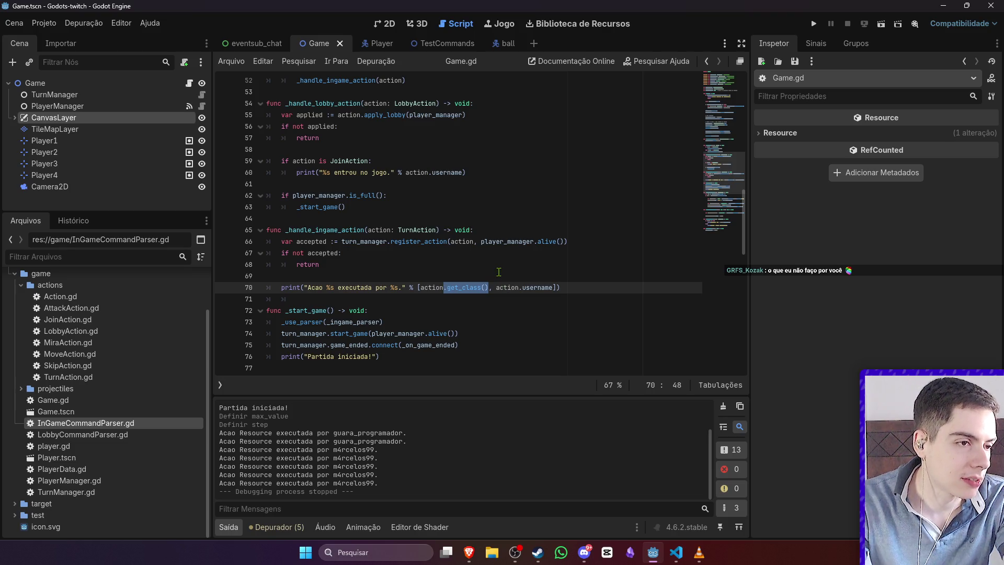
key(BackSpace)
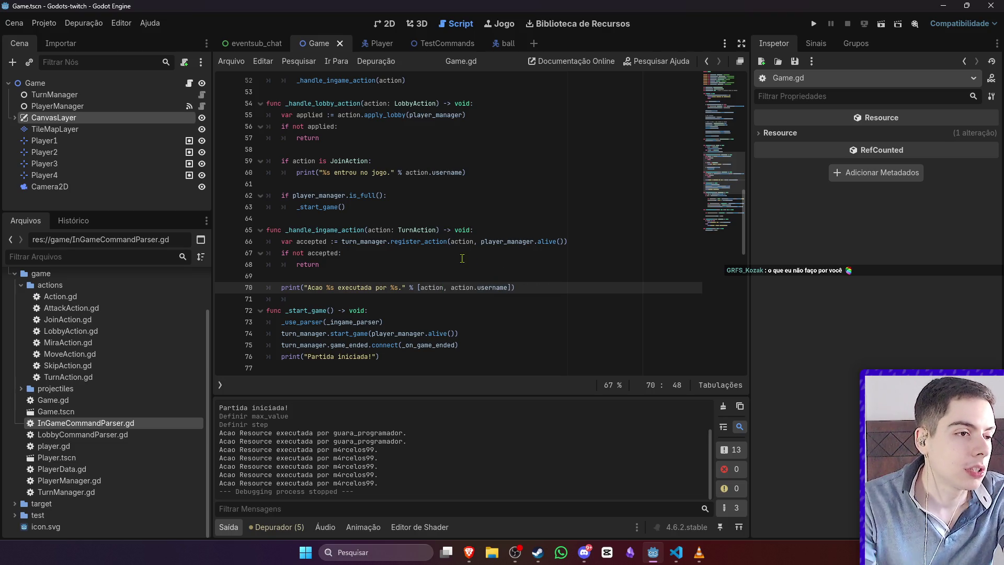
text(.n)
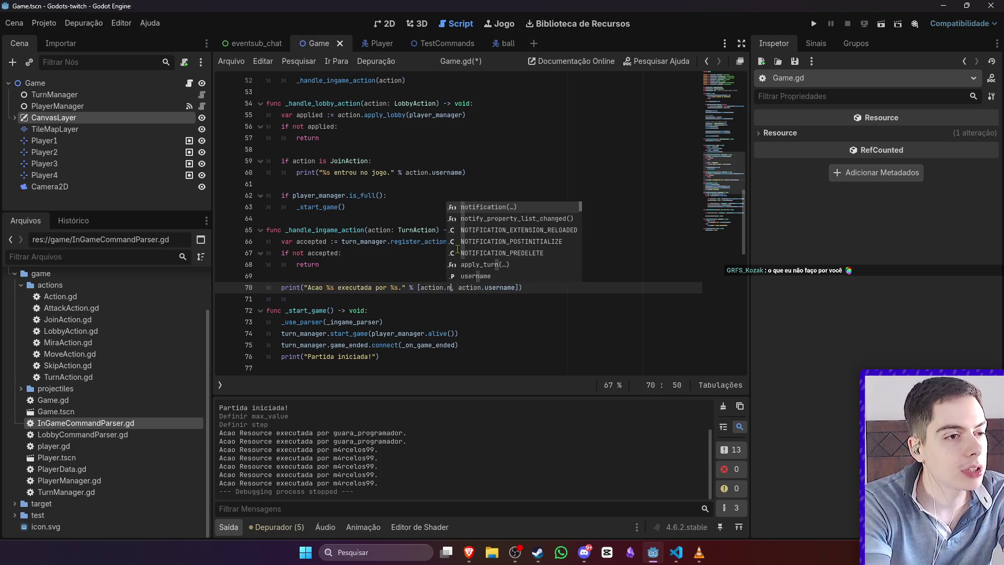
key(BackSpace)
key(BackSpace)
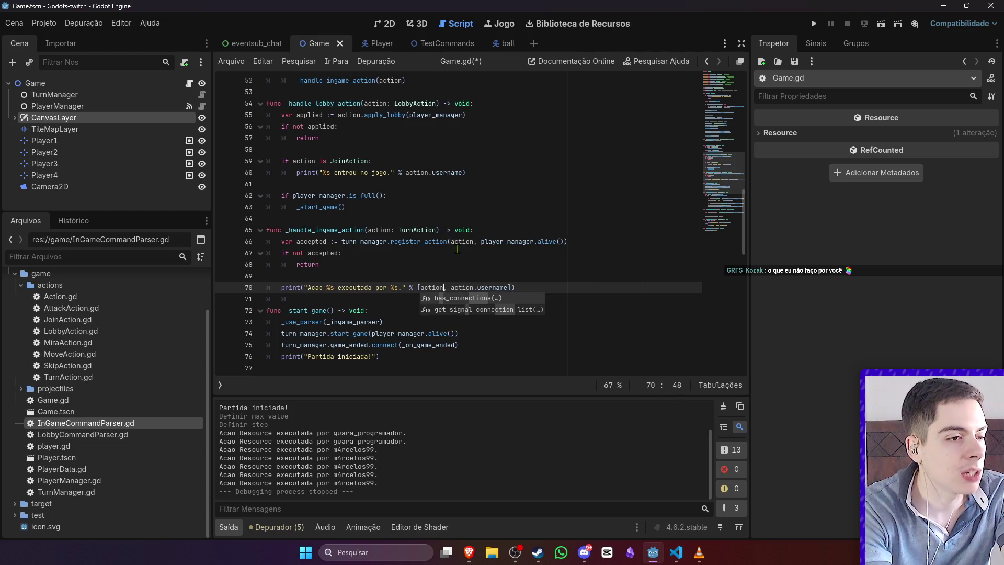
ctrl+click(421, 231)
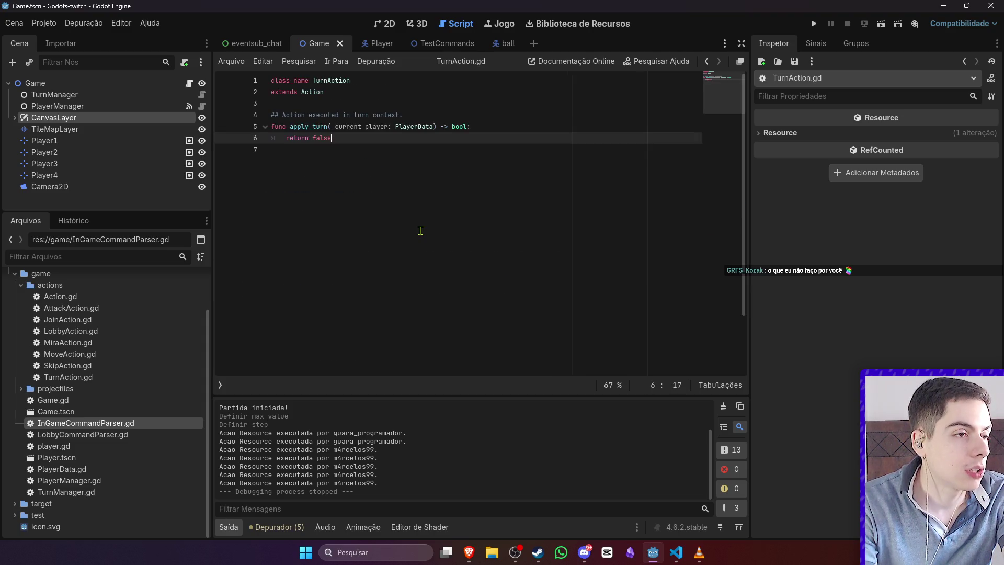
Step: Add a blank line under 'extends Action' in TurnAction.gd, discarding a trial edit in apply_turn
click(330, 106)
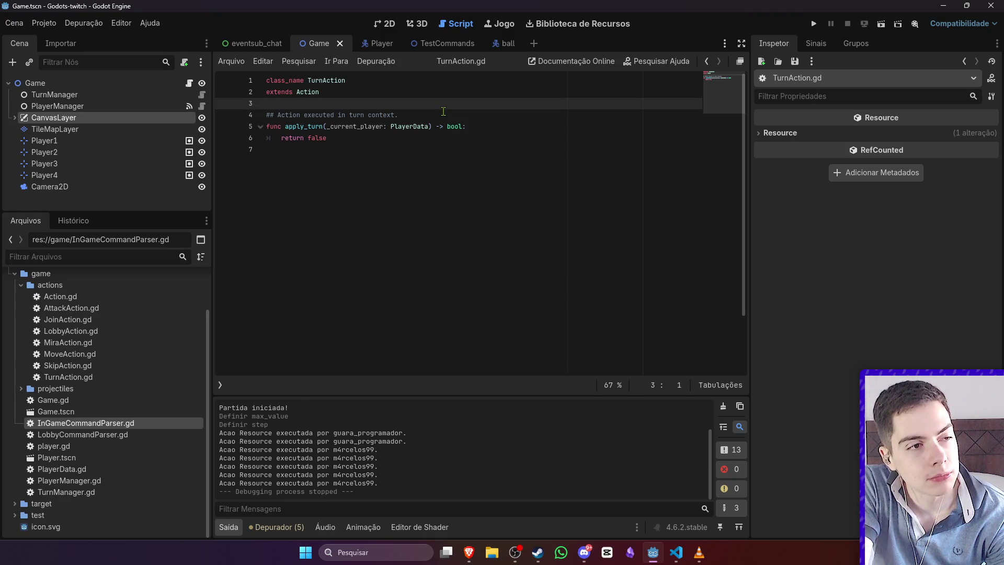
click(478, 128)
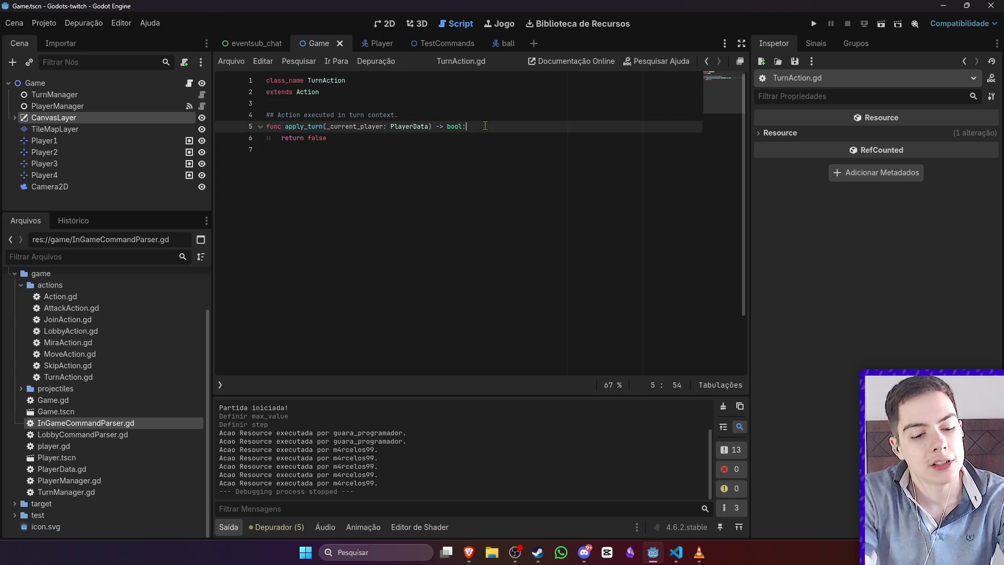
key(Return)
text(get_cl)
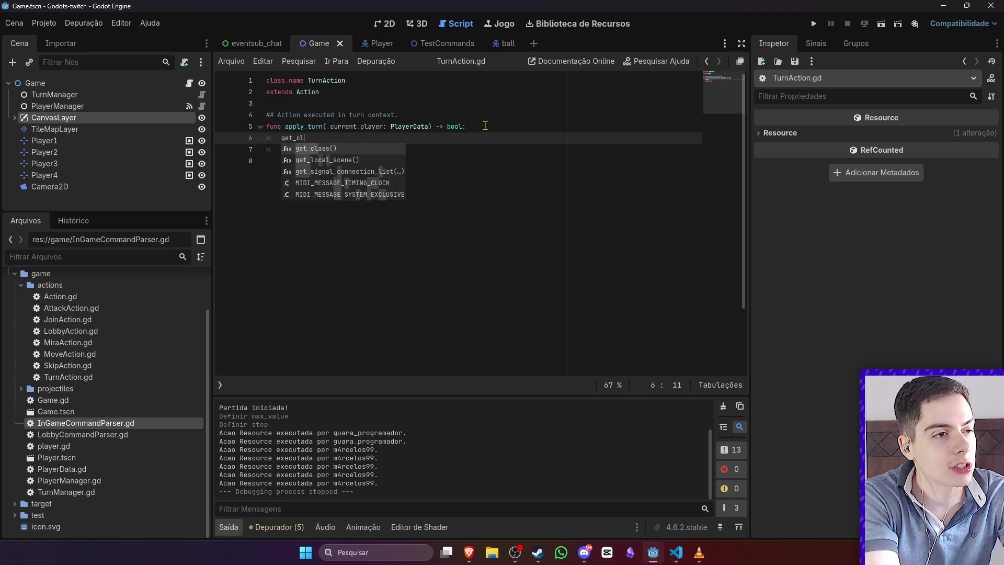
key(BackSpace)
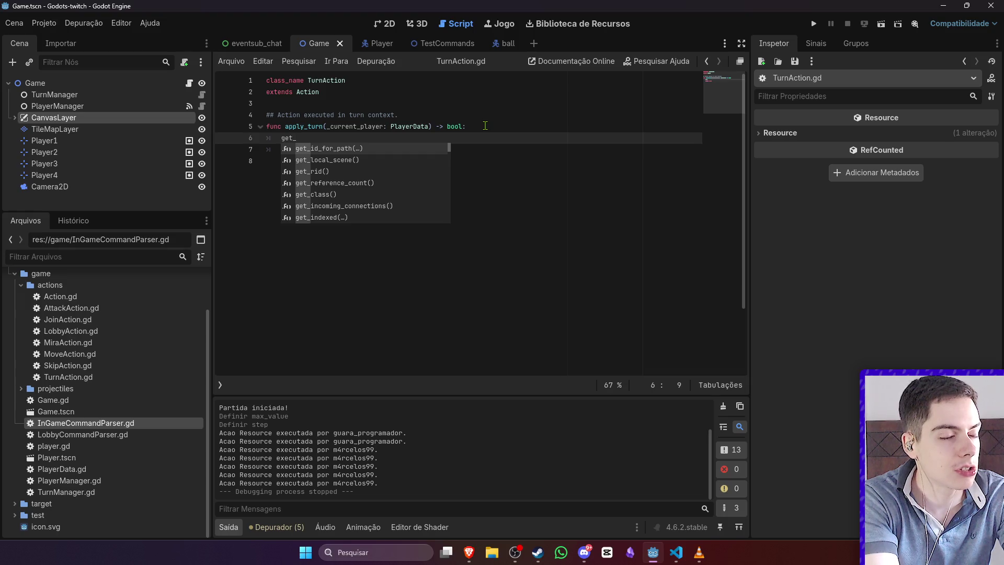
key(BackSpace)
key(BackSpace)
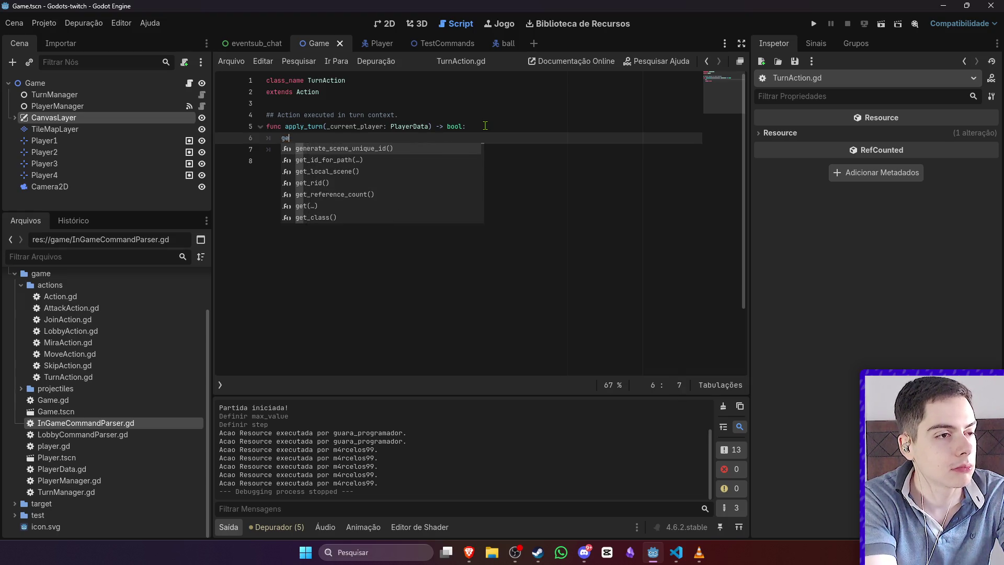
key(BackSpace)
key(BackSpace)
key(BackSpace)
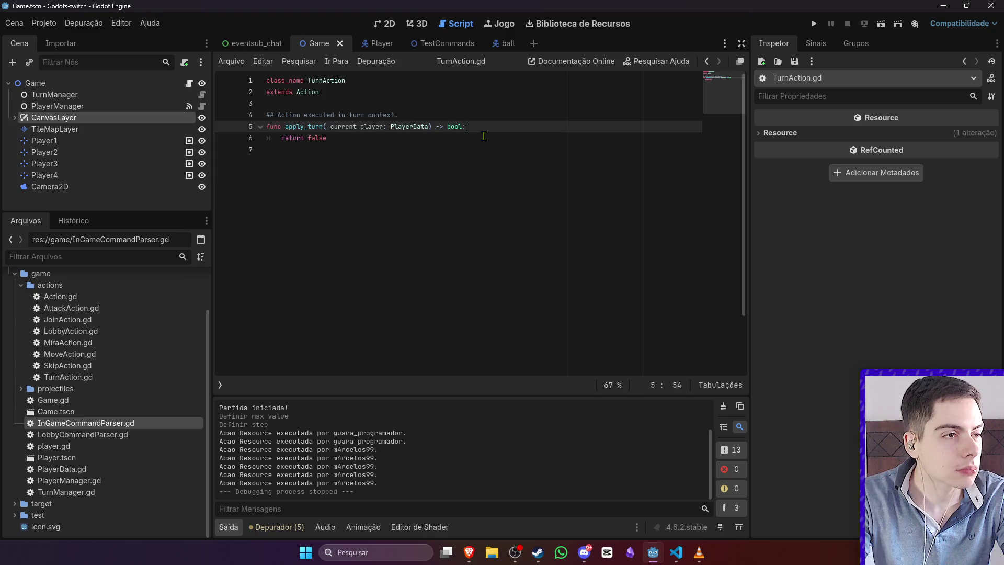
click(497, 154)
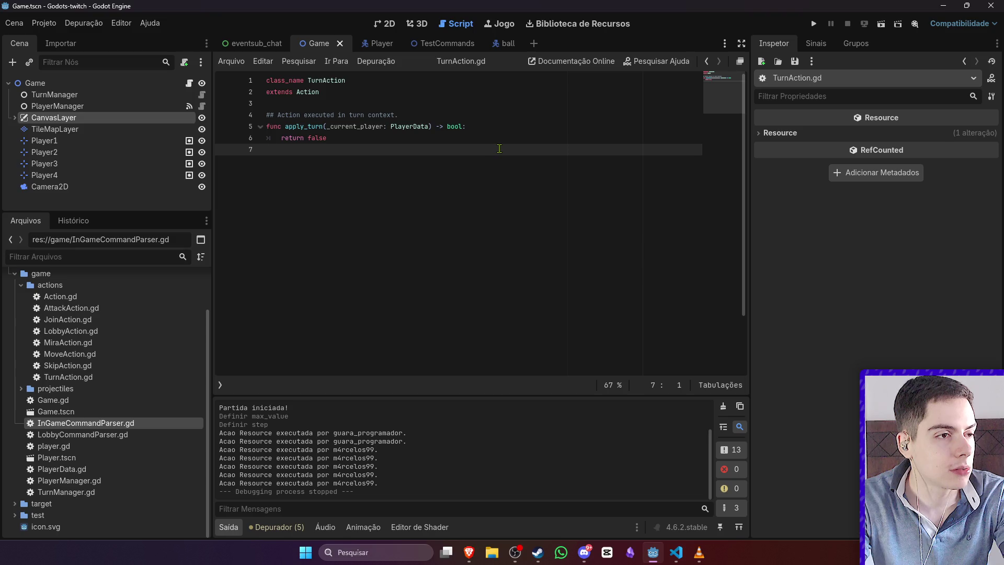
click(476, 103)
key(Return)
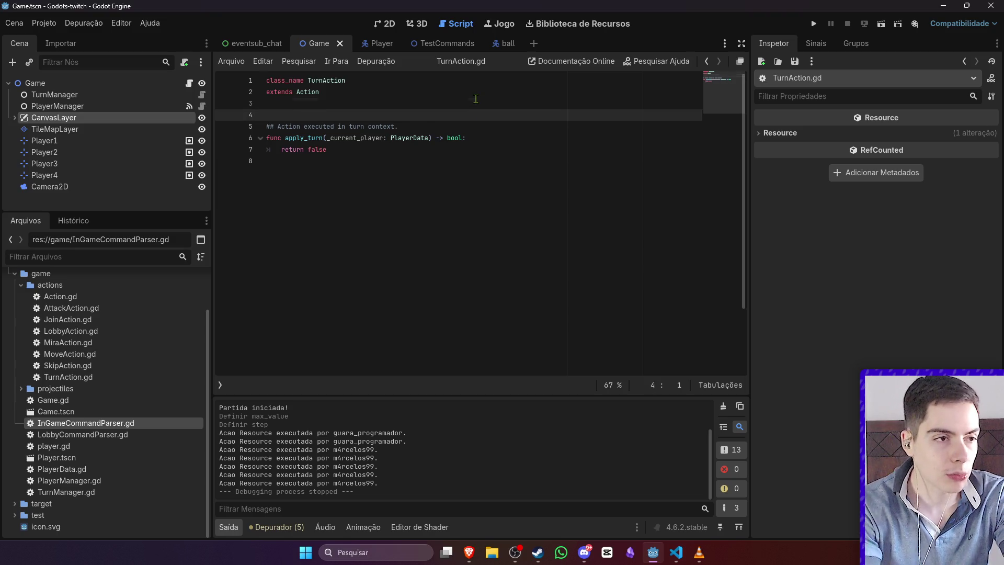
Step: Write _to_string() -> String returning "Action" in TurnAction.gd and save it
key(Return)
key(Up)
text(func _to)
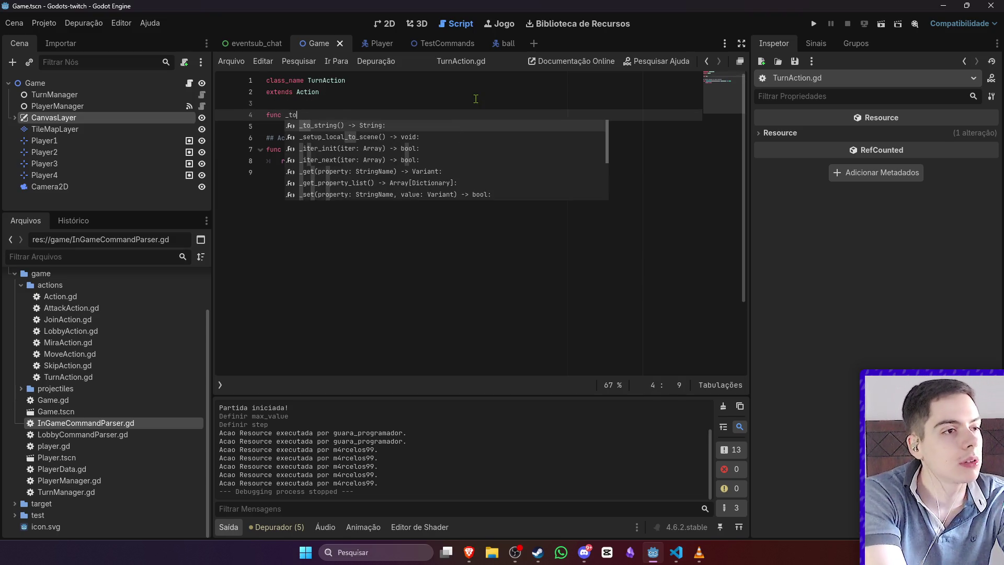
key(Return)
key(Return)
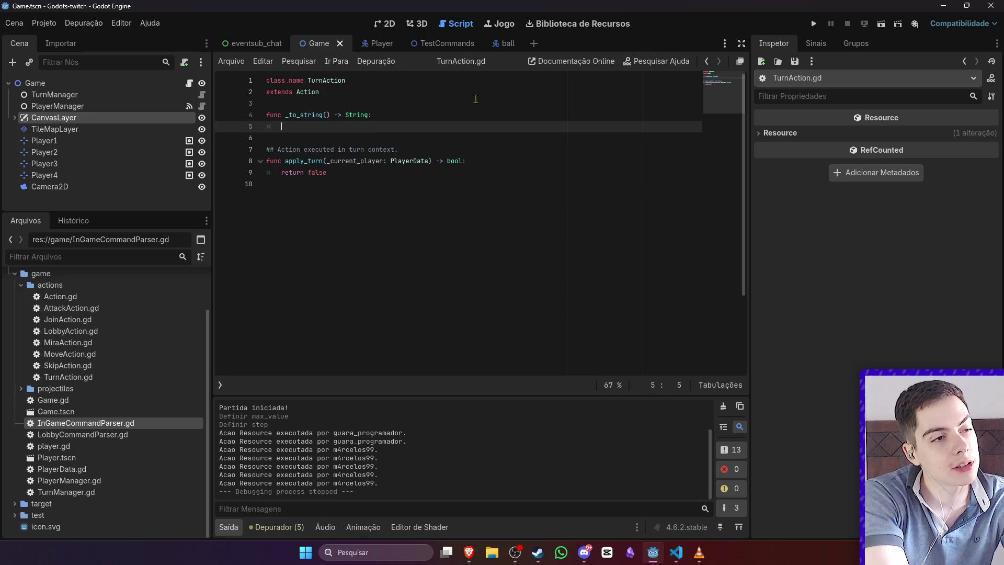
text(retu)
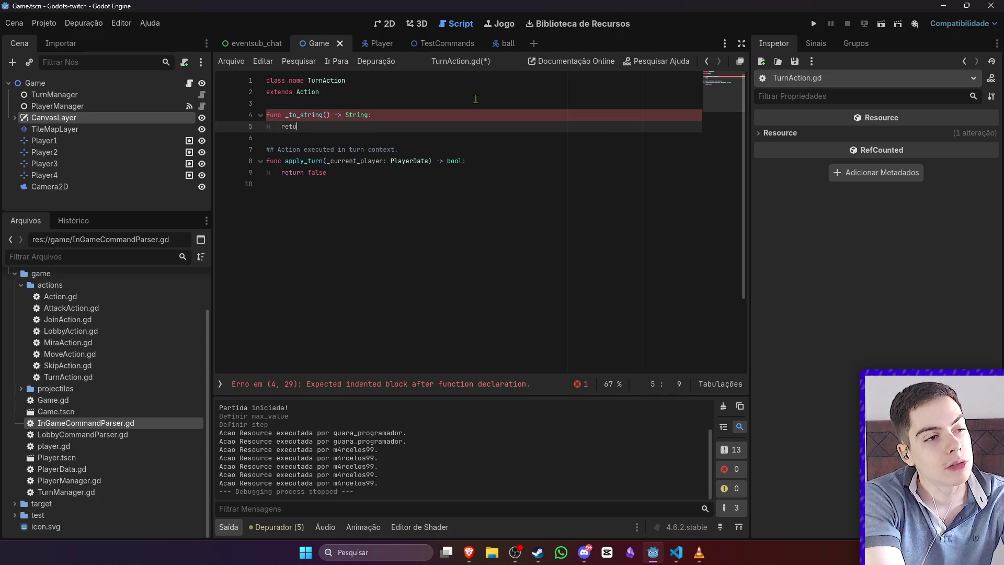
text(rn "Action)
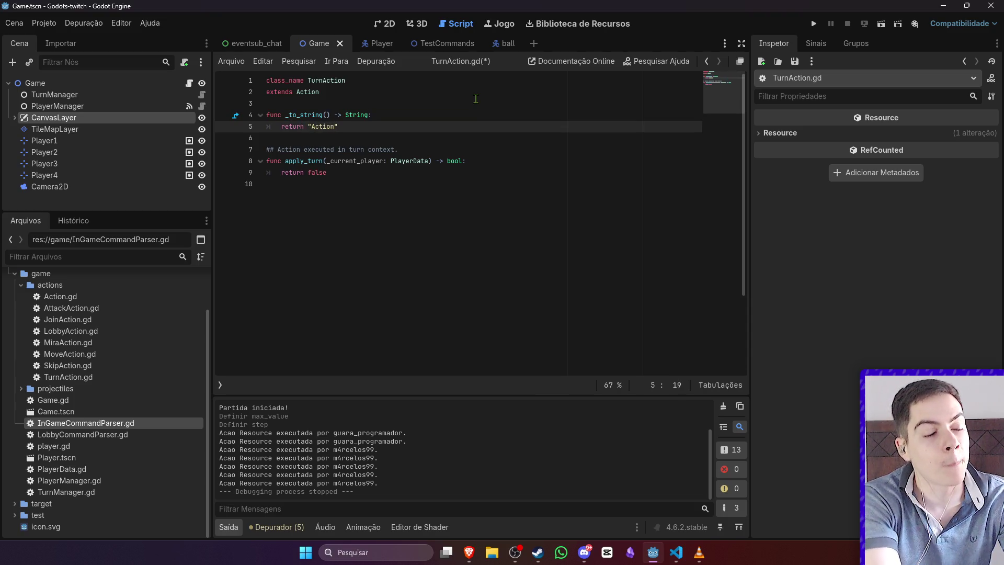
key(ctrl+s)
drag(356, 126, 232, 112)
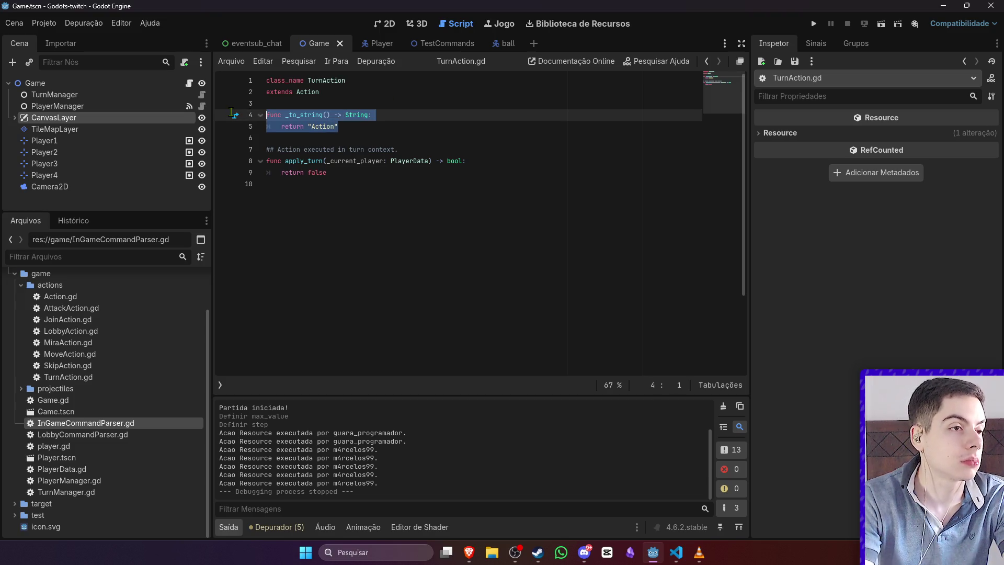
click(390, 127)
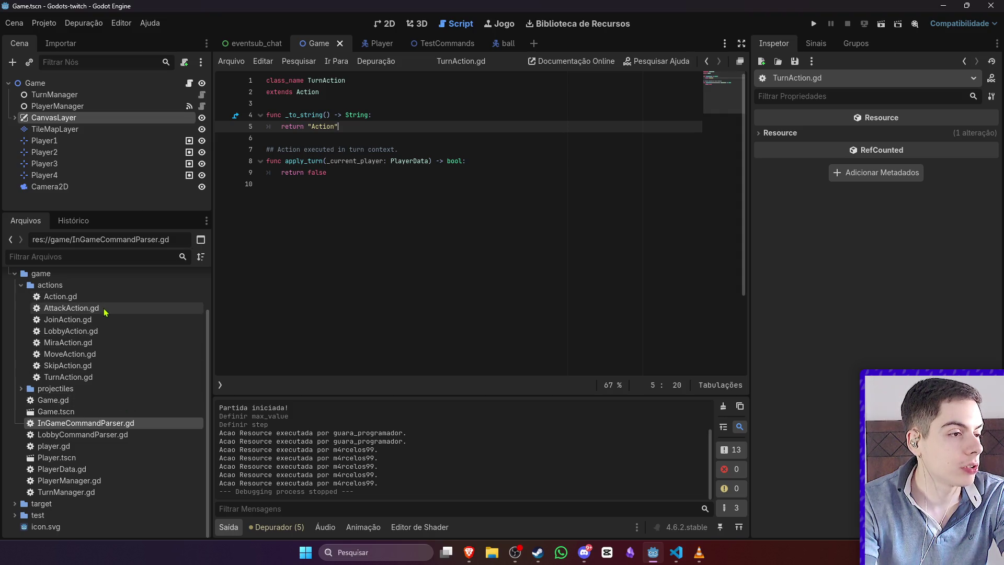
Step: Copy TurnAction's _to_string function into the end of AttackAction.gd
drag(353, 128, 232, 116)
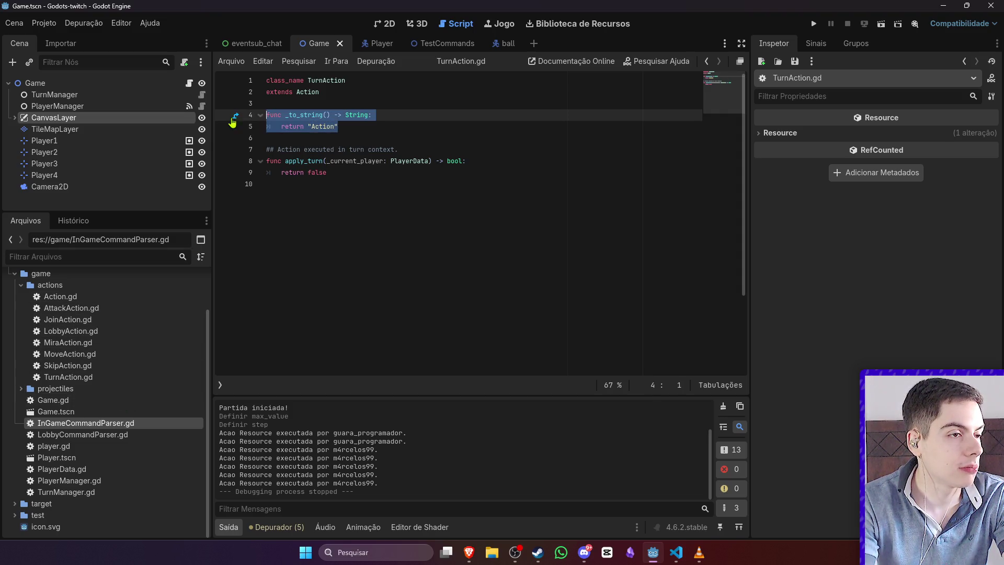
double_click(101, 309)
scroll(331, 203, down, 5)
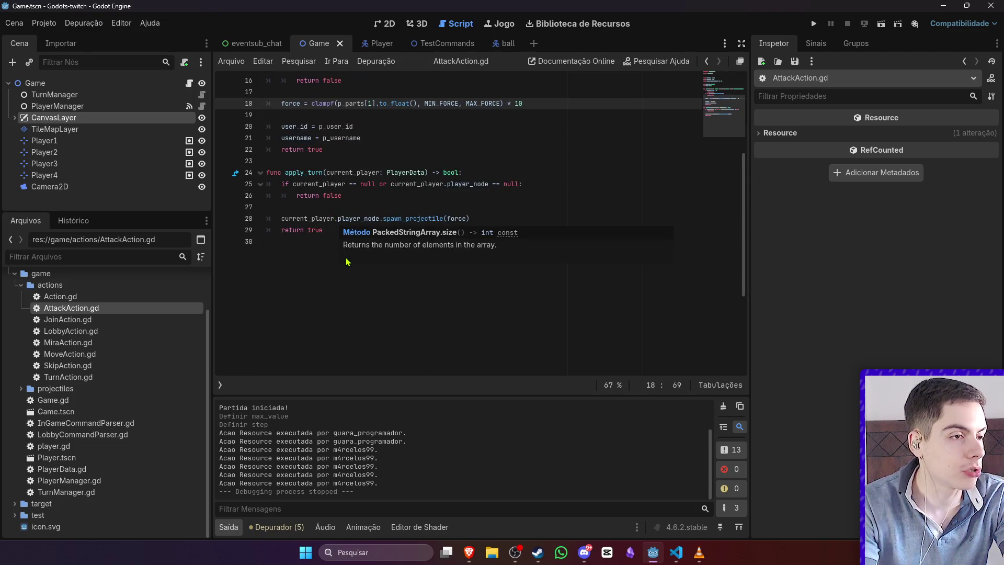
click(332, 232)
text(func _to_string() -> String: return "Action")
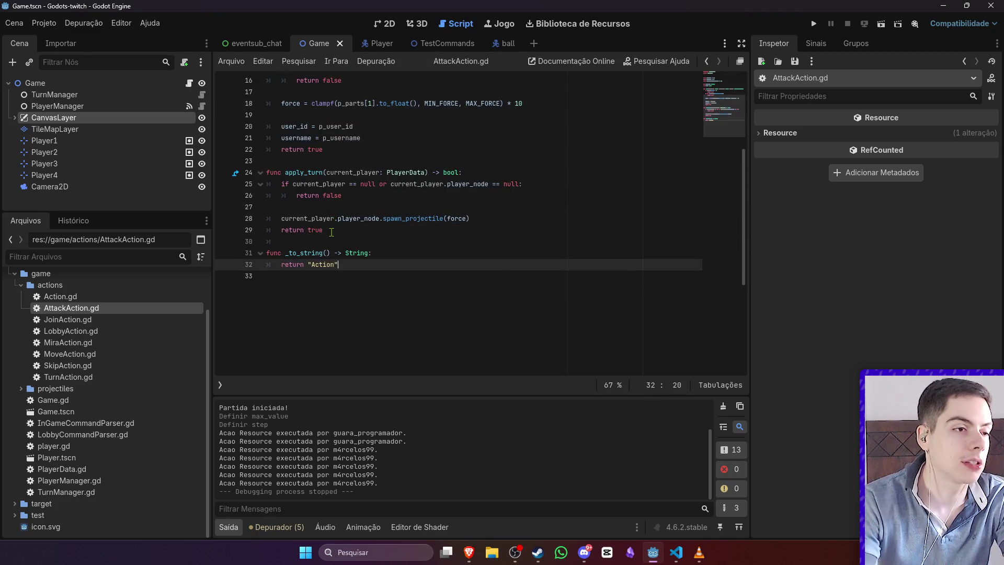
double_click(323, 264)
Step: Make AttackAction's _to_string return "AttackAction" and copy the finished function
scroll(330, 261, up, 5)
scroll(333, 273, down, 4)
scroll(374, 147, up, 4)
double_click(331, 80)
key(ctrl+c)
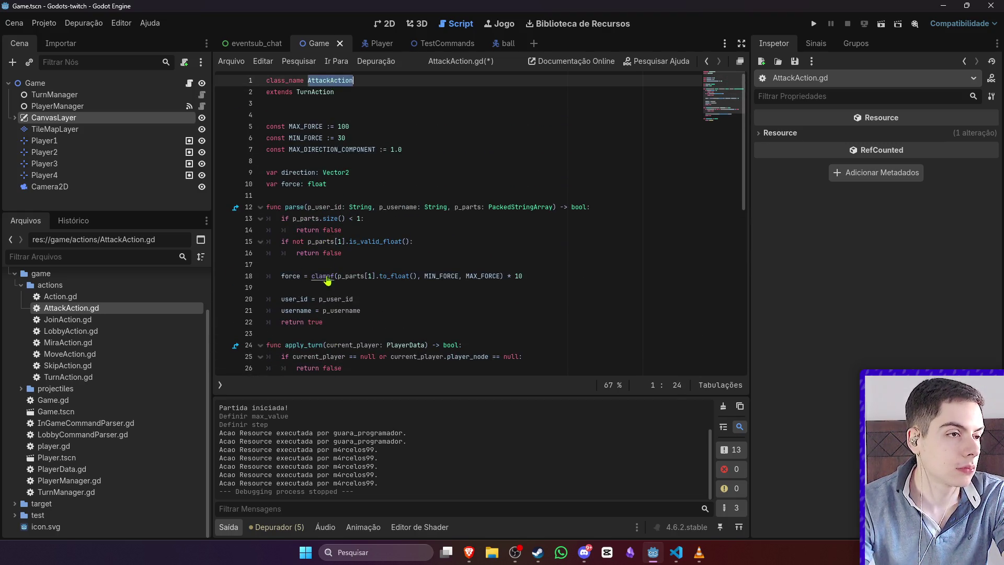
scroll(331, 157, down, 5)
double_click(323, 264)
key(ctrl+v)
drag(361, 264, 293, 250)
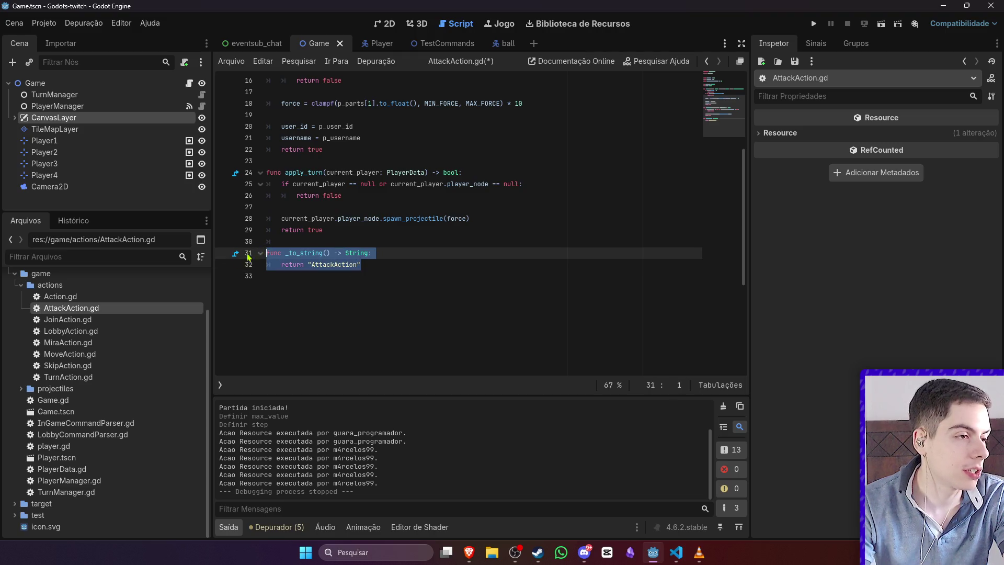
Step: Paste _to_string into JoinAction.gd and make it return "JoinAction"
double_click(101, 320)
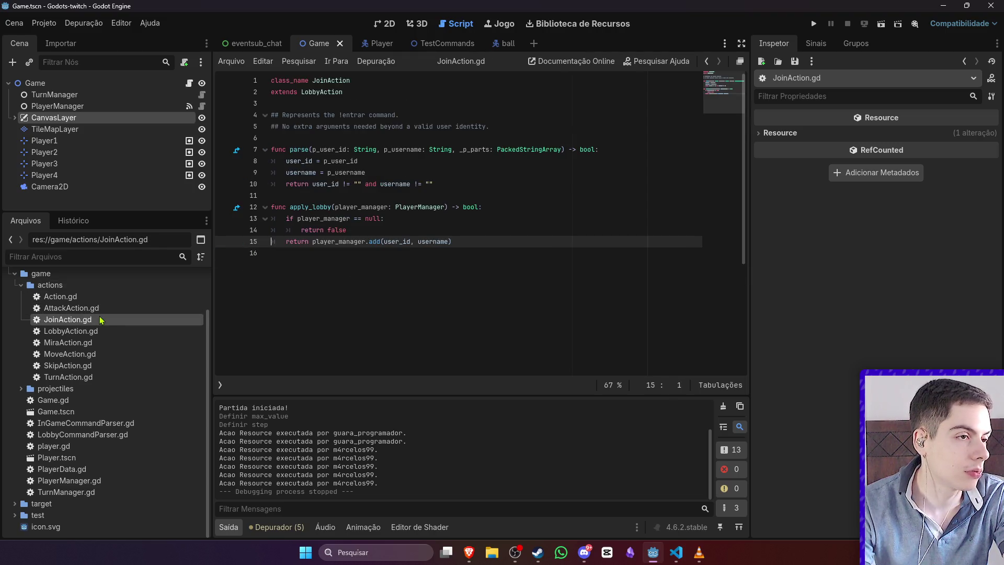
click(438, 253)
key(ctrl+v)
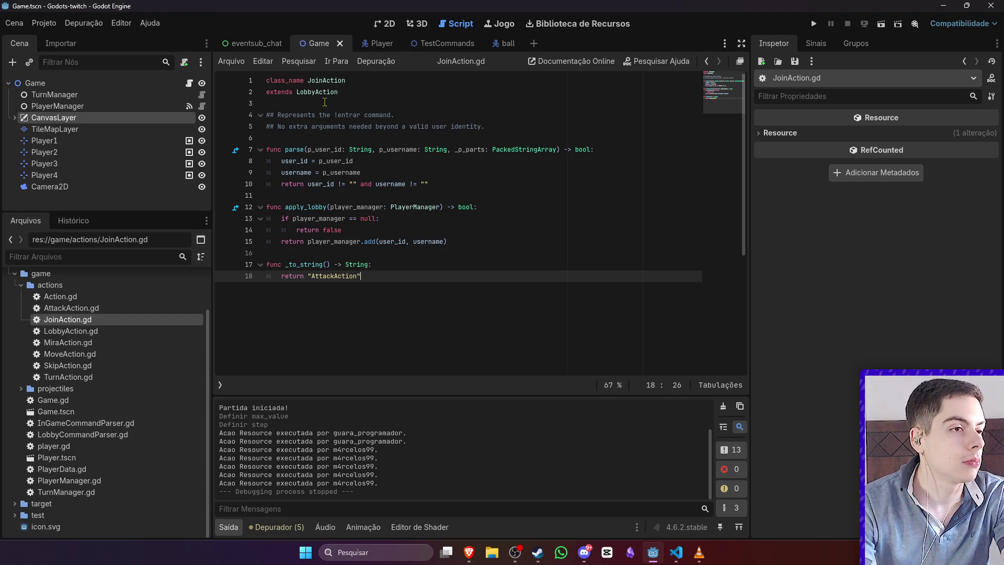
double_click(326, 80)
key(ctrl+c)
double_click(334, 276)
key(ctrl+v)
drag(400, 283, 266, 265)
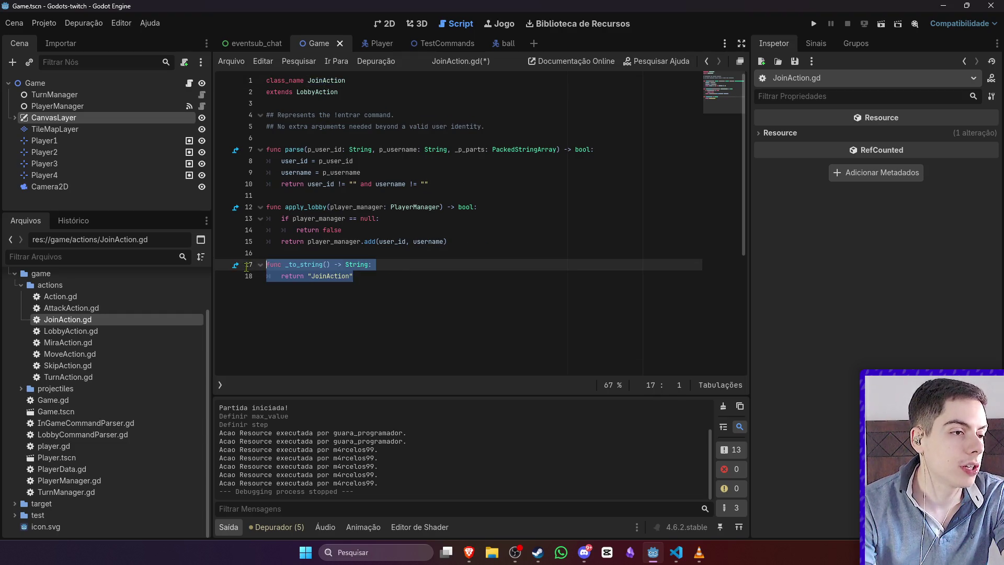
Step: Add _to_string returning "LobbyAction" to LobbyAction.gd and save it
double_click(71, 331)
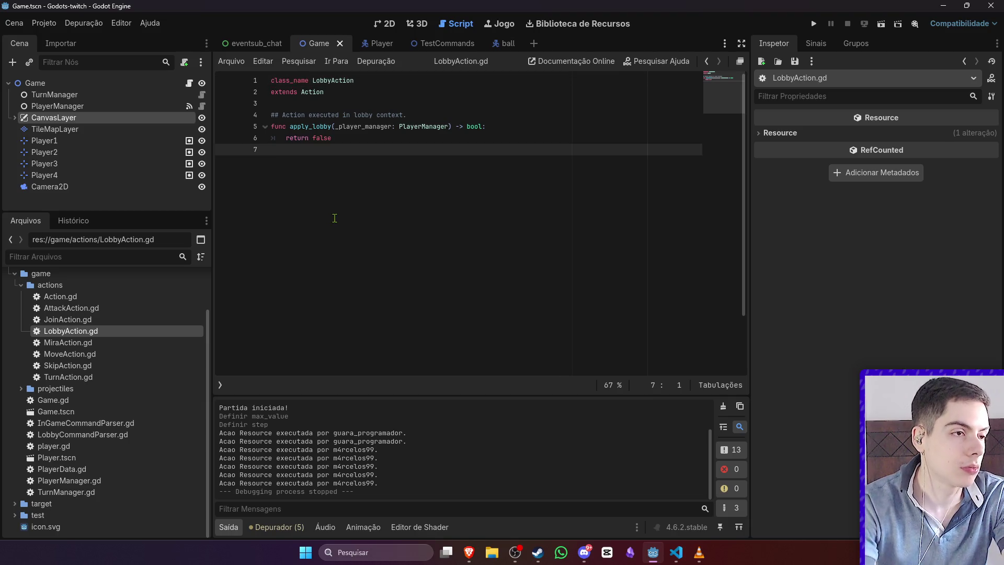
key(ctrl+v)
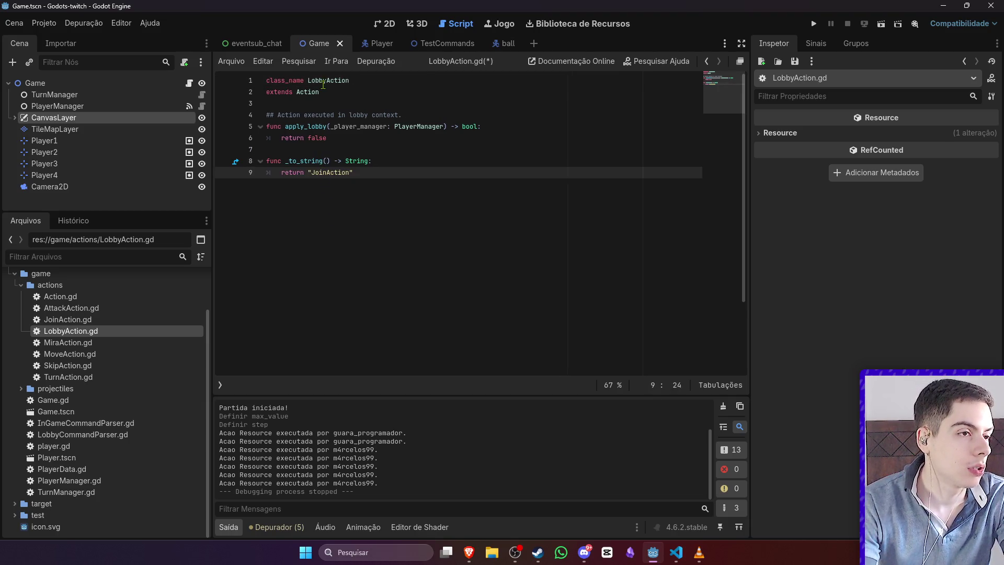
double_click(329, 80)
key(ctrl+c)
double_click(327, 173)
key(ctrl+v)
key(ctrl+s)
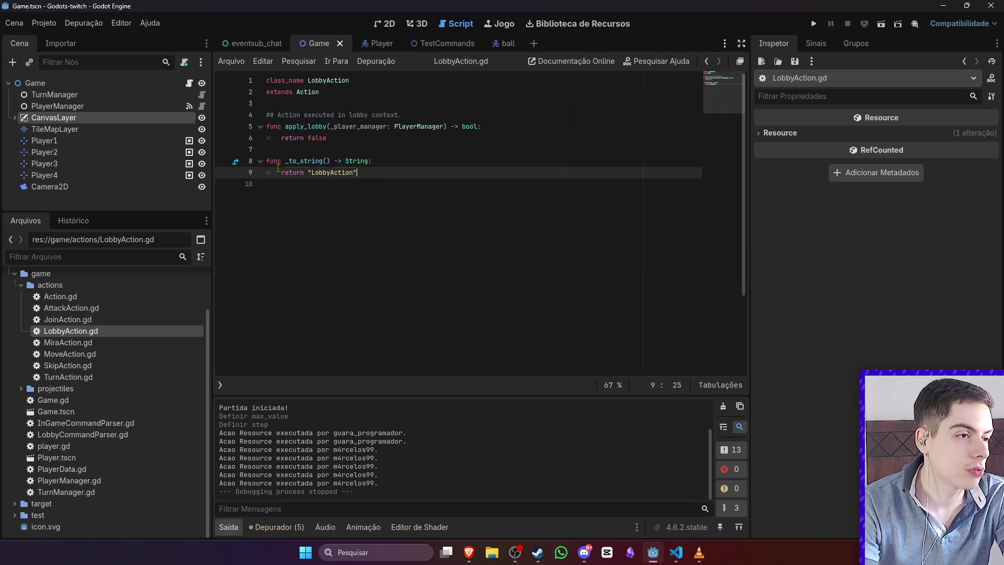
drag(357, 173, 264, 160)
Step: Add _to_string returning "MiraAction" to the end of MiraAction.gd
double_click(96, 343)
scroll(387, 264, down, 6)
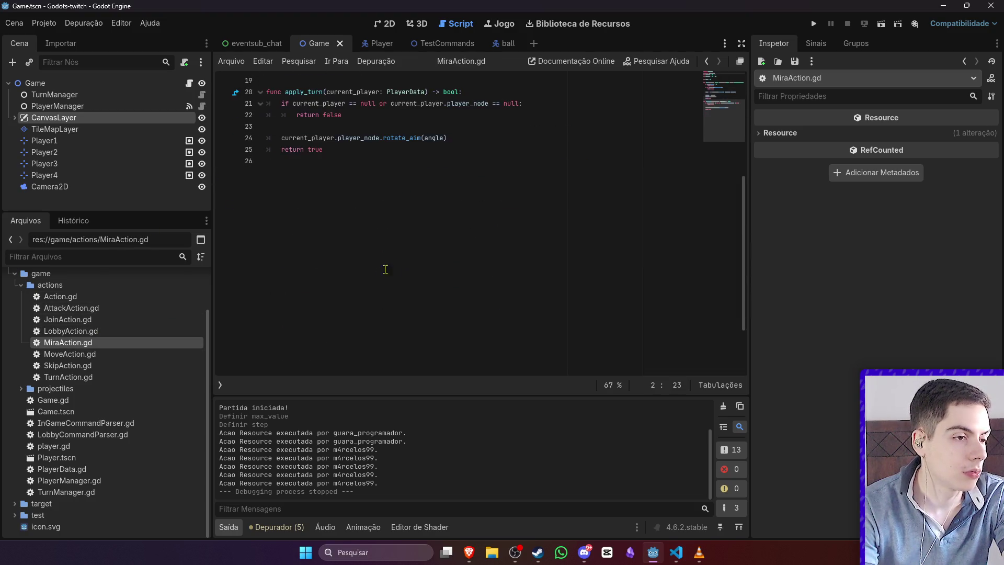
click(378, 274)
key(ctrl+v)
double_click(330, 184)
text(MiraAction)
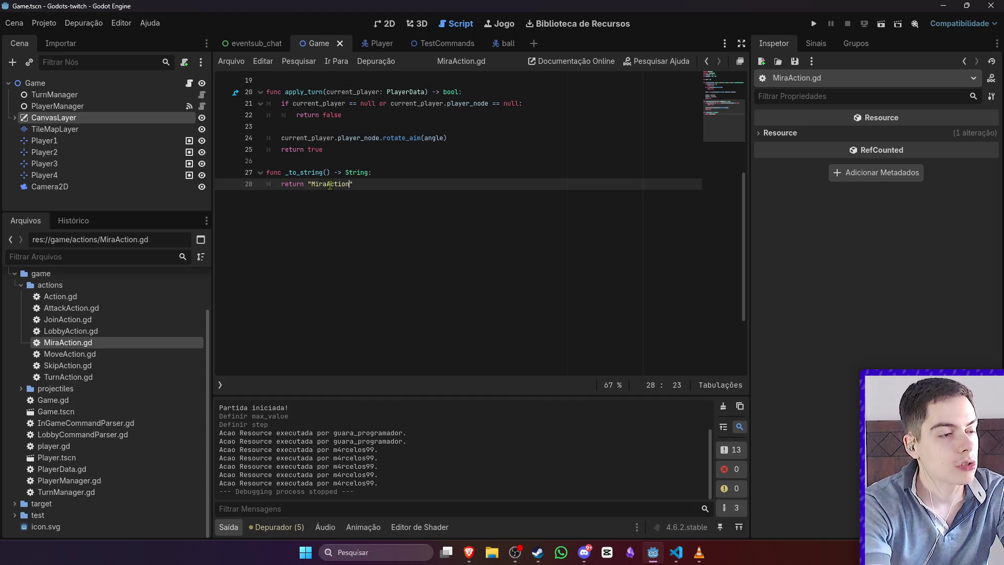
key(Return)
drag(387, 184, 278, 178)
Step: Add _to_string returning "MoveAction" to the end of MoveAction.gd
double_click(101, 354)
click(330, 273)
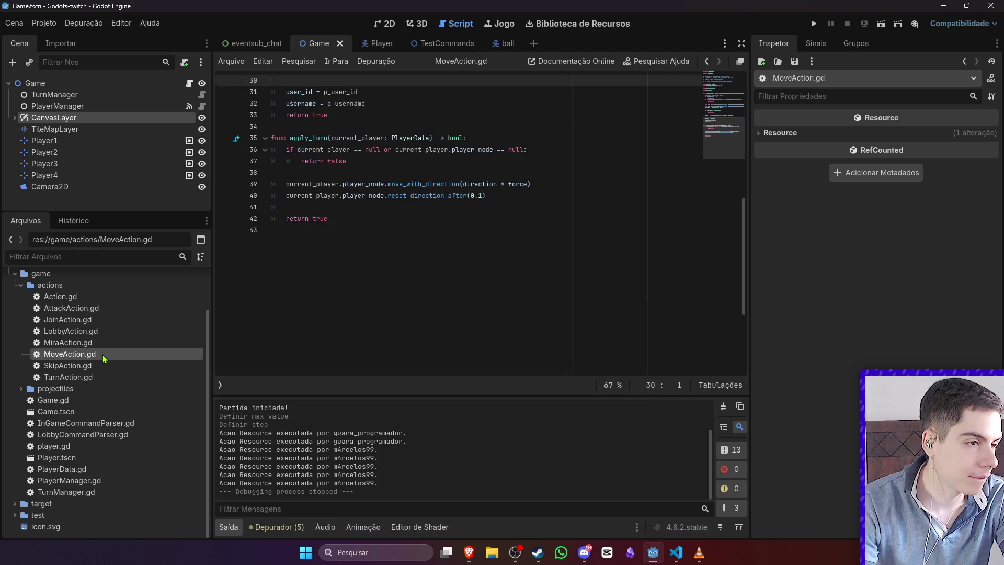
key(Return)
key(ctrl+v)
double_click(325, 252)
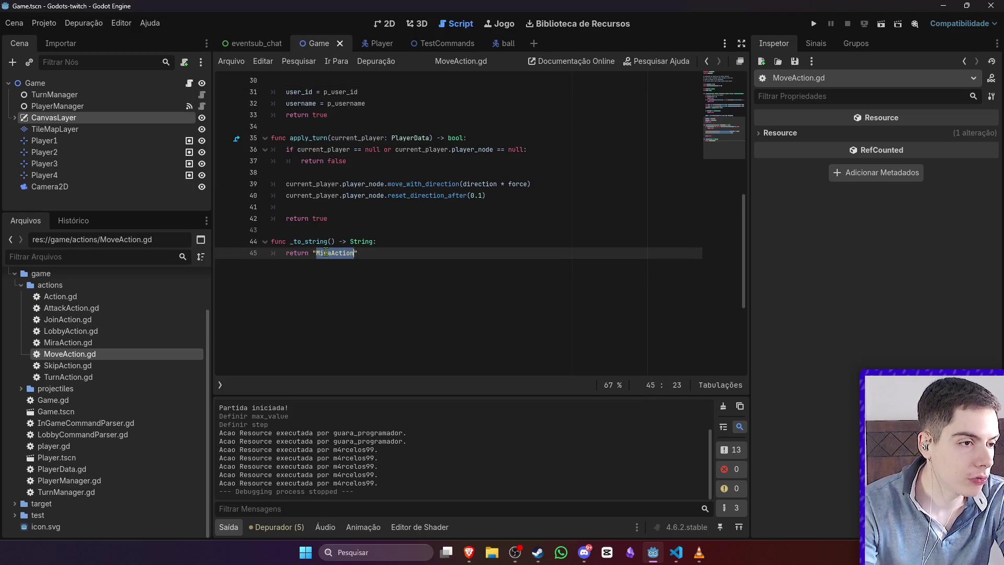
text(MoveAction)
key(End)
key(Return)
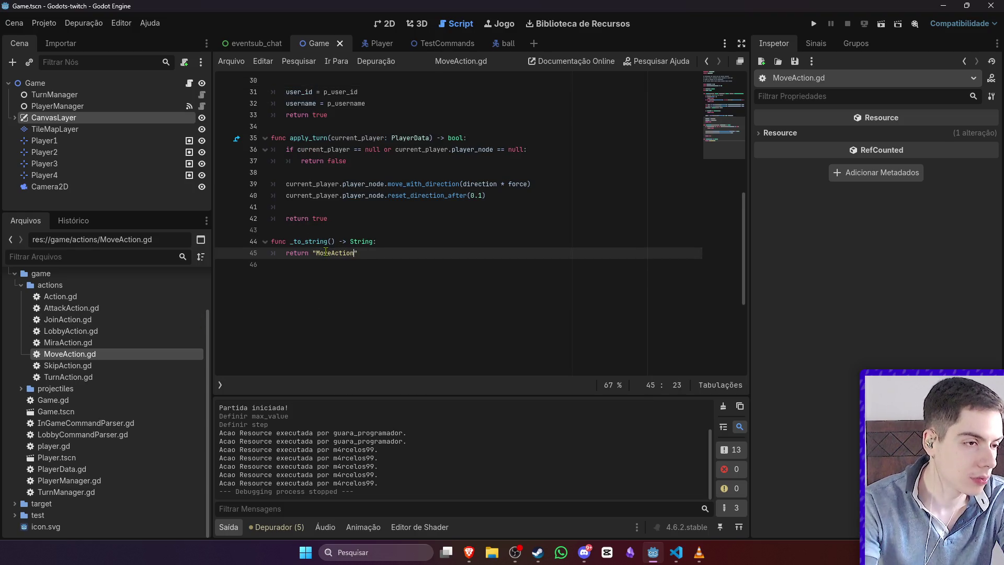
key(shift+Up)
key(shift+Up)
Step: Add _to_string returning "SkipAction" to the end of SkipAction.gd
double_click(67, 366)
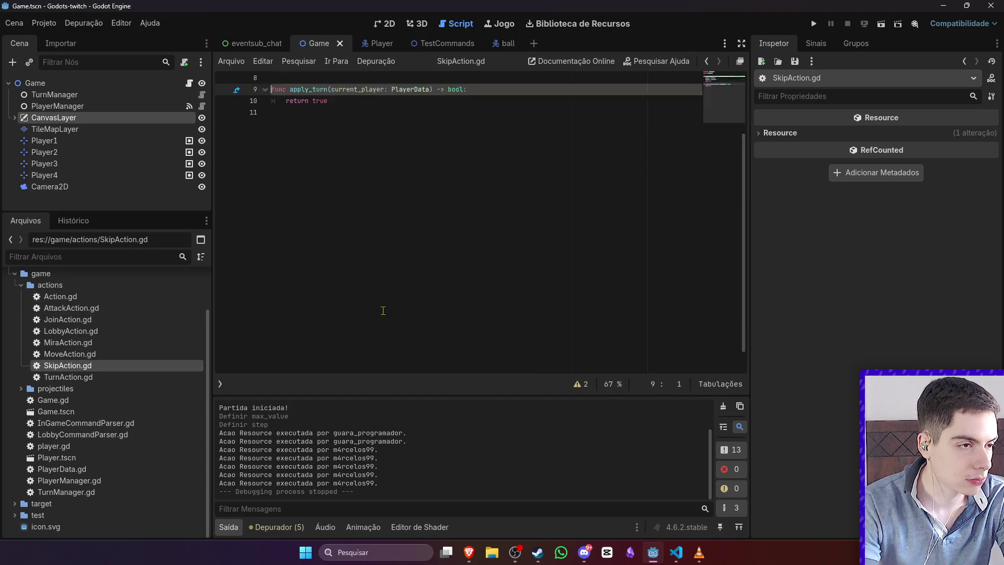
click(427, 260)
key(ctrl+v)
double_click(329, 150)
text(Ski)
text(pAction)
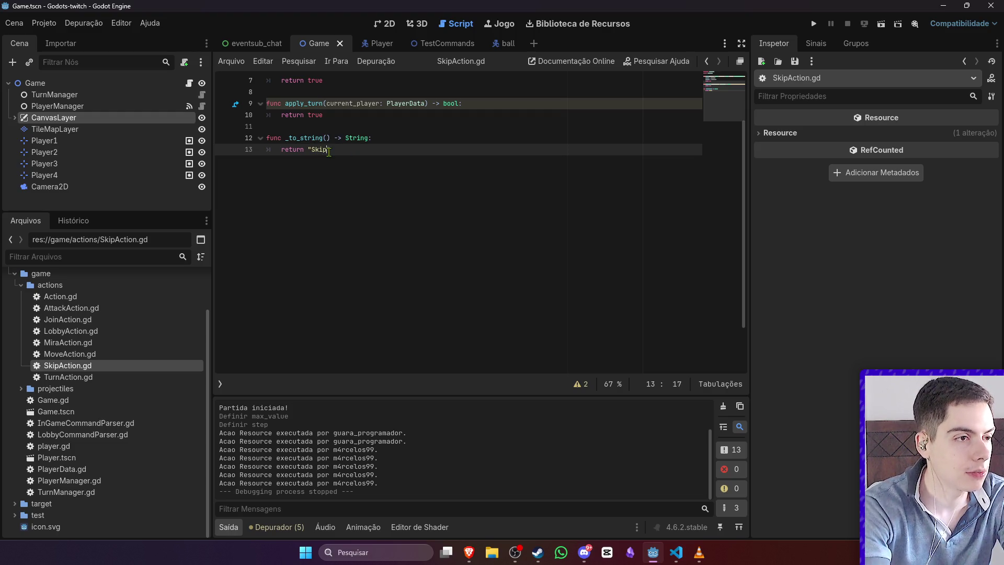
drag(366, 156, 265, 137)
Step: Paste the SkipAction _to_string function onto a new line at the end of TurnAction.gd
click(68, 377)
click(384, 283)
key(Return)
key(ctrl+v)
Step: Change the pasted function's return value to "TurnAction" and save
double_click(332, 208)
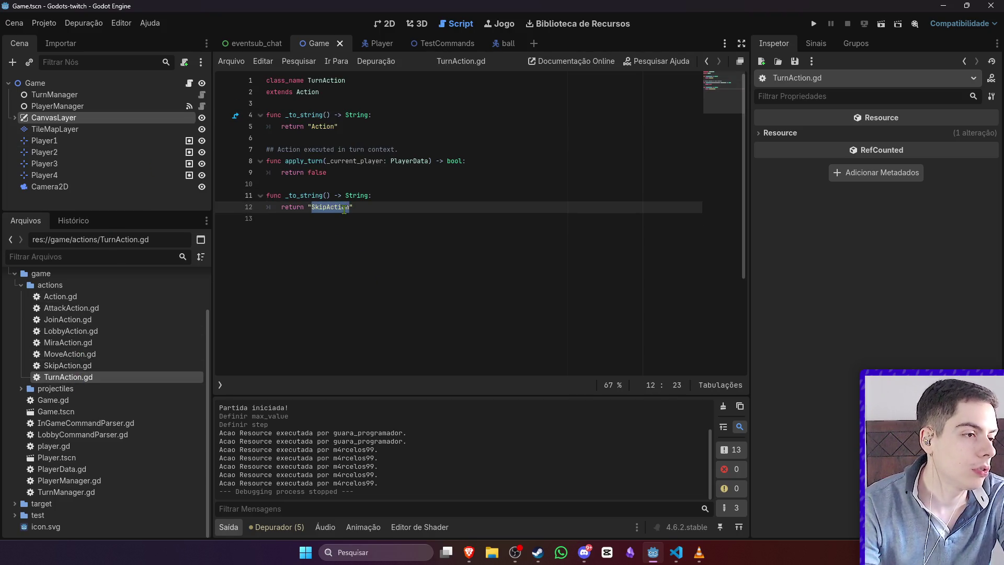
text(T)
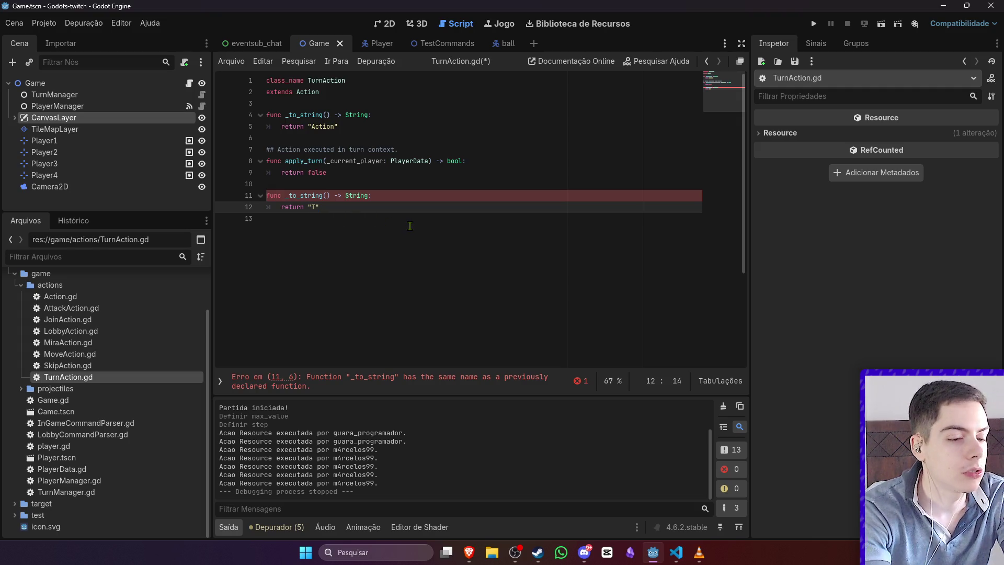
text(urn)
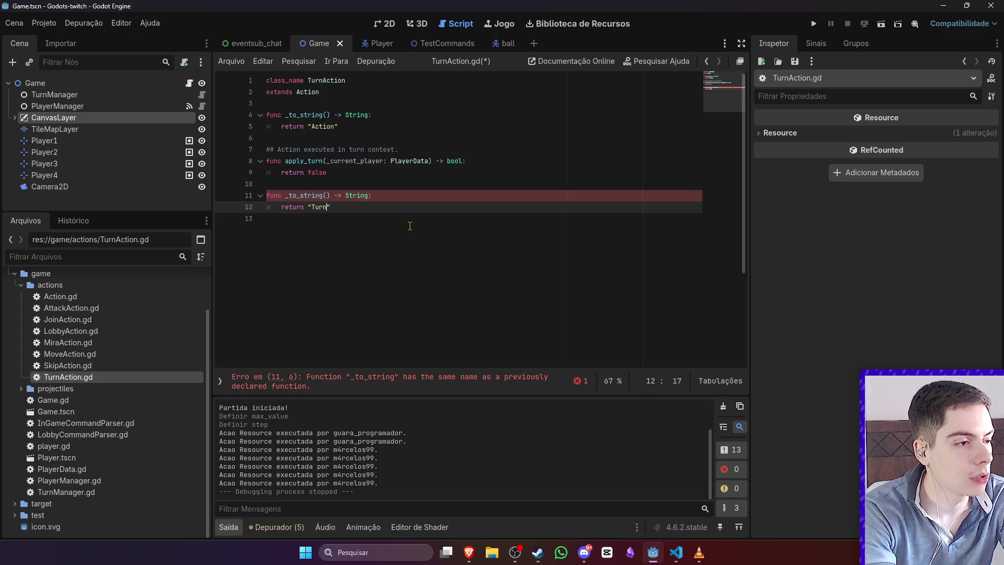
text(Action)
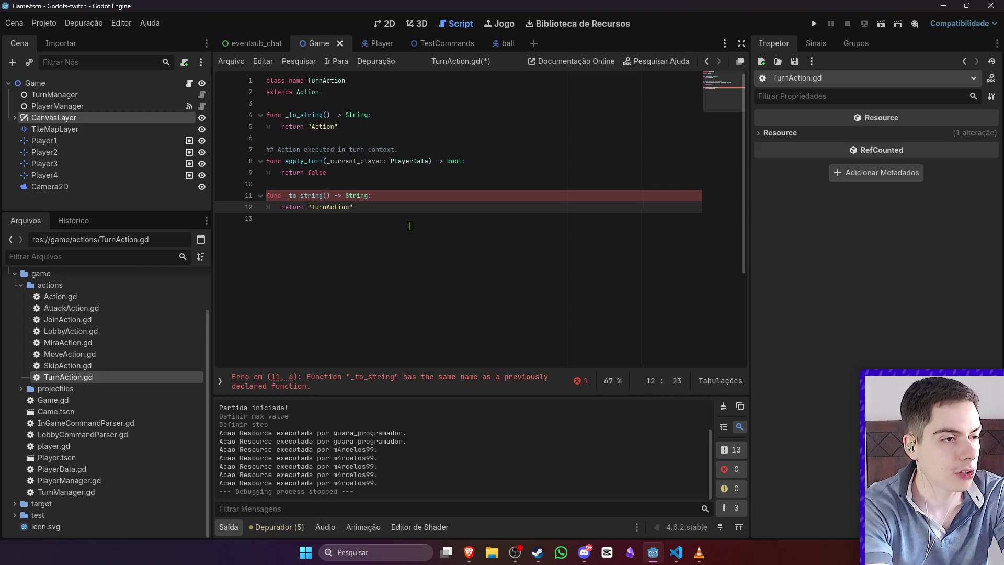
key(ctrl+s)
click(428, 218)
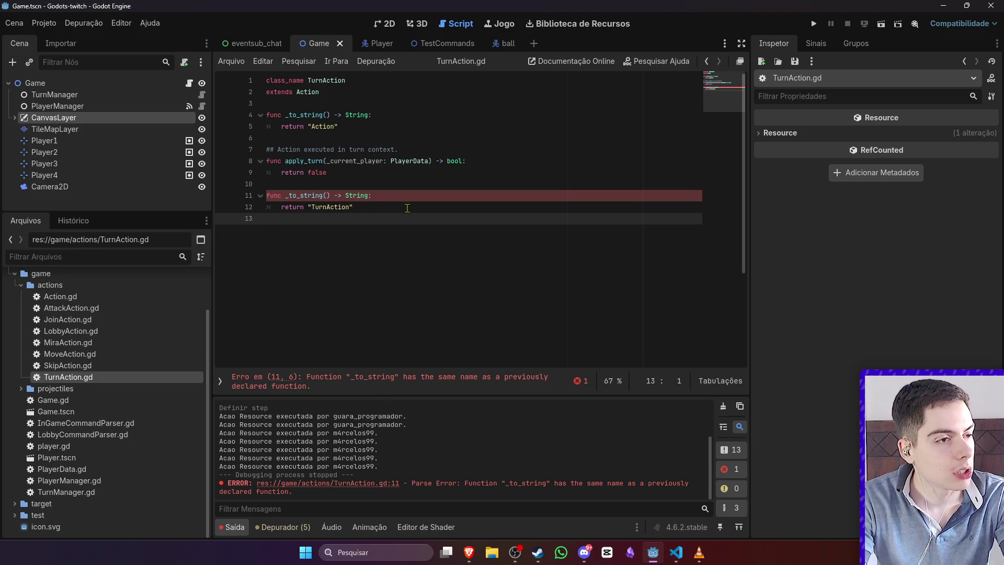
Step: Make line 5 return "TurnAction" and delete the duplicate _to_string function
double_click(334, 207)
key(ctrl+c)
double_click(323, 126)
key(ctrl+v)
click(366, 206)
key(shift+Up)
key(shift+Up)
key(BackSpace)
key(Delete)
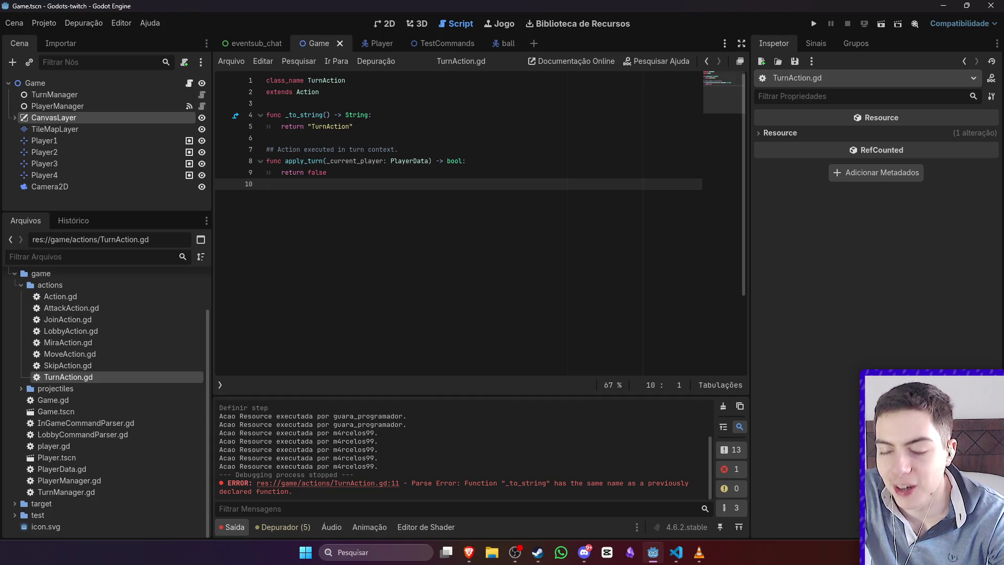
Step: Clear the Output log, delete the turn-context comment above apply_turn, and save
key(alt+Tab)
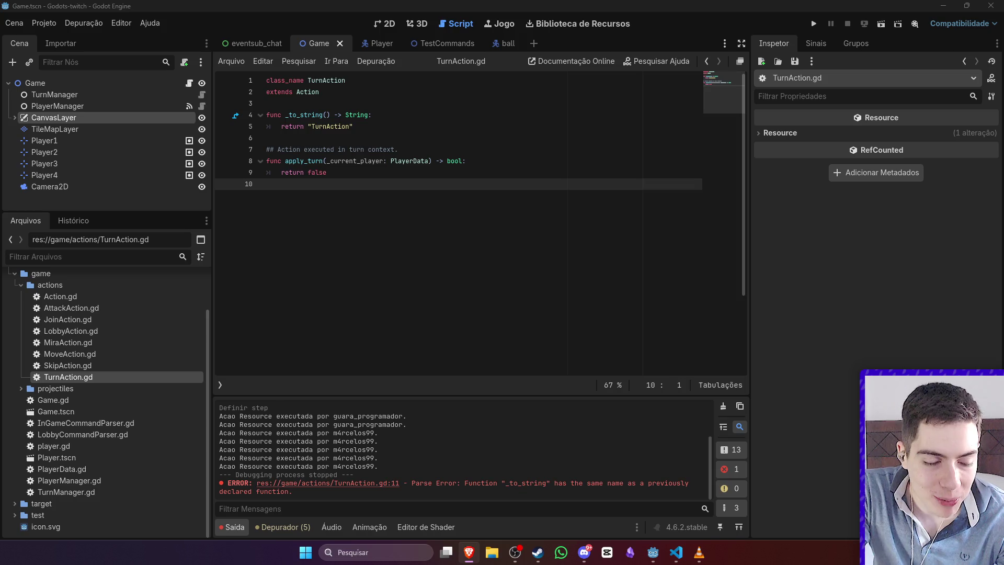
click(723, 405)
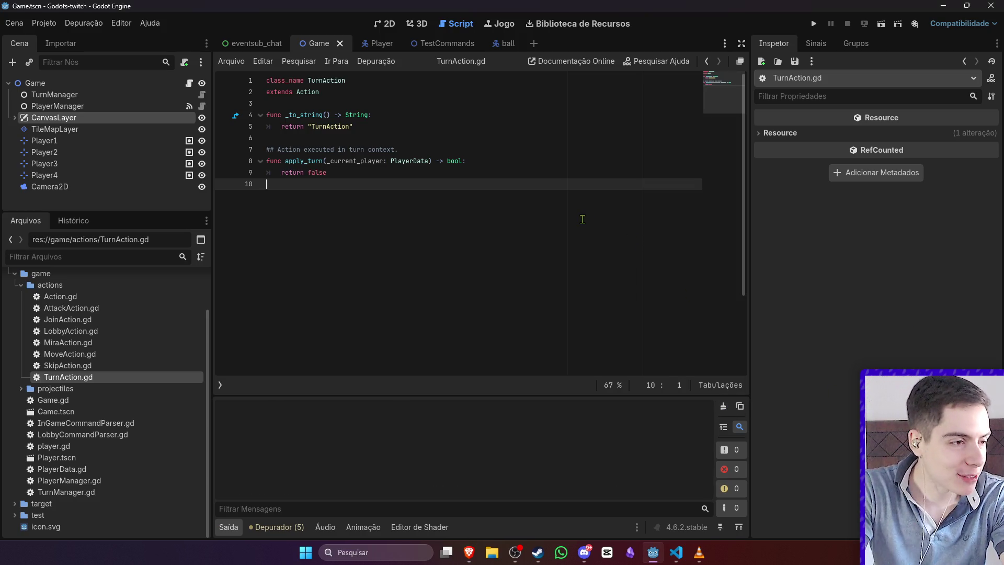
click(505, 161)
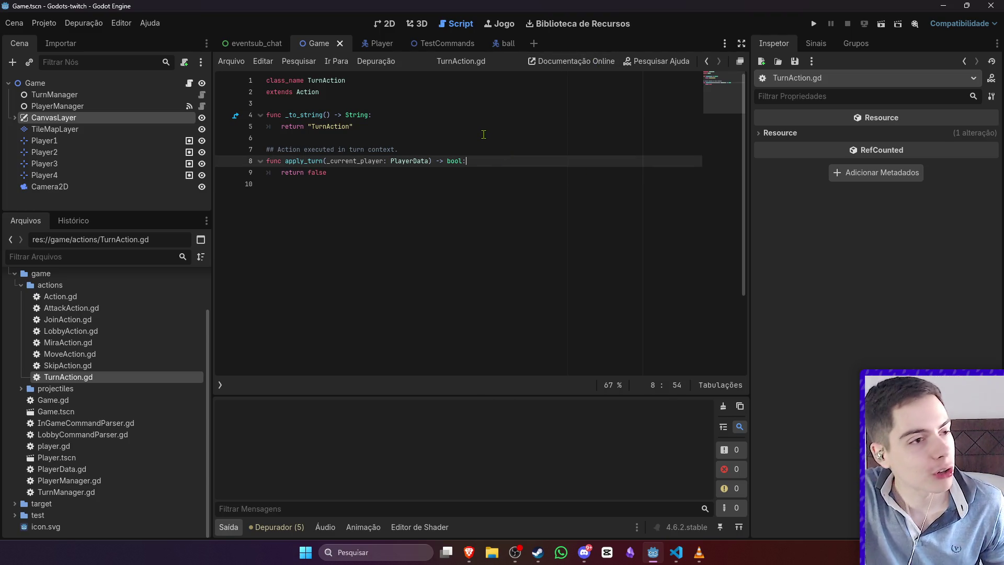
click(474, 147)
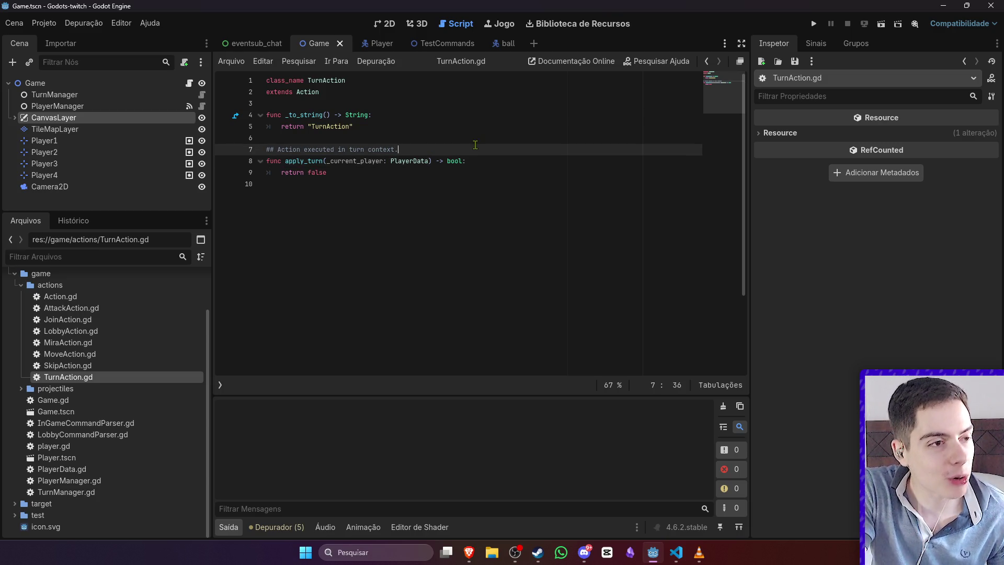
click(475, 175)
triple_click(427, 149)
key(BackSpace)
key(BackSpace)
click(424, 160)
key(ctrl+s)
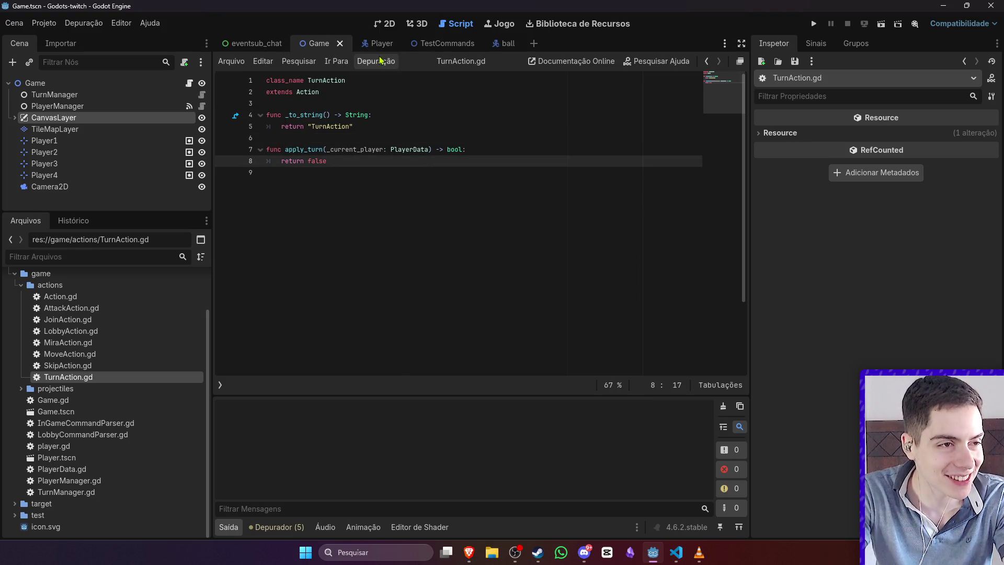
Step: In the 2D view, expand CanvasLayer and the _ node to reveal Players
click(385, 24)
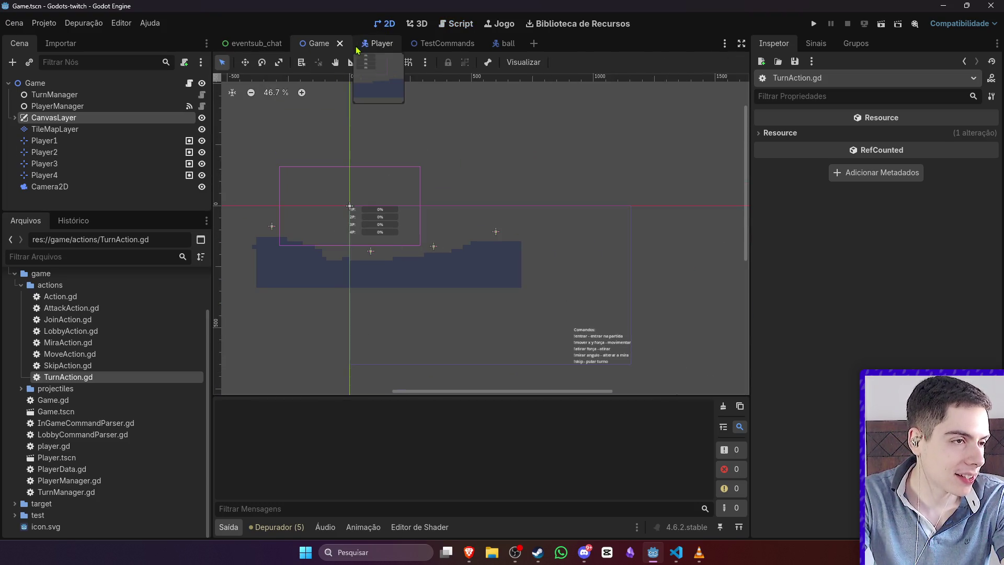
click(15, 118)
click(57, 141)
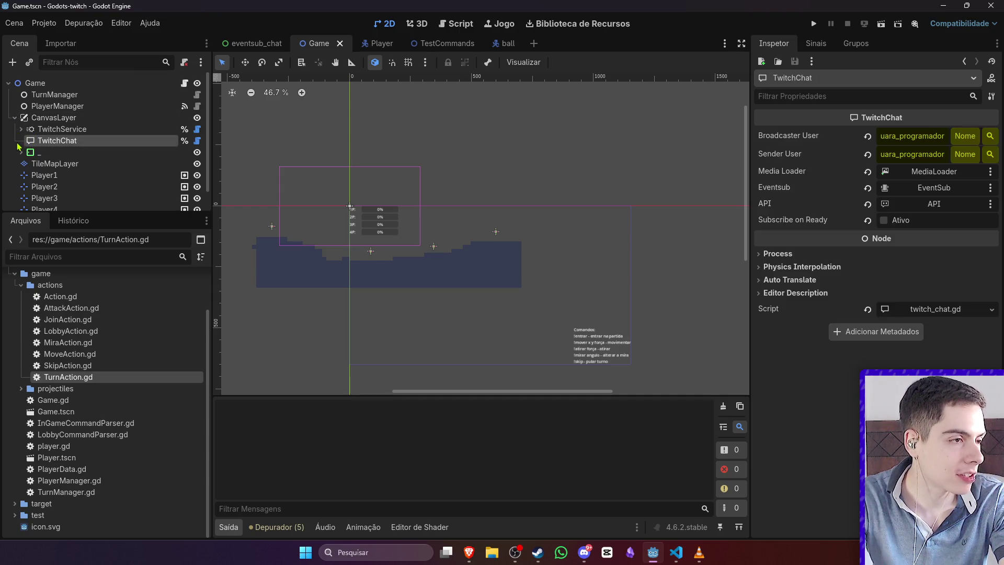
click(21, 152)
scroll(259, 181, down, 2)
scroll(259, 180, down, 2)
scroll(117, 172, down, 3)
scroll(117, 173, up, 2)
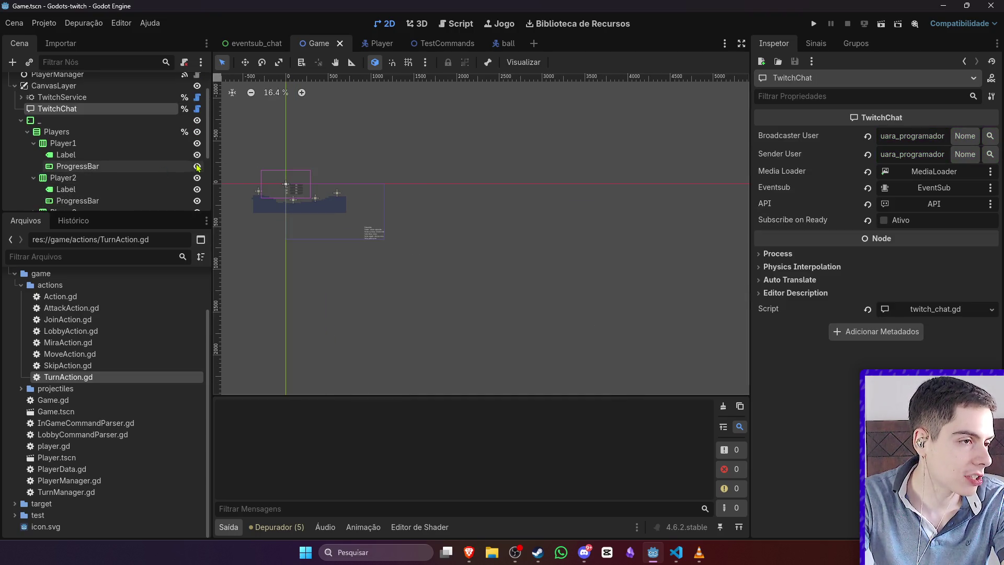
Step: Enlarge the Scene dock and bring up the context menu for the Players node
drag(212, 166, 242, 166)
drag(148, 213, 150, 301)
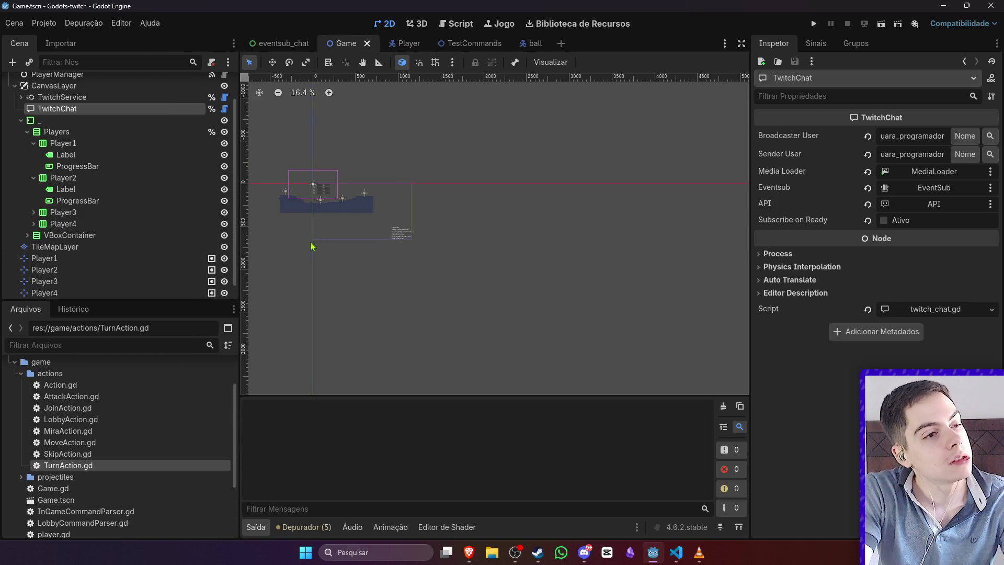
scroll(314, 242, up, 1)
scroll(330, 227, up, 8)
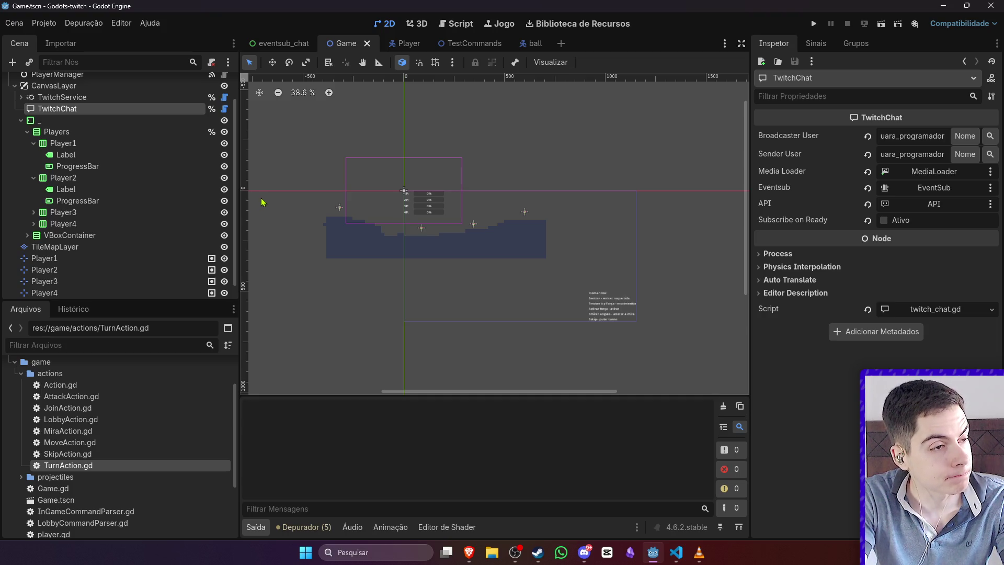
right_click(67, 132)
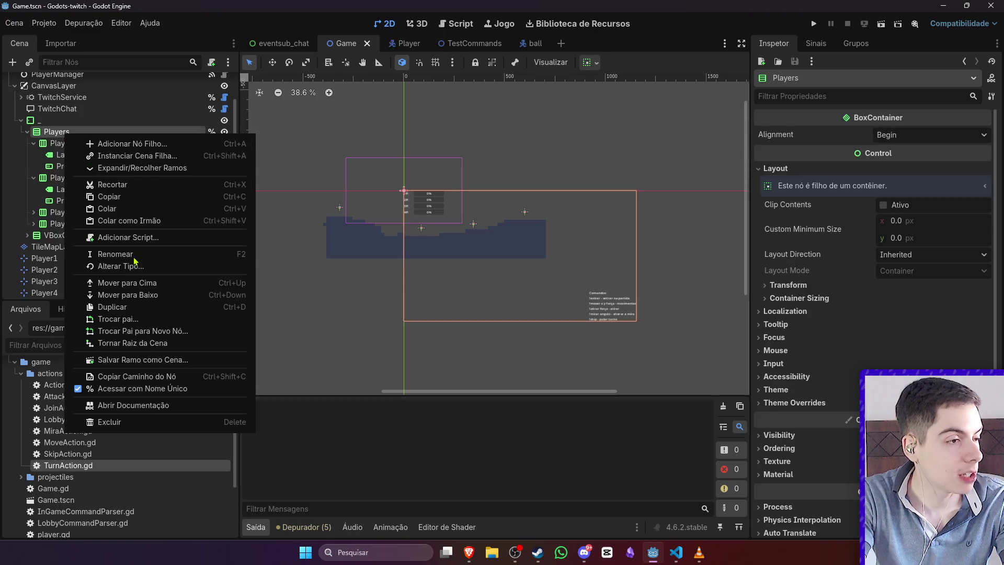
Step: Change the Players node to a GridContainer with Columns set to 2
click(149, 268)
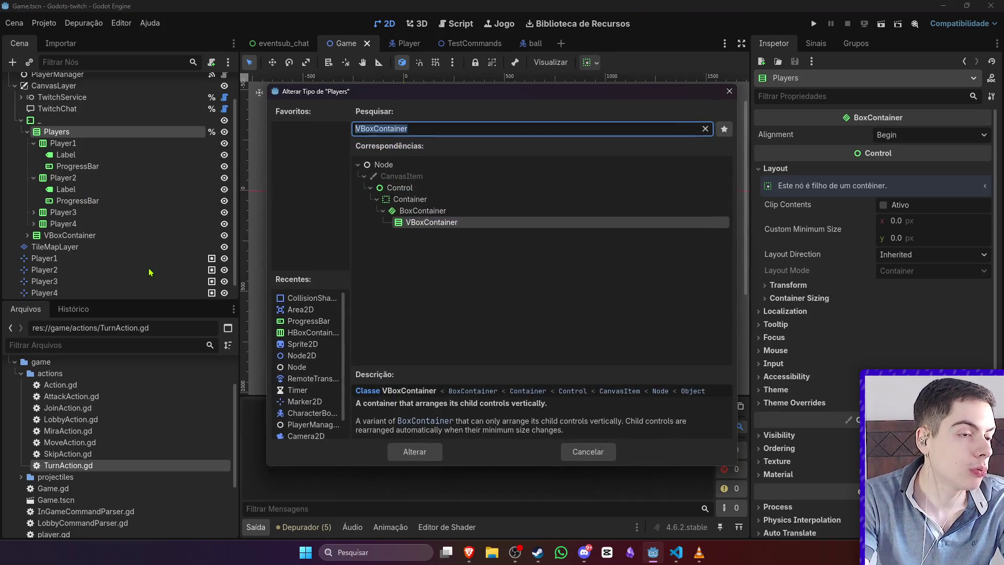
text(gridc)
key(Return)
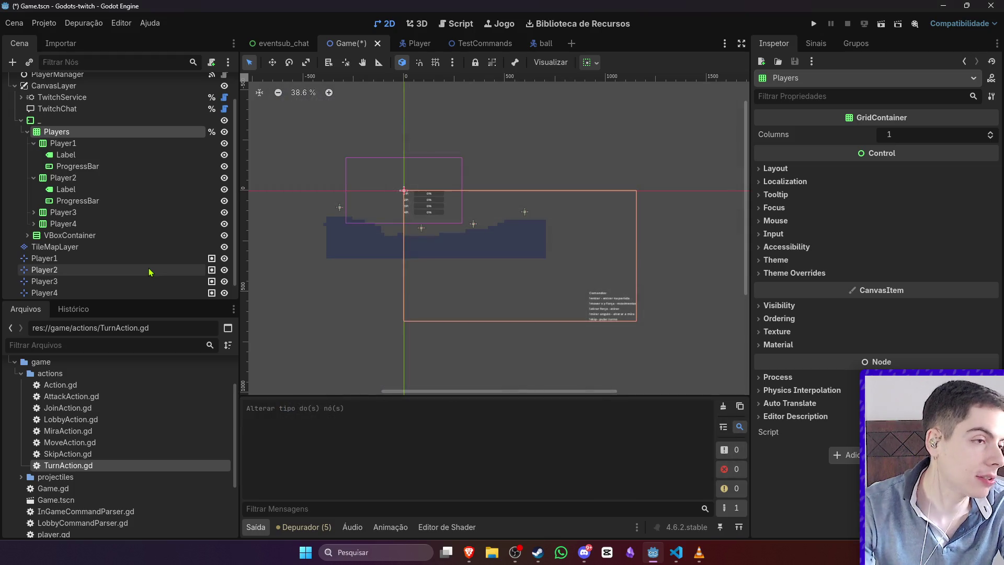
scroll(398, 211, up, 4)
click(104, 145)
click(104, 132)
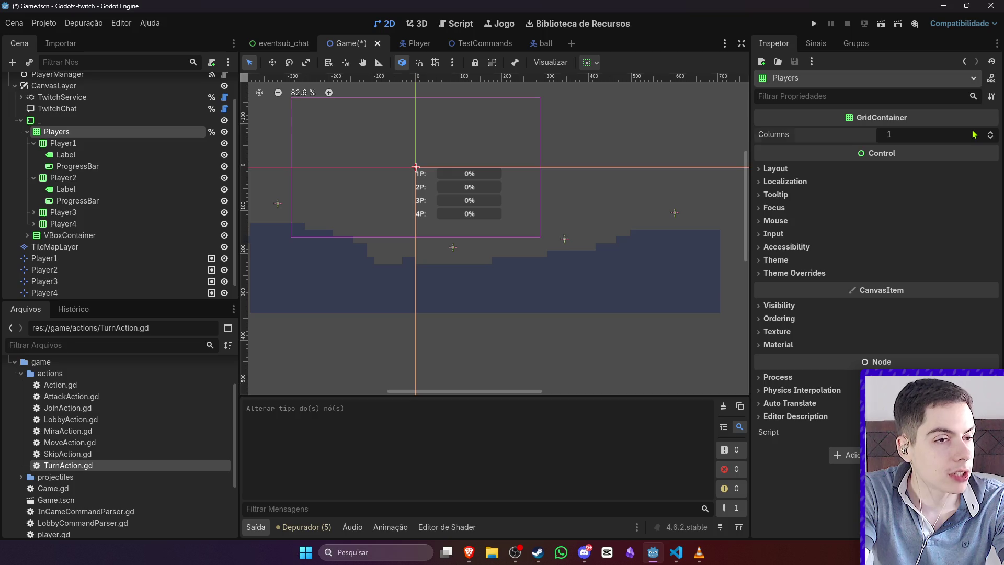
click(990, 132)
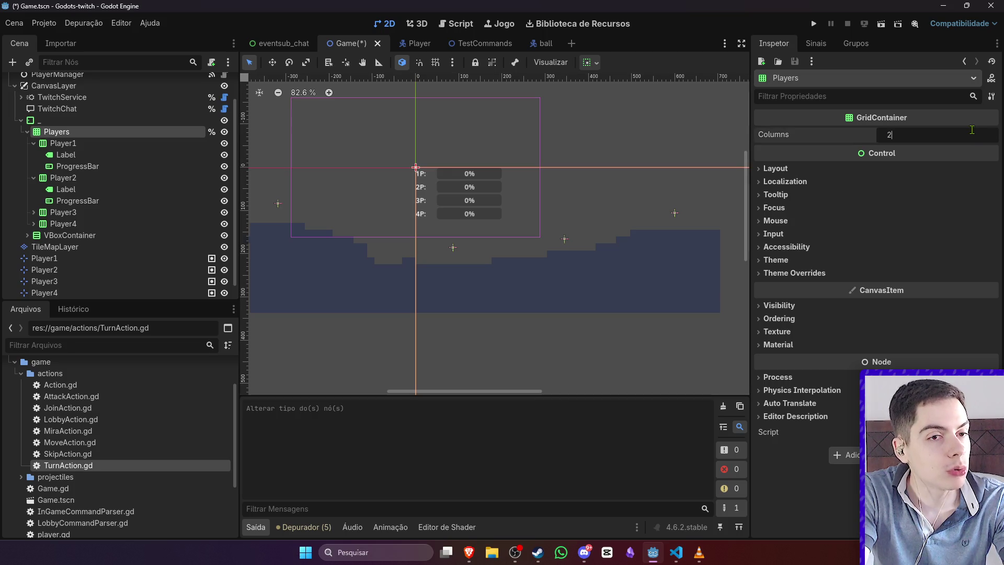
Step: Move Player1's and Player2's labels and progress bars directly into Players, with 1P after ProgressBar2
click(118, 143)
click(103, 156)
shift+click(104, 170)
drag(99, 163, 99, 137)
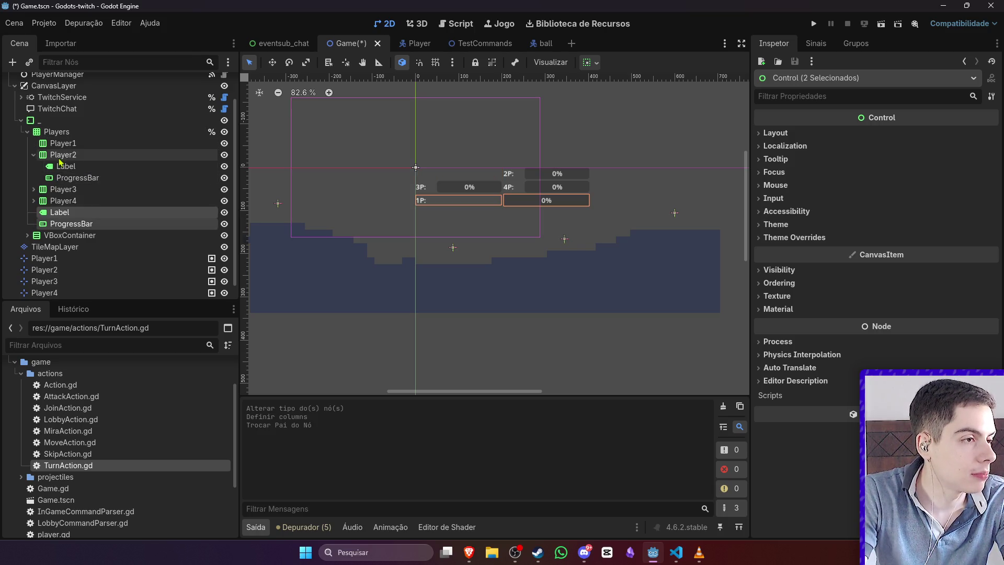
click(66, 167)
shift+click(78, 178)
drag(77, 178, 77, 138)
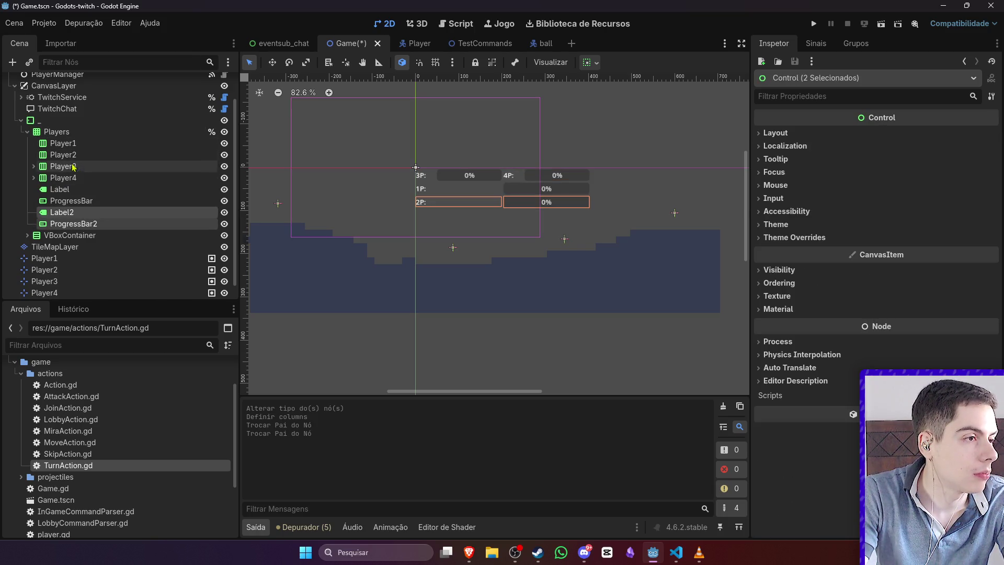
click(60, 189)
shift+click(71, 201)
mouse_move(62, 201)
mouse_down()
mouse_move(70, 142)
mouse_move(71, 228)
mouse_up()
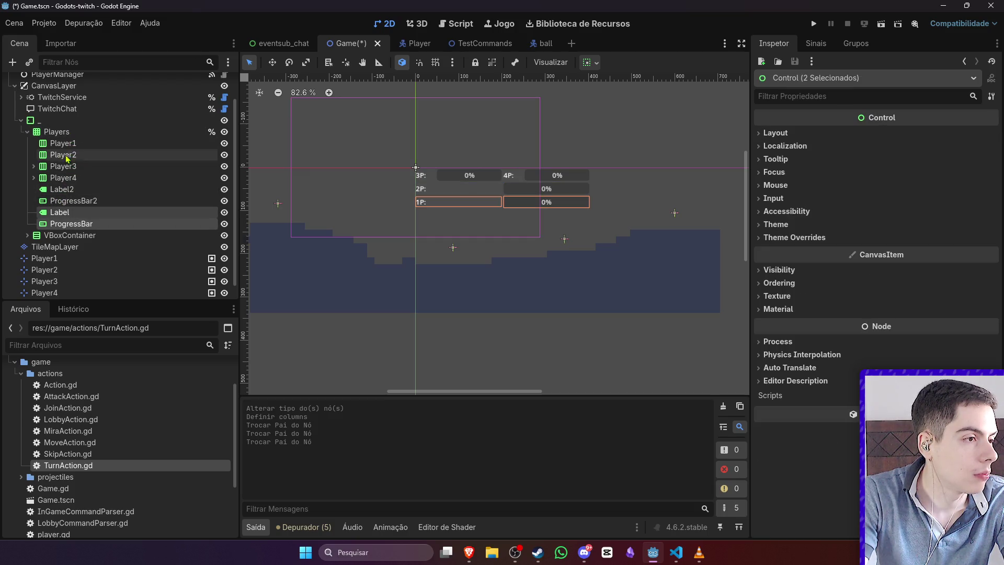
Step: Move Player4's and Player3's labels and progress bars directly into Players
click(62, 189)
shift+click(73, 201)
click(35, 179)
click(61, 189)
shift+click(74, 201)
drag(73, 200, 60, 137)
click(33, 165)
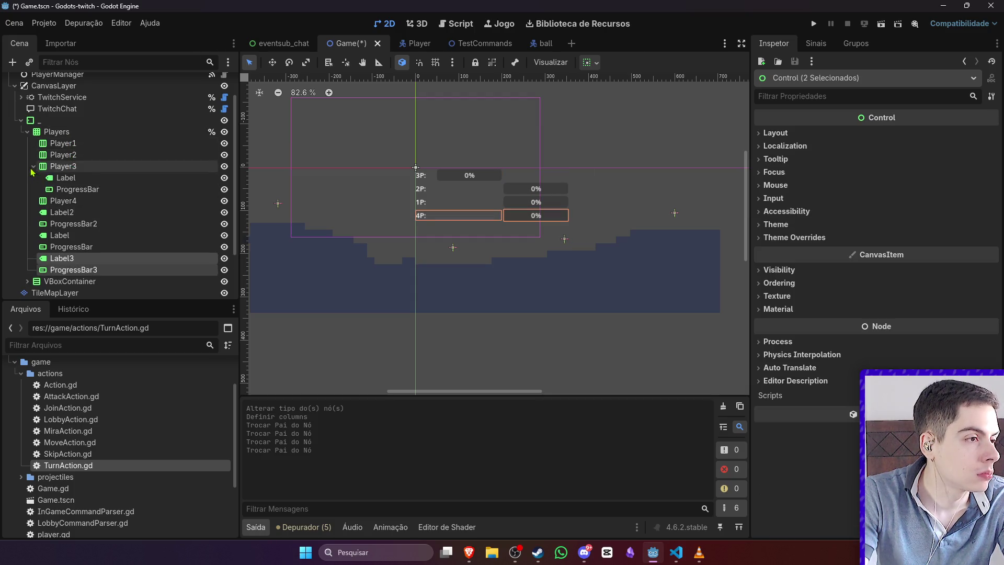
click(61, 177)
shift+click(71, 189)
drag(71, 189, 70, 136)
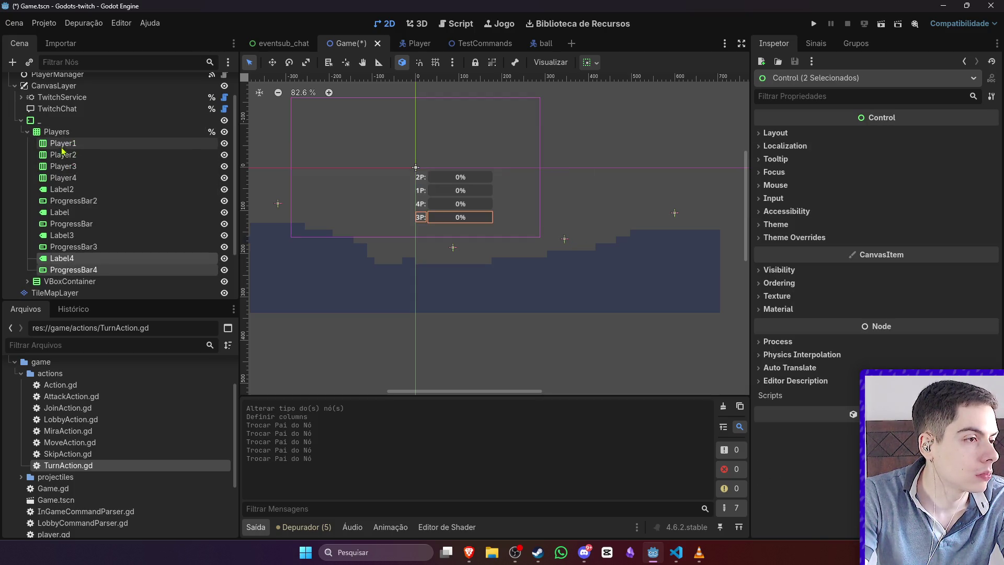
Step: Delete the four emptied Player1–Player4 containers
click(63, 178)
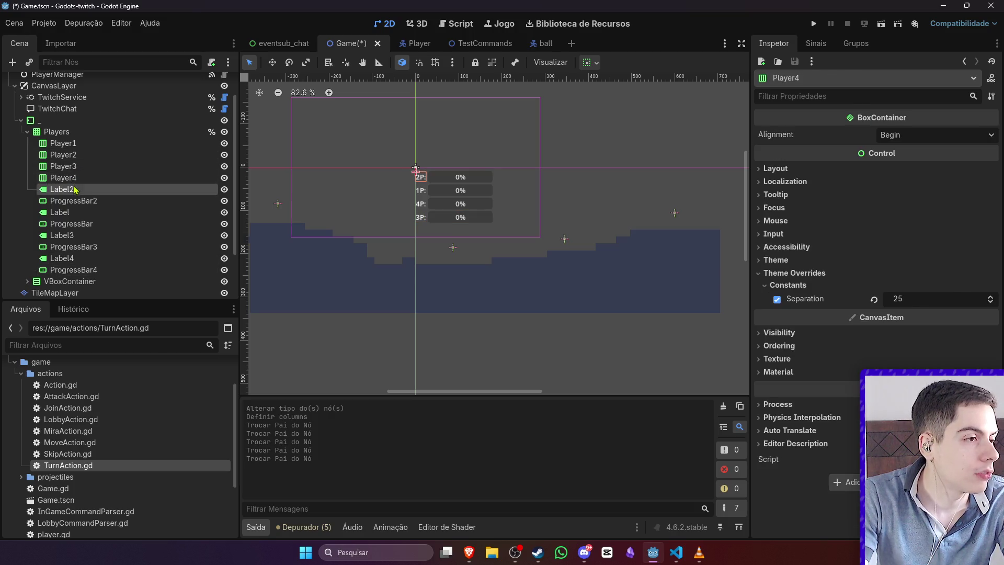
drag(79, 191, 82, 182)
click(81, 178)
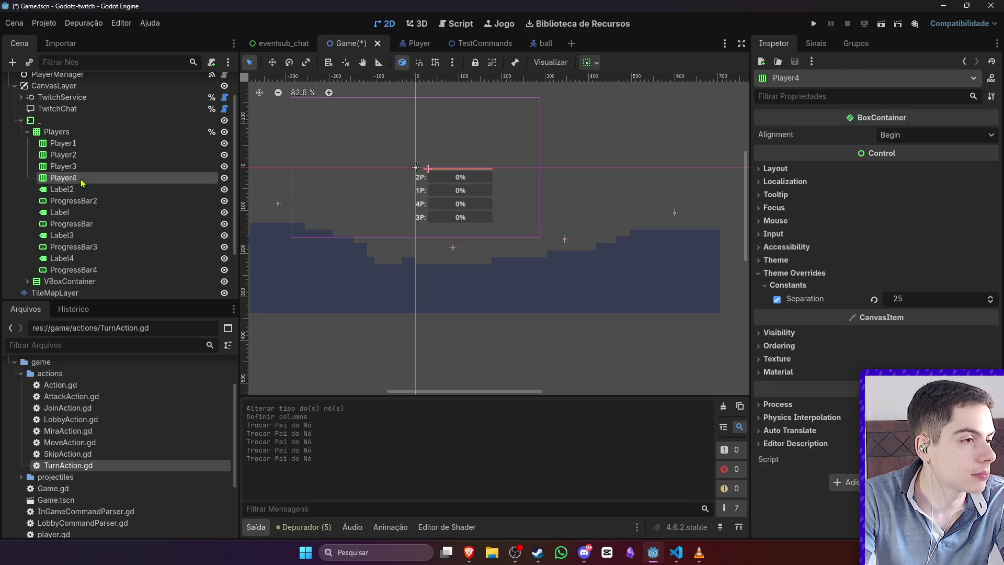
shift+click(83, 144)
key(Delete)
key(Return)
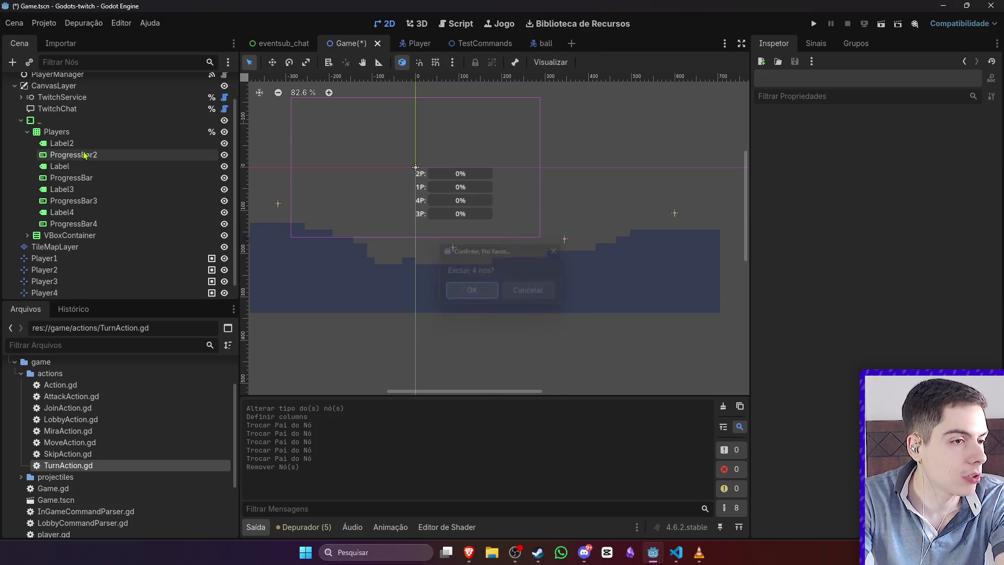
Step: Move the 1P label to the top of Players and the 3P label above the 4P row
click(76, 146)
mouse_move(76, 166)
mouse_down()
mouse_move(84, 139)
mouse_move(120, 151)
mouse_move(105, 164)
mouse_up()
click(95, 214)
click(94, 223)
click(95, 213)
click(94, 223)
mouse_move(96, 214)
mouse_down()
mouse_move(82, 187)
mouse_move(82, 216)
mouse_up()
Step: Check each label's text and compare the progress bars' range settings
click(83, 200)
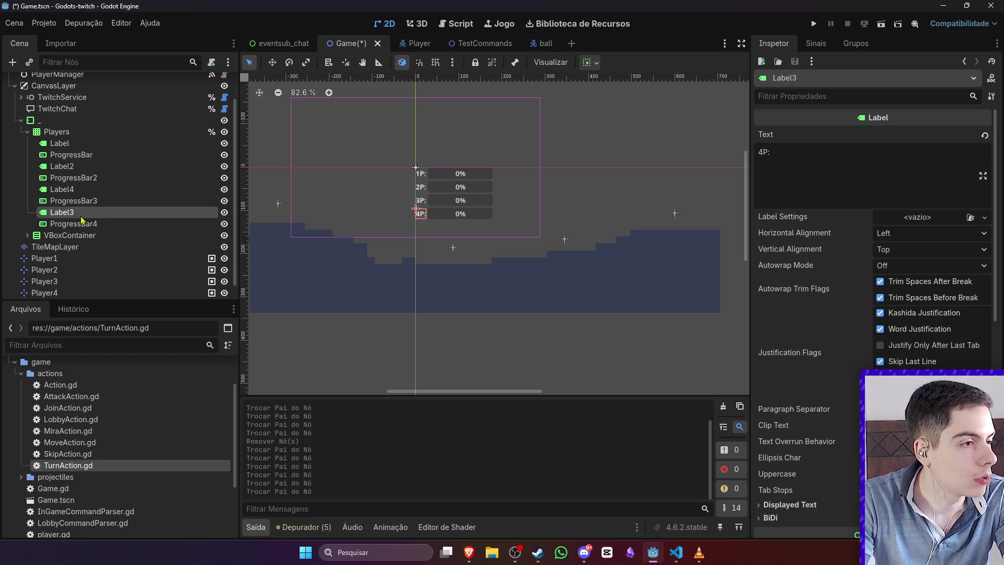
click(88, 165)
click(83, 189)
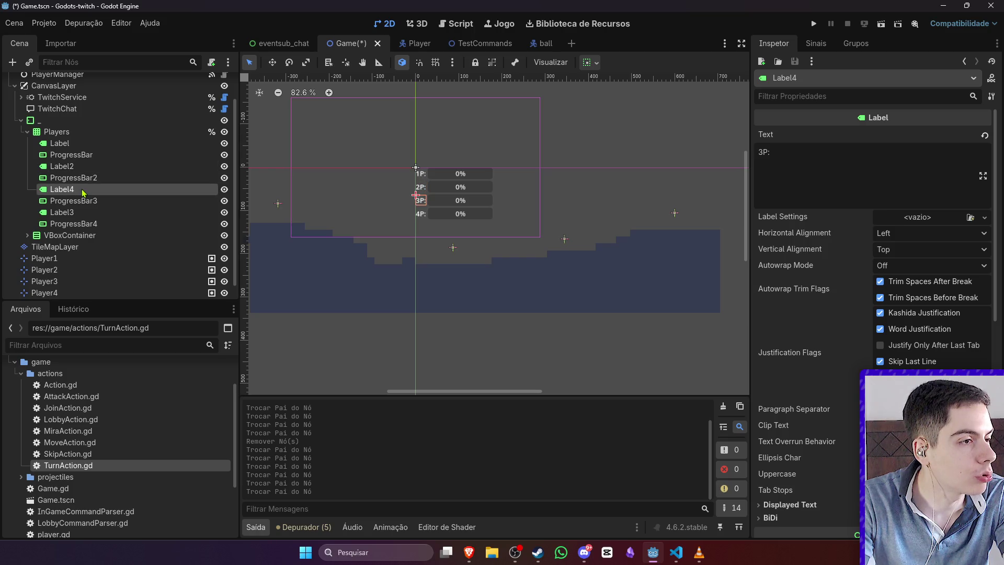
click(124, 178)
click(124, 157)
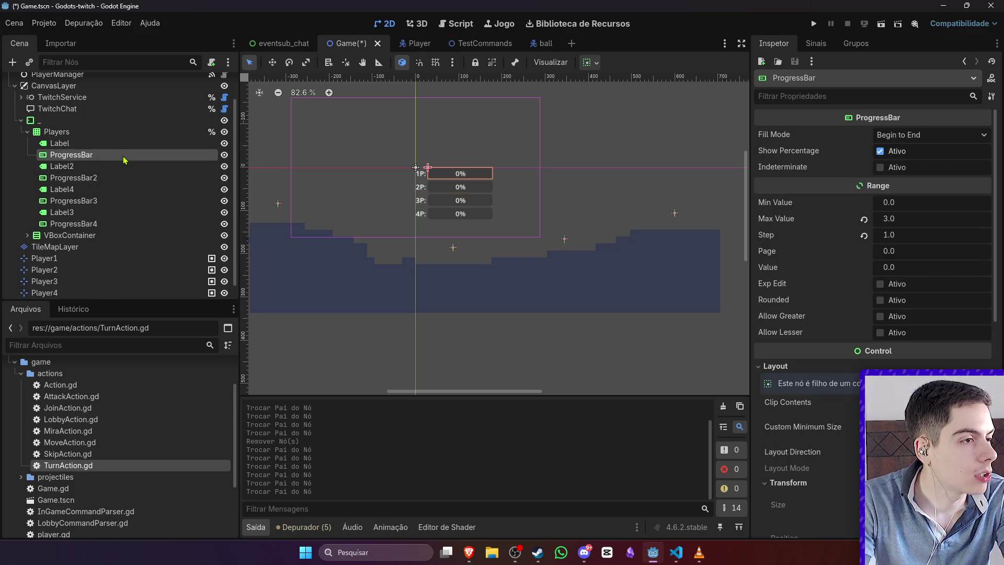
click(123, 178)
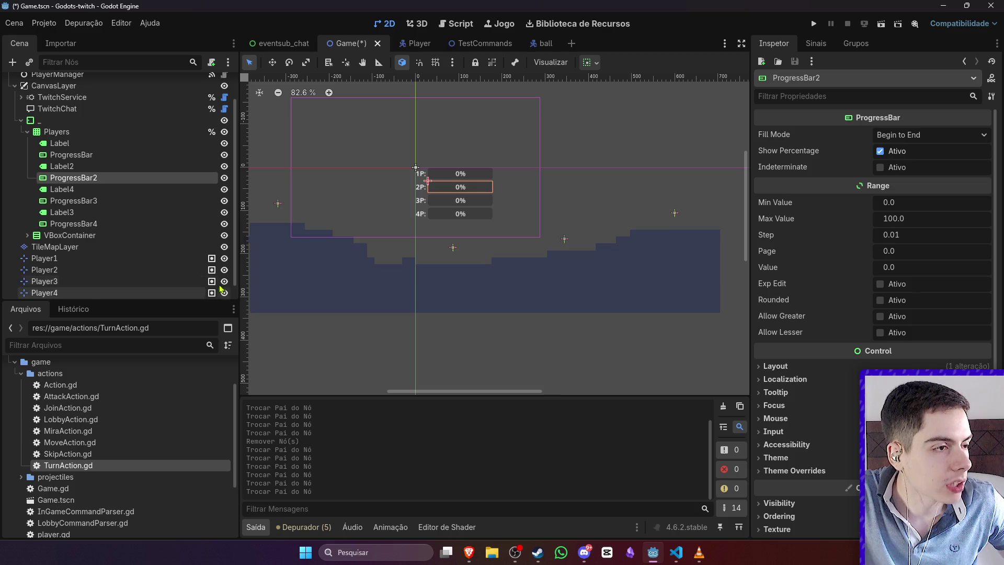
click(80, 144)
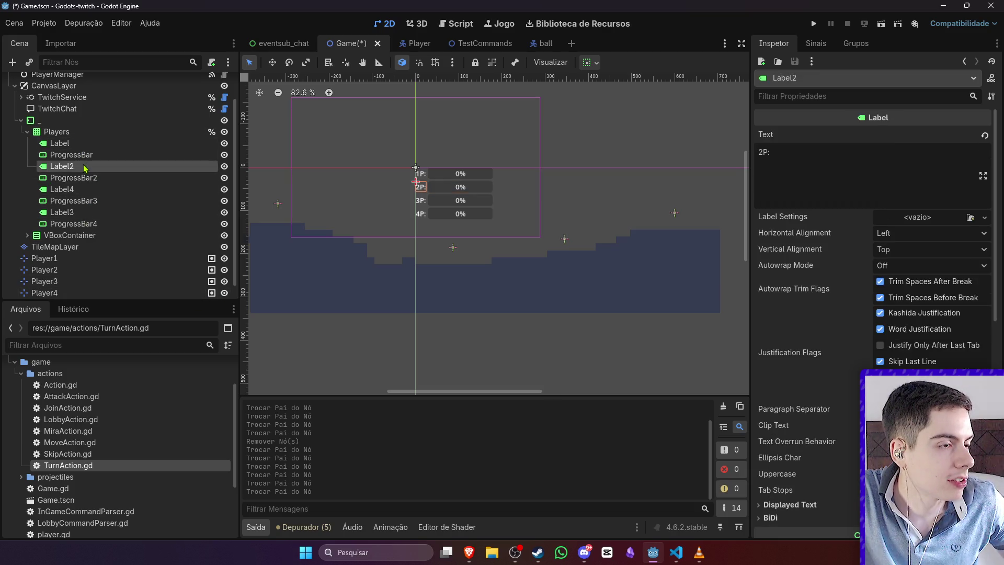
Step: Rename Label to Label1 and ProgressBar to ProgressBar1
click(92, 145)
text(1)
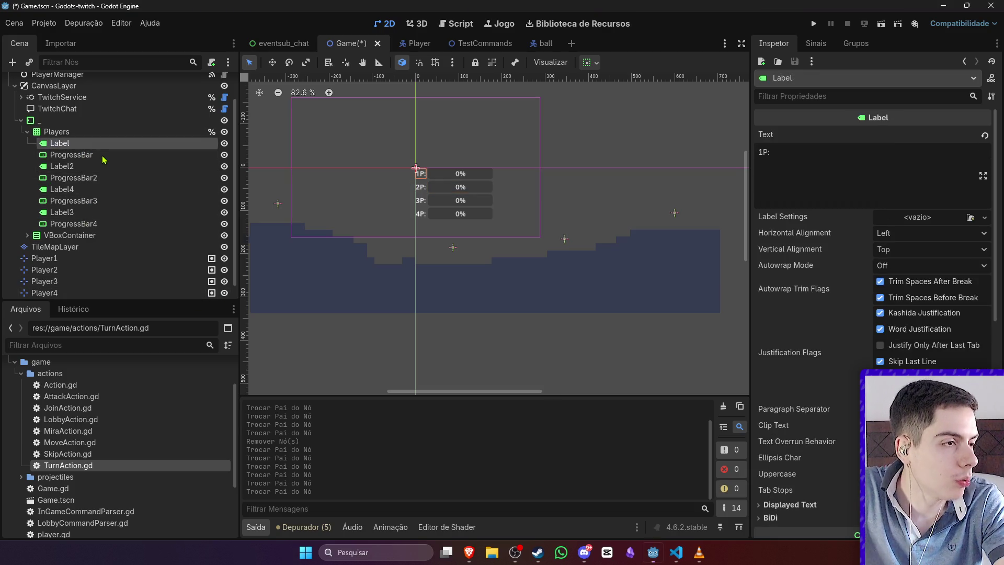
click(103, 156)
click(104, 155)
text(1)
key(Return)
Step: Give Label3, the 4P label, the temporary name Label5
click(101, 168)
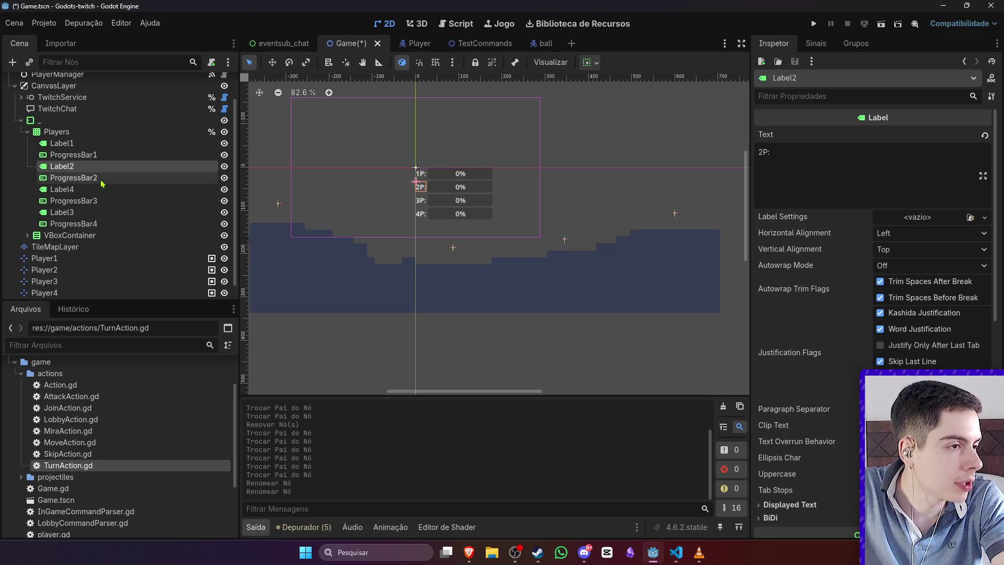
click(102, 178)
click(105, 189)
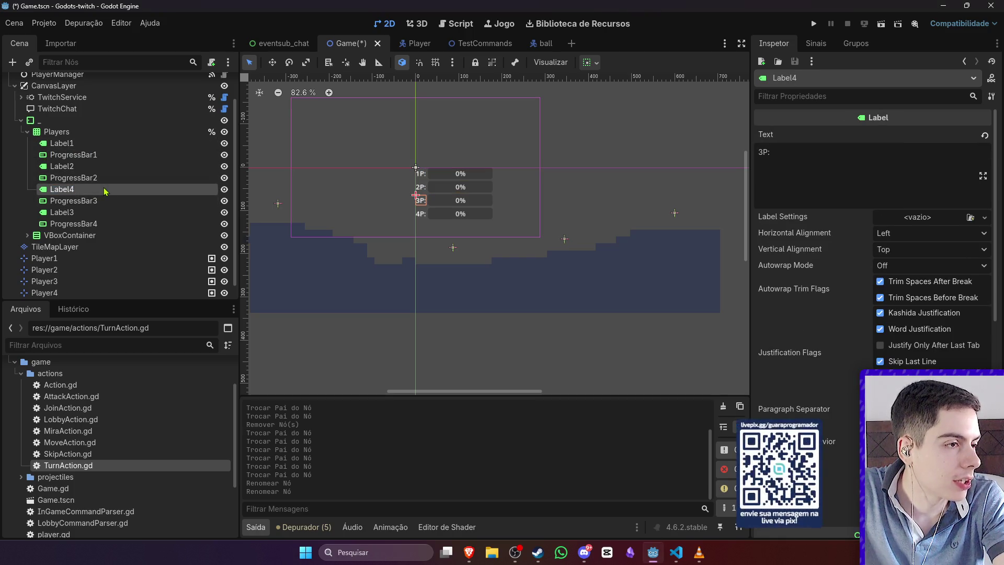
click(92, 213)
click(92, 213)
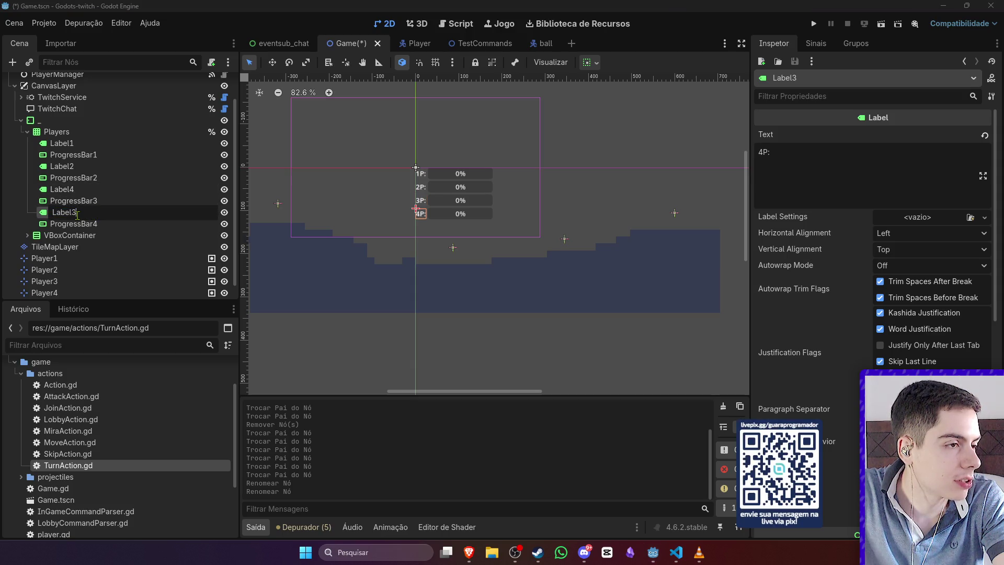
text(5)
key(Return)
Step: Rename the 3P label to Label3 and Label5 to Label4
click(72, 189)
click(72, 190)
text(3)
key(Return)
click(85, 213)
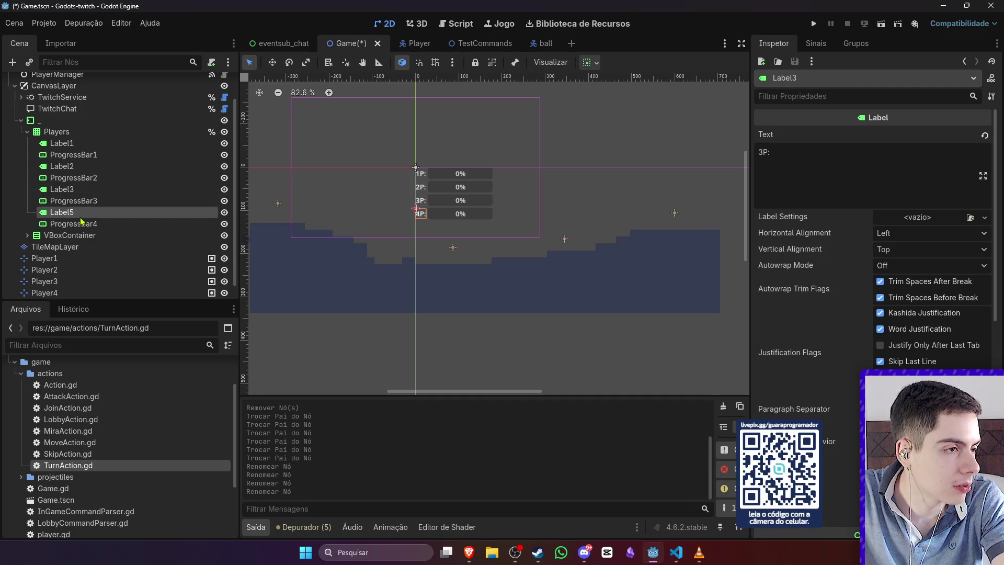
click(85, 213)
text(4)
key(Return)
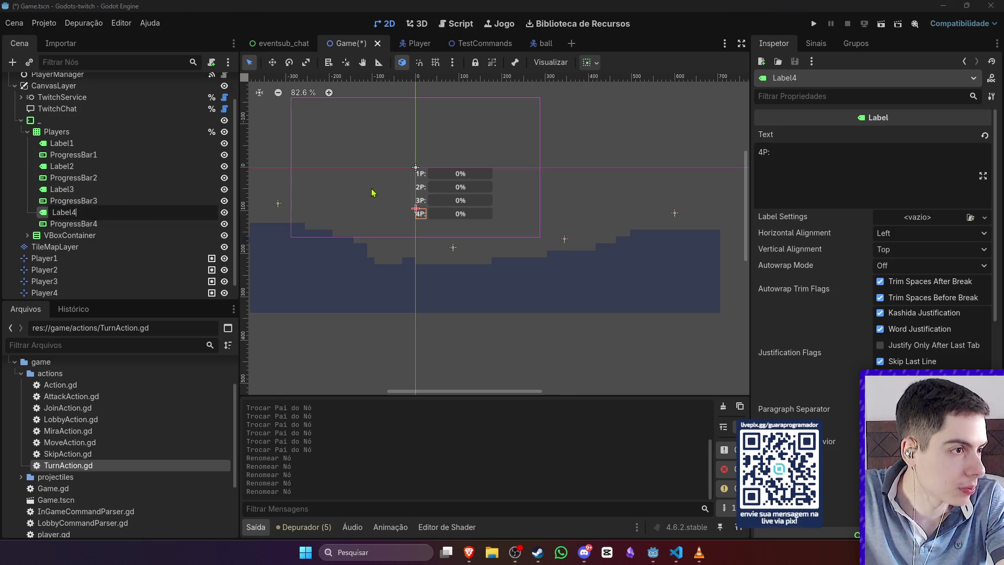
Step: Save the Game scene and select the Players grid container
key(ctrl+s)
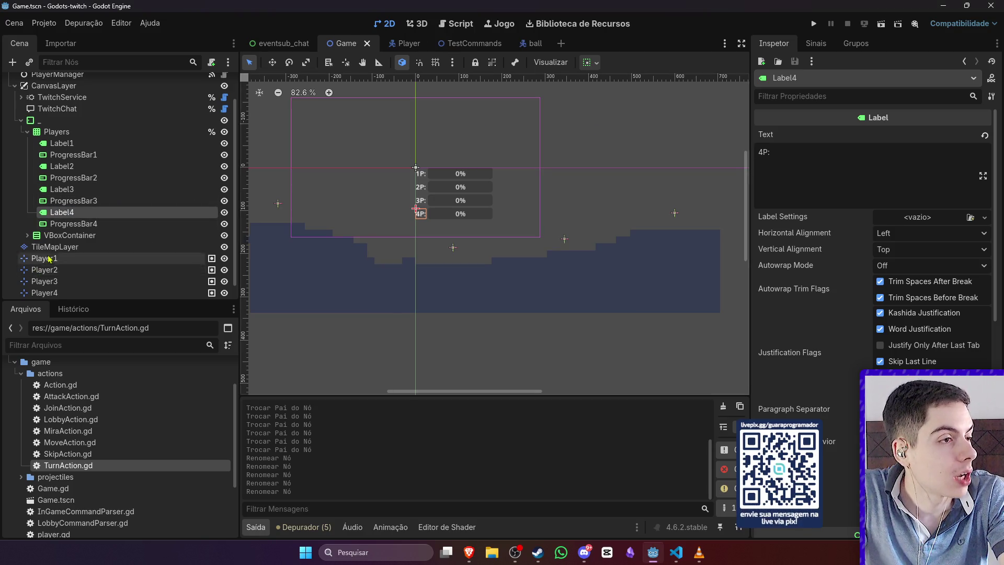
scroll(45, 262, up, 2)
click(651, 191)
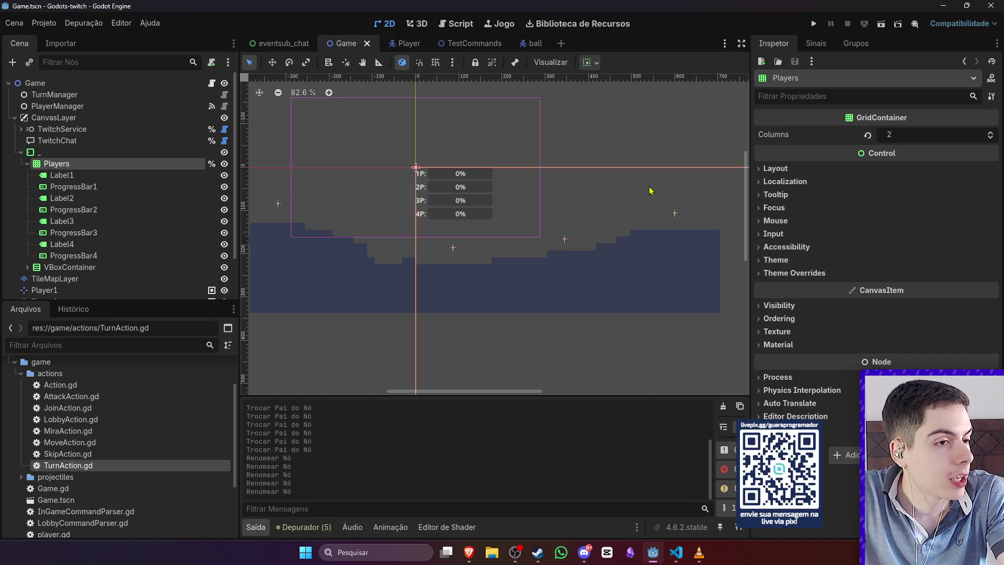
Step: Open Game.gd for editing and scroll to the players variable declaration
click(637, 171)
click(212, 84)
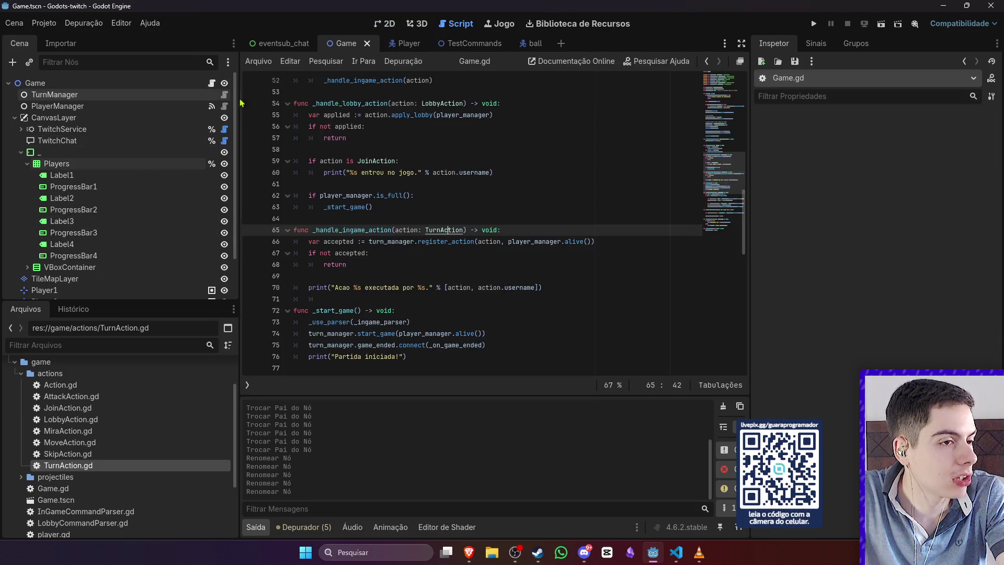
scroll(488, 254, down, 8)
mouse_move(487, 253)
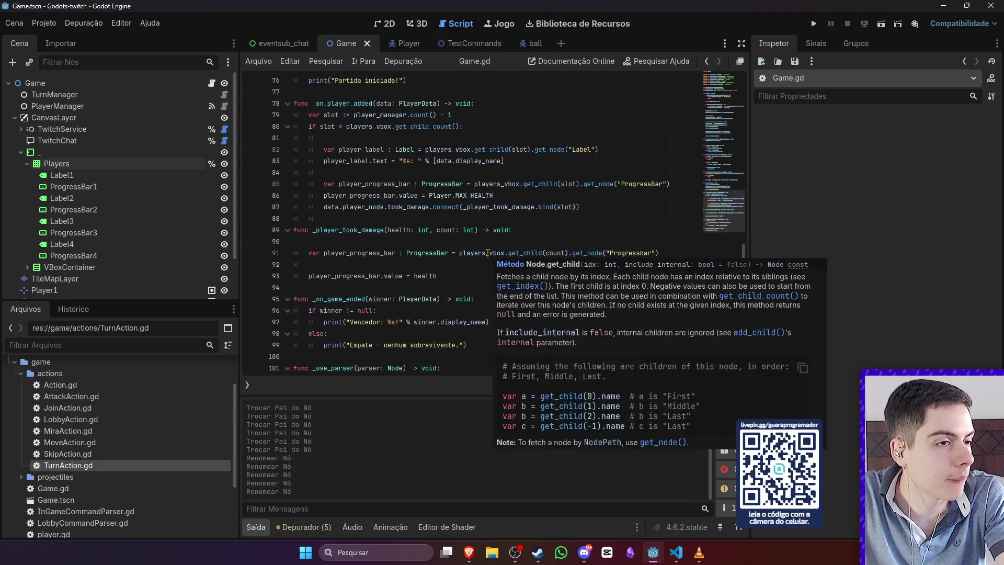
click(541, 183)
scroll(545, 196, up, 1)
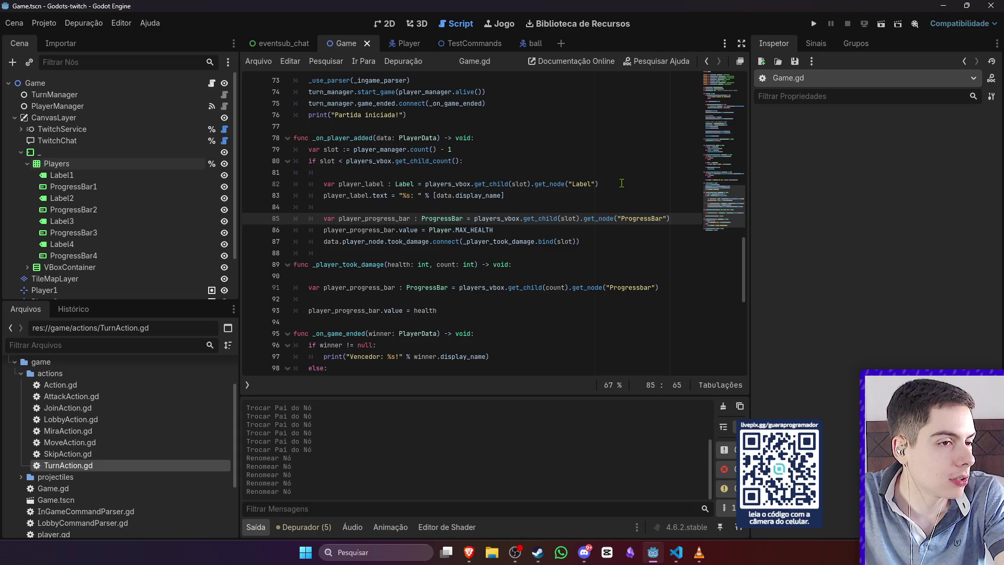
scroll(609, 203, up, 20)
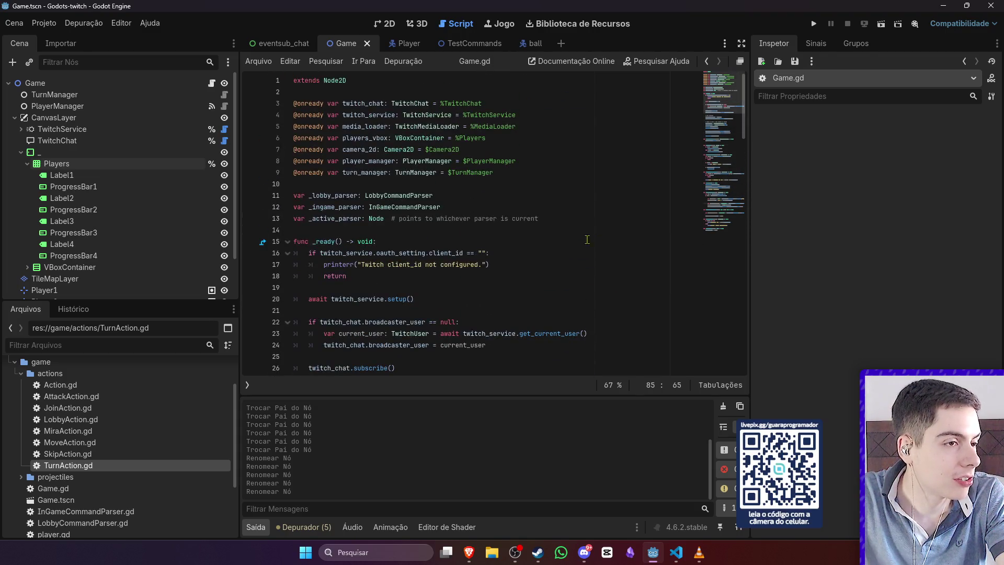
Step: Redeclare the players variable as players_grid of type GridContainer and save
double_click(420, 138)
text(Grid)
key(Return)
drag(389, 138, 376, 138)
text(grid)
double_click(372, 138)
key(ctrl+c)
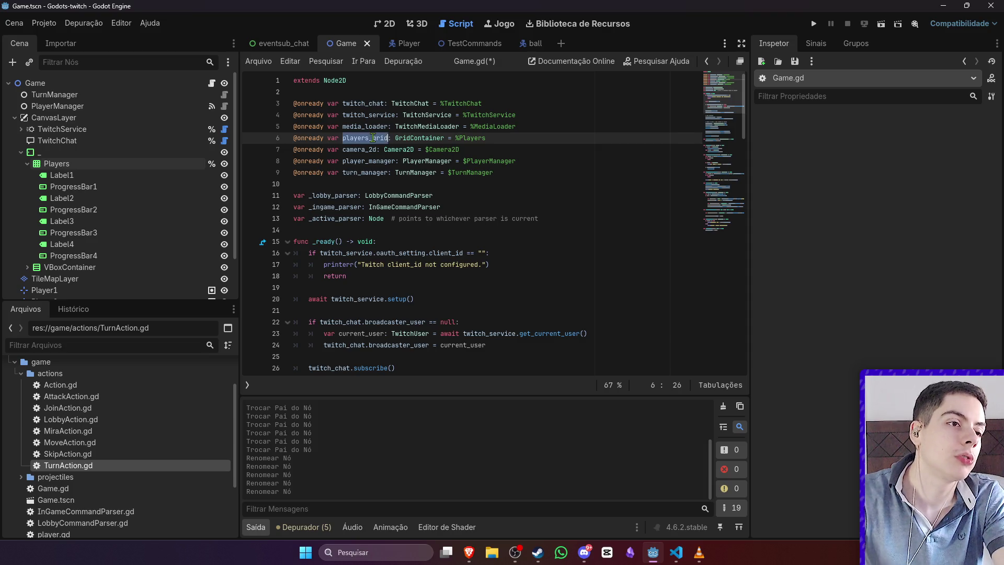
key(ctrl+s)
Step: Replace players_vbox with players_grid on lines 80, 82, 85 and 91, then save
click(409, 380)
double_click(368, 218)
key(ctrl+v)
double_click(447, 241)
key(ctrl+v)
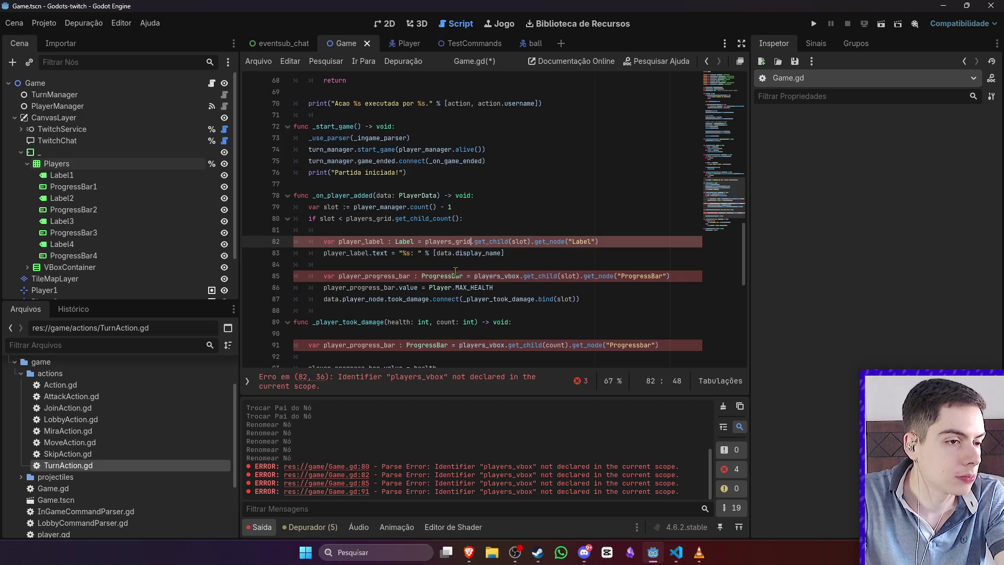
double_click(505, 276)
key(ctrl+v)
double_click(481, 345)
key(ctrl+v)
key(ctrl+s)
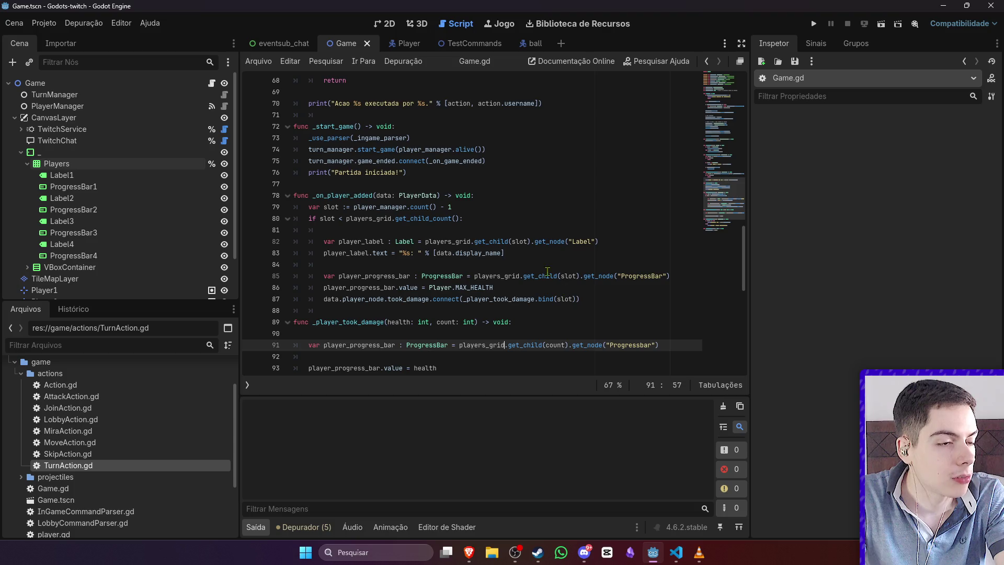
Step: On line 82, fetch the player's label with get_node("Label%d" % slot)
mouse_move(499, 253)
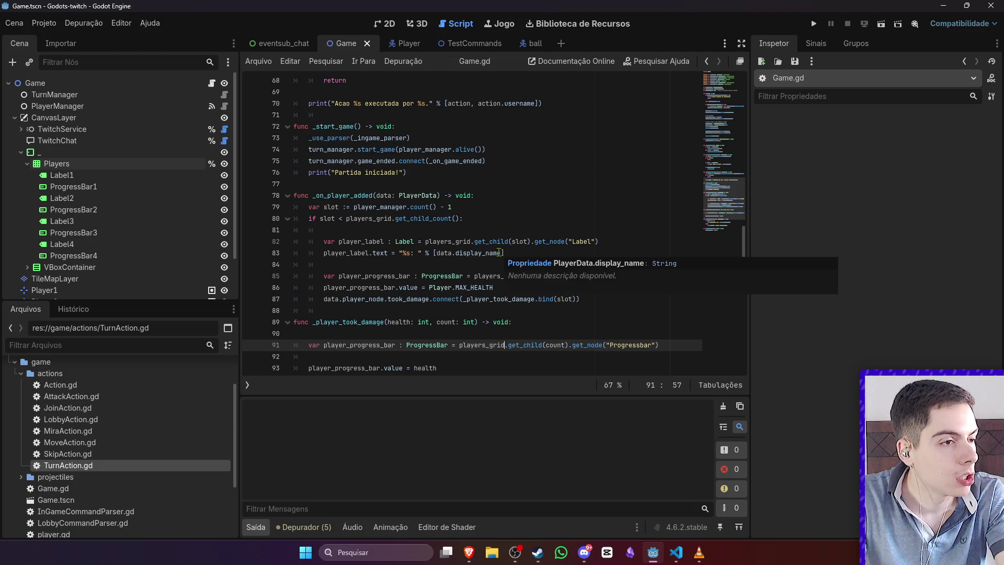
drag(610, 240, 529, 242)
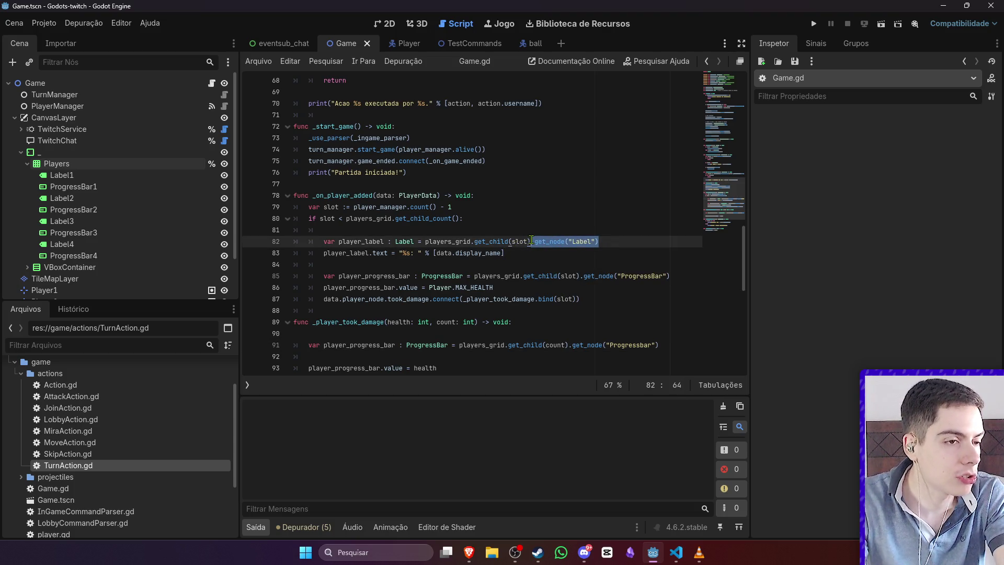
key(BackSpace)
key(BackSpace)
key(BackSpace)
key(BackSpace)
text(ode(")
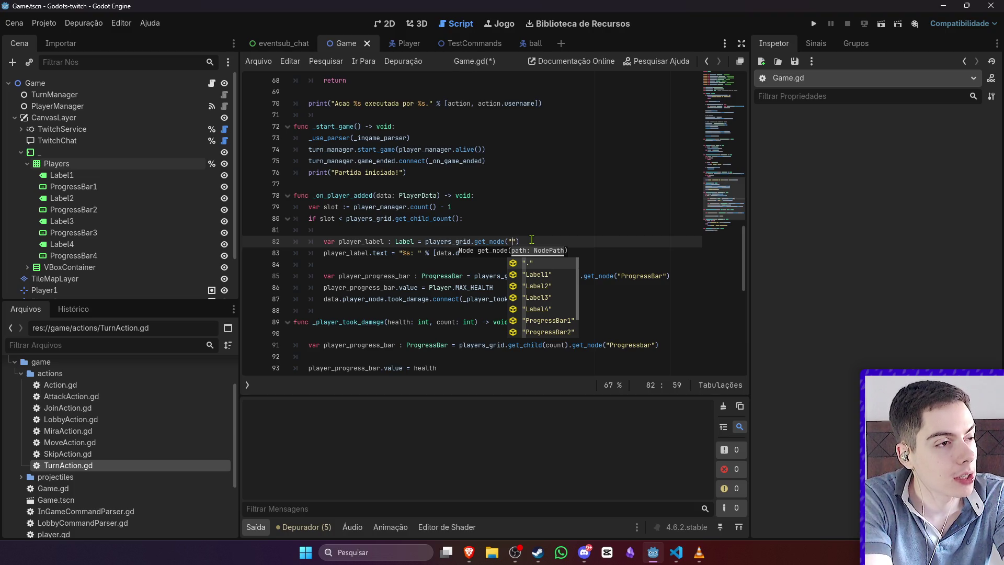
text(Label1)
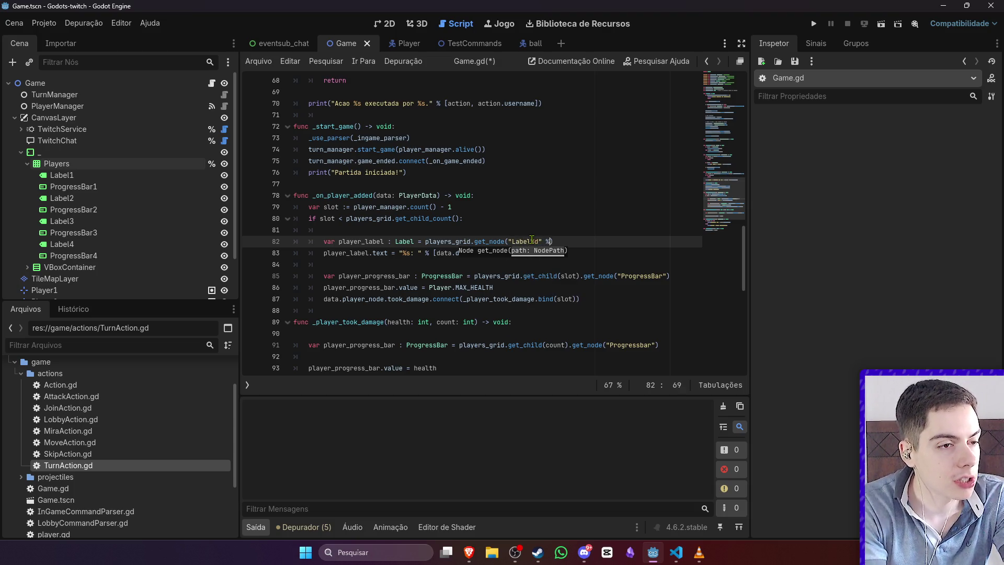
text( coun)
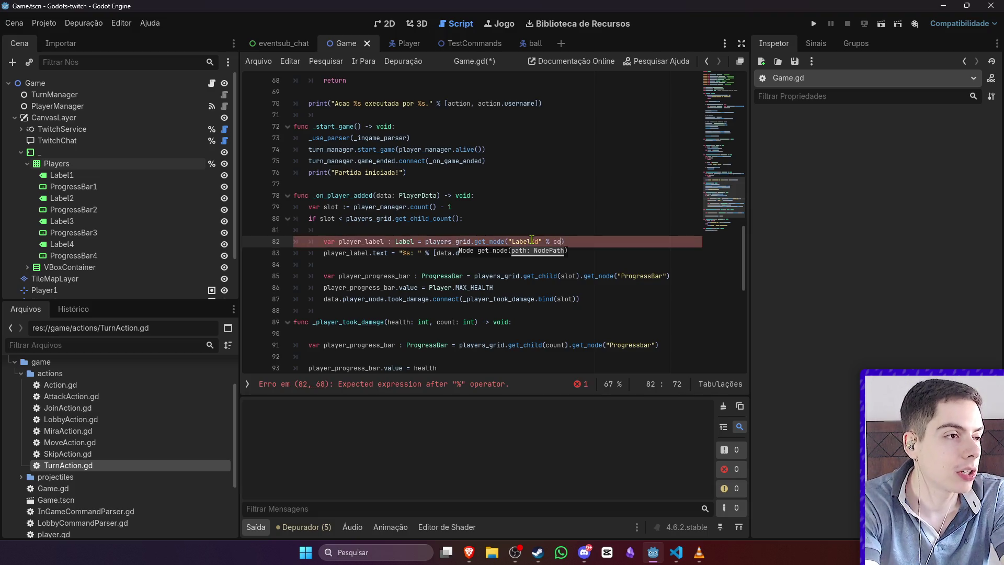
key(BackSpace)
key(BackSpace)
Step: Fetch progress bars with get_node("ProgressBar%d" % slot) on line 85 and % count on line 91
key(BackSpace)
key(BackSpace)
text(slot)
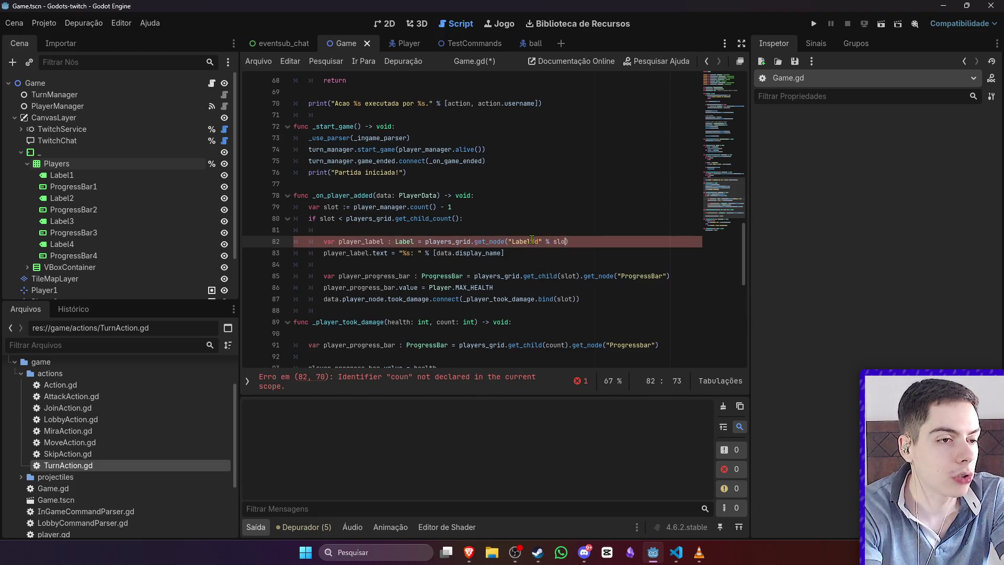
key(Up)
drag(568, 241, 510, 244)
drag(671, 276, 561, 278)
key(BackSpace)
key(BackSpace)
key(BackSpace)
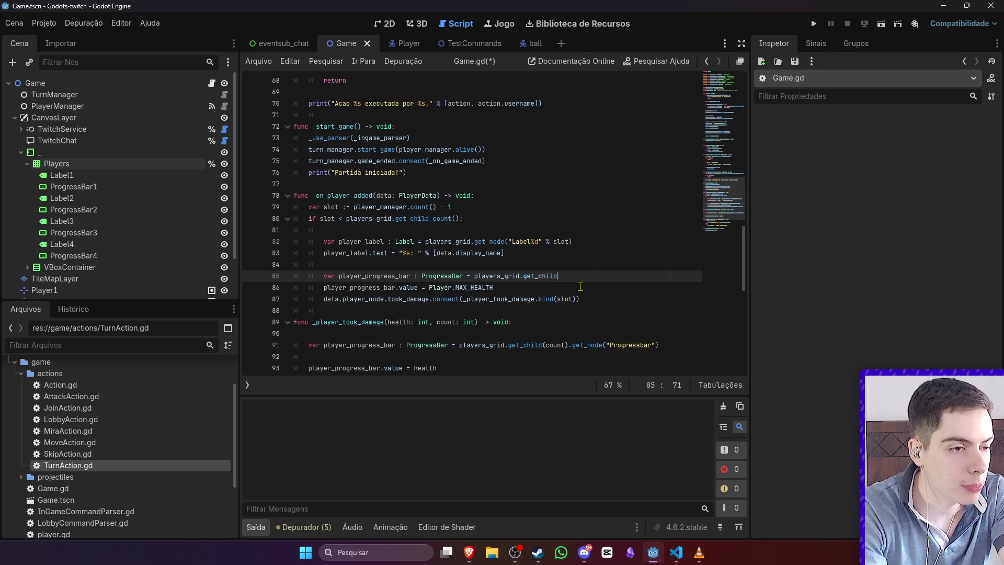
text(e(")
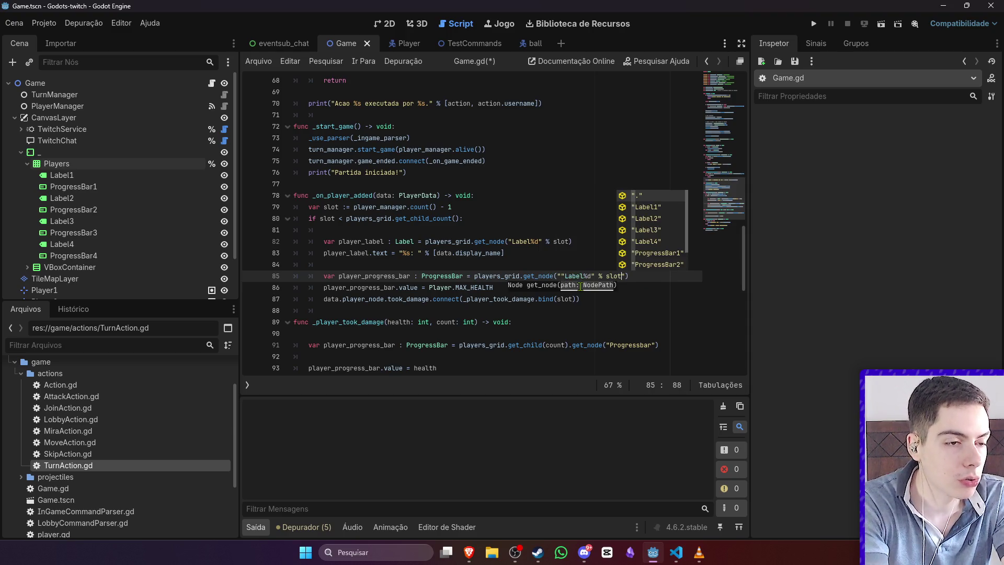
text(ProgressBar)
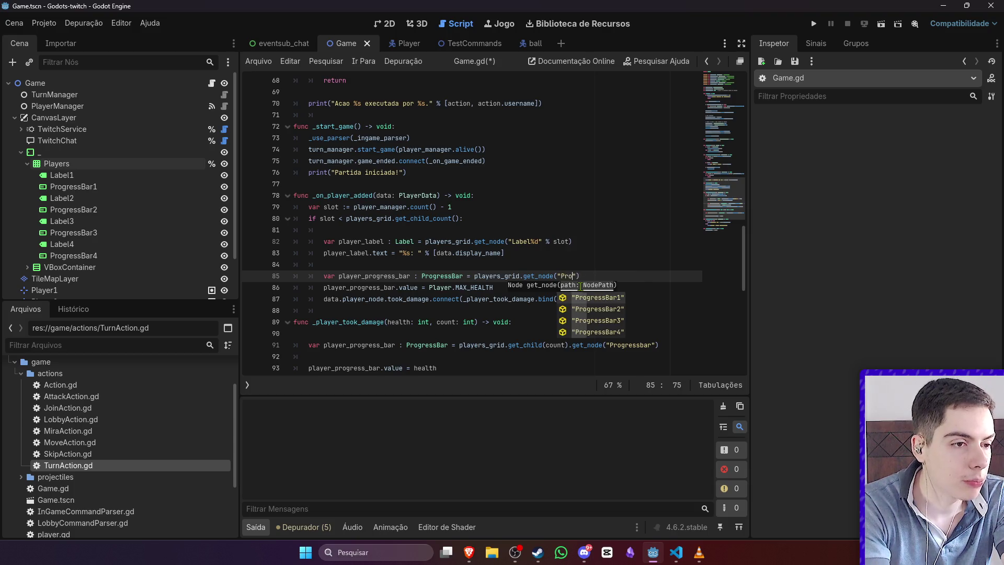
text(%d" % )
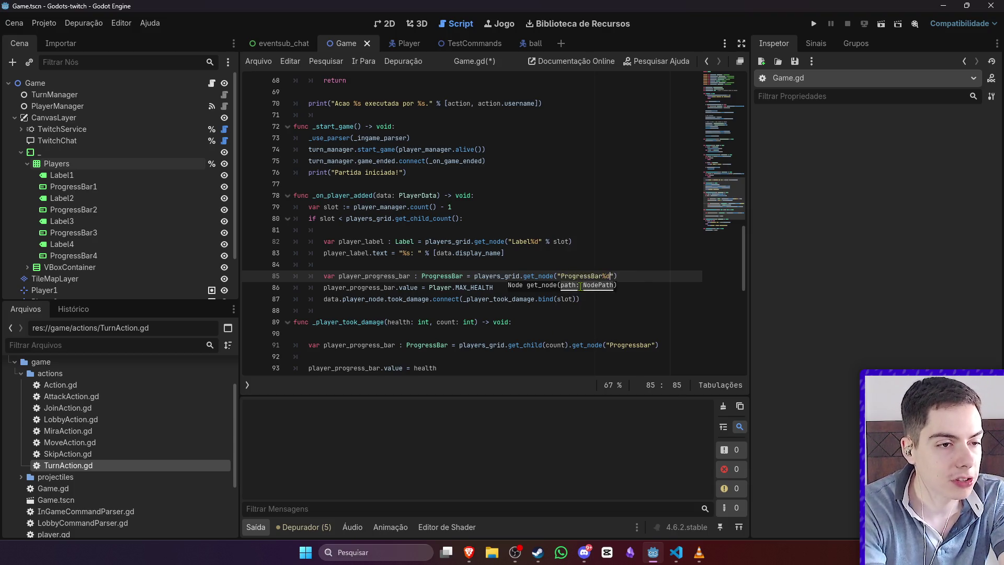
text(slot)
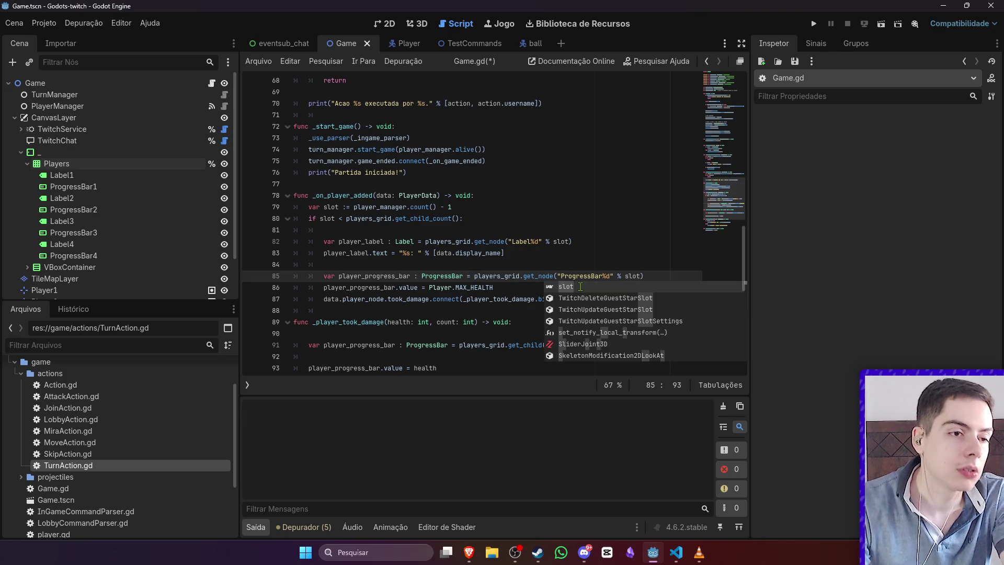
drag(661, 277, 368, 276)
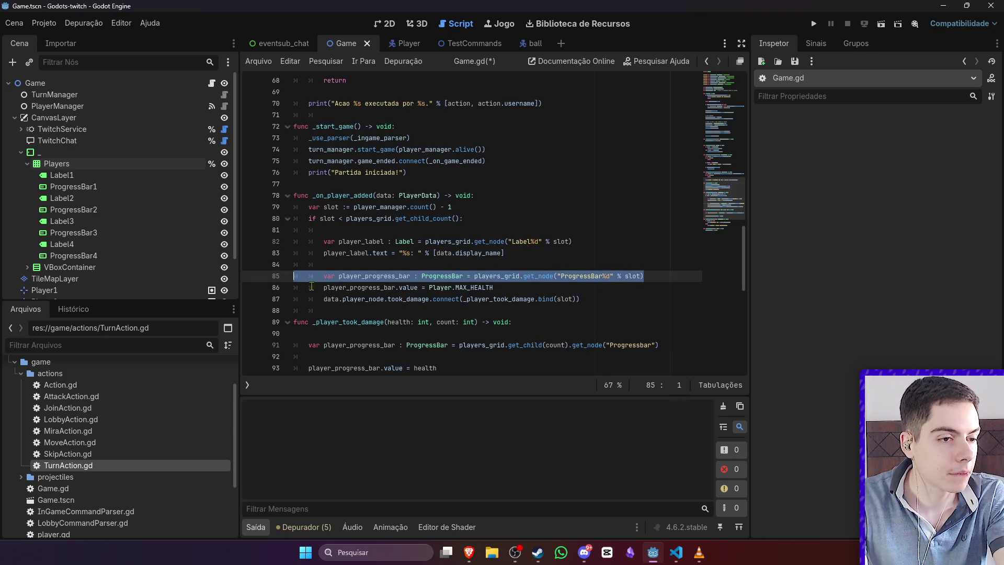
mouse_move(603, 345)
mouse_down()
mouse_move(658, 341)
mouse_move(230, 345)
mouse_up()
text(var player_progress_bar : ProgressBar = players_grid.get_node("ProgressBar%d" % slot))
double_click(628, 345)
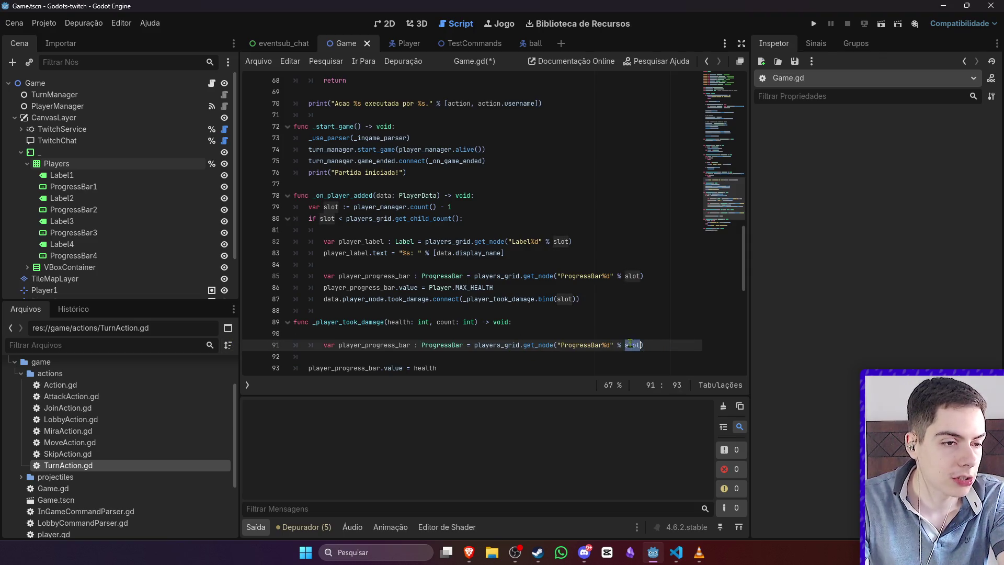
text(count)
key(Escape)
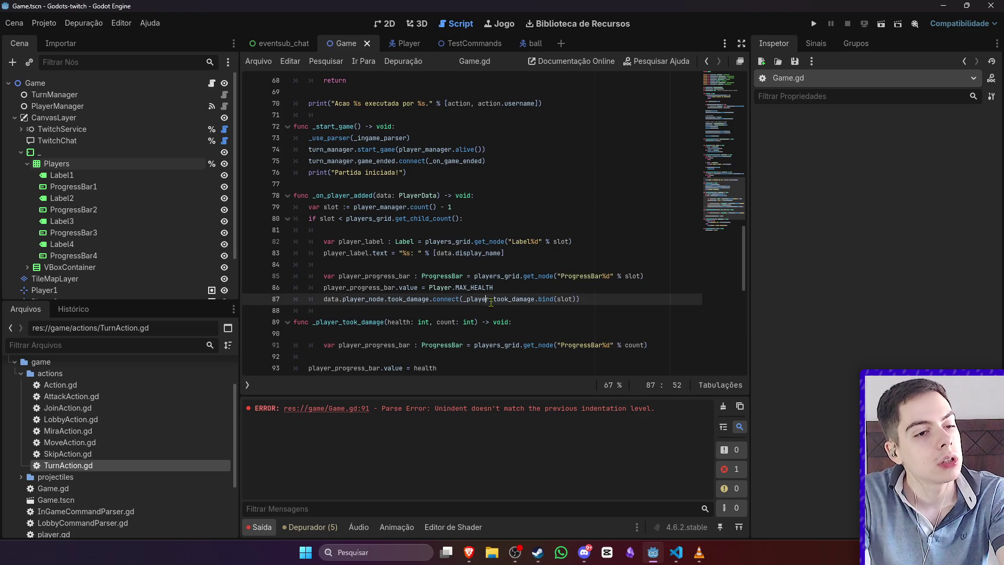
Step: Remove the extra indentation from line 91 and save Game.gd
click(429, 346)
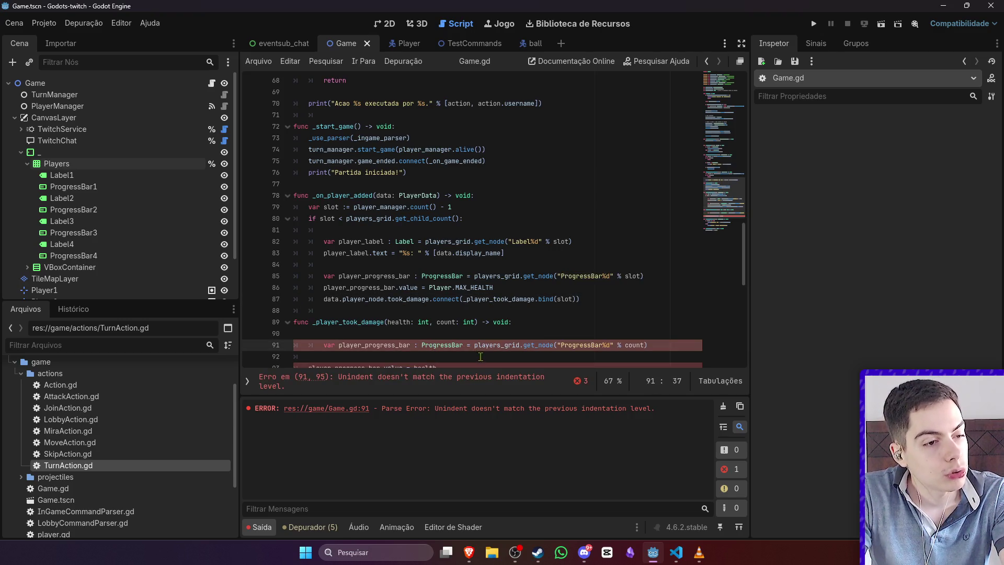
scroll(465, 312, down, 2)
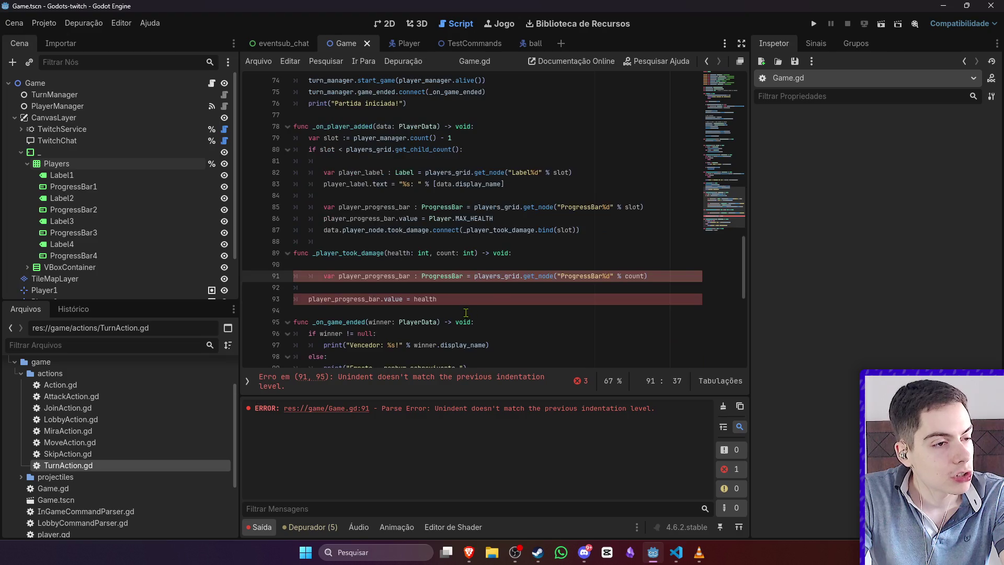
triple_click(386, 276)
key(shift+Tab)
click(387, 270)
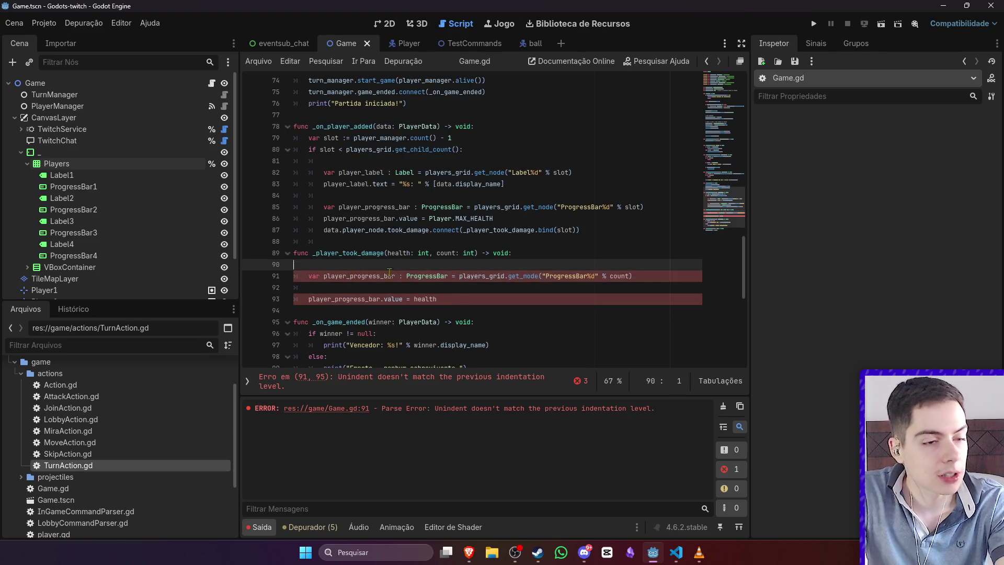
key(ctrl+s)
Step: Return from the browser to the script, then show the Game scene in the 2D editor
key(alt+Tab)
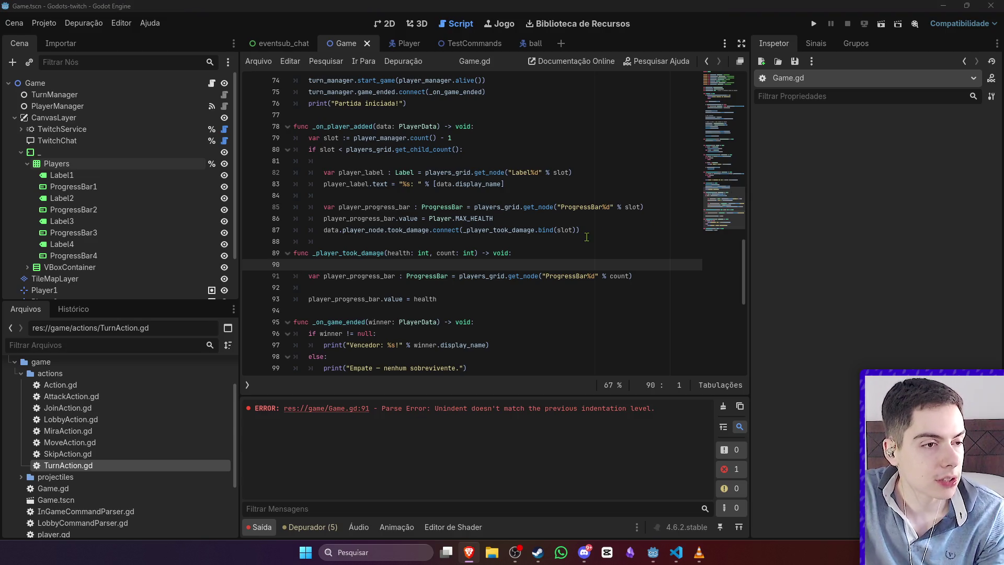
click(610, 229)
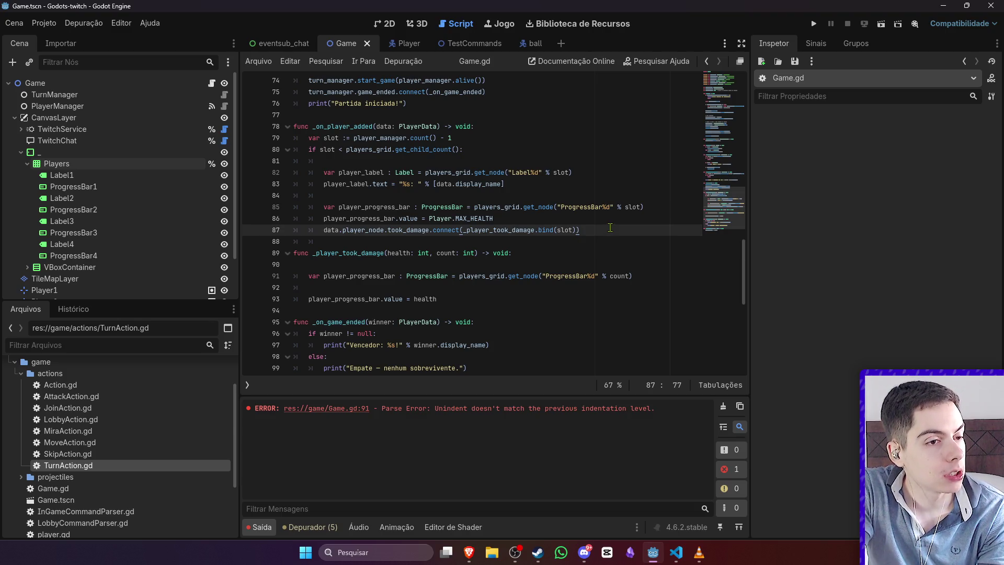
scroll(620, 346, down, 2)
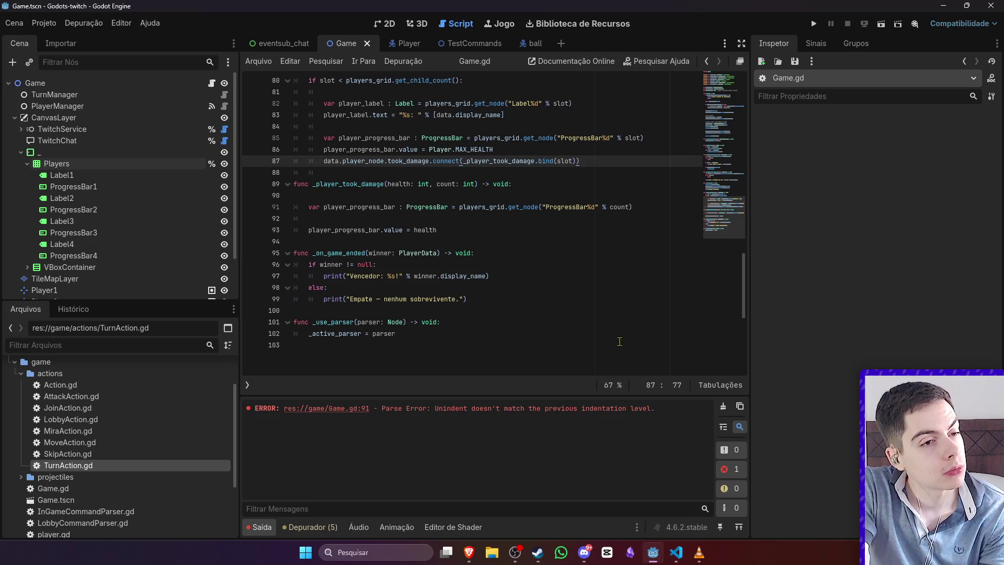
click(549, 253)
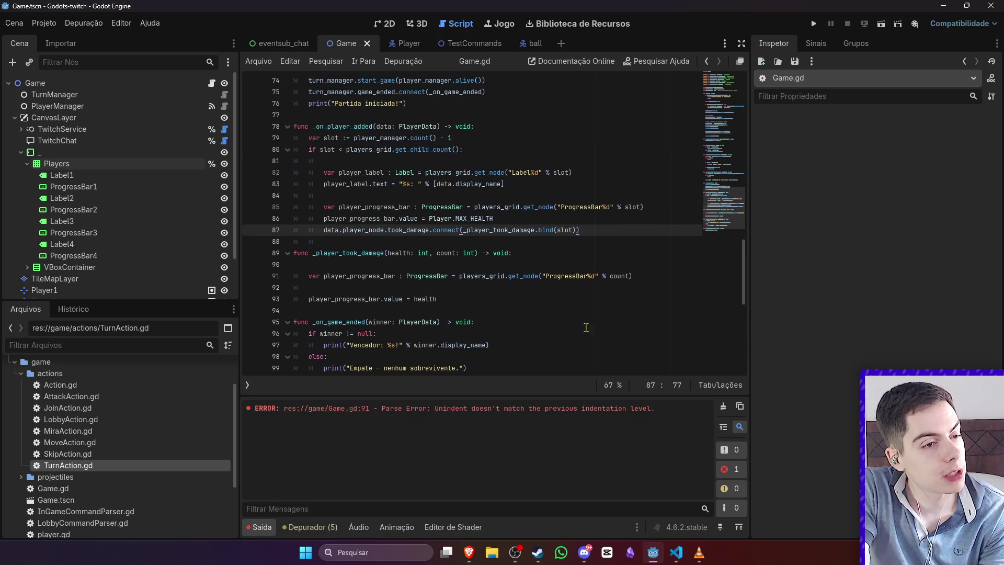
scroll(549, 252, up, 2)
click(390, 25)
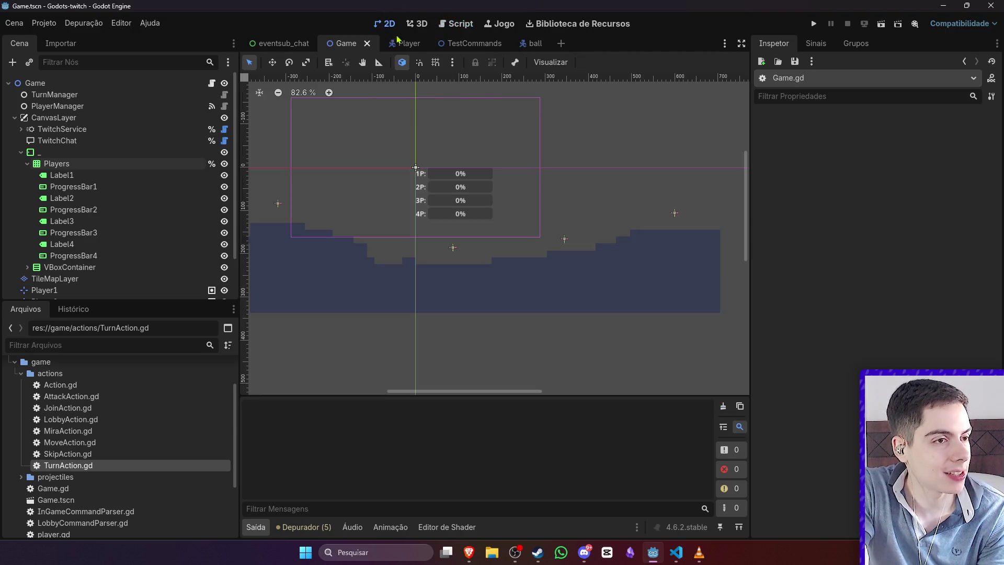
Step: Open AttackAction.gd from the Player scene for editing
click(522, 42)
scroll(514, 152, down, 3)
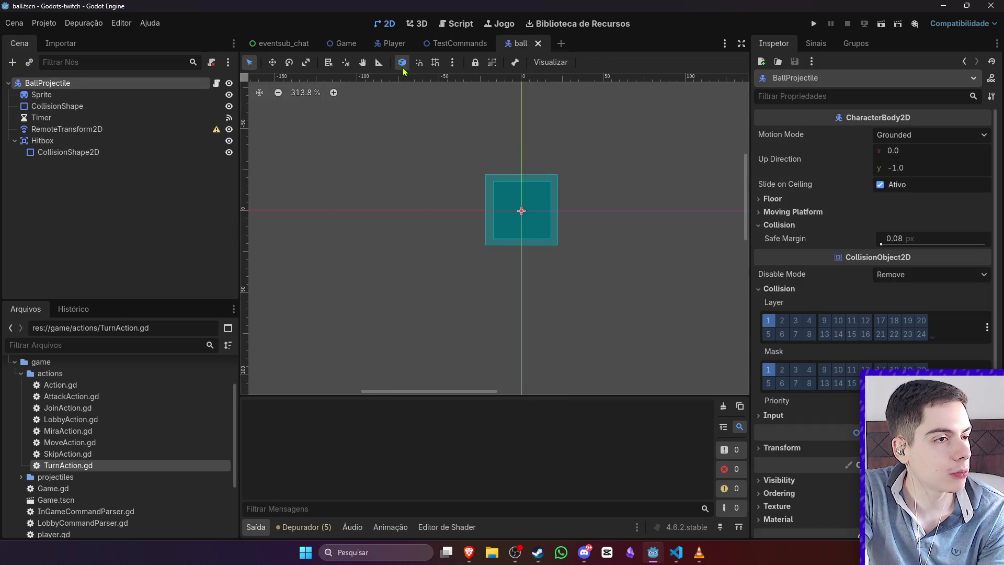
click(392, 43)
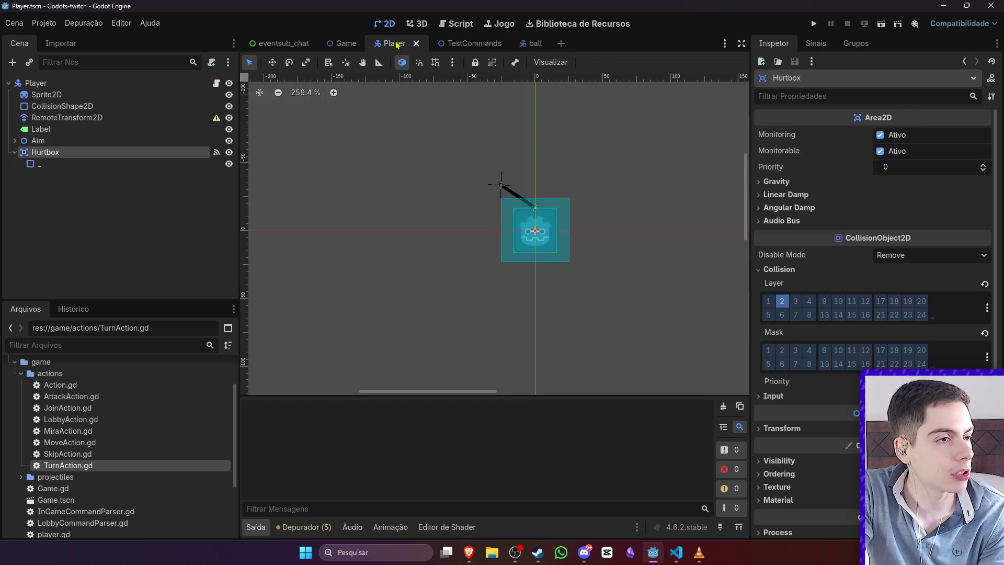
double_click(111, 397)
Step: Remove the empty line 4 and open a new line after the force constants
click(422, 208)
click(368, 115)
key(BackSpace)
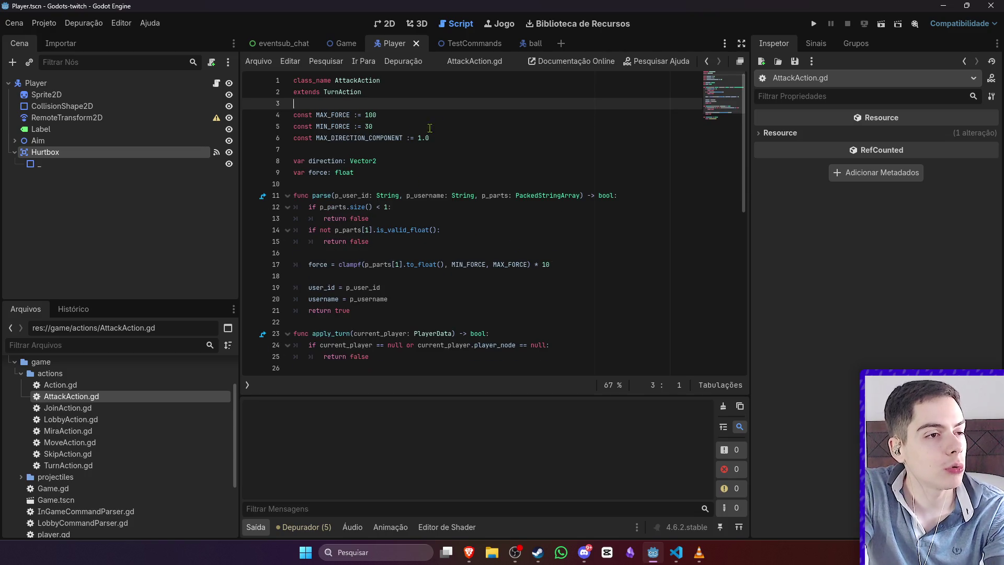
click(460, 129)
key(Return)
key(Return)
key(Return)
key(Up)
Step: Add the constant 'const FORCE_MULTIPLIER := 15'
text(const)
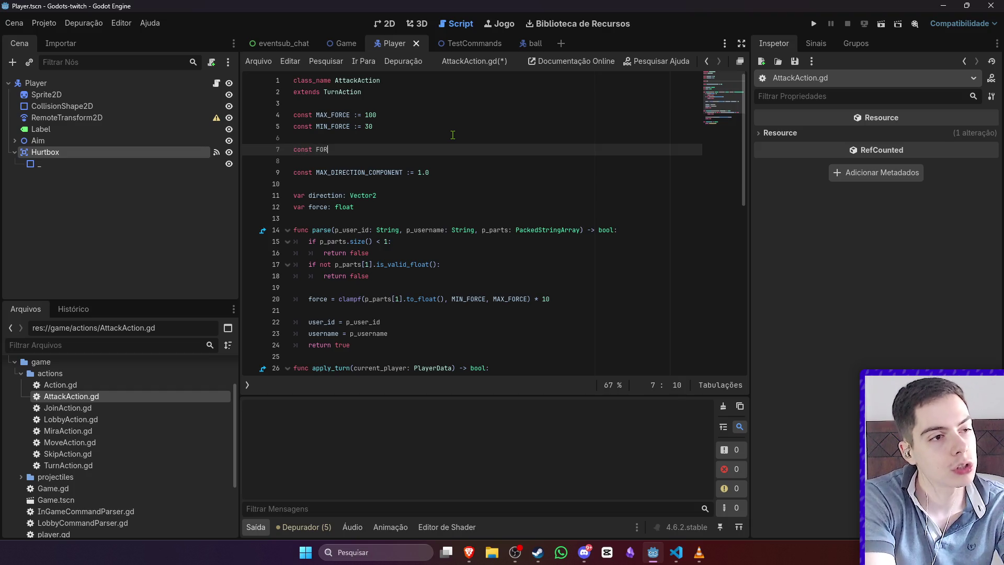
key(BackSpace)
key(BackSpace)
key(BackSpace)
text(RCE_MULTIPLYER)
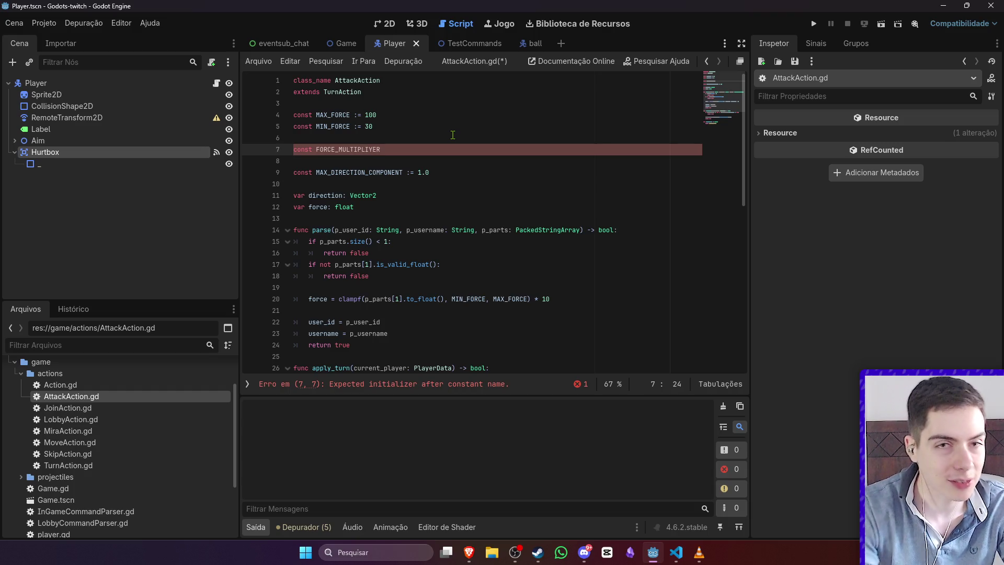
key(alt+Tab)
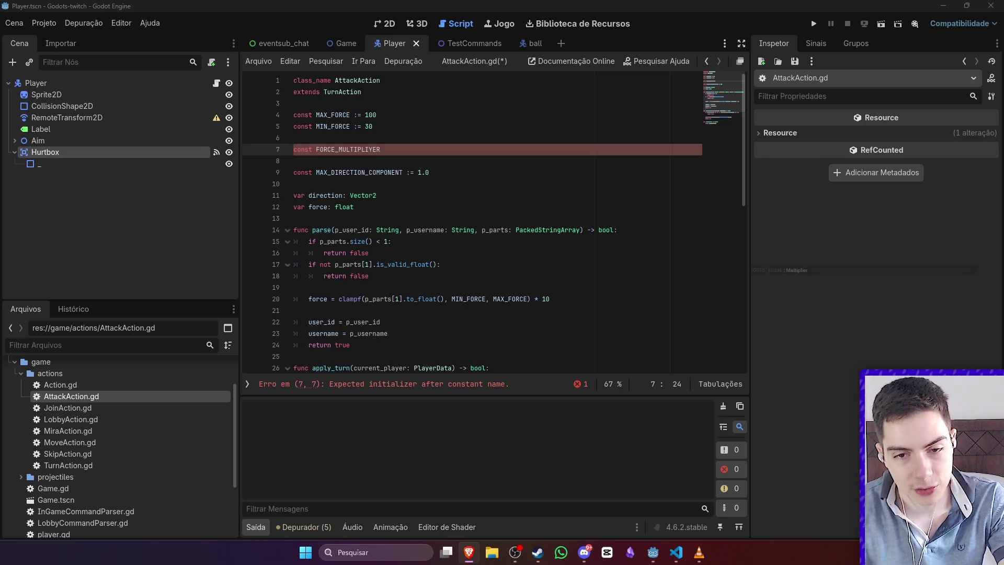
click(410, 150)
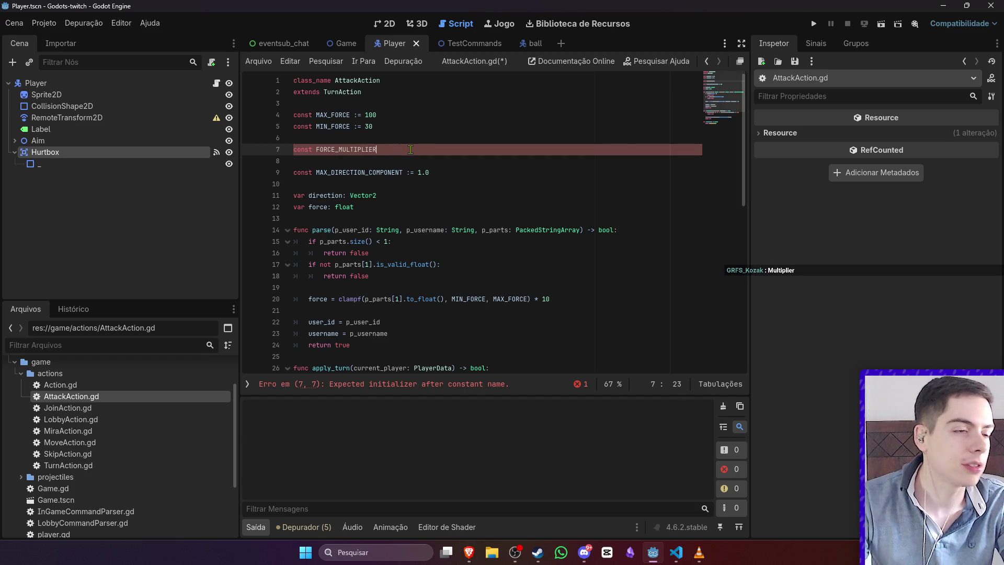
key(alt+Tab)
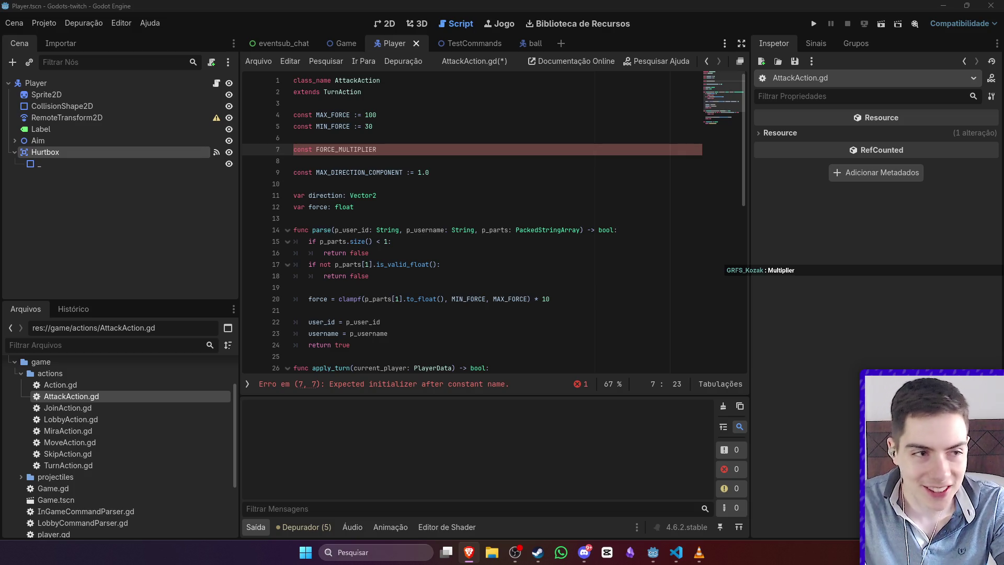
click(418, 150)
text(:=)
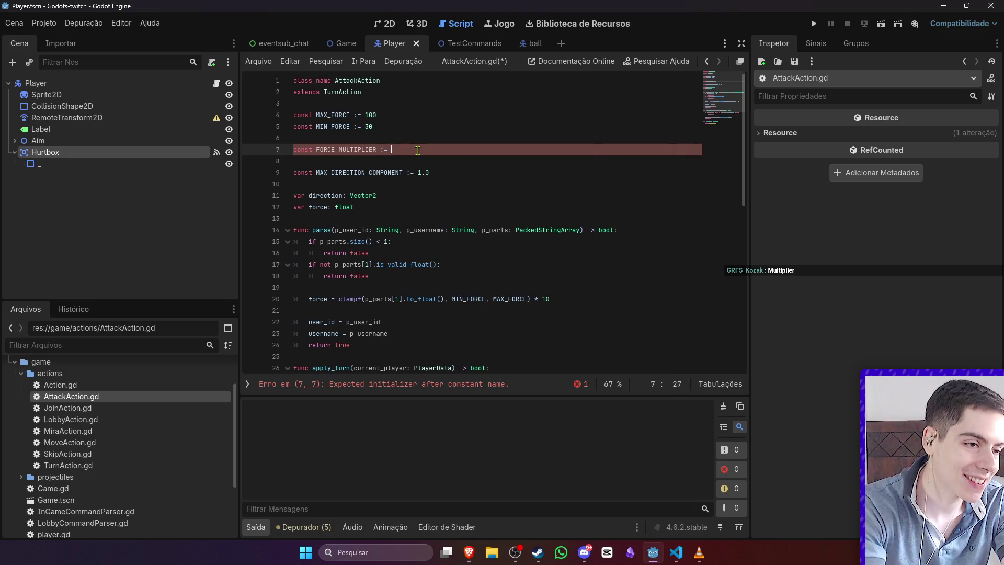
text(15)
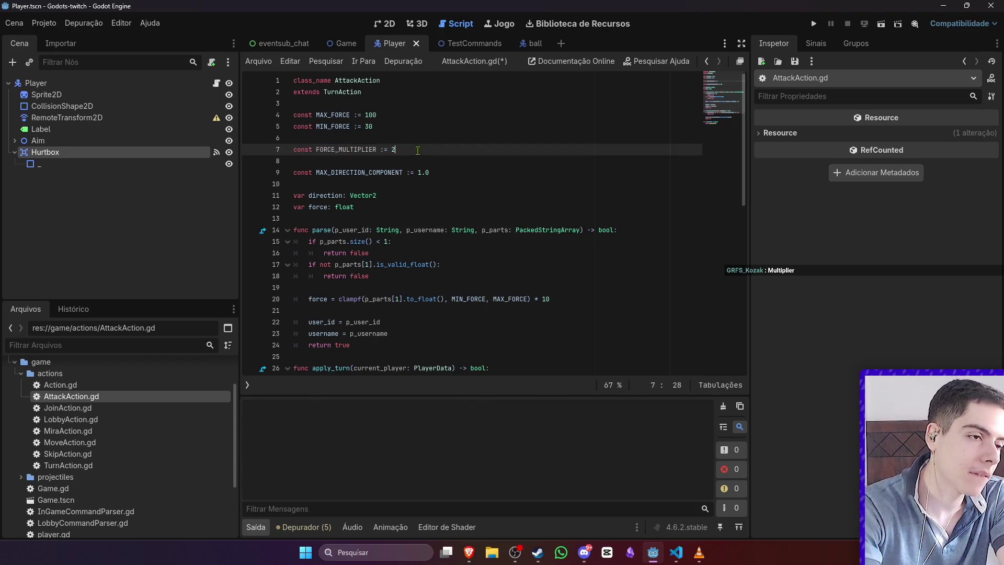
Step: Replace '* 10' in the force formula with '* FORCE_MULTIPLIER' and save the script
double_click(338, 149)
key(ctrl+c)
double_click(545, 300)
key(ctrl+v)
key(ctrl+s)
click(534, 261)
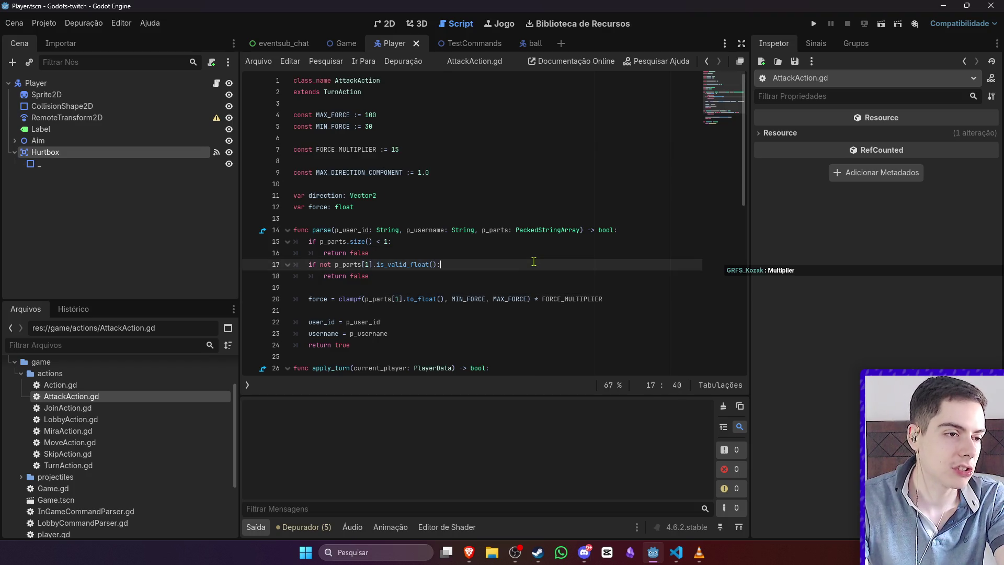
scroll(534, 261, down, 5)
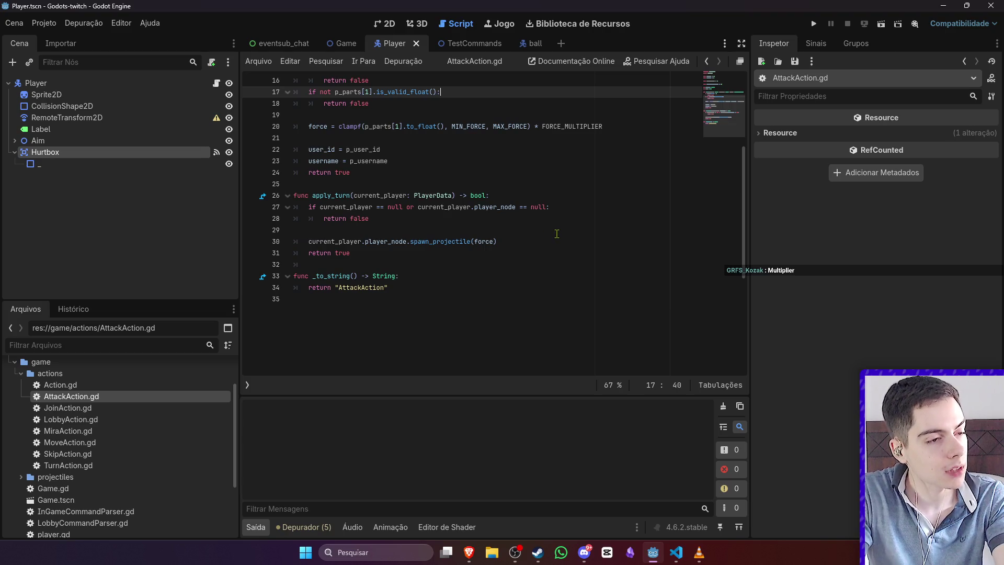
scroll(557, 234, up, 5)
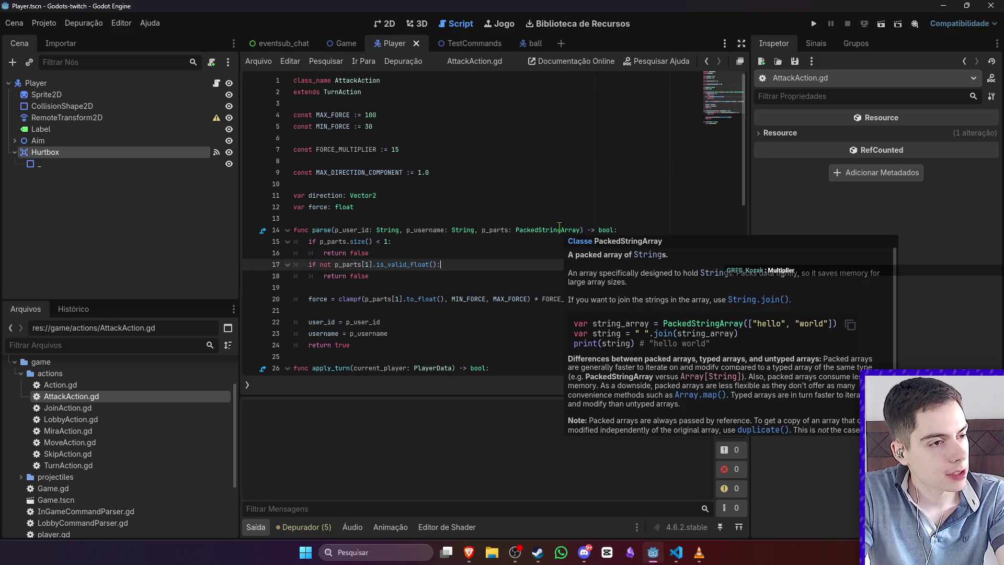
click(544, 176)
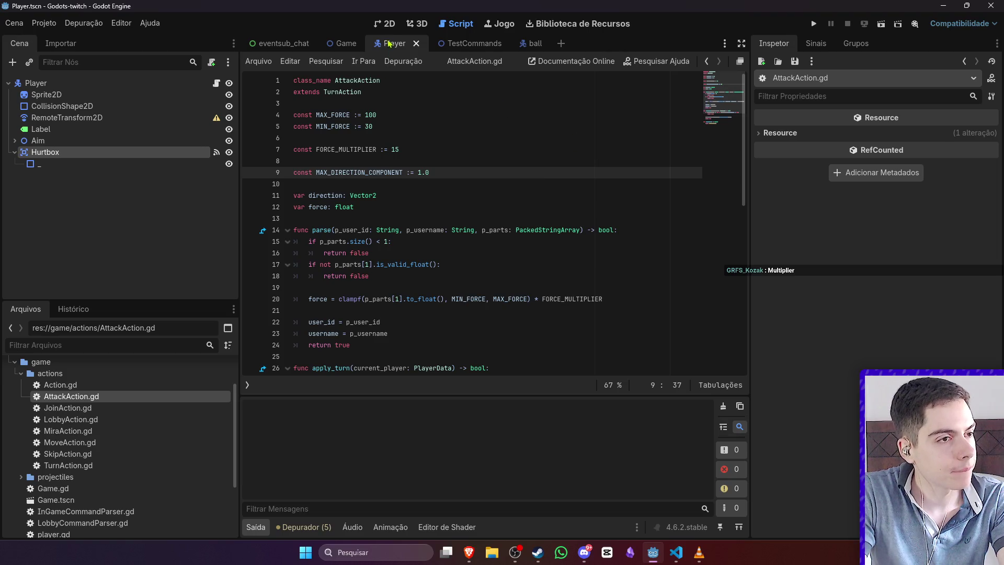
Step: Switch to the Game scene and collapse the _ HUD node
click(345, 43)
click(385, 23)
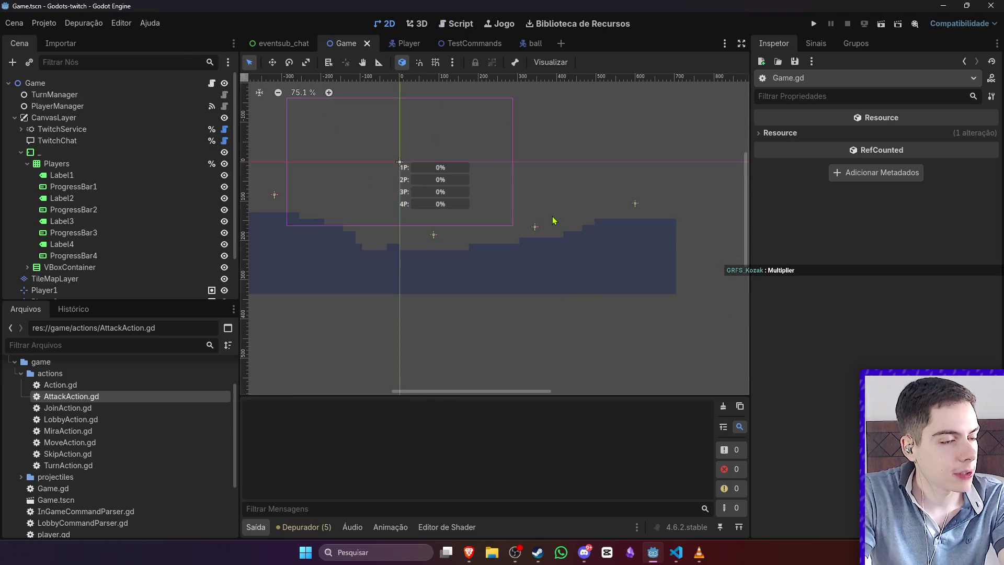
scroll(555, 221, down, 6)
scroll(557, 221, up, 3)
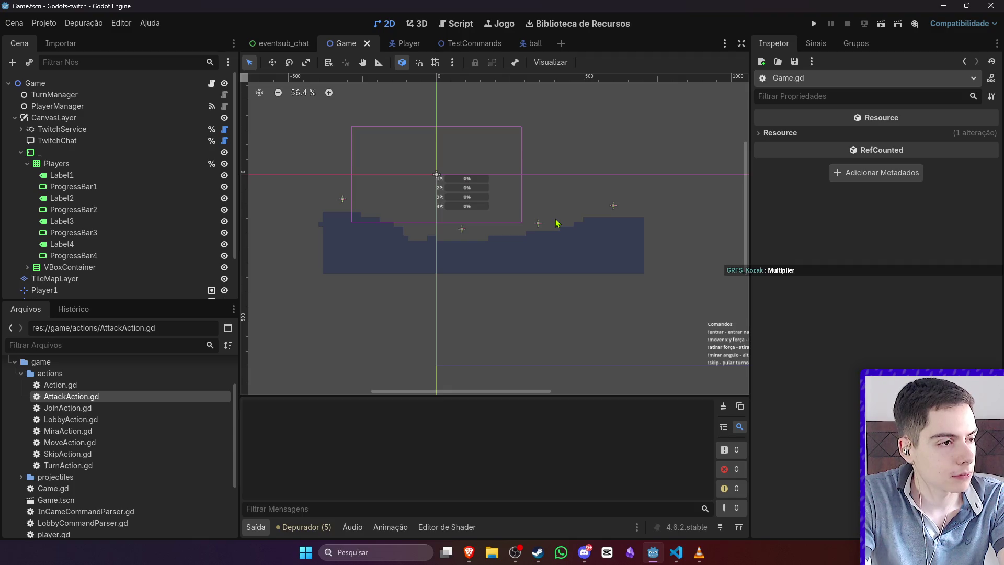
click(21, 152)
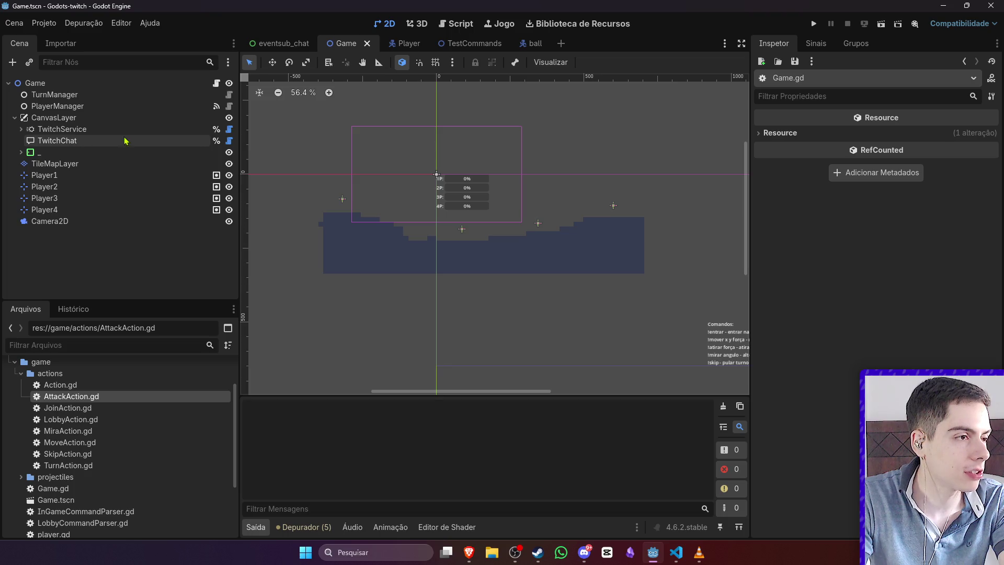
Step: Add a new VBoxContainer as a child of the _ HUD node
click(21, 152)
click(24, 168)
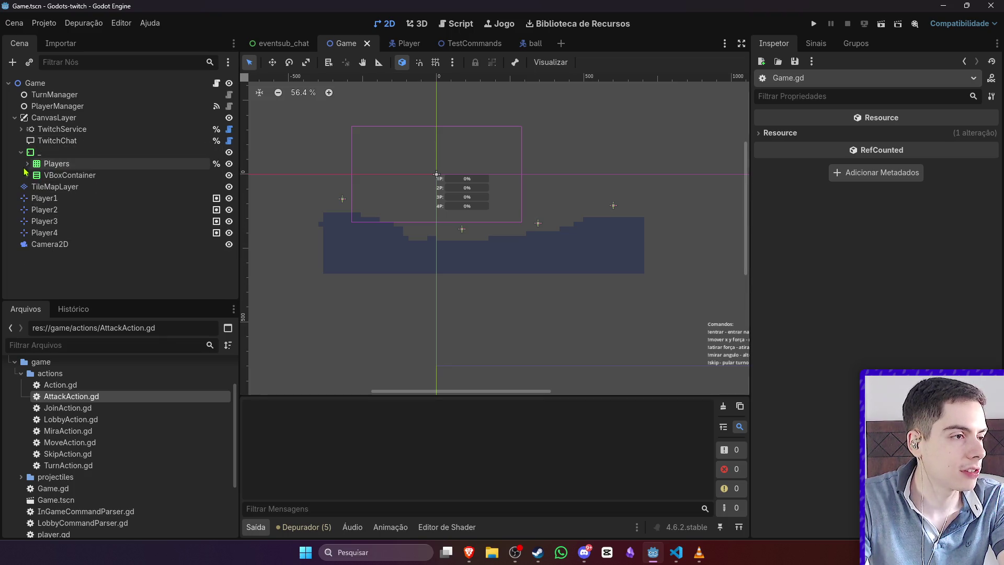
click(52, 163)
click(63, 175)
click(52, 164)
right_click(63, 153)
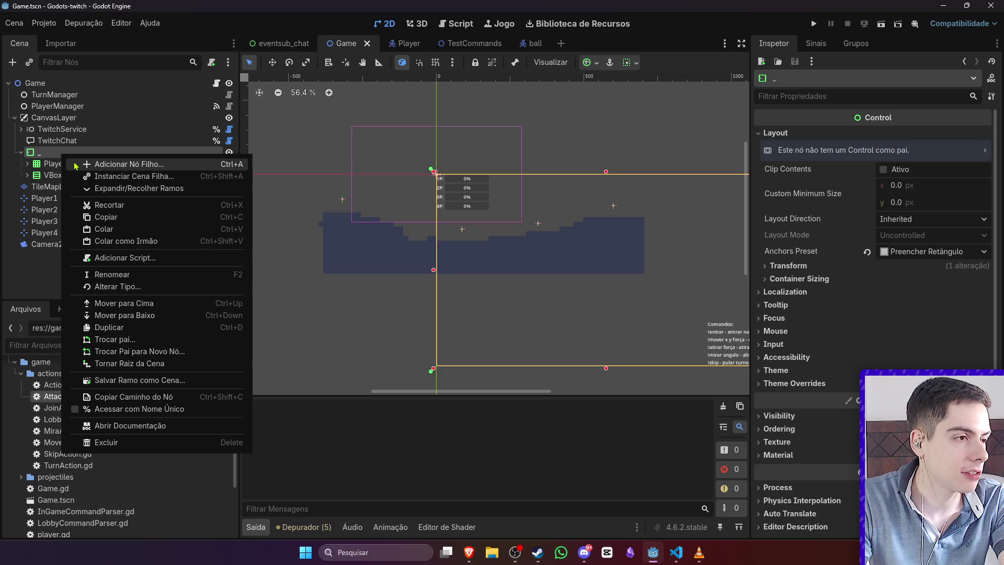
click(76, 165)
text(vbox)
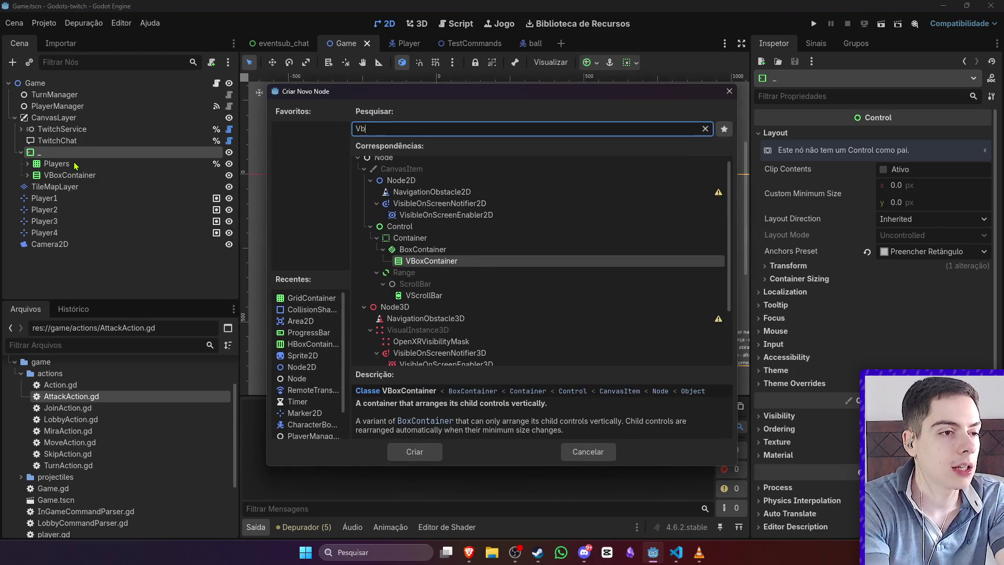
key(Return)
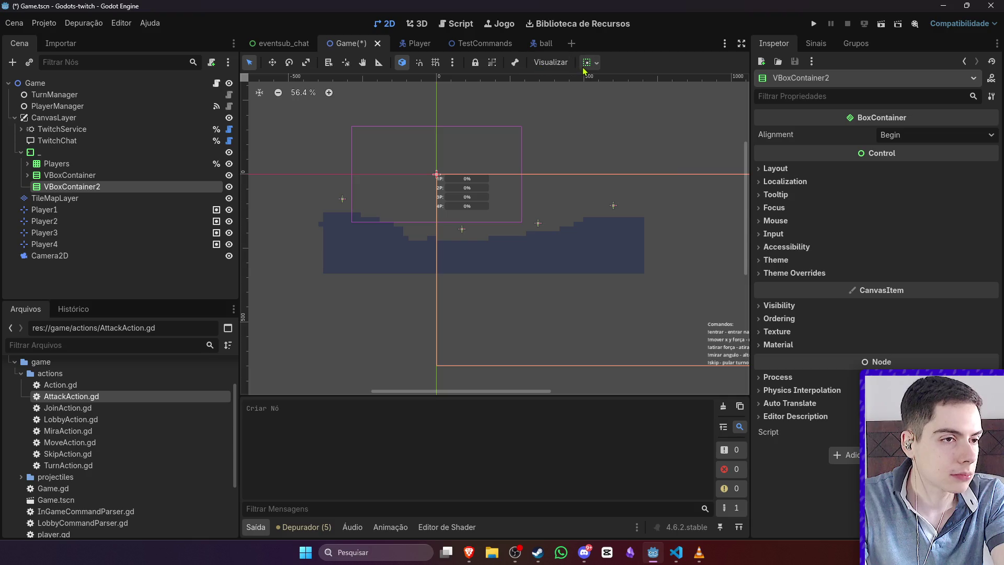
Step: Set the new container's vertical and horizontal anchor alignment
click(590, 62)
click(639, 166)
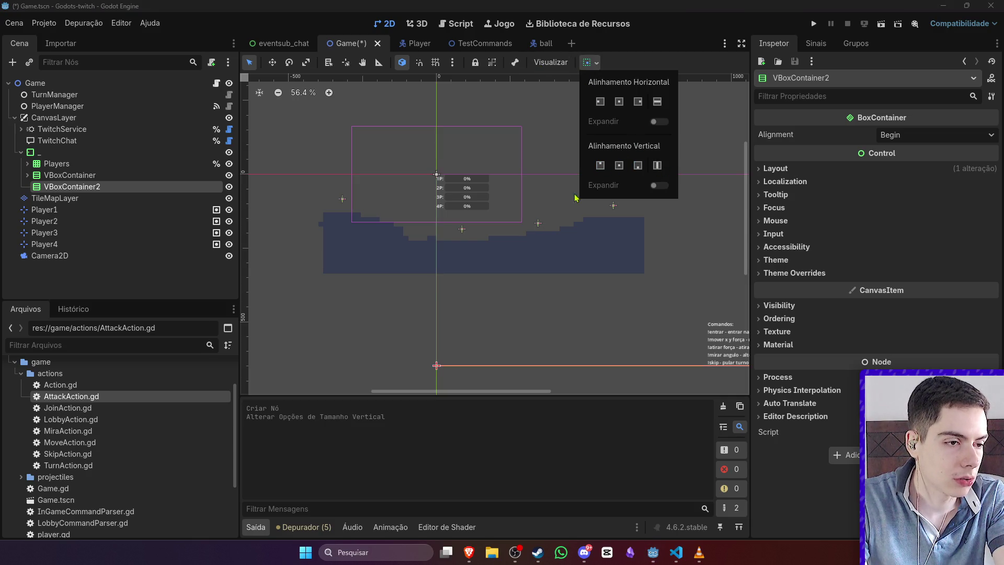
scroll(549, 277, down, 2)
click(601, 104)
scroll(421, 359, up, 5)
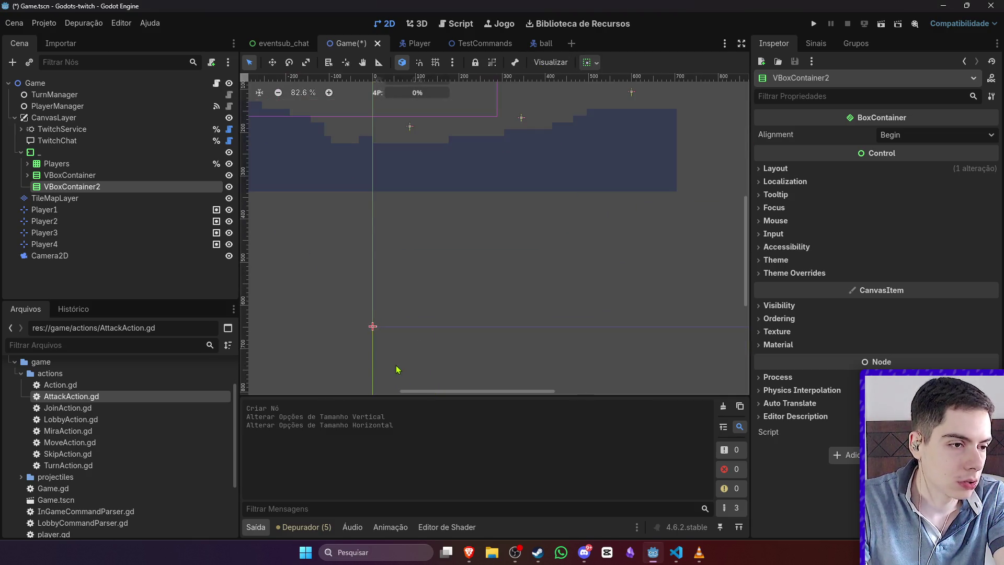
Step: Add a Label and a CheckBox as children of VBoxContainer2
right_click(66, 187)
click(72, 195)
text(Label)
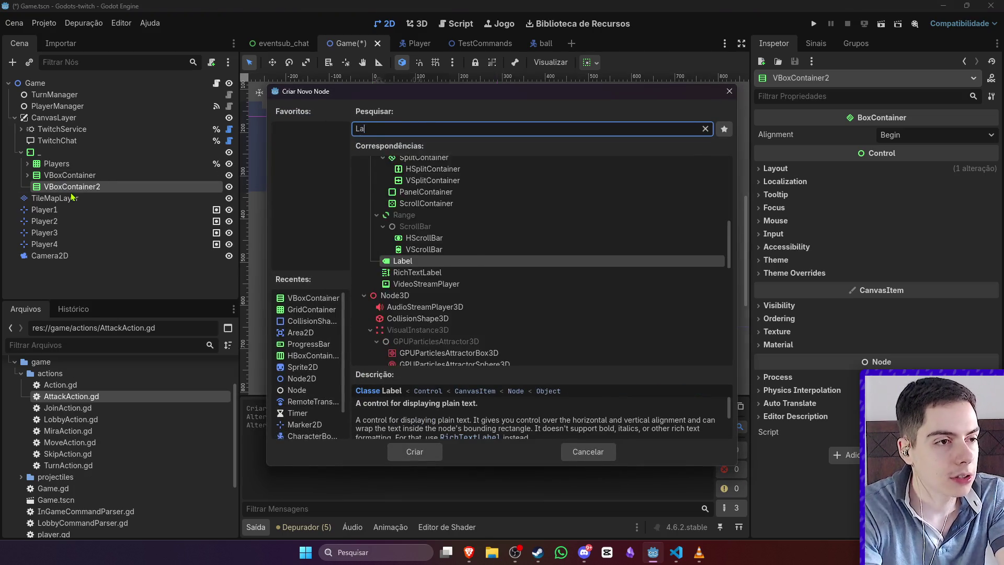
key(Return)
right_click(72, 187)
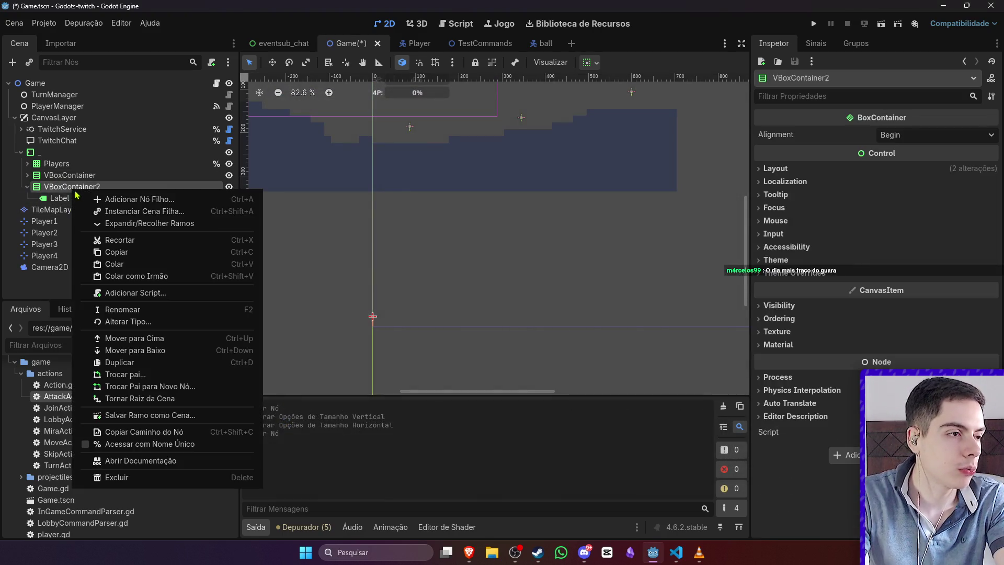
click(83, 197)
text(Check)
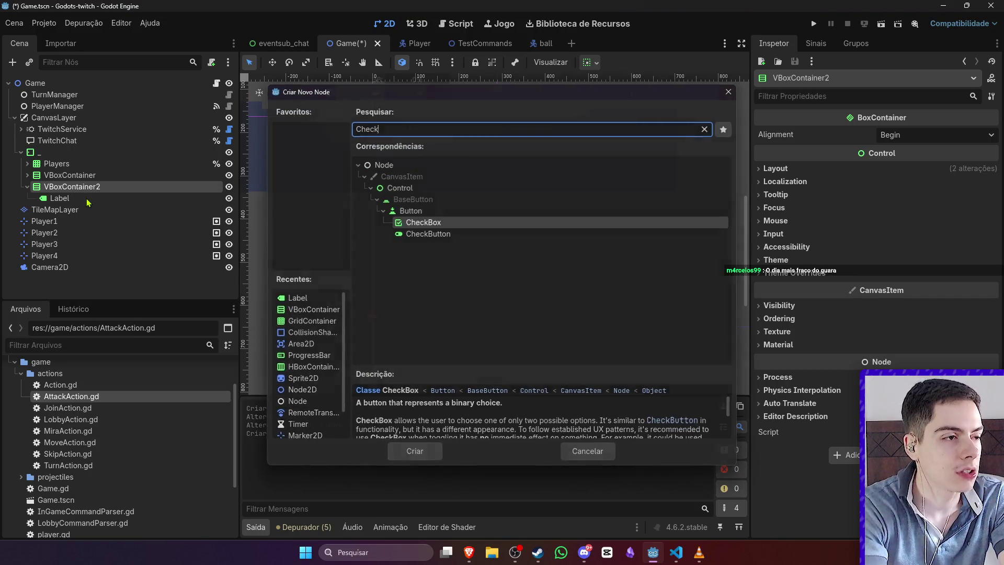
key(Return)
Step: Set the checkbox's text to 'Atirou'
click(844, 168)
text(asda)
key(ctrl+a)
key(BackSpace)
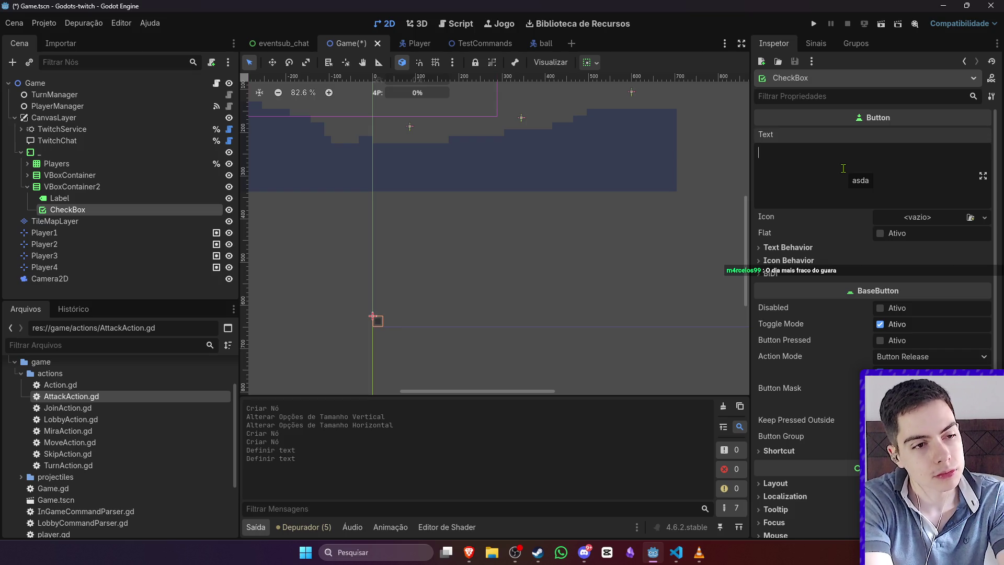
text(Atirou)
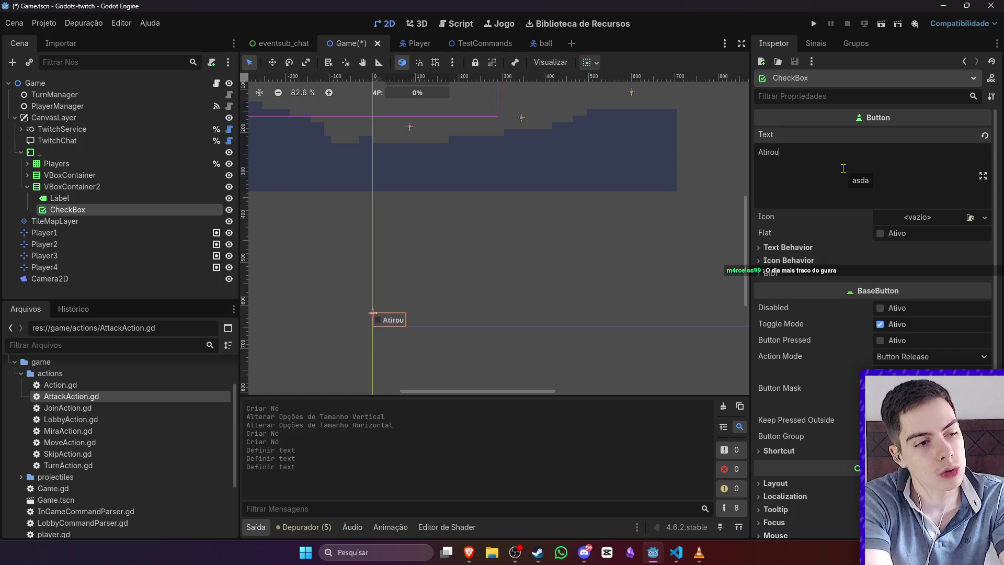
Step: Duplicate the Atirou checkbox and change the copy's text to 'Moveu'
click(60, 197)
click(68, 210)
key(ctrl+d)
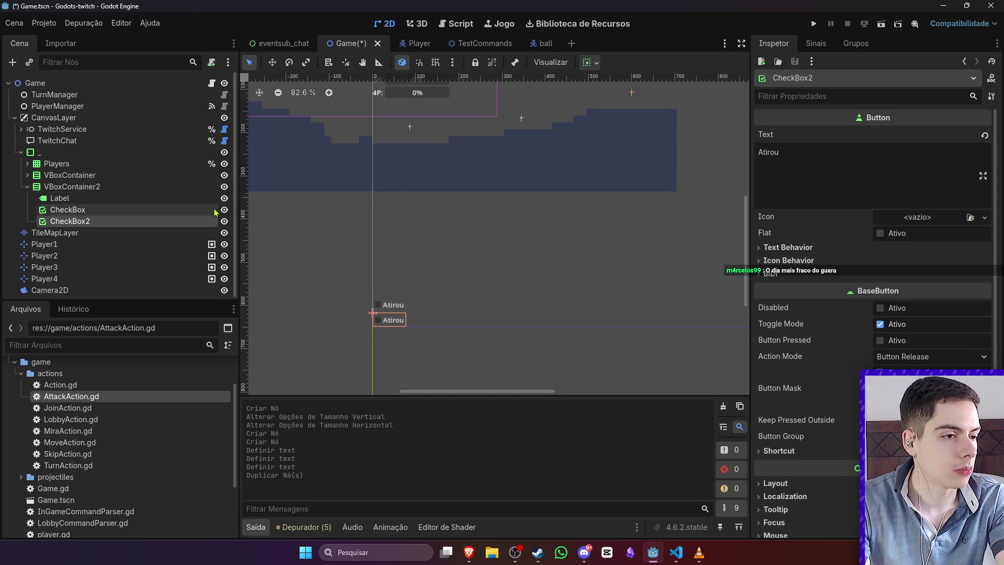
key(ctrl+a)
text(Moveu)
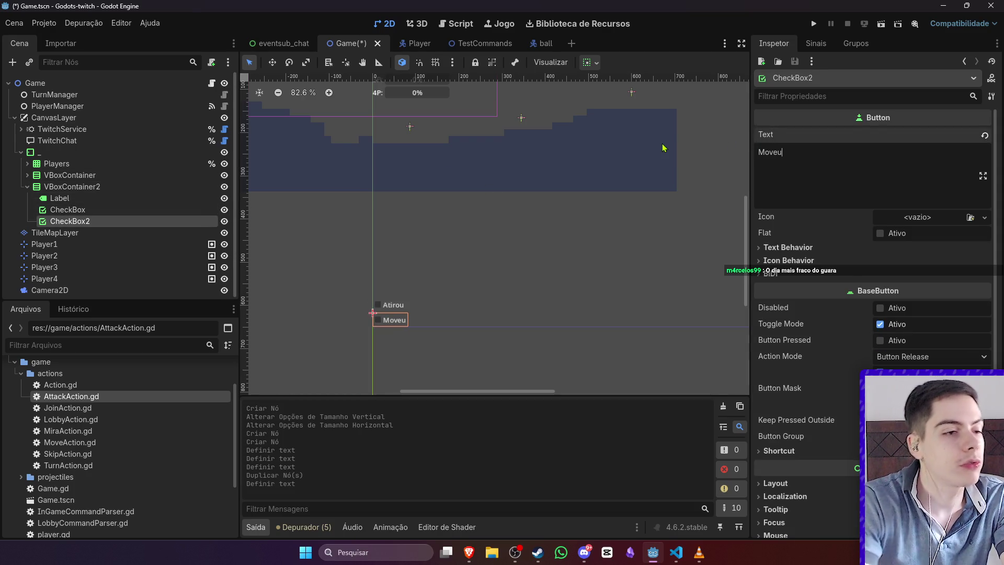
click(110, 199)
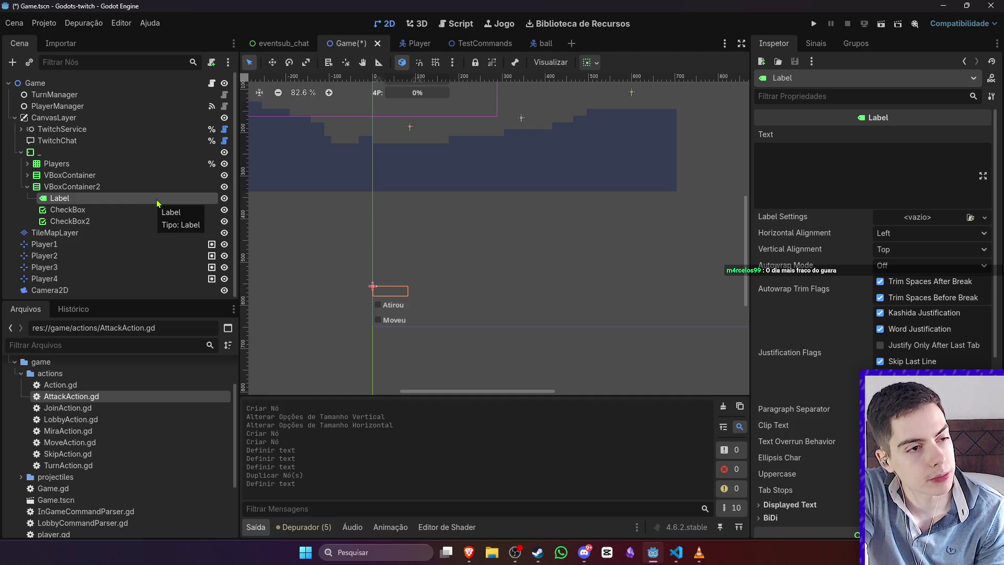
scroll(643, 260, down, 2)
Step: Delete the Label node, then undo to restore it
click(84, 198)
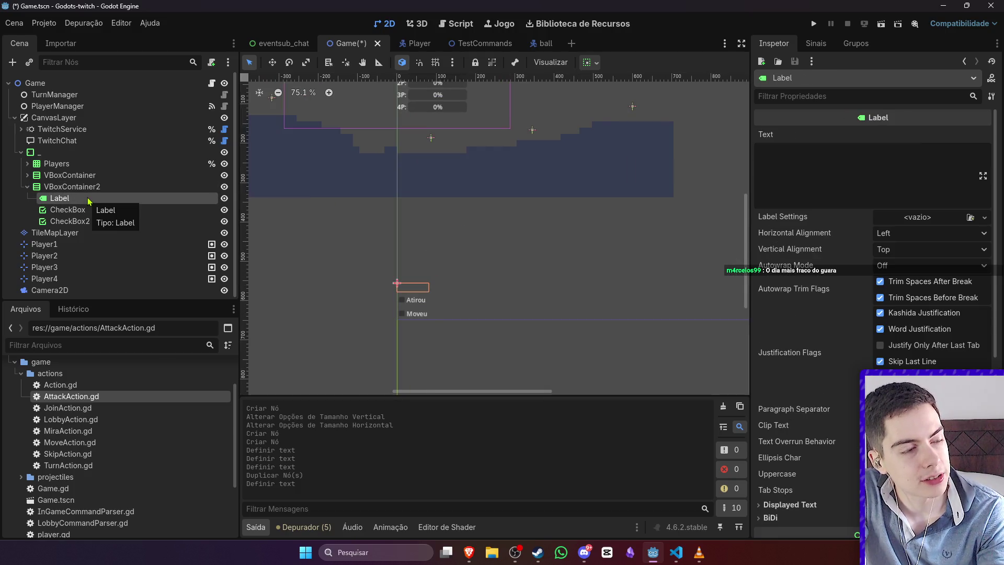
key(Delete)
key(Return)
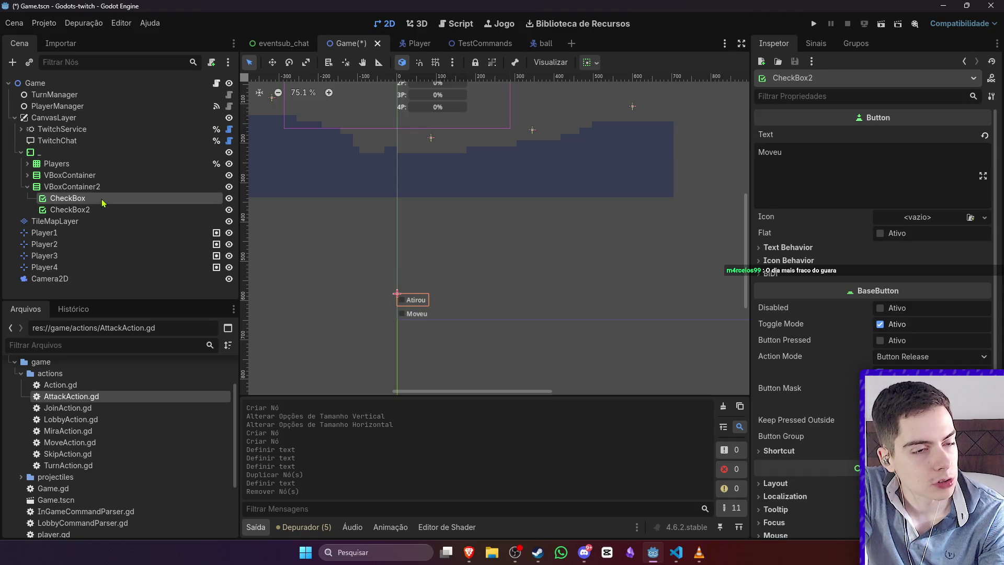
scroll(370, 206, down, 1)
click(109, 190)
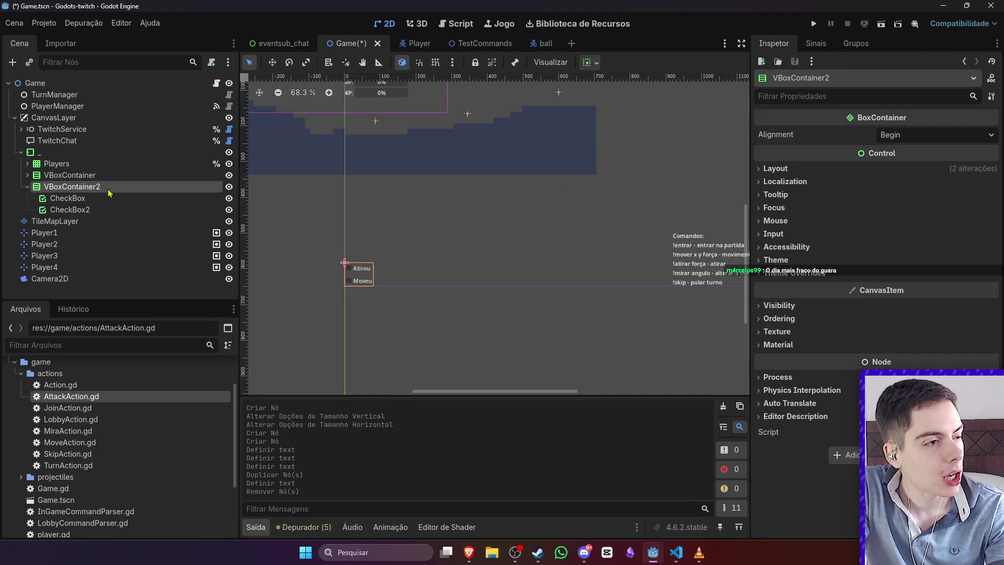
key(ctrl+z)
Step: Set the label's text to 'Esperando mais jogadores...' and save the scene
click(811, 171)
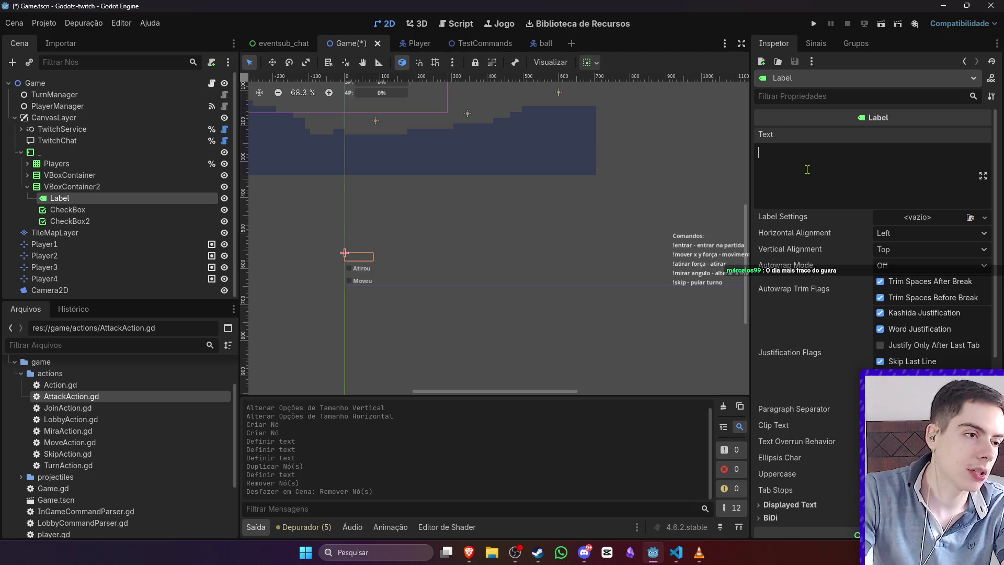
text(Esperando mais jo)
key(BackSpace)
key(BackSpace)
text(mais jogadores...)
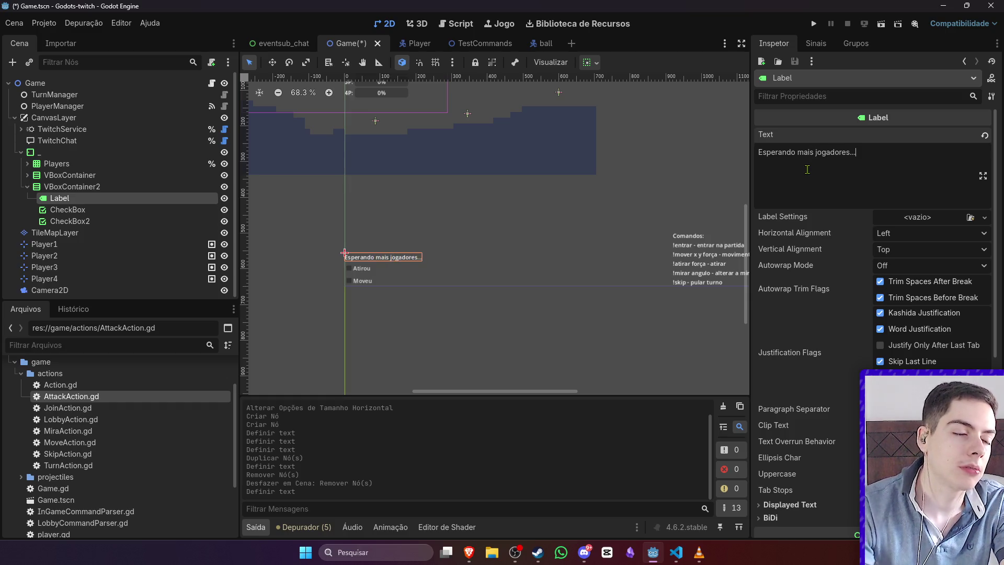
key(ctrl+s)
scroll(410, 330, up, 2)
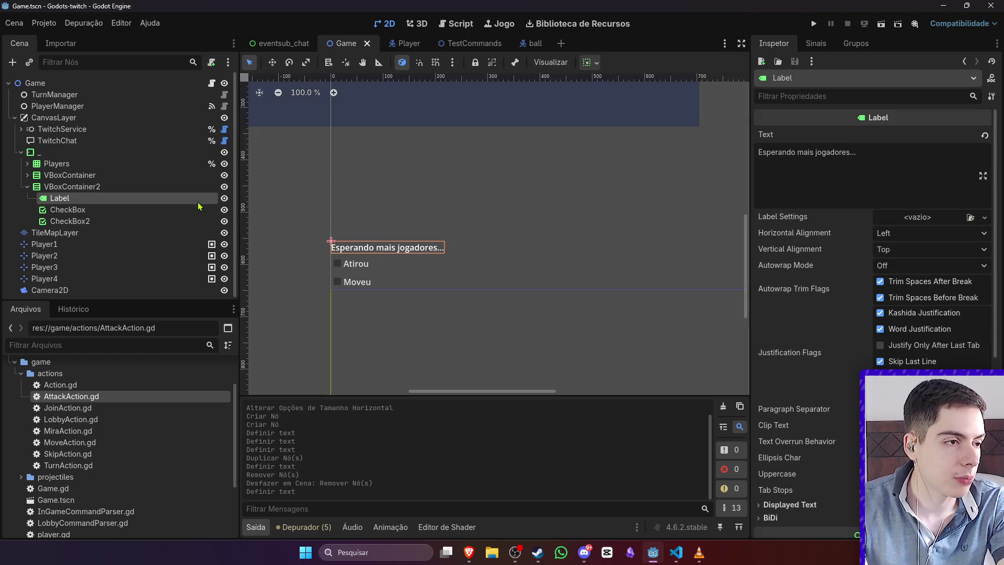
Step: Rename the label WaitLabel and the checkboxes Shoot and Moved, then save
double_click(198, 201)
text(WaitLa)
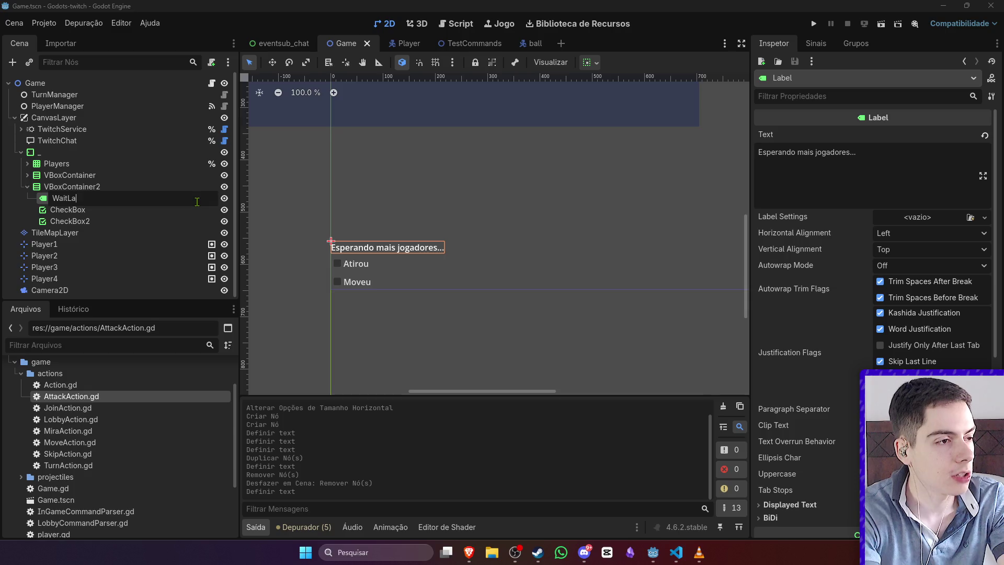
text(bel)
key(Return)
double_click(70, 209)
text(At)
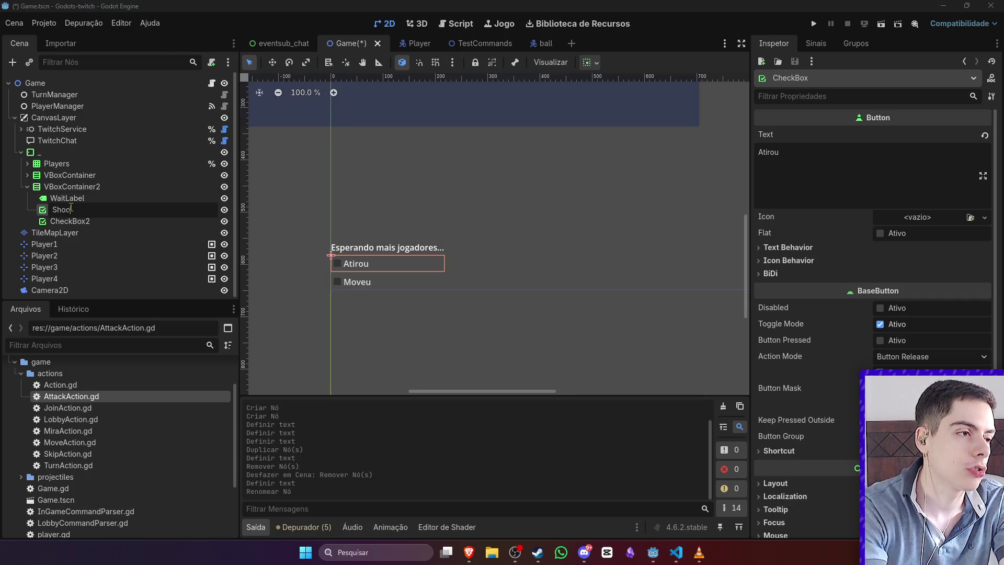
text(t)
key(Return)
double_click(95, 225)
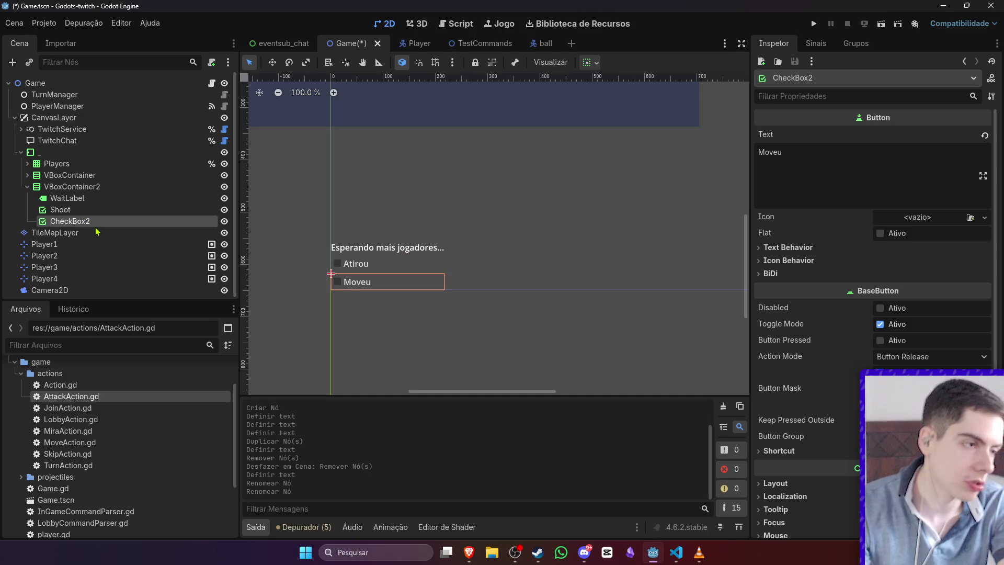
text(Moved)
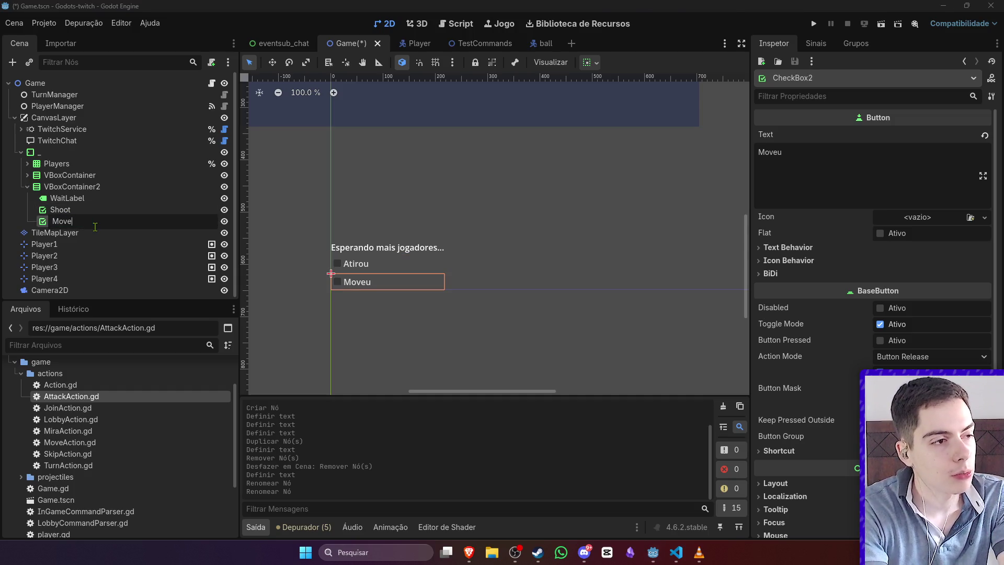
key(Return)
key(ctrl+s)
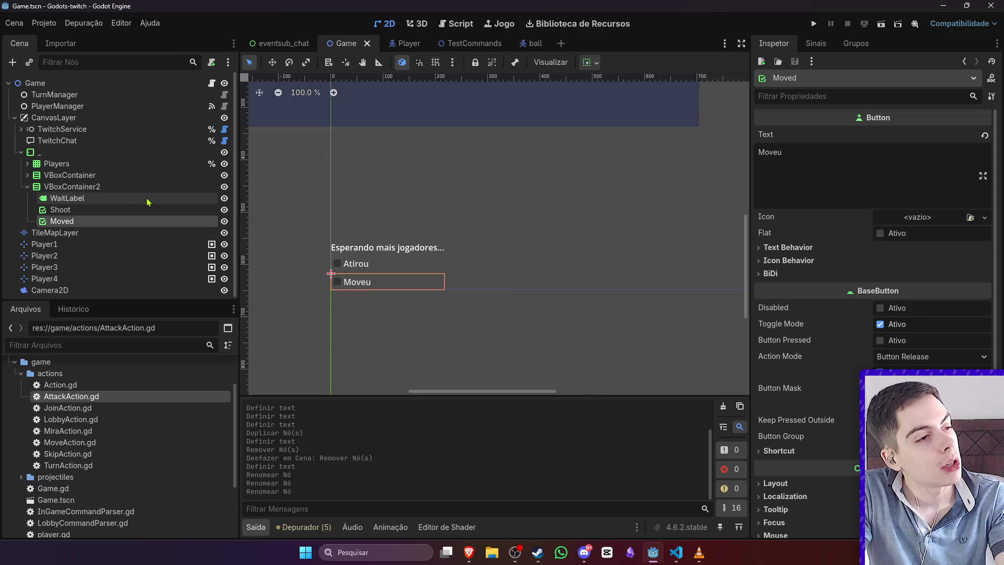
Step: Make WaitLabel, Shoot and Moved accessible as unique names
right_click(159, 202)
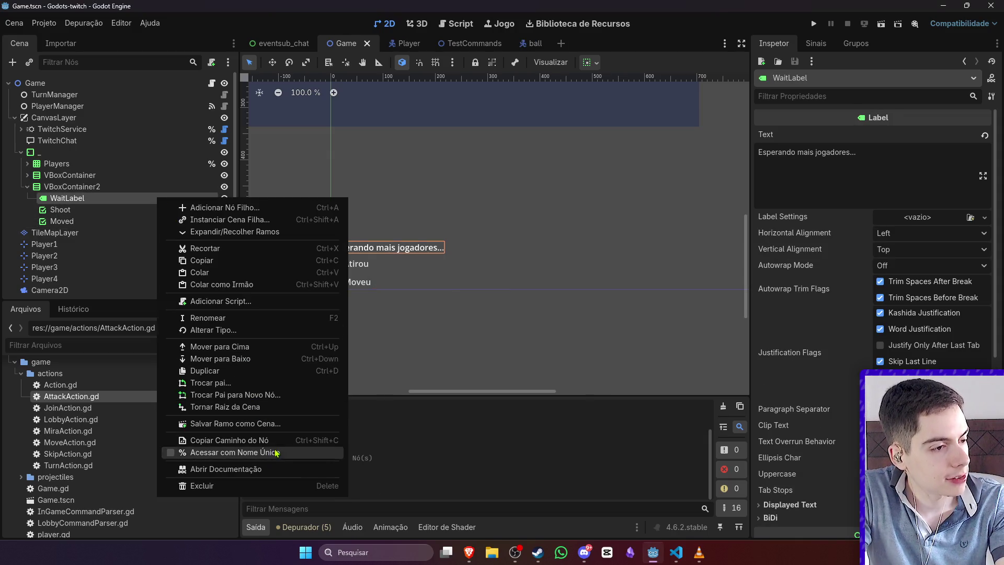
click(209, 454)
right_click(129, 213)
click(178, 464)
right_click(103, 222)
click(184, 467)
right_click(163, 222)
click(213, 473)
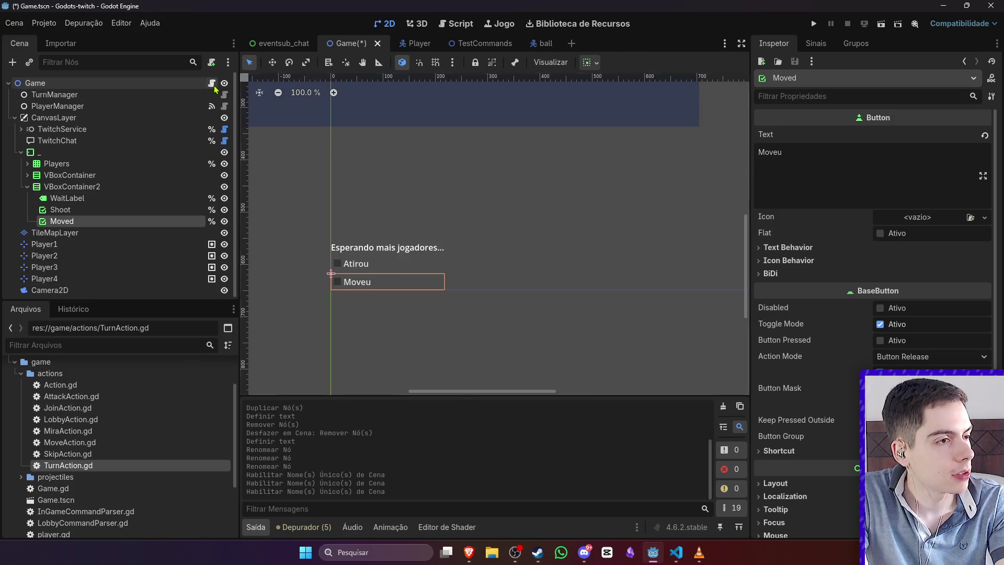
Step: Open the Game scene's script Game.gd and save
click(211, 83)
click(455, 187)
key(ctrl+s)
scroll(455, 190, up, 20)
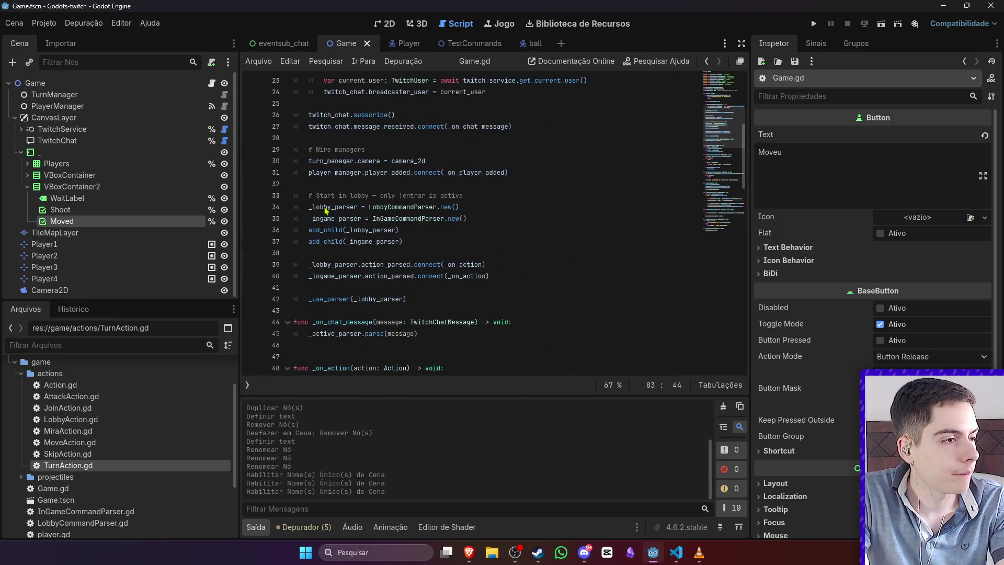
Step: Add node references for WaitLabel, Shoot and Moved to Game.gd, remove duplicates, and save
click(430, 182)
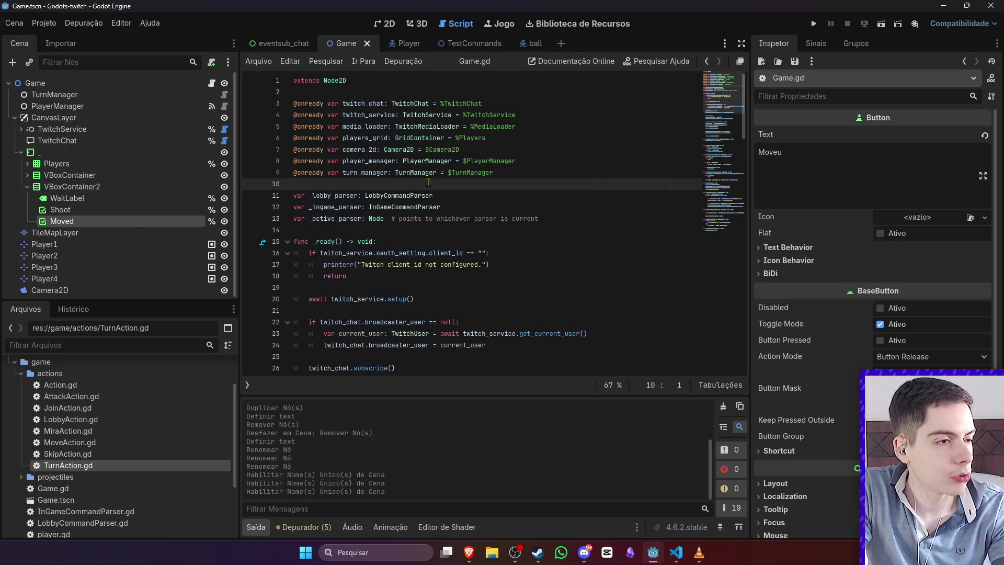
key(Return)
key(Up)
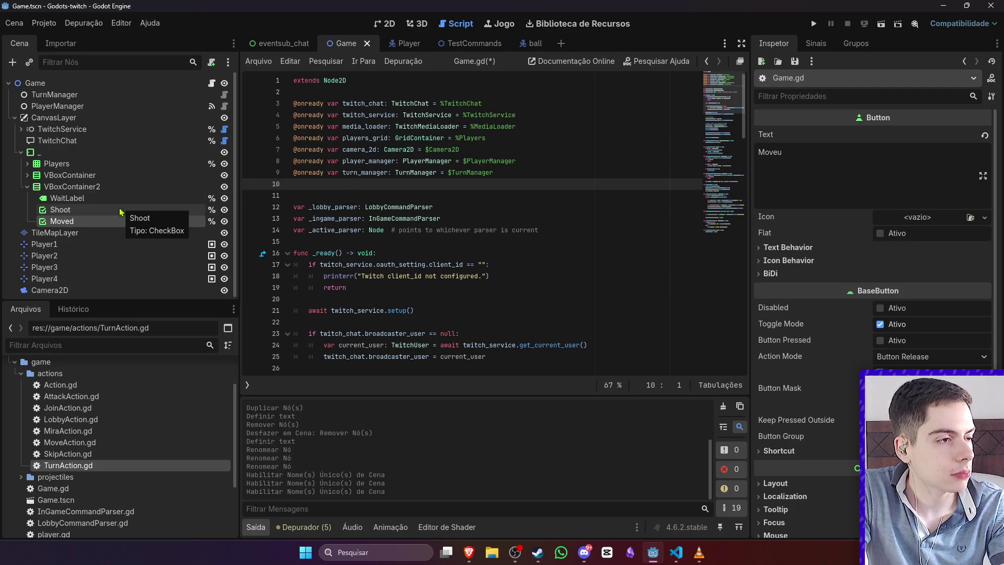
ctrl+click(120, 199)
ctrl+click(122, 210)
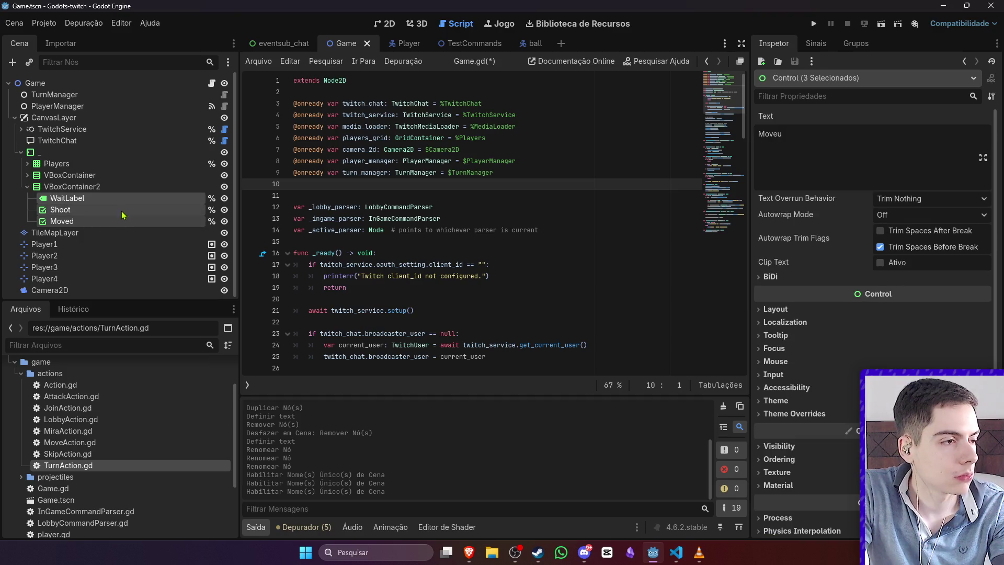
ctrl+click(116, 225)
drag(104, 210, 348, 184)
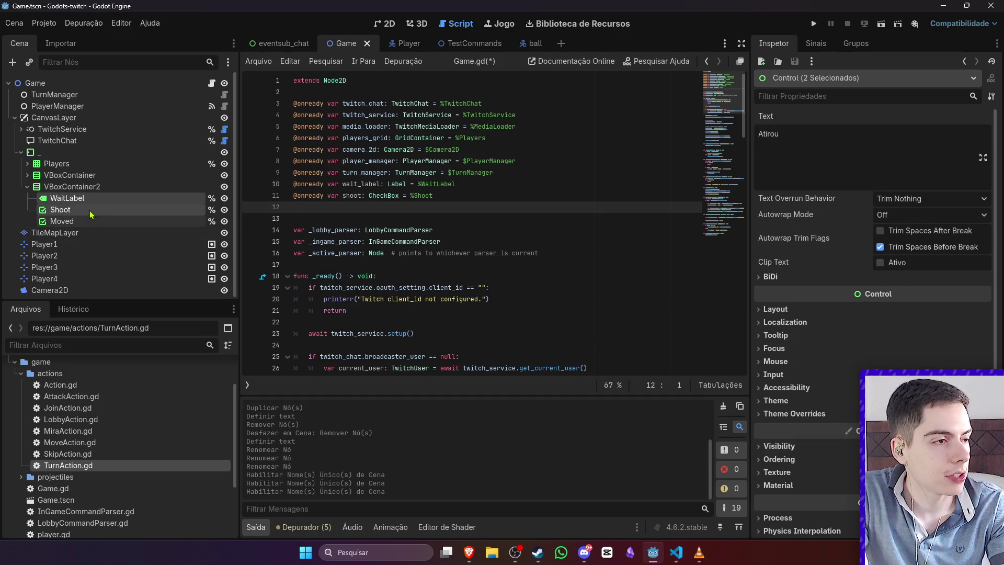
click(61, 221)
shift+click(67, 198)
drag(67, 198, 338, 210)
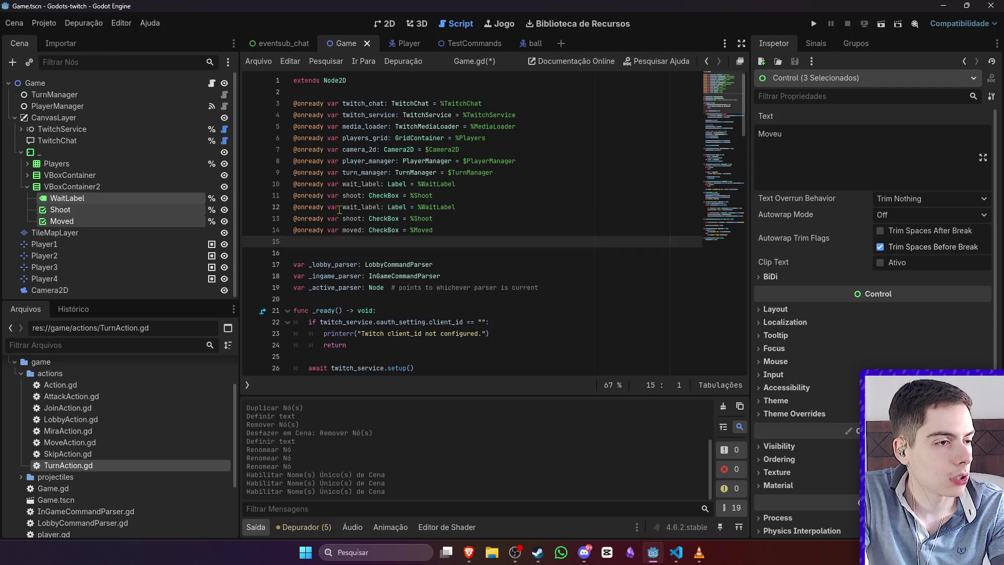
drag(449, 194, 294, 183)
key(BackSpace)
click(509, 206)
key(ctrl+s)
Step: Add shoot.show() and moved.show() after the game-start print in _start_game, then save
scroll(622, 203, down, 15)
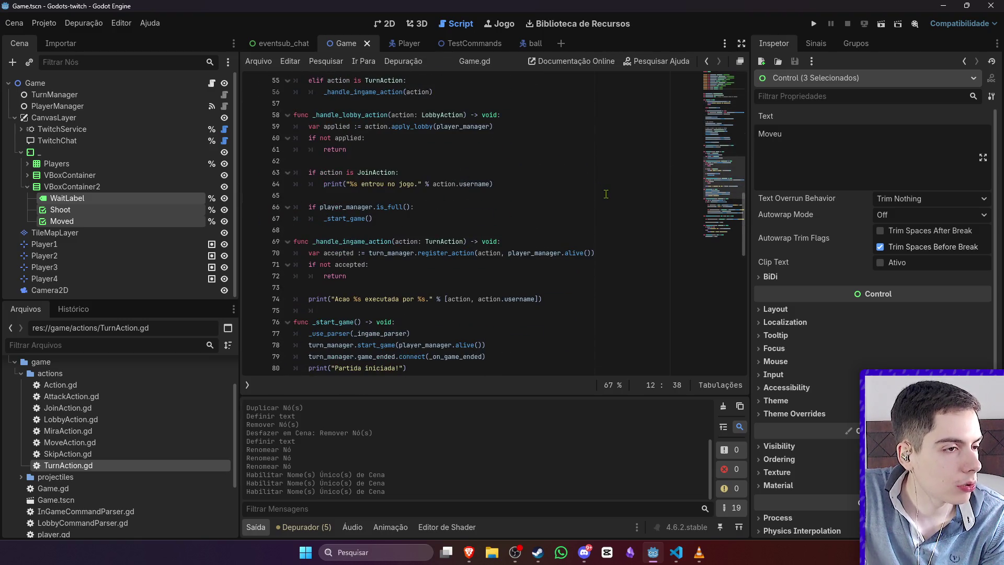
scroll(607, 194, down, 4)
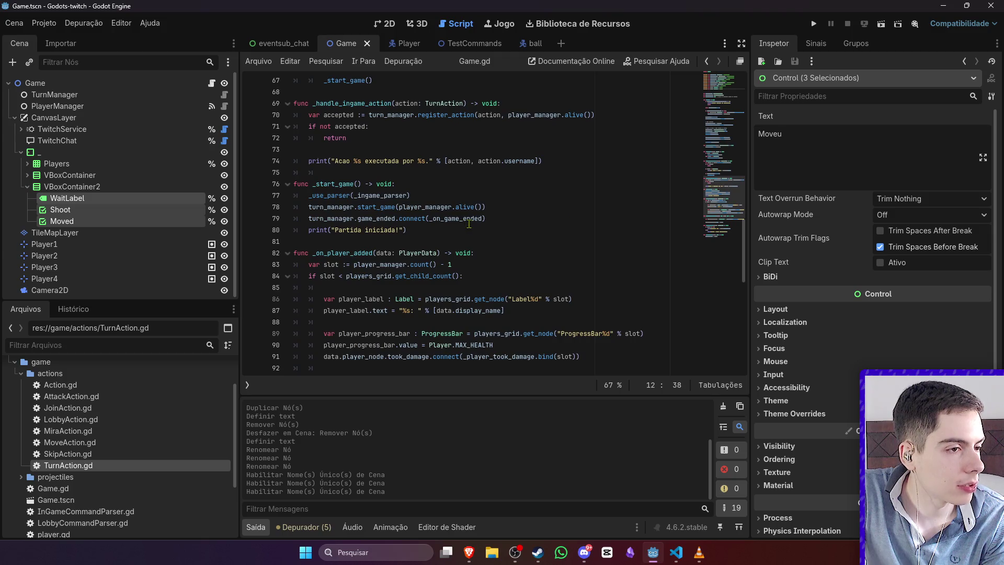
click(453, 230)
scroll(492, 238, up, 8)
scroll(492, 238, down, 7)
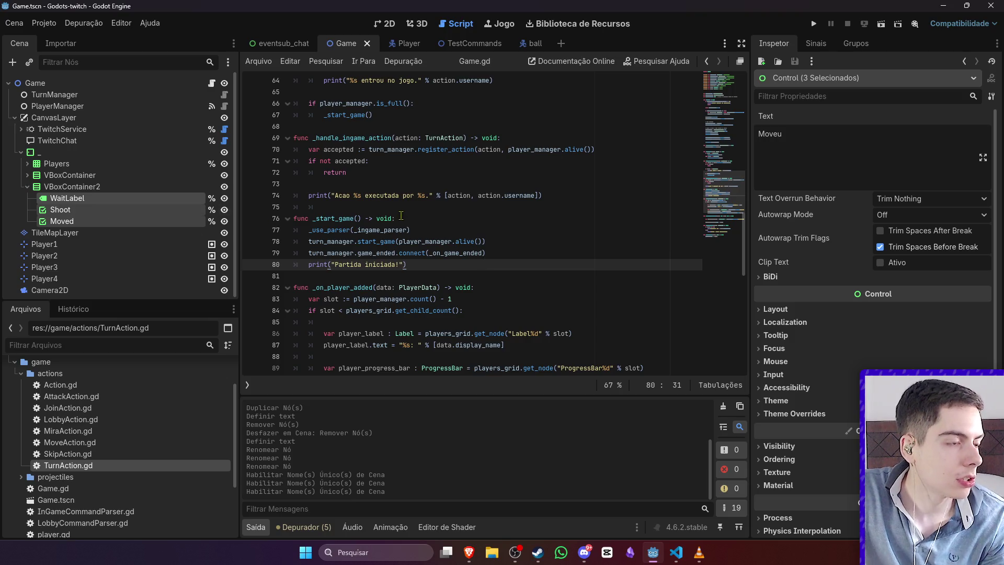
key(Return)
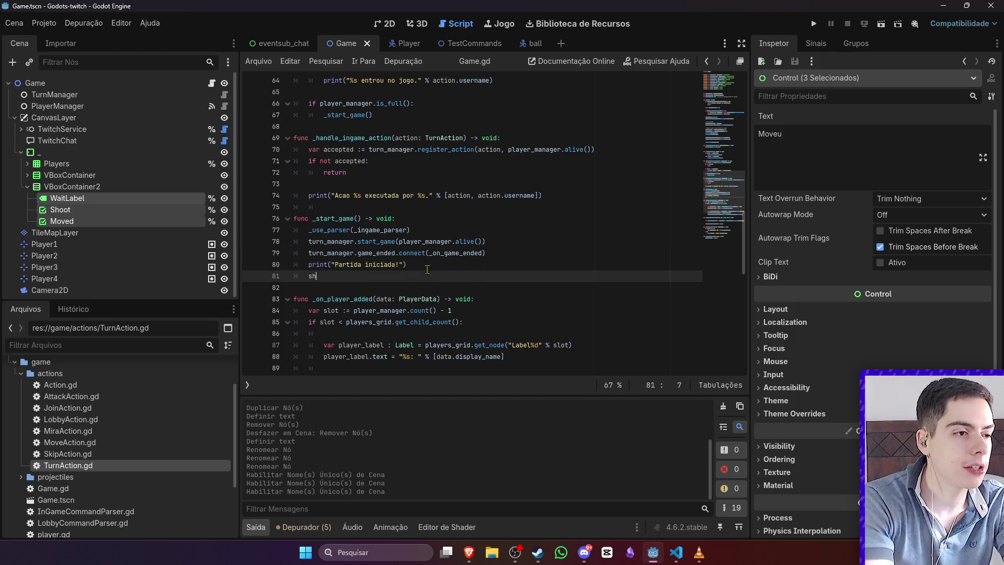
text(shoot.v)
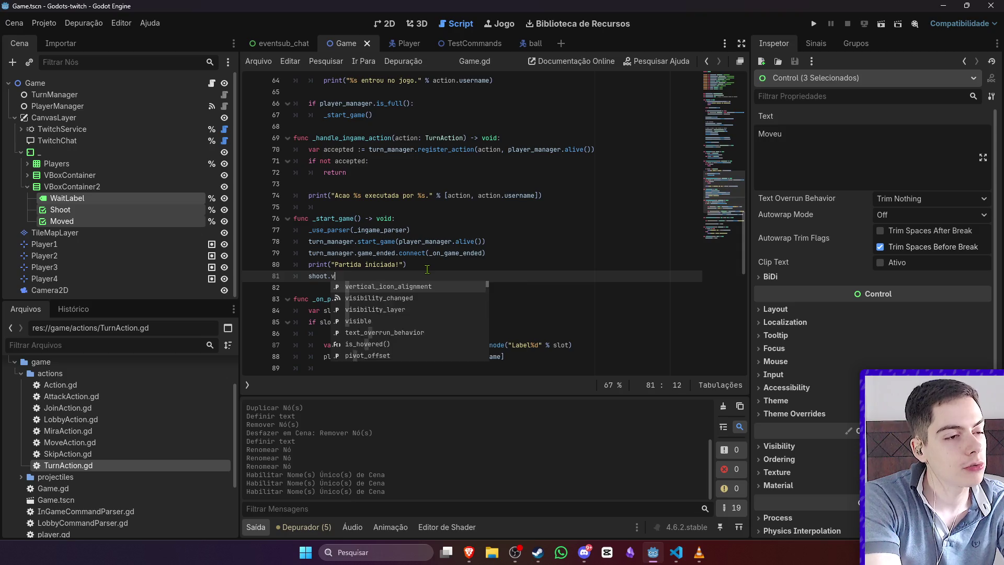
key(BackSpace)
text(s)
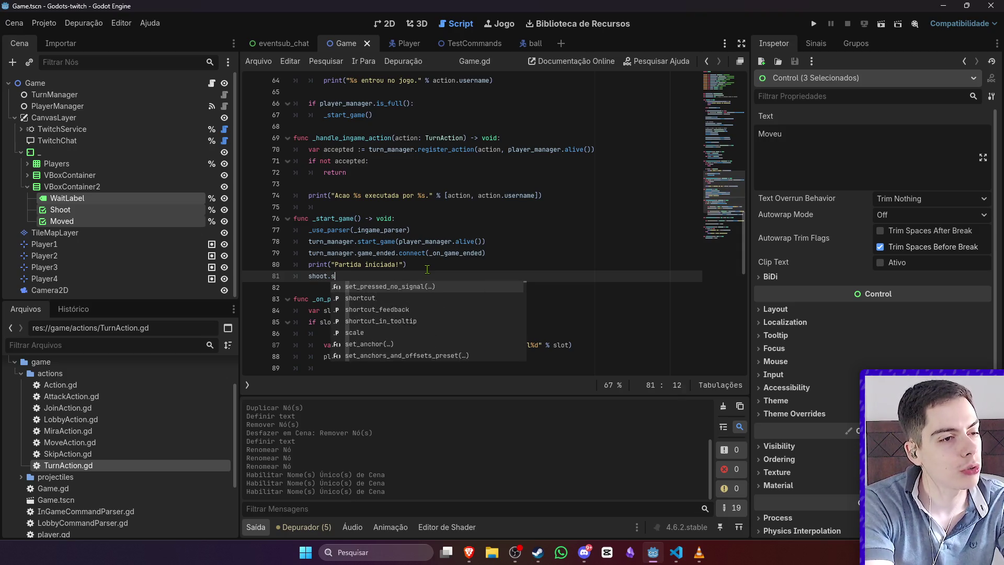
text(ho)
key(Return)
key(Return)
key(BackSpace)
text(ed.show())
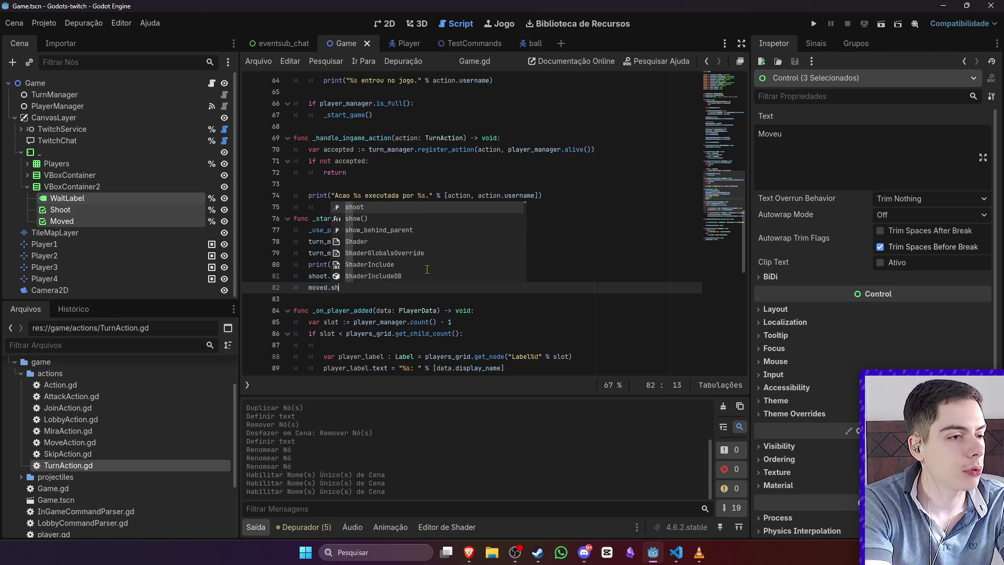
key(ctrl+s)
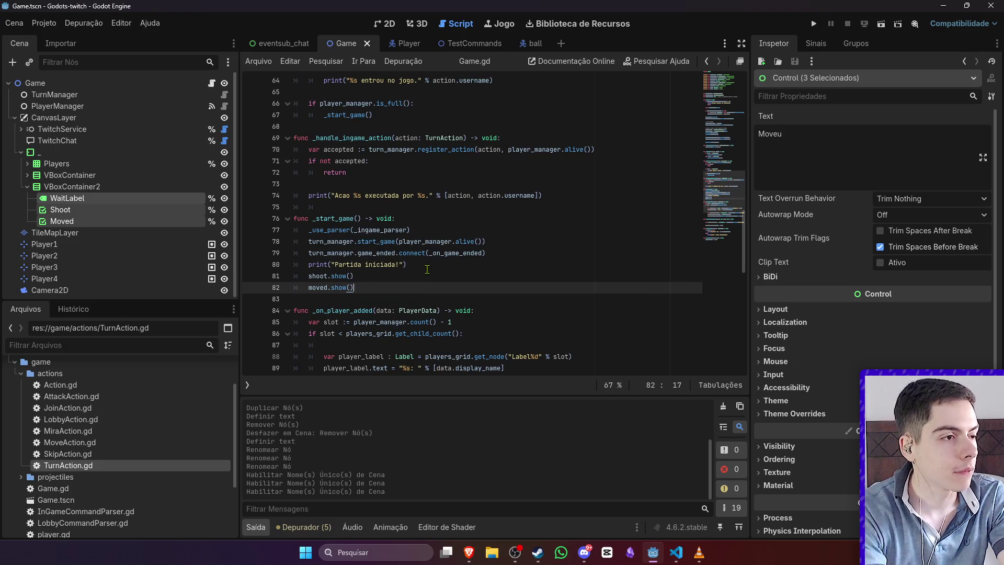
Step: Insert wait_label.hide() before the show calls, checking the hide documentation
key(Up)
key(Up)
key(Return)
text(wai)
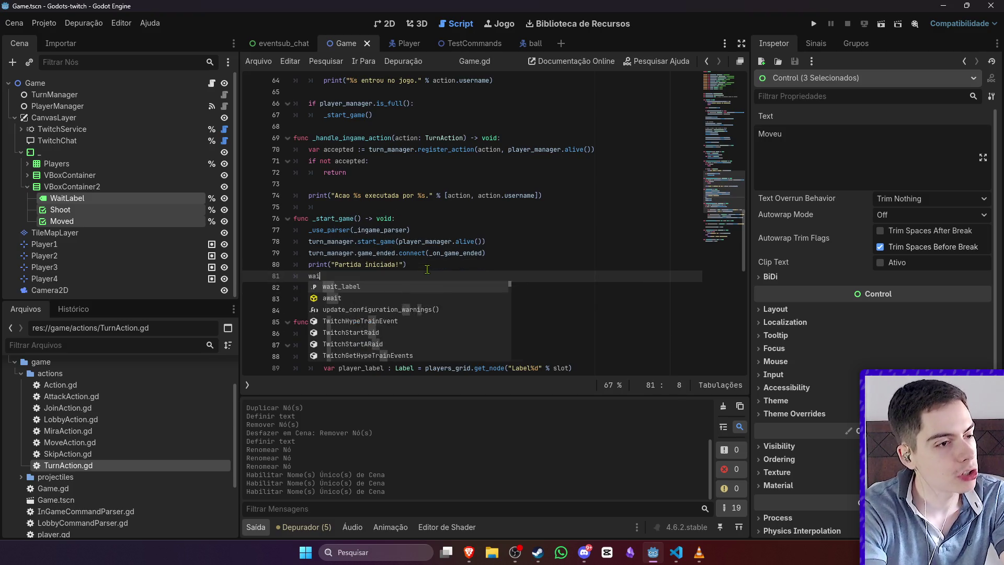
text(t_label.hi)
key(Return)
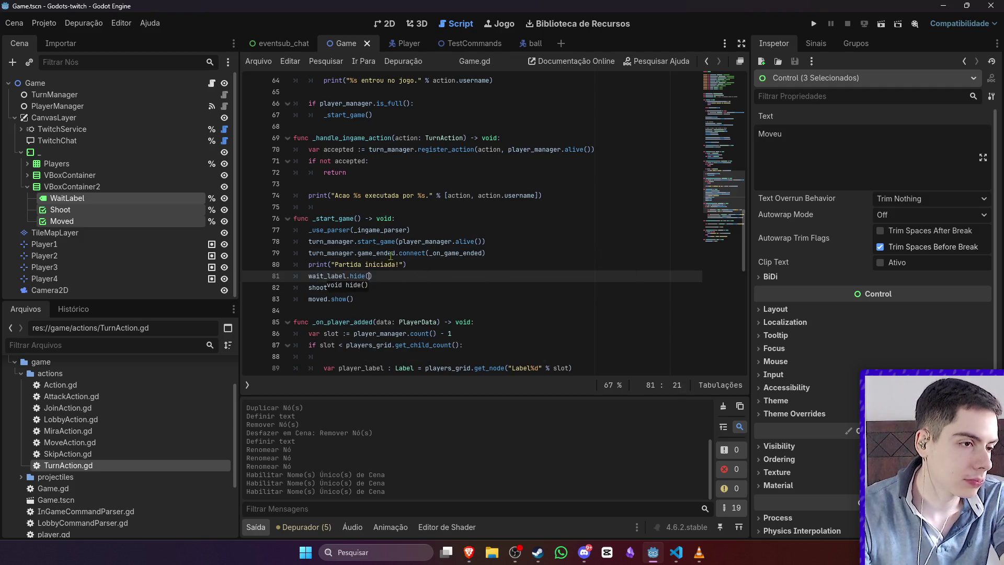
ctrl+click(360, 278)
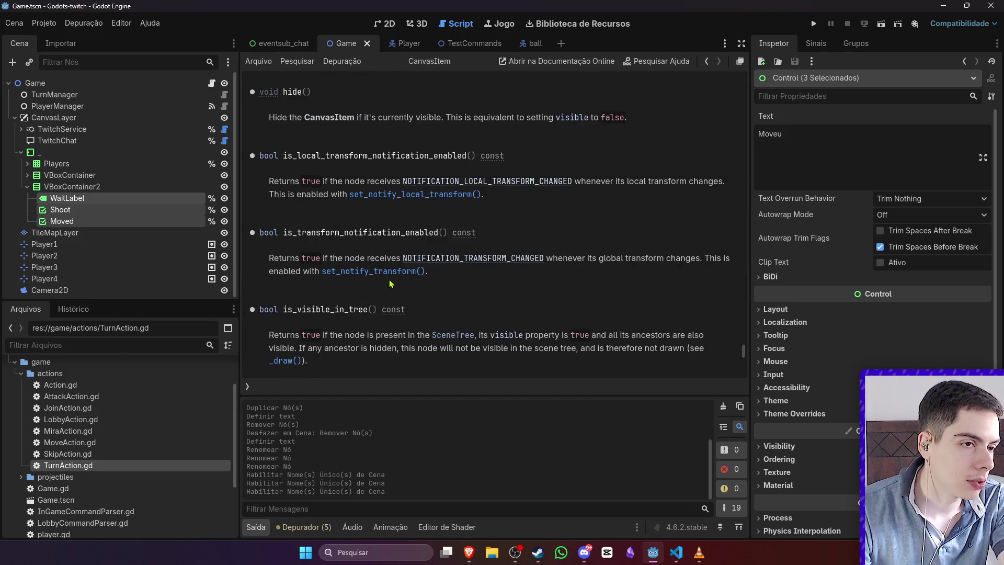
key(alt+Left)
triple_click(360, 276)
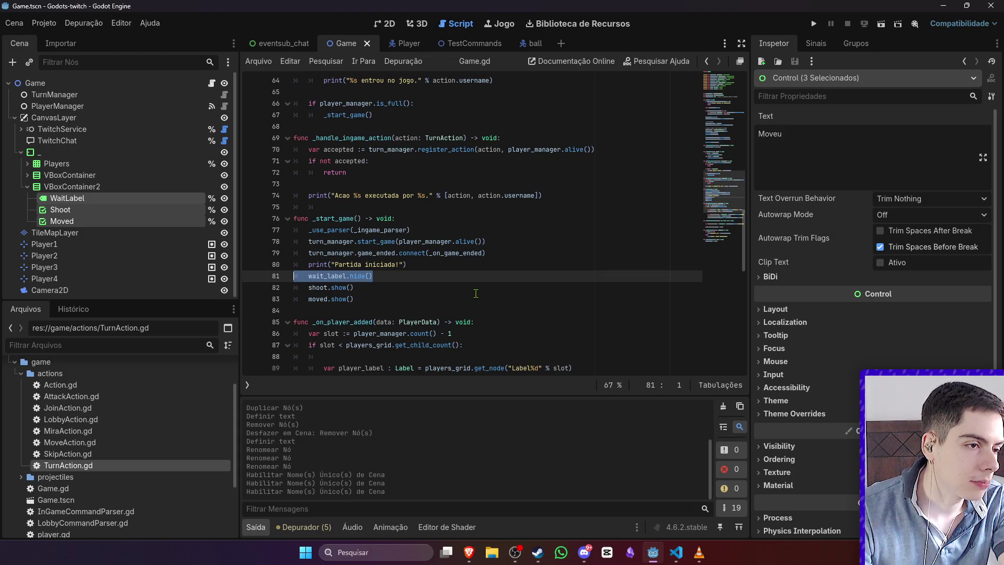
Step: Copy the shoot and moved show calls into the body of _ready
scroll(476, 294, up, 15)
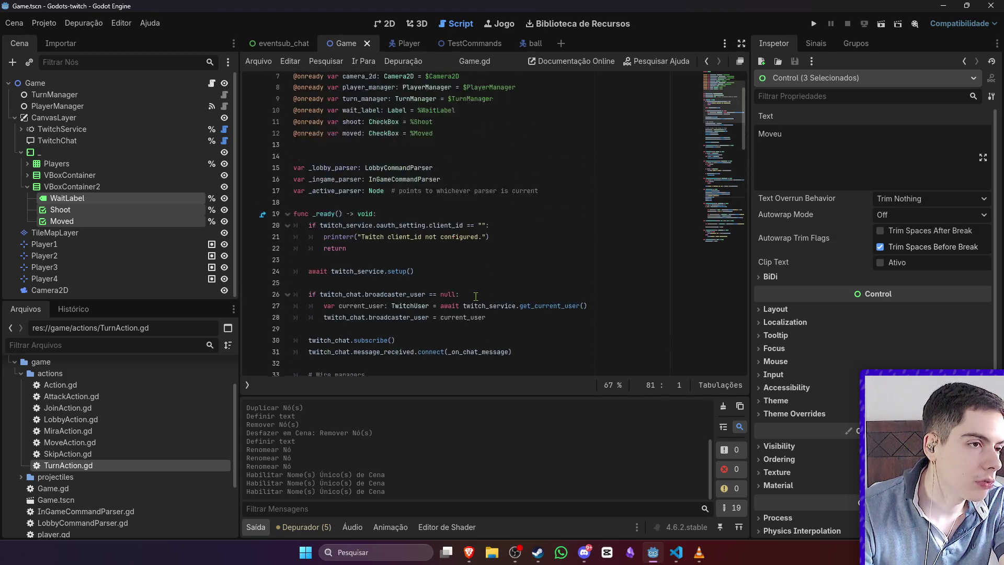
scroll(476, 297, up, 3)
scroll(475, 301, down, 15)
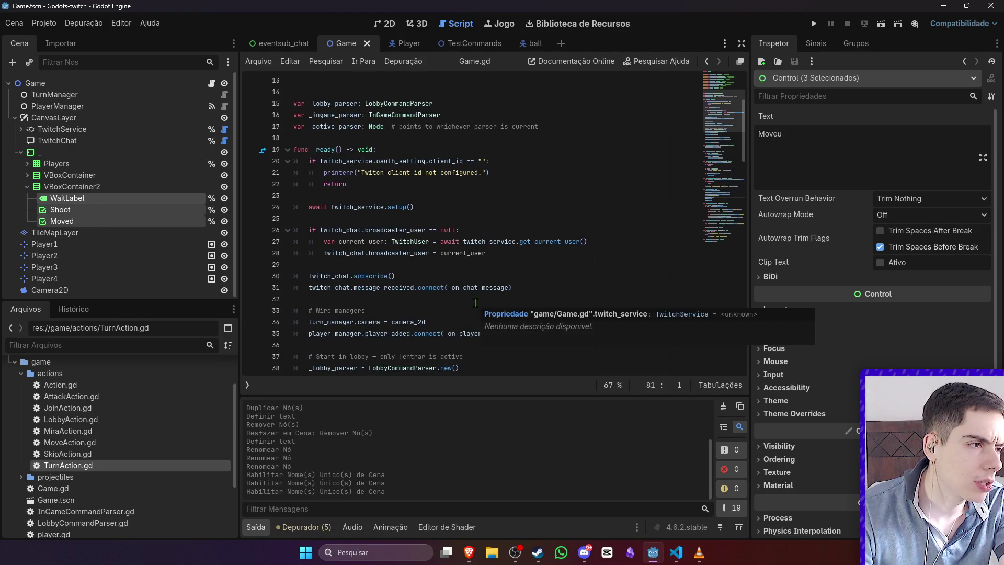
scroll(475, 302, down, 5)
drag(355, 230, 277, 220)
key(ctrl+c)
scroll(394, 185, up, 18)
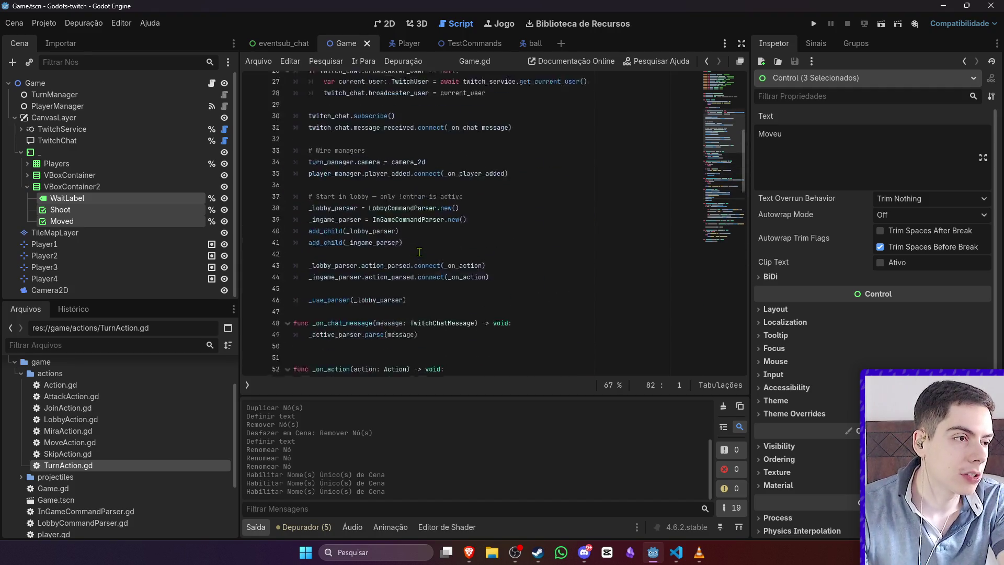
click(394, 185)
key(Return)
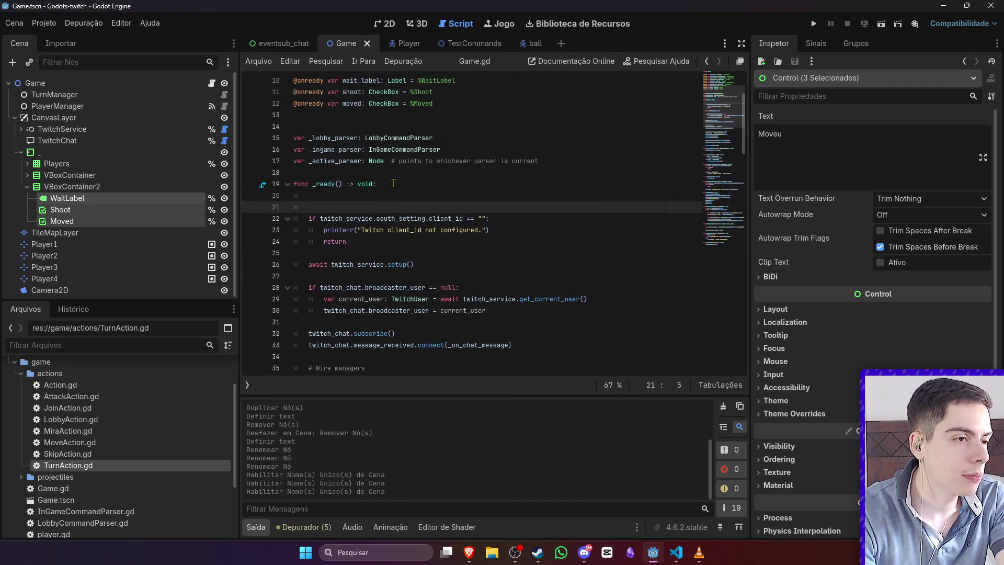
key(ctrl+v)
Step: Turn the pasted lines into shoot.hide() and moved.hide(), add wait_label.show(), and save
double_click(341, 207)
text(hide)
double_click(341, 218)
text(hide)
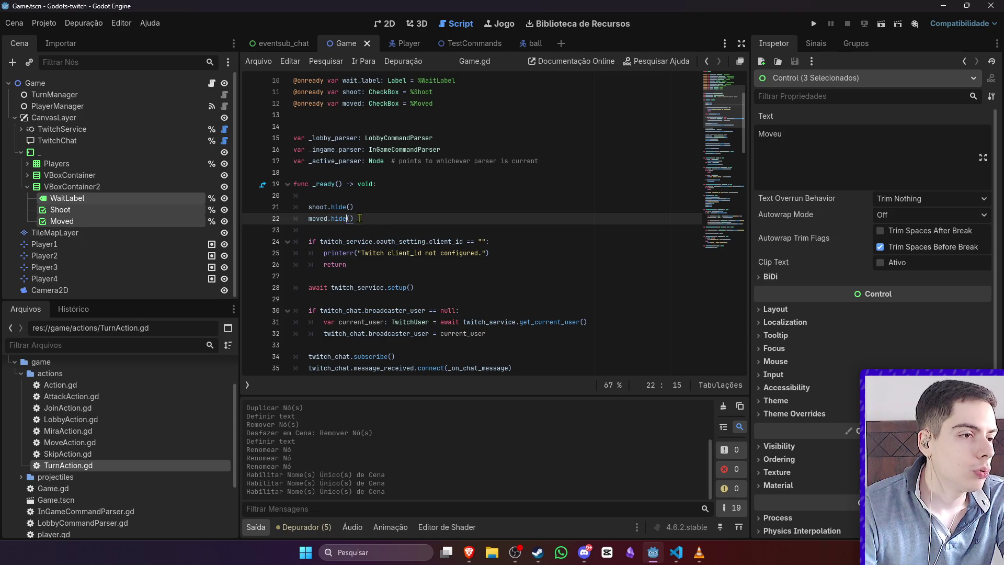
key(Return)
text(wait_label.)
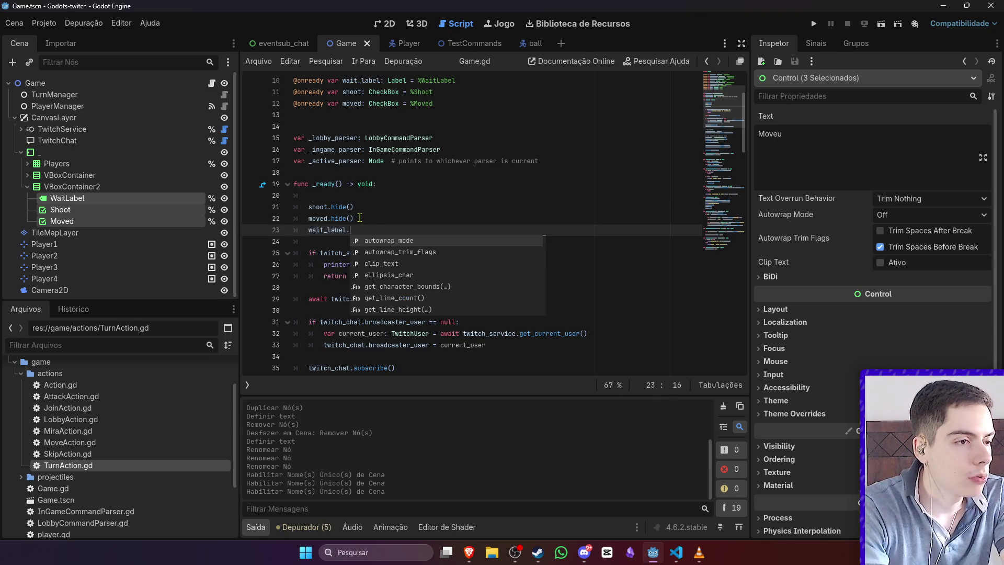
text(show()
key(Return)
key(ctrl+s)
Step: Add a blank line after the game_ended connection in _start_game
click(386, 220)
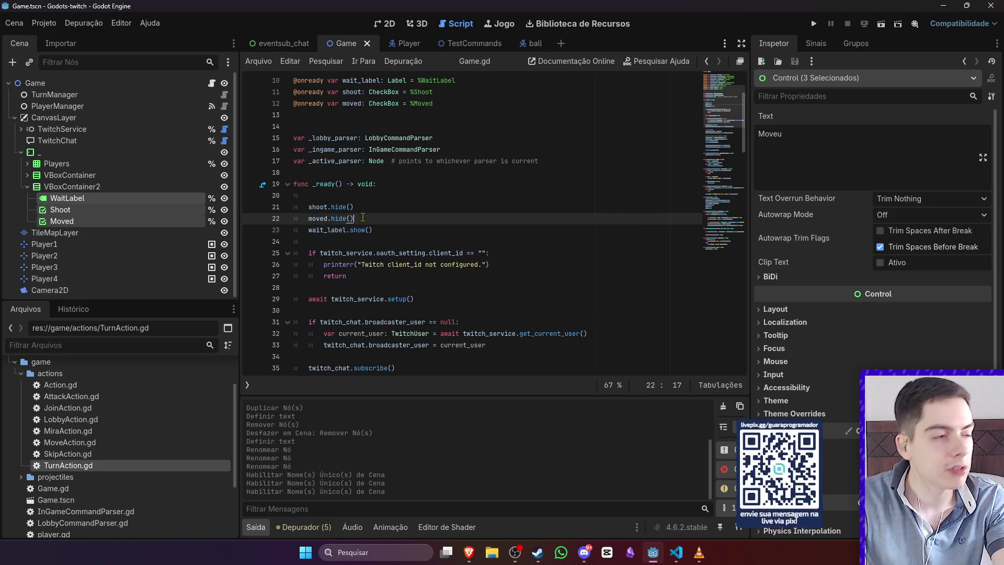
scroll(413, 220, down, 15)
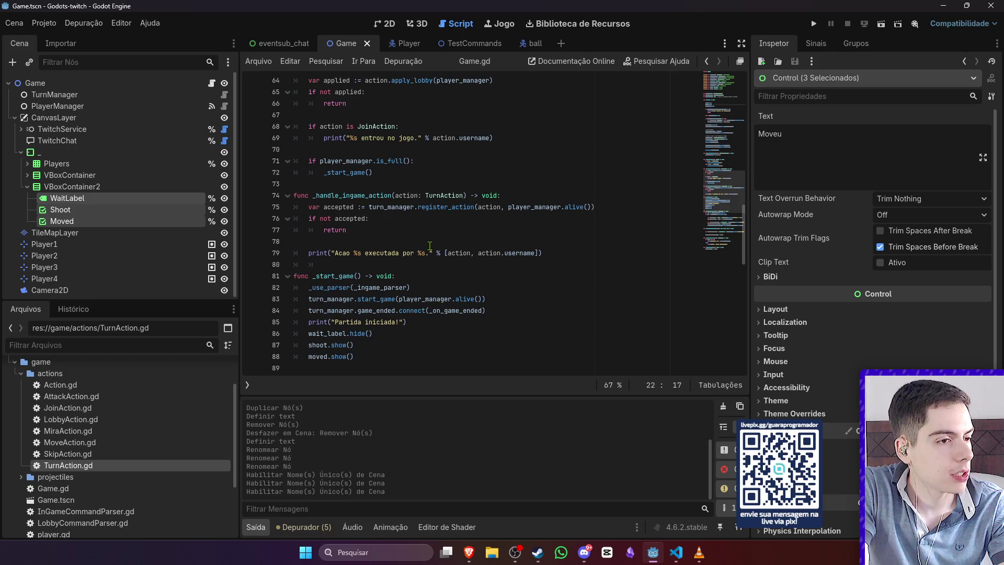
scroll(430, 246, down, 2)
click(430, 253)
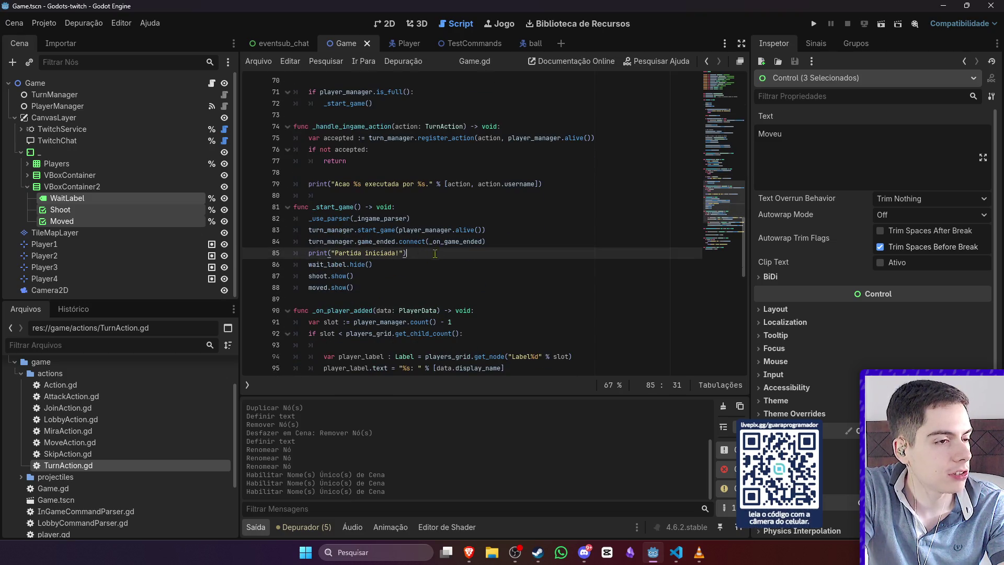
click(548, 241)
key(Return)
key(Up)
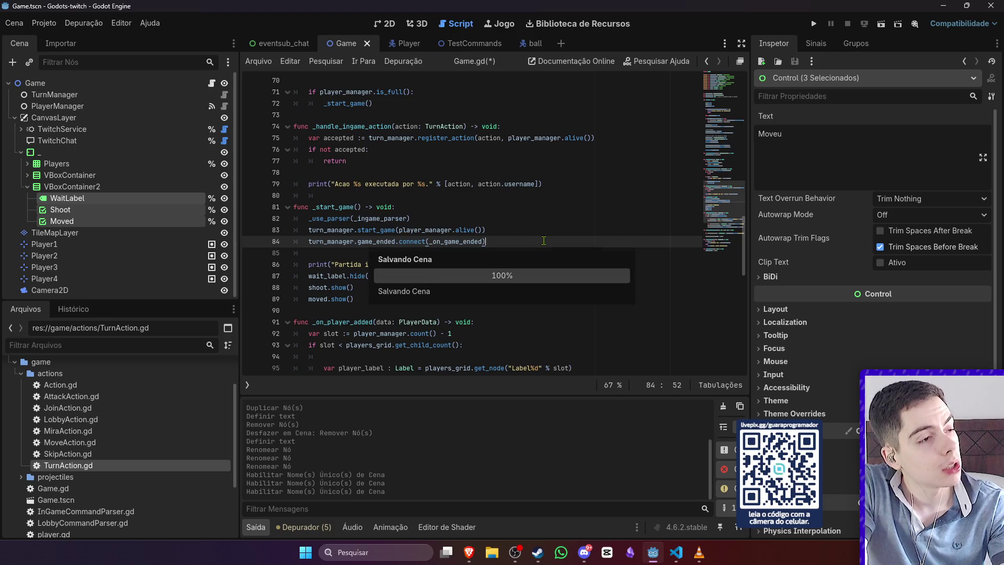
click(409, 299)
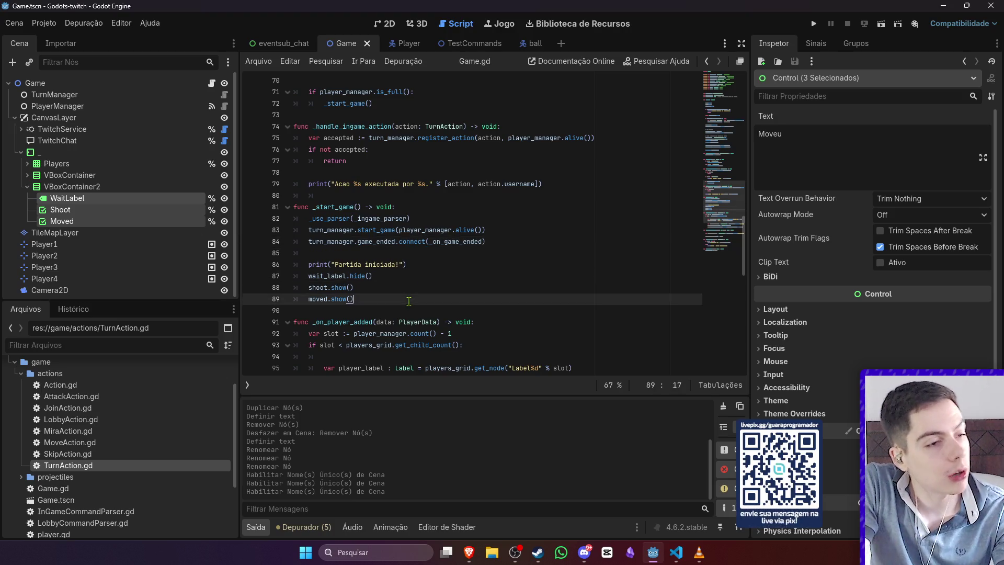
Step: Add shoot.button_pressed = false under shoot.show() in _start_game
key(Up)
key(Return)
text(anim)
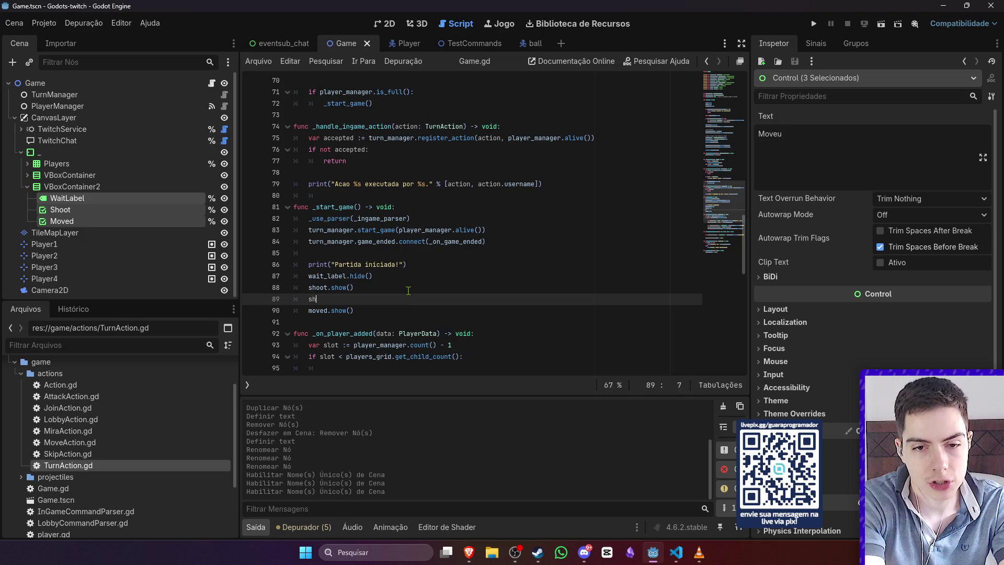
key(Return)
key(ctrl+z)
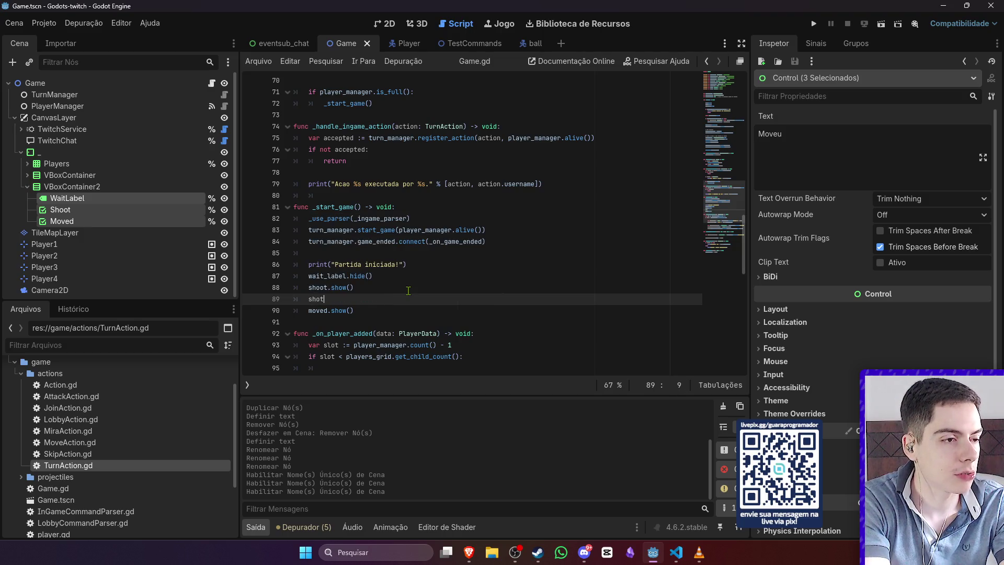
text(ot.)
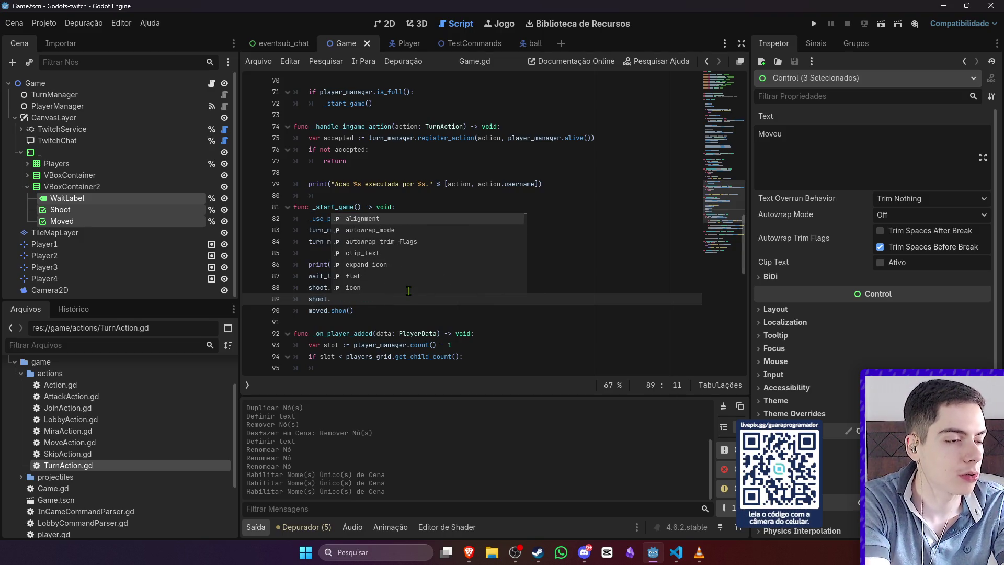
text(but)
key(Down)
key(Down)
key(Down)
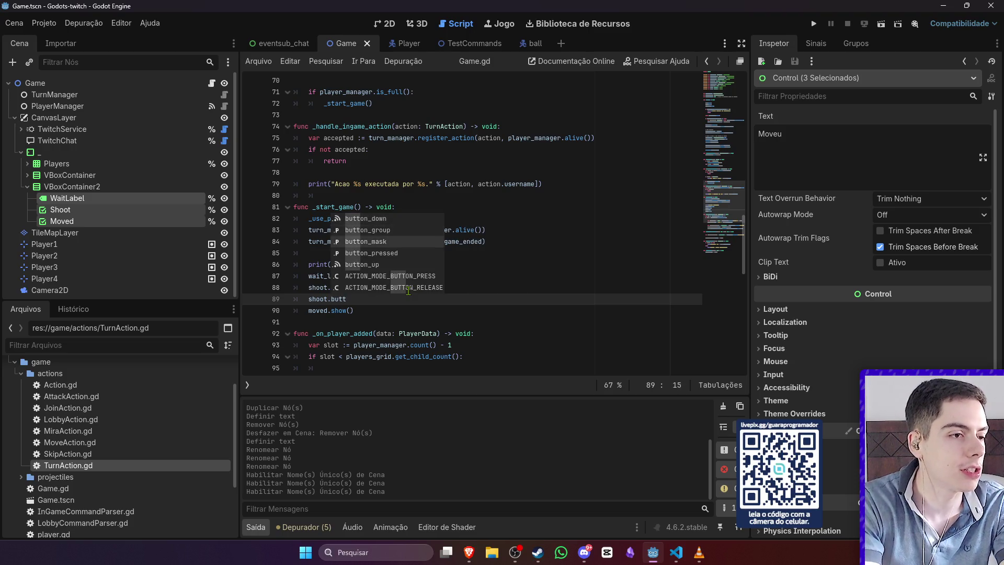
key(Return)
text(= false)
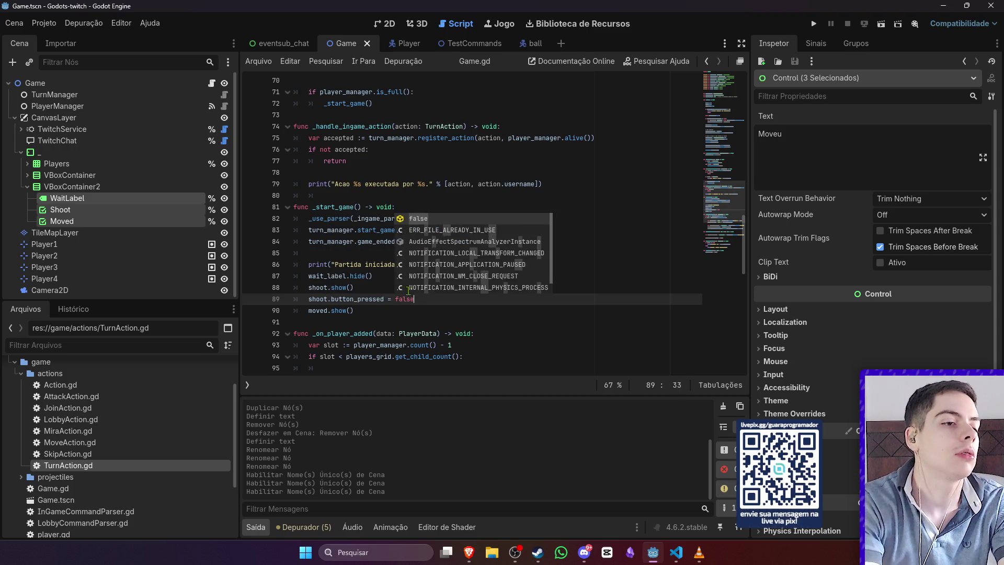
drag(424, 299, 268, 300)
Step: Add moved.button_pressed = false under moved.show() and save
click(363, 313)
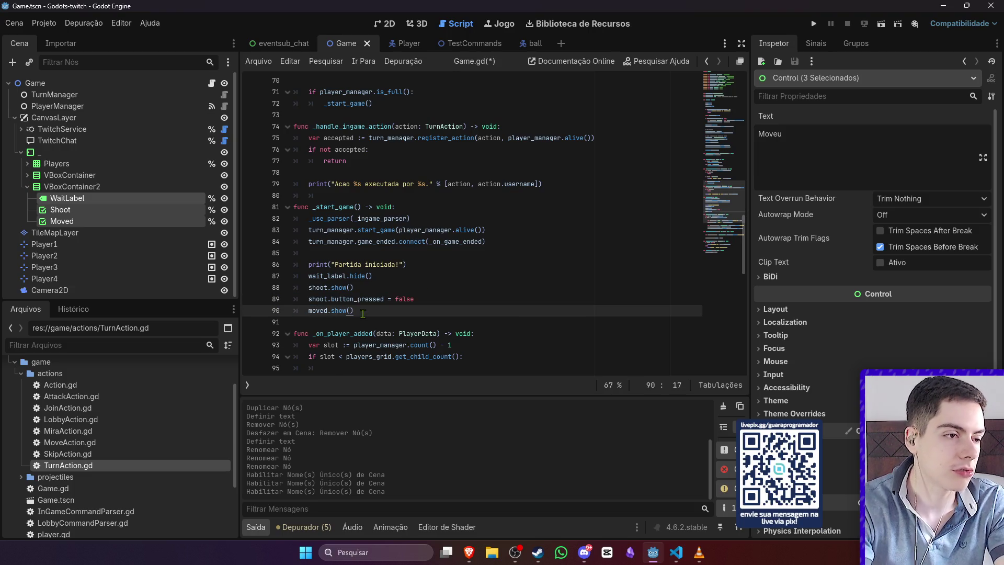
key(Return)
key(ctrl+v)
double_click(316, 322)
text(moved)
click(442, 320)
key(ctrl+s)
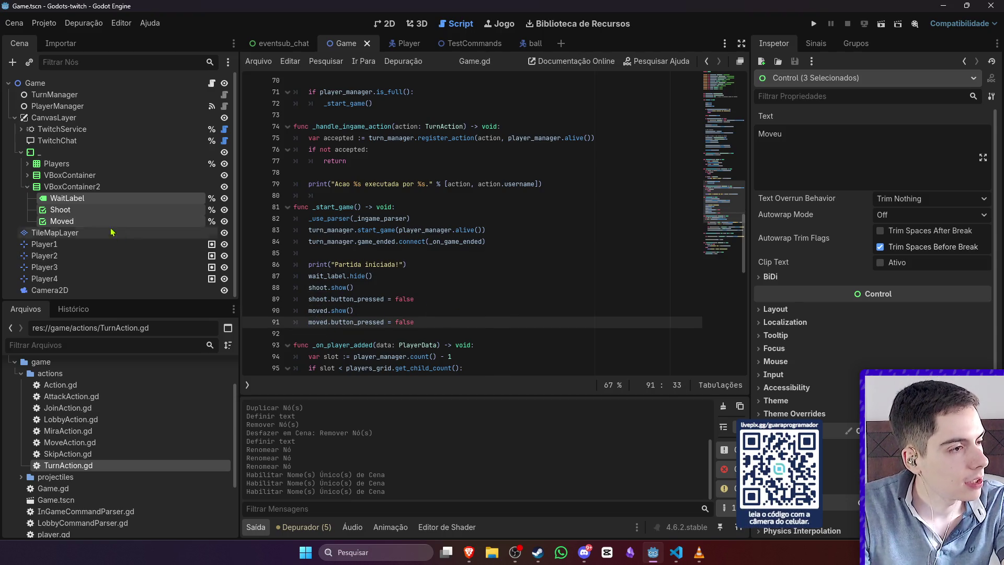
Step: Hide the tile map panel, add a blank line after wait_label.hide(), and save
click(55, 232)
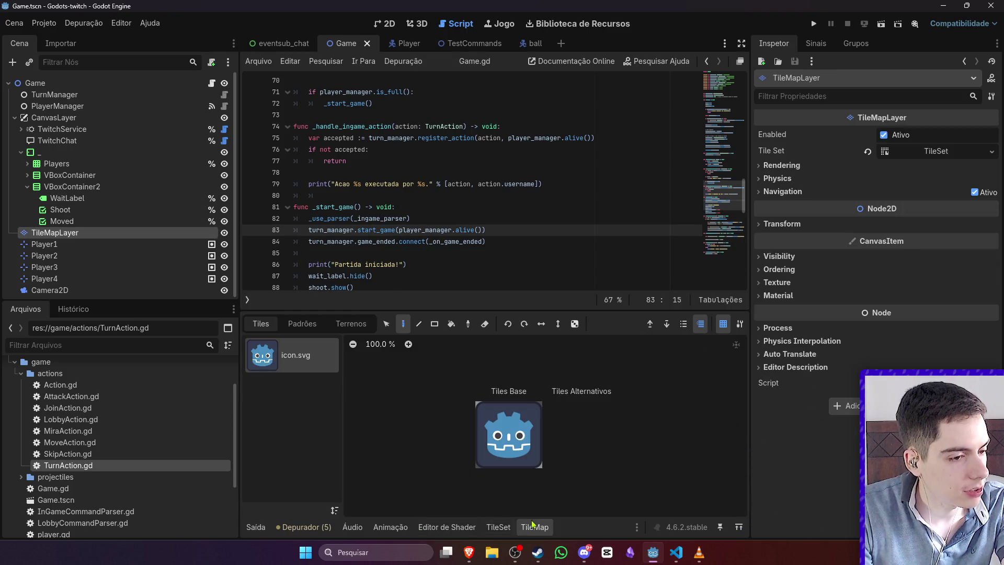
click(535, 527)
click(535, 309)
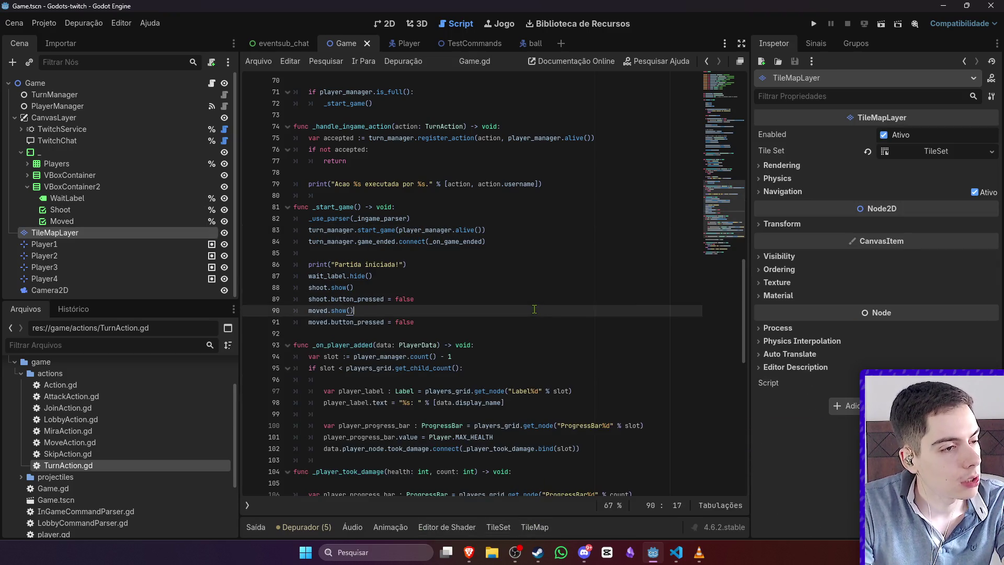
click(469, 276)
key(Return)
click(470, 276)
key(ctrl+s)
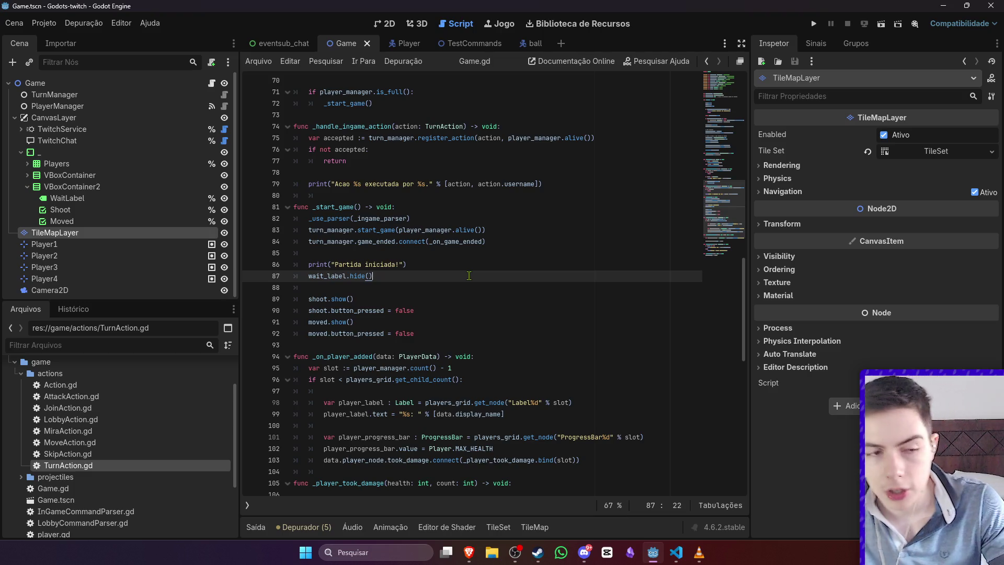
Step: View the HUD checkboxes in the 2D workspace and clear the node selection
click(385, 24)
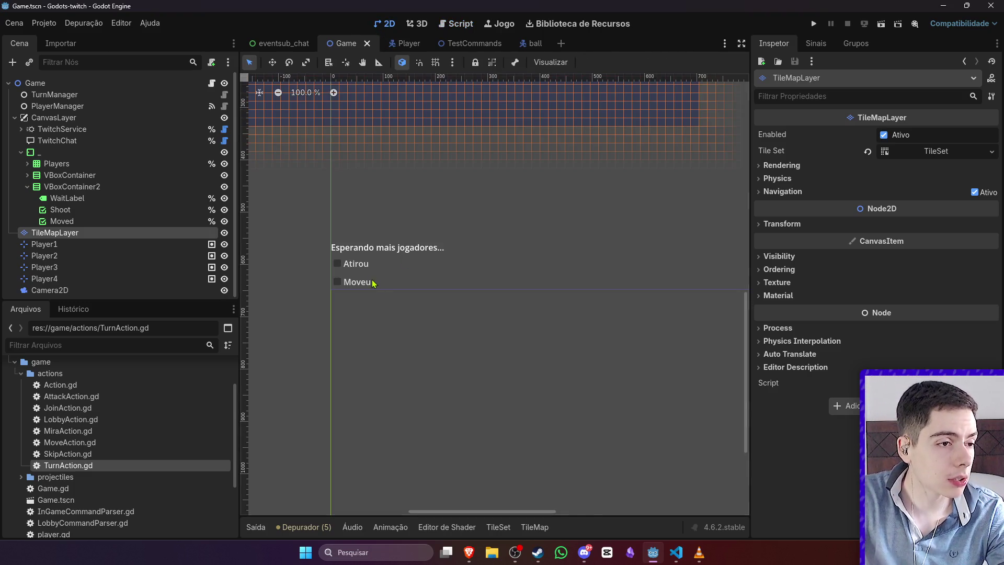
scroll(377, 283, down, 5)
click(396, 324)
scroll(363, 278, up, 3)
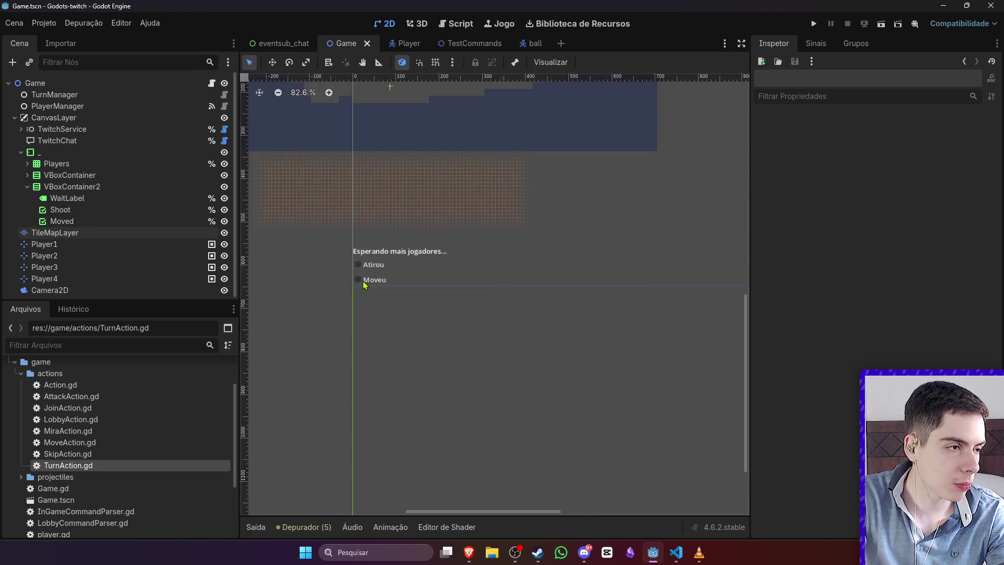
Step: Open Game.gd's script, then TurnManager's script from the Scene dock
click(212, 84)
scroll(408, 333, down, 5)
scroll(410, 338, up, 12)
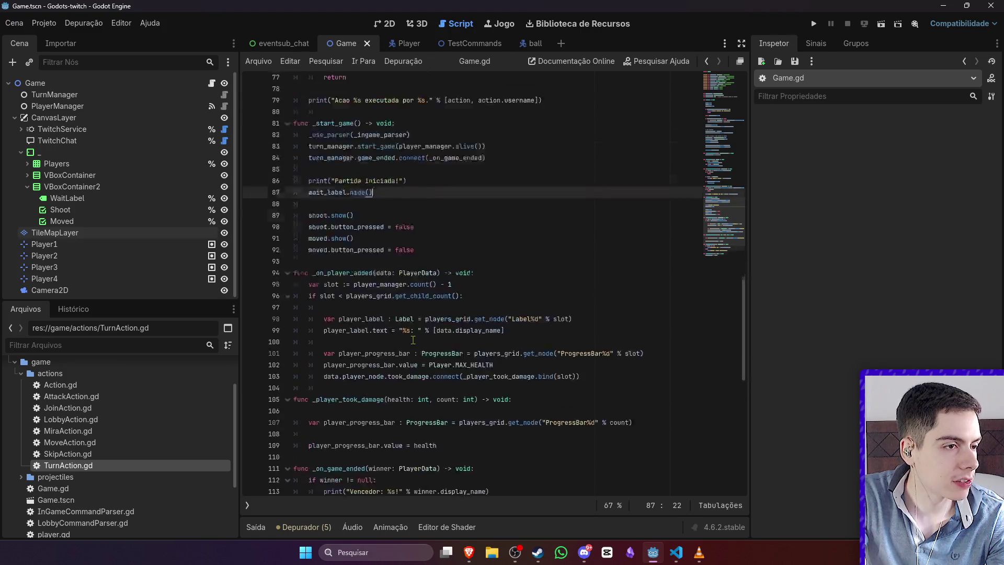
scroll(415, 340, up, 4)
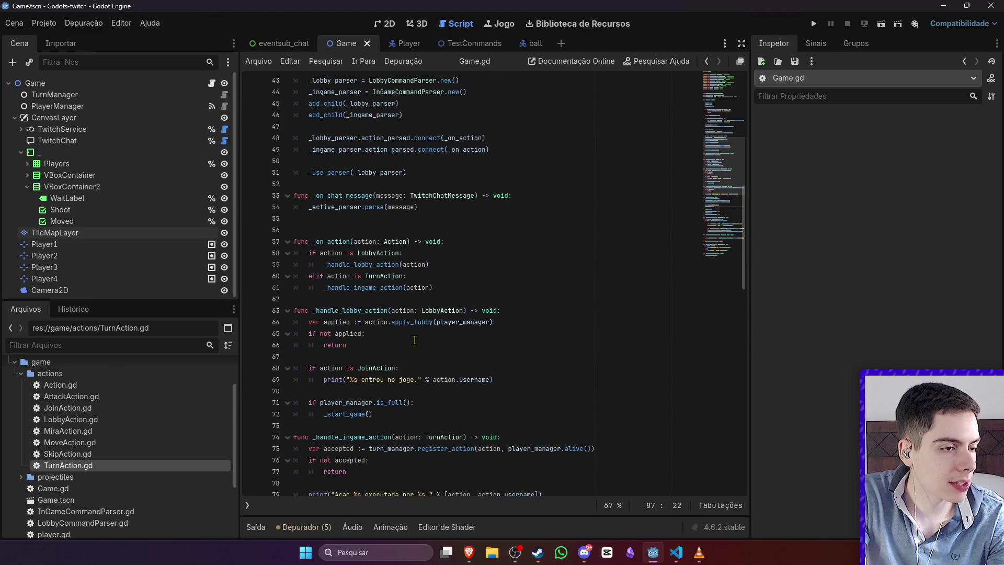
scroll(416, 340, up, 2)
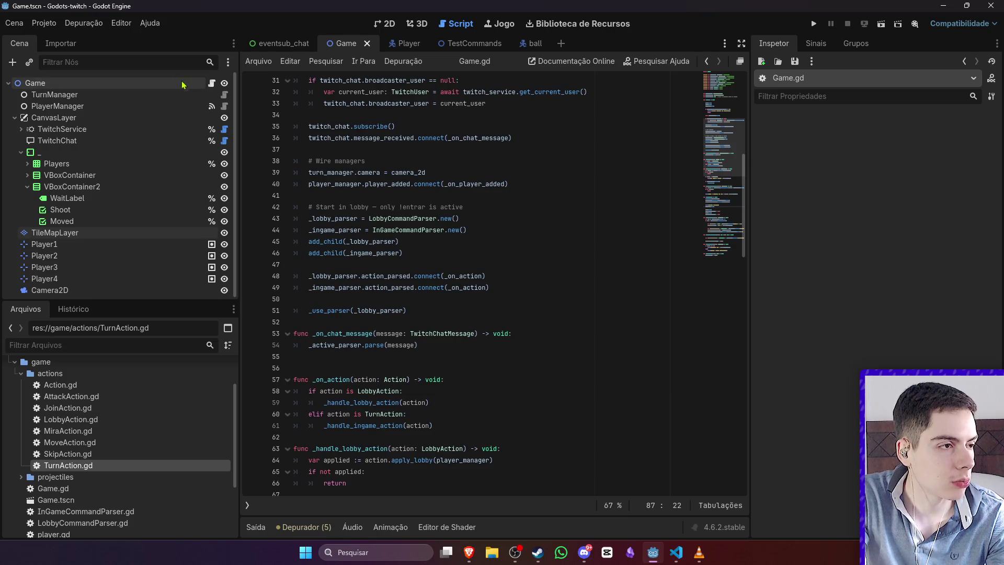
click(225, 95)
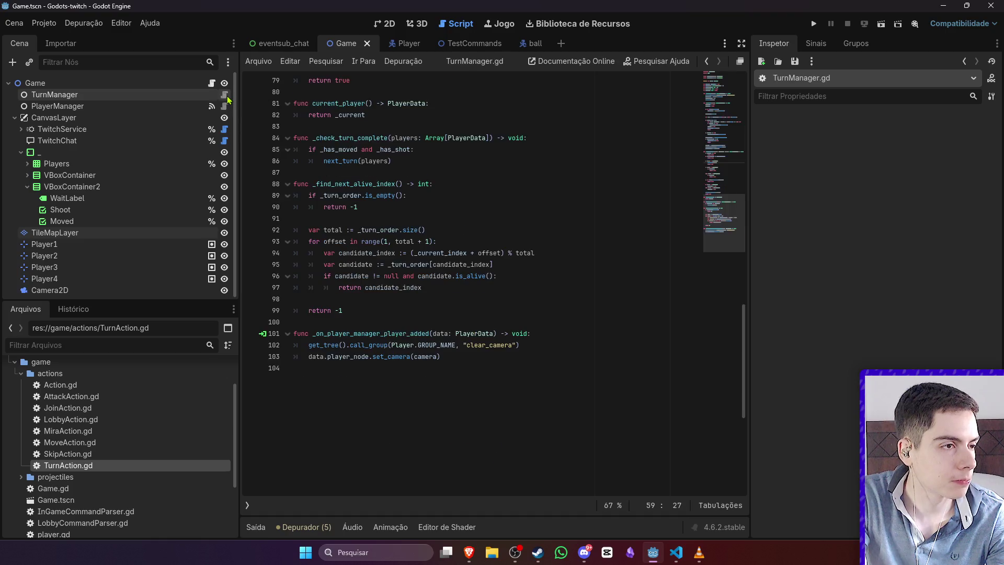
Step: Add empty lines under _has_moved = true and _has_shot = true in register_action
scroll(441, 302, up, 9)
scroll(441, 302, up, 1)
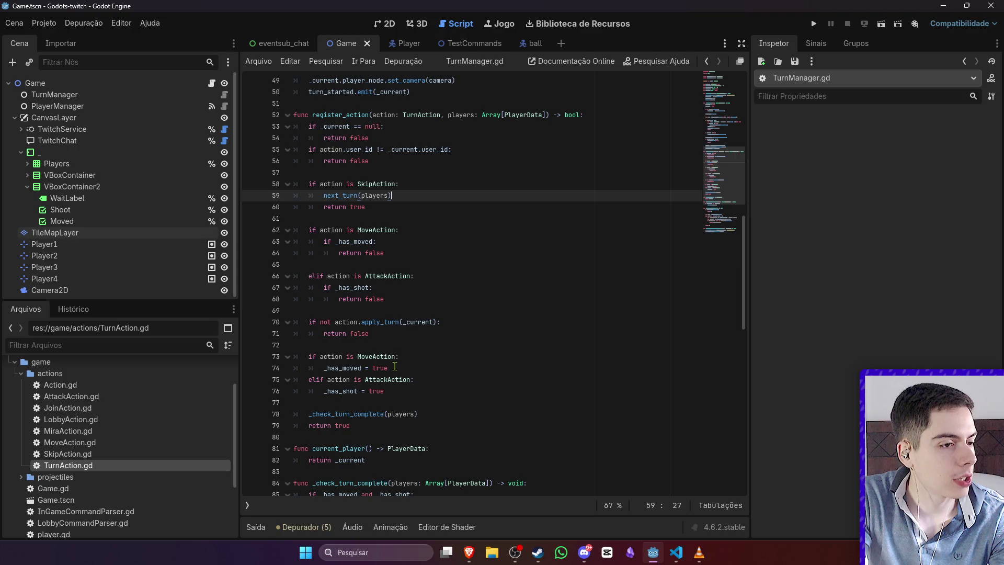
click(414, 368)
scroll(433, 352, up, 16)
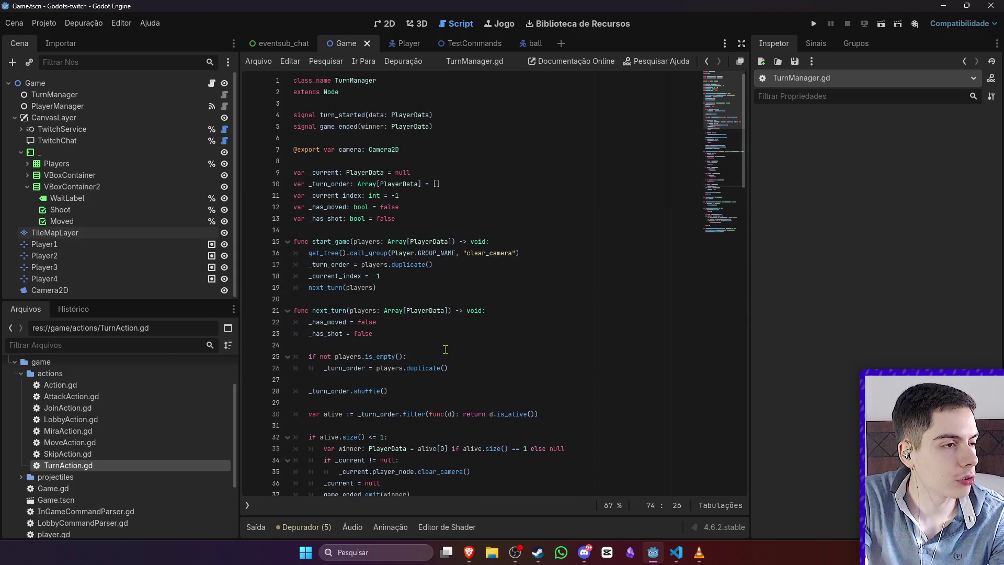
scroll(446, 349, down, 16)
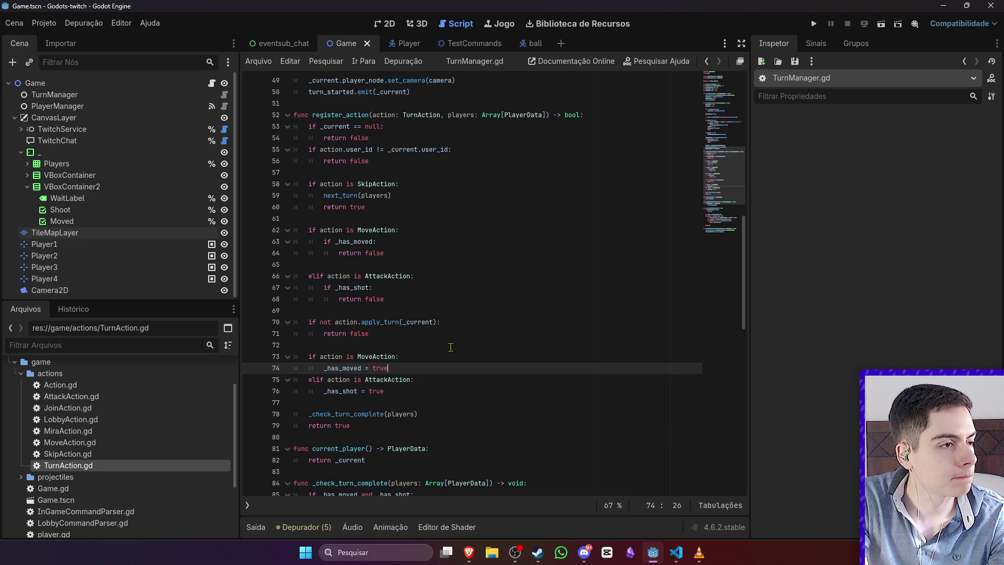
key(Return)
key(Down)
key(Down)
key(End)
key(Return)
key(Up)
key(Up)
key(Up)
Step: Undo an accidentally dropped Shoot reference and return to the Game.gd script
click(65, 210)
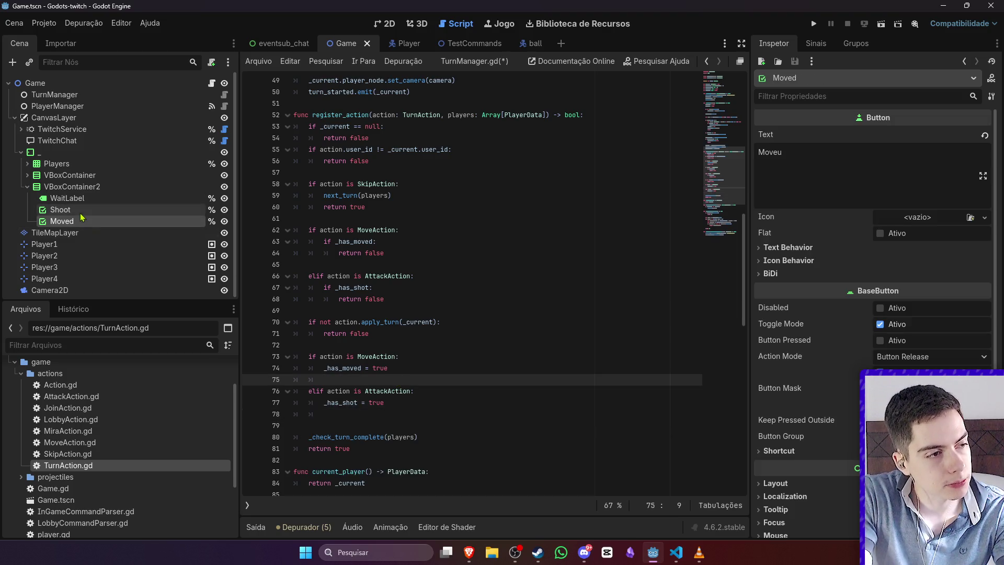
mouse_move(63, 210)
mouse_down()
mouse_move(335, 348)
mouse_move(345, 383)
mouse_up()
key(ctrl+z)
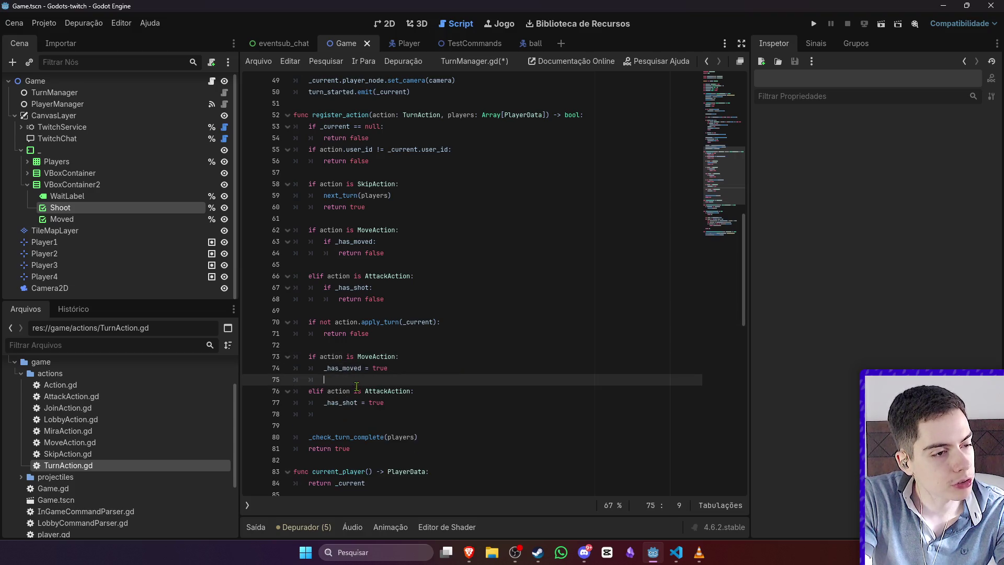
scroll(374, 297, up, 15)
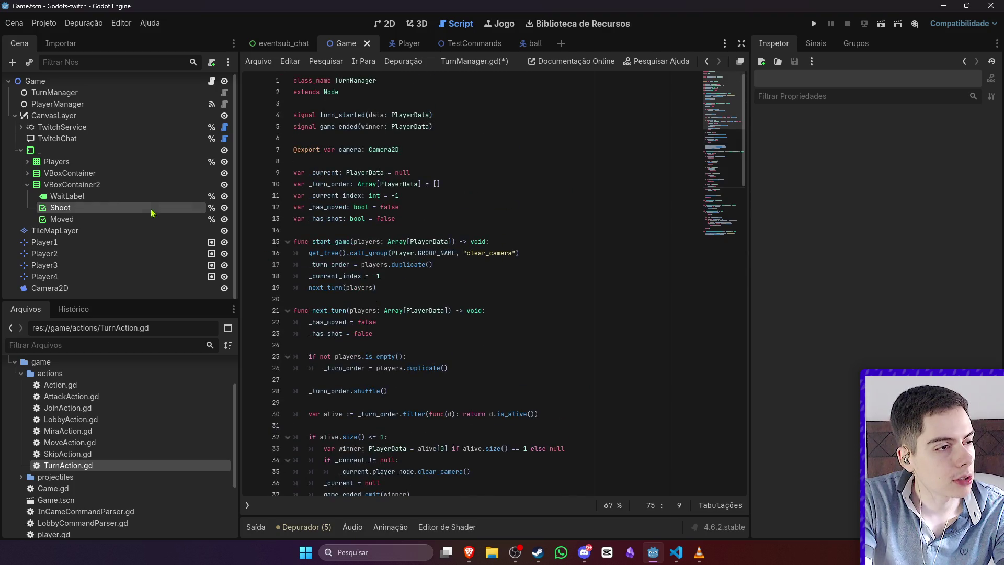
click(212, 80)
scroll(343, 240, up, 20)
scroll(342, 240, down, 5)
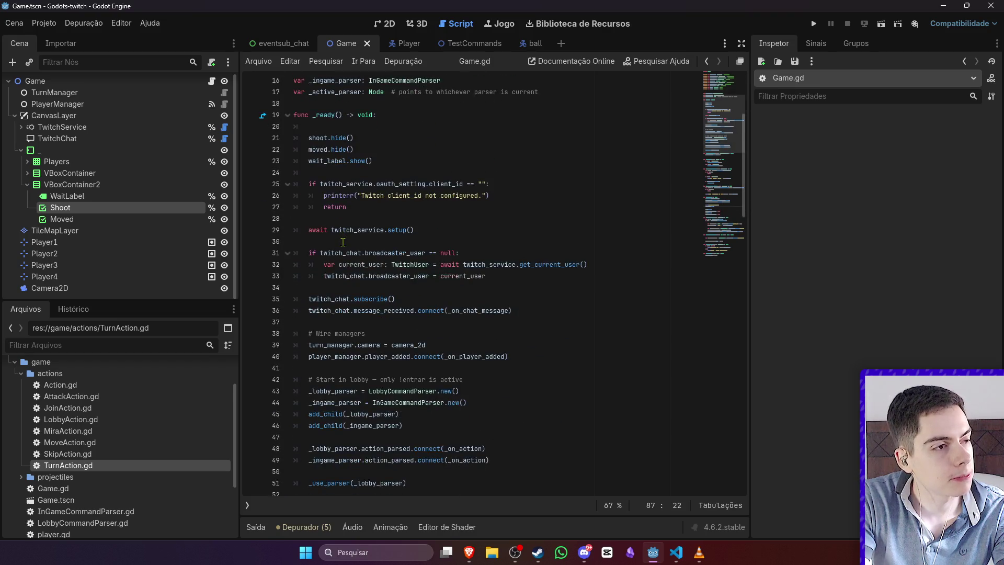
scroll(343, 242, down, 8)
drag(418, 310, 389, 275)
click(431, 299)
scroll(435, 300, down, 2)
scroll(438, 301, down, 2)
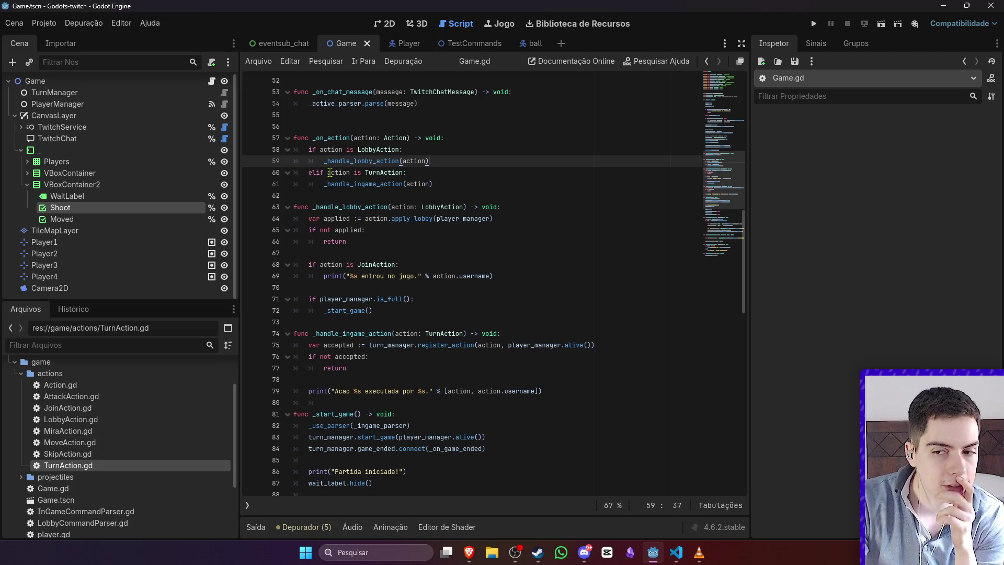
mouse_move(332, 174)
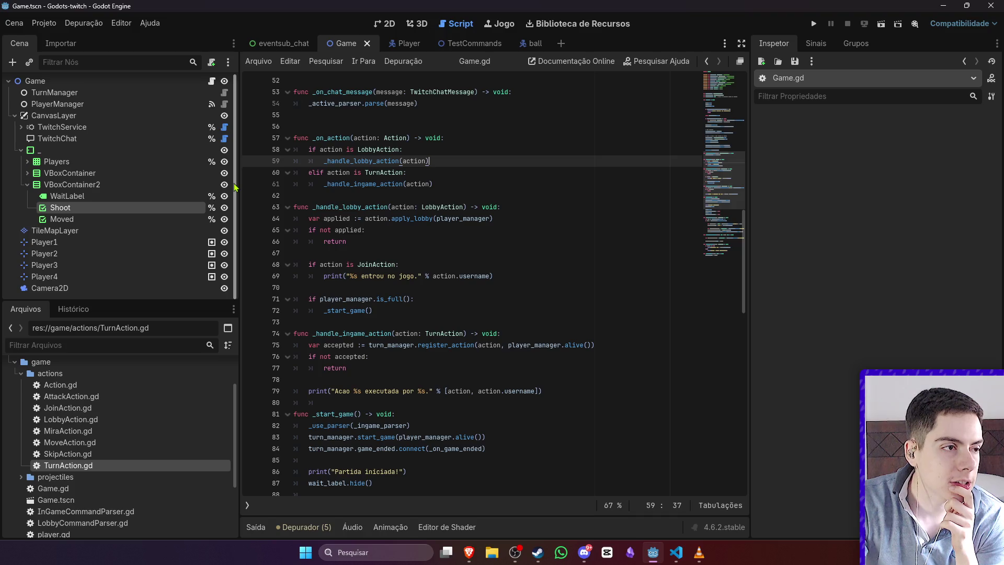
click(225, 92)
Step: Declare current_player_has_shot and current_player_moved signals below game_ended in TurnManager.gd, and save
click(439, 133)
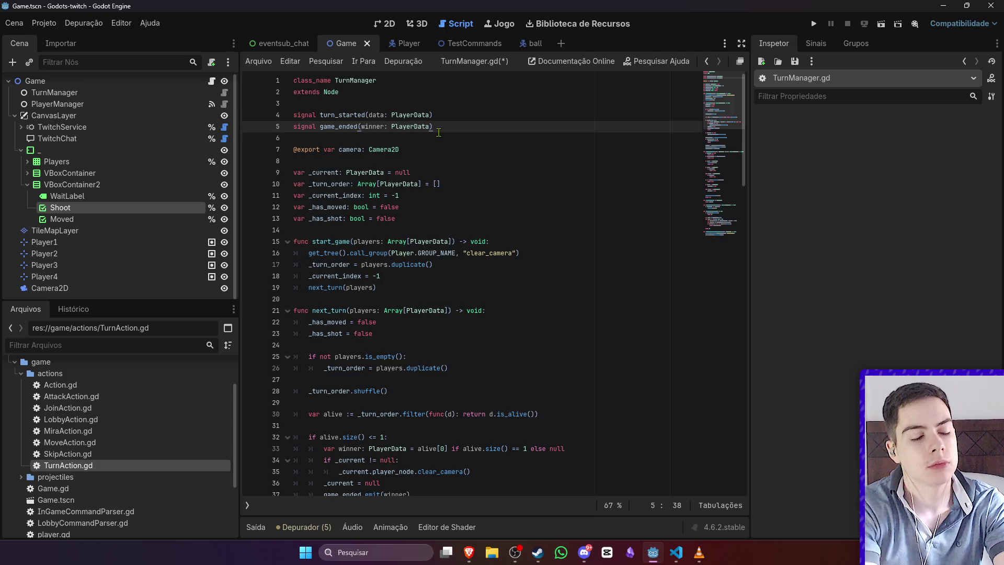
key(Return)
text(signal current)
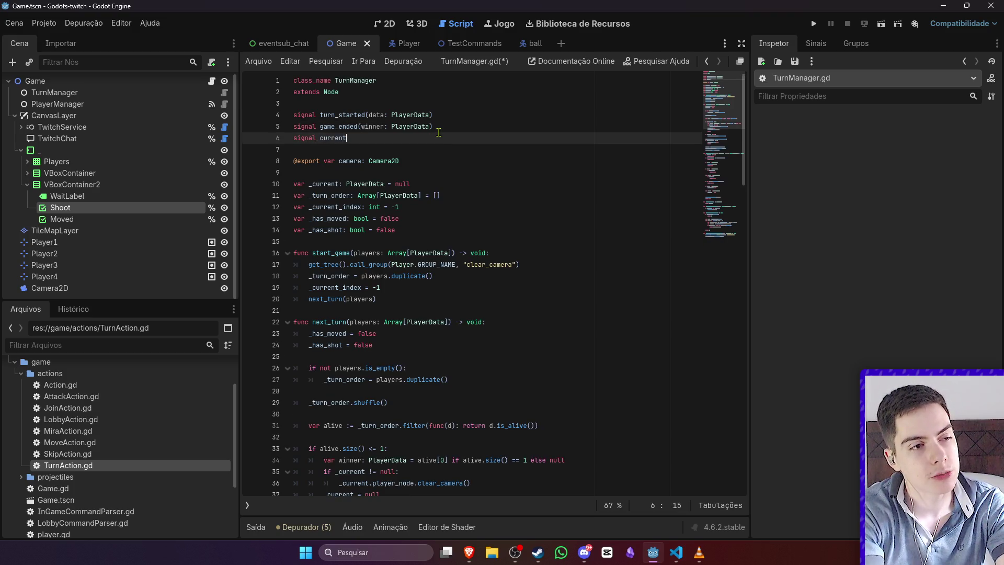
text(_player_)
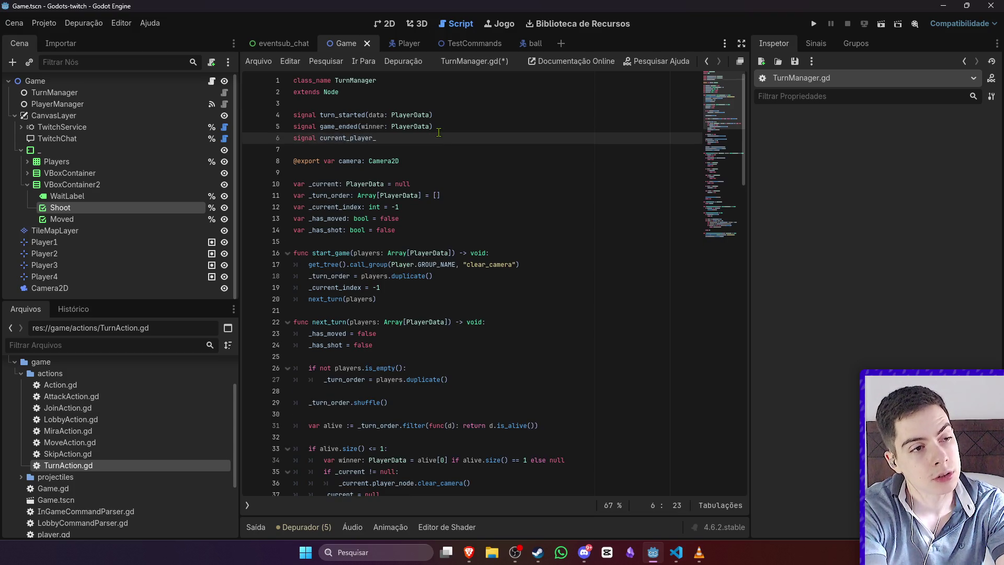
text(has_shot()
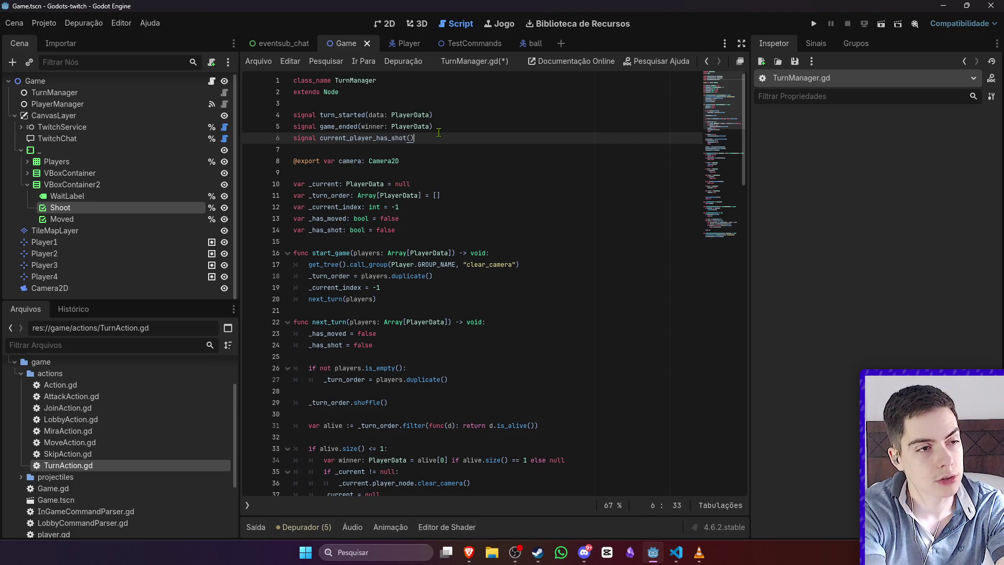
key(Return)
text(al currne)
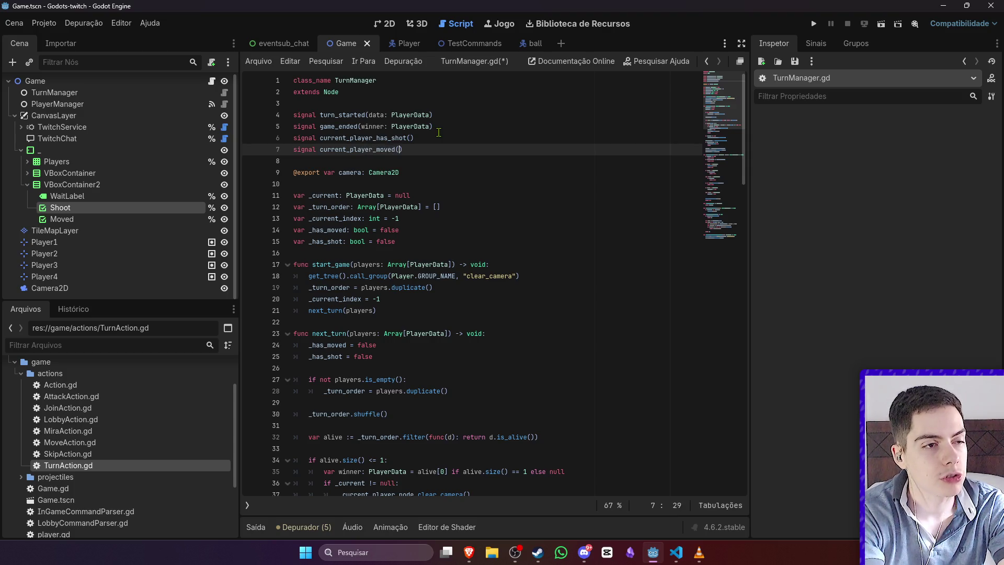
key(ctrl+s)
Step: Add current_player_moved.emit() inside the MoveAction branch of register_action
scroll(417, 281, down, 10)
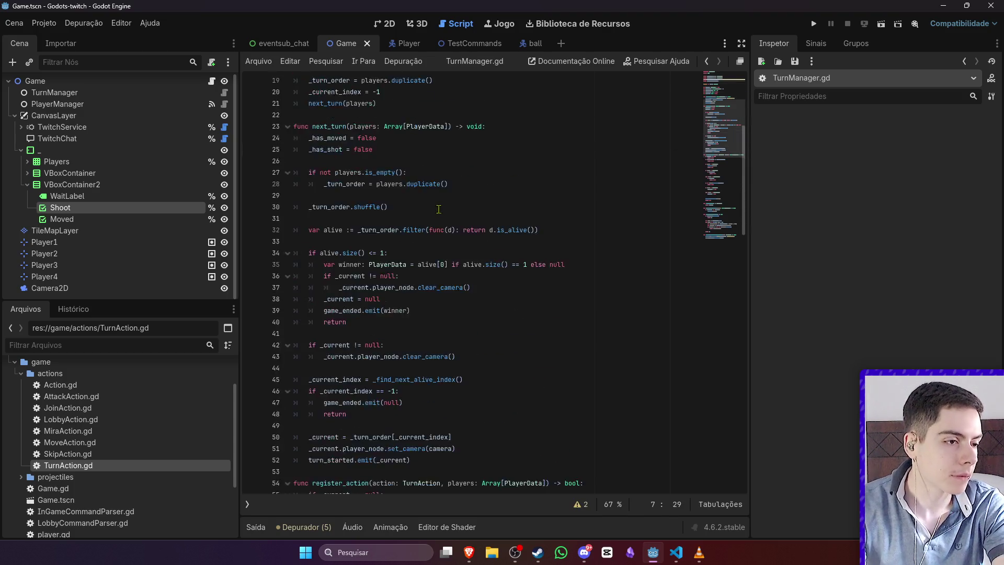
scroll(417, 282, down, 9)
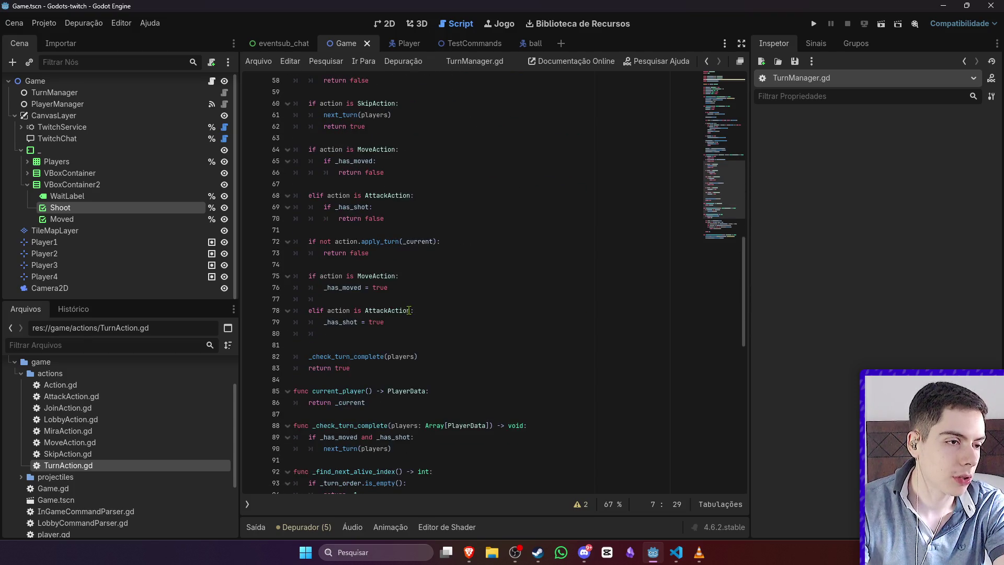
scroll(409, 310, up, 11)
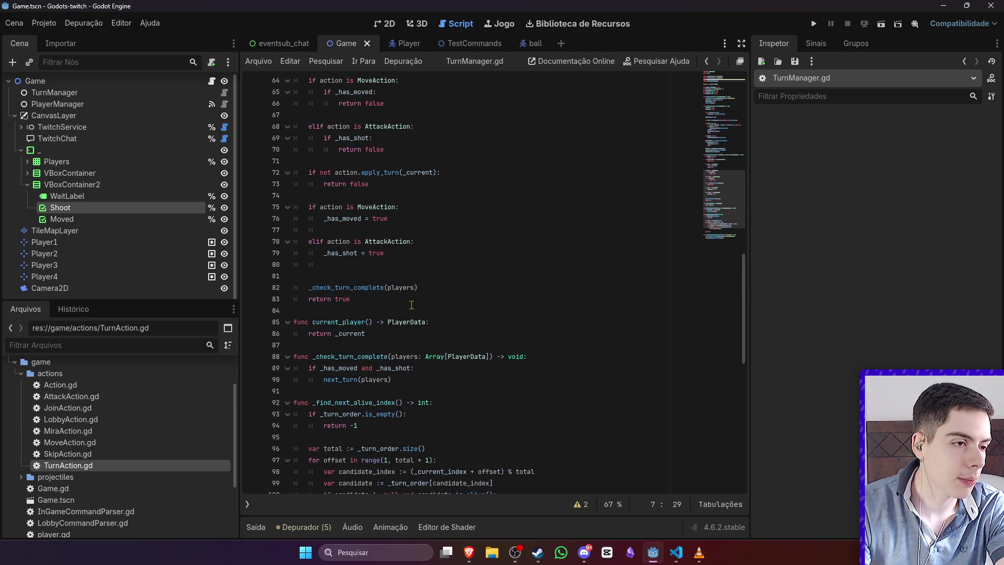
scroll(413, 305, up, 4)
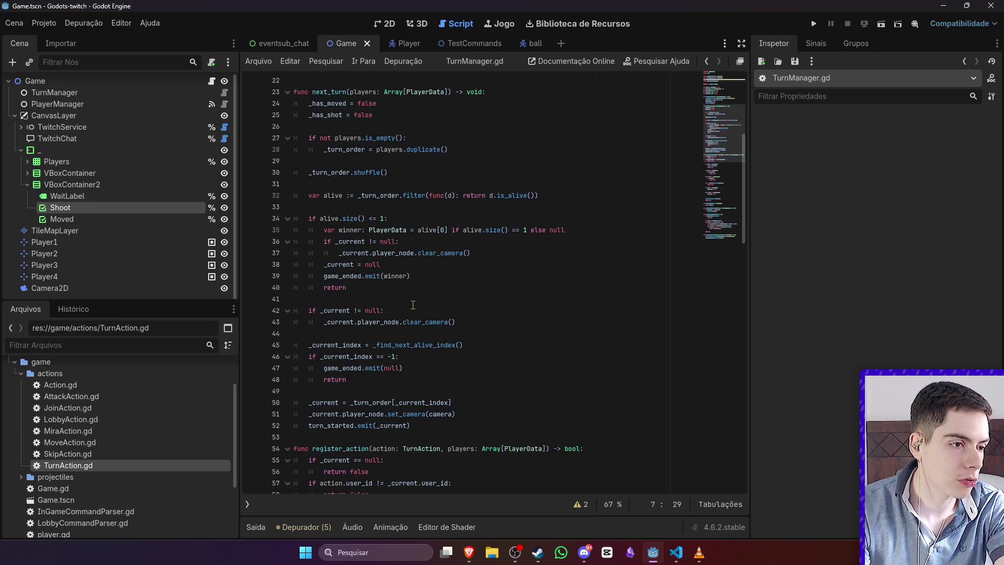
scroll(414, 305, up, 5)
scroll(429, 302, down, 20)
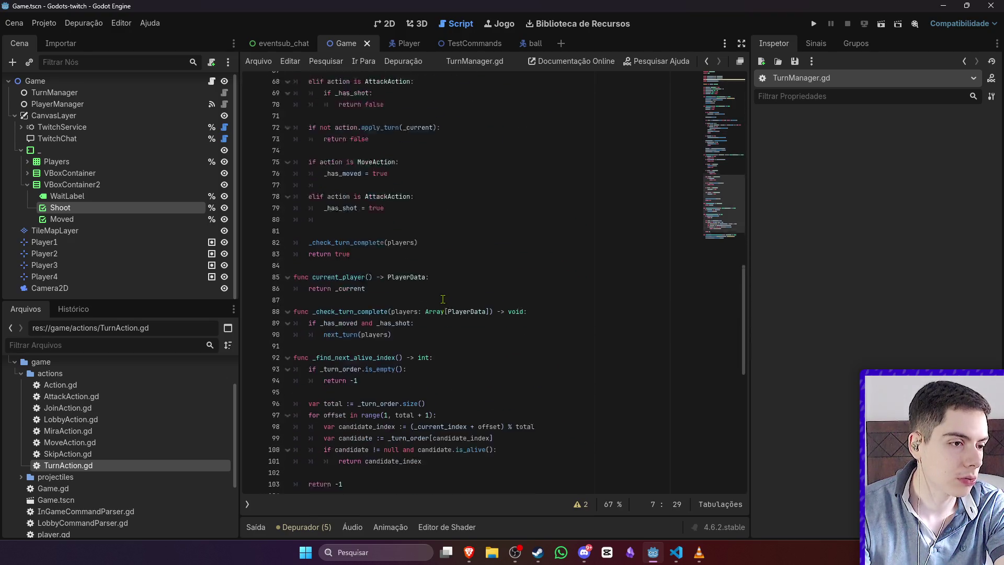
scroll(442, 298, down, 4)
scroll(437, 300, up, 7)
click(435, 302)
click(434, 276)
key(Return)
text(curr)
key(Down)
key(Down)
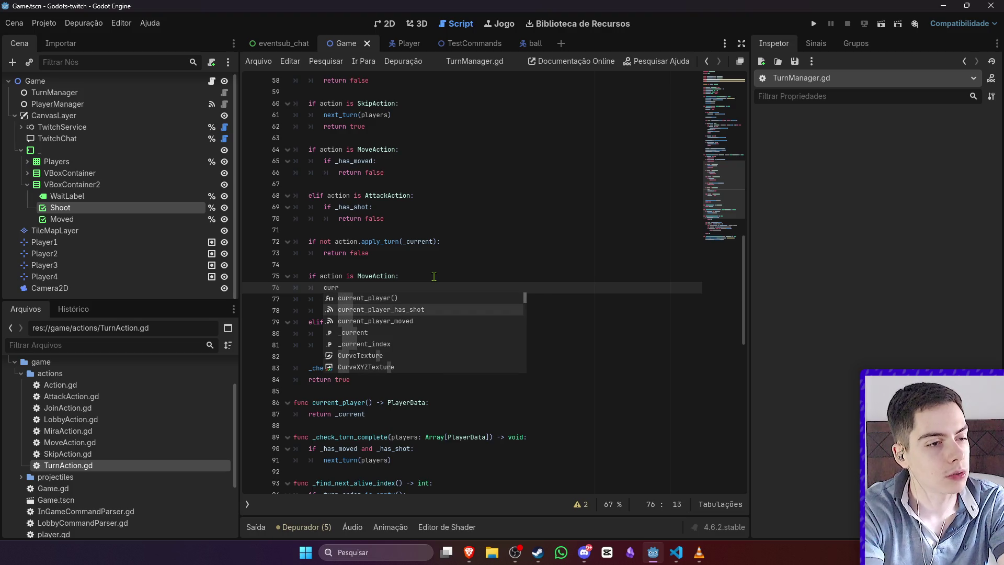
key(Return)
text(.e)
key(Return)
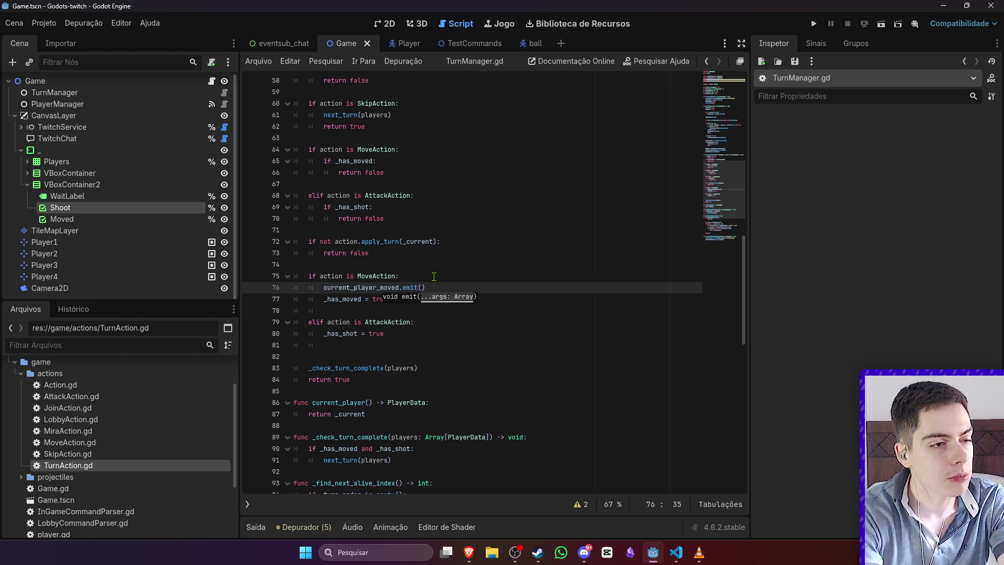
Step: Add current_player_has_shot.emit() inside the AttackAction branch and save the script
click(429, 323)
key(Return)
text(curr)
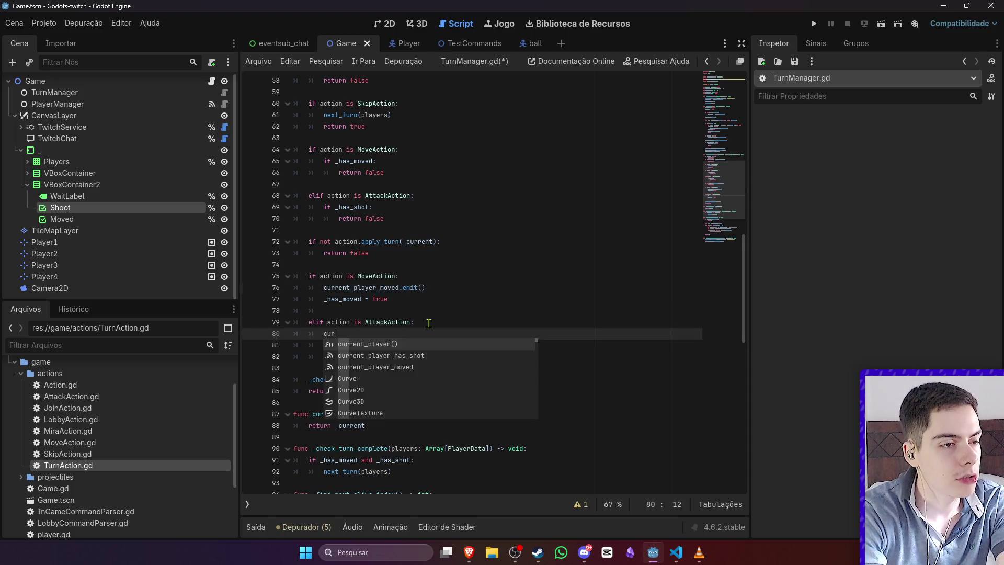
key(Down)
key(Return)
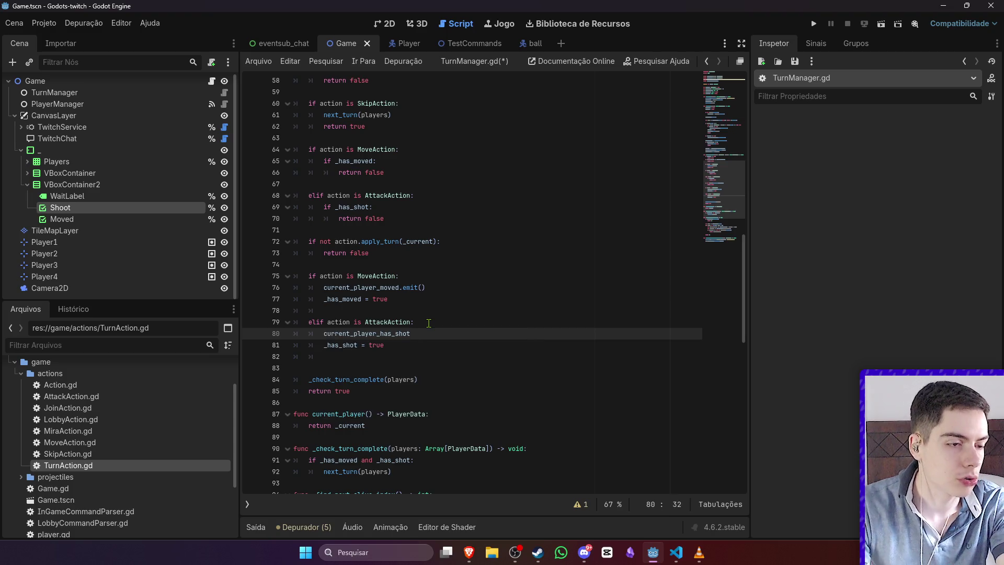
text(.emit())
key(ctrl+s)
Step: Collapse the CanvasLayer branch and select the TurnManager node in the scene tree
click(461, 161)
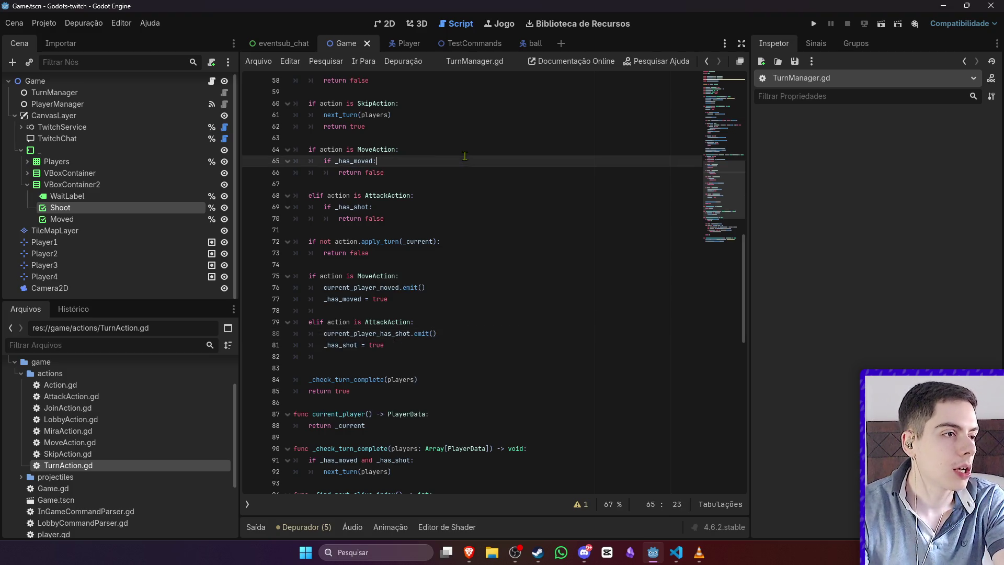
click(15, 115)
click(55, 94)
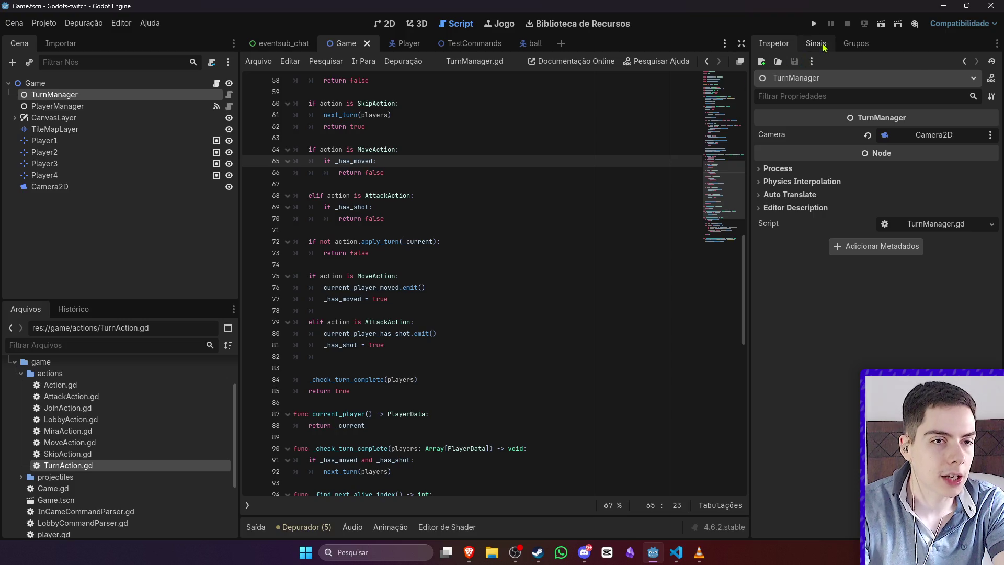
Step: Connect TurnManager's current_player_has_shot and current_player_moved signals to the Game script
click(816, 43)
double_click(827, 95)
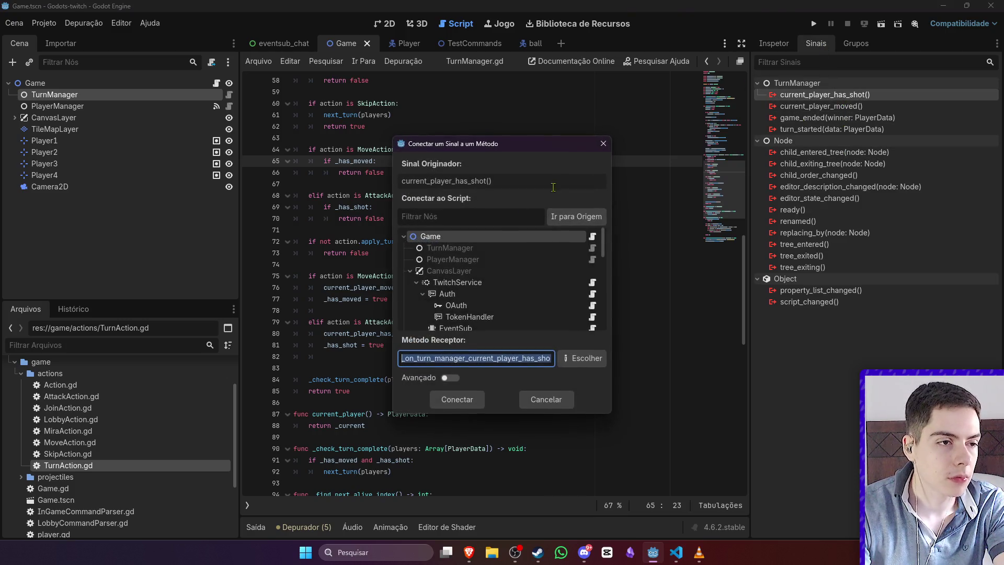
click(465, 407)
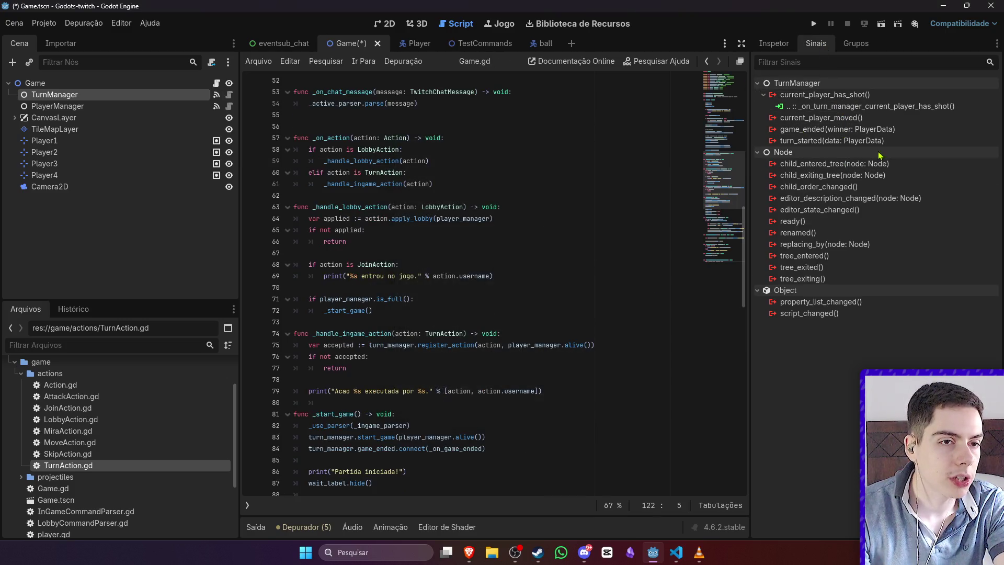
double_click(872, 118)
click(464, 397)
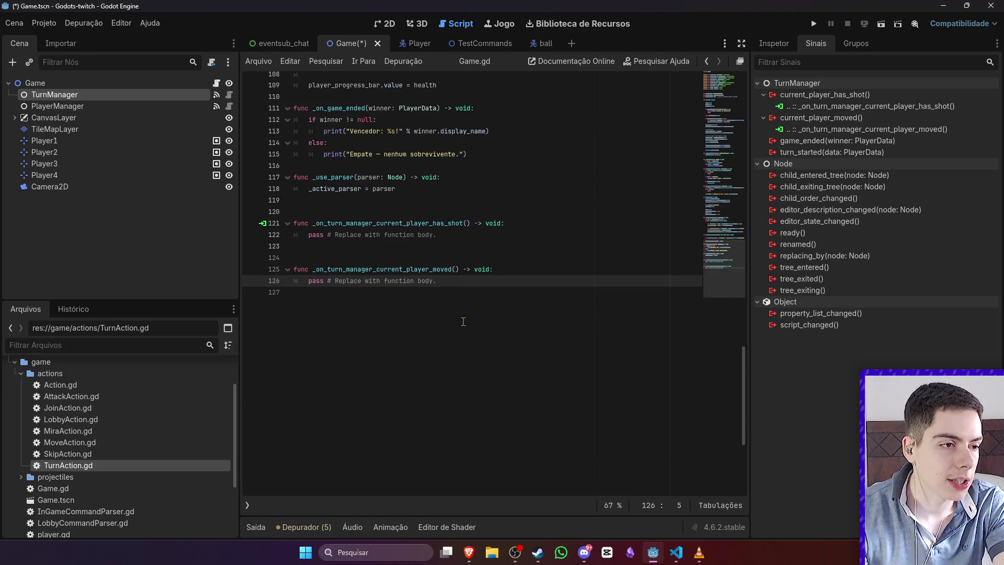
Step: Replace pass in the shot handler with shoot.button_pressed = true
drag(486, 239, 308, 237)
text(cu)
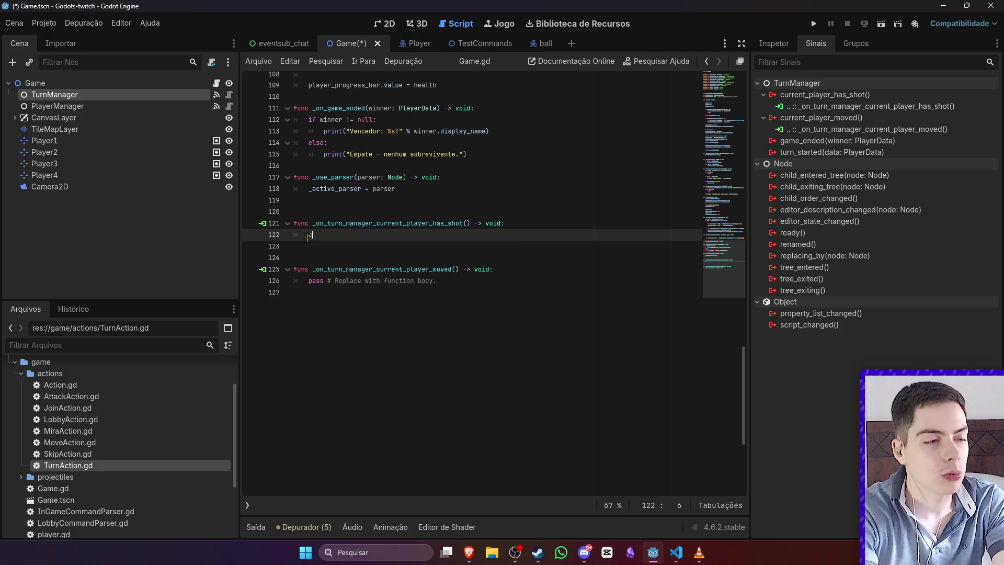
key(BackSpace)
key(BackSpace)
text(ho)
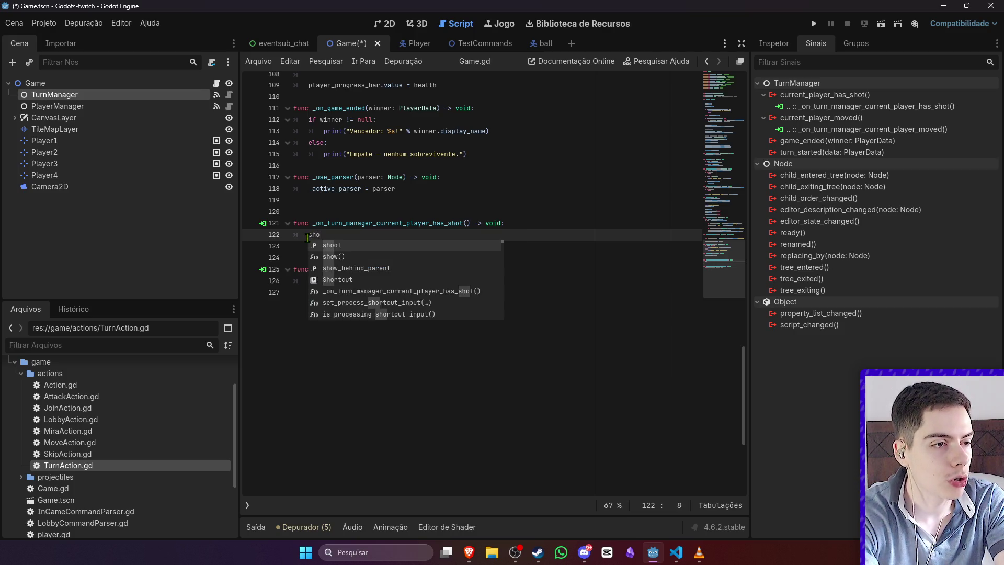
text(ot.butt)
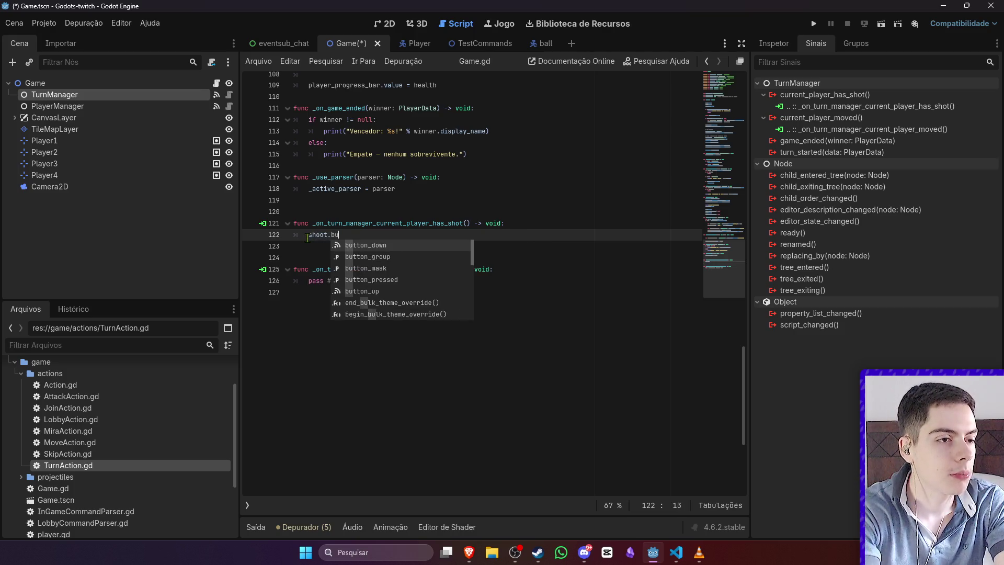
key(Down)
key(Down)
key(Down)
key(Return)
text(=)
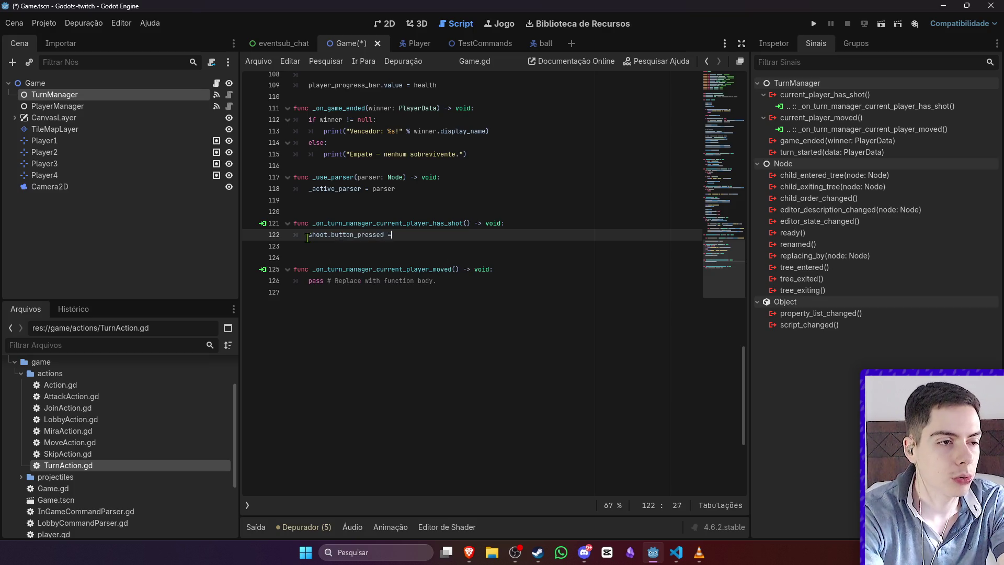
text( true)
Step: Set moved.button_pressed = true in the moved handler and save
drag(411, 234, 277, 234)
key(ctrl+c)
drag(437, 281, 277, 287)
key(ctrl+v)
double_click(317, 281)
text(mov)
key(Return)
key(ctrl+s)
Step: Cancel a turn_started connection, then open TurnManager.gd and start a search
scroll(525, 235, up, 10)
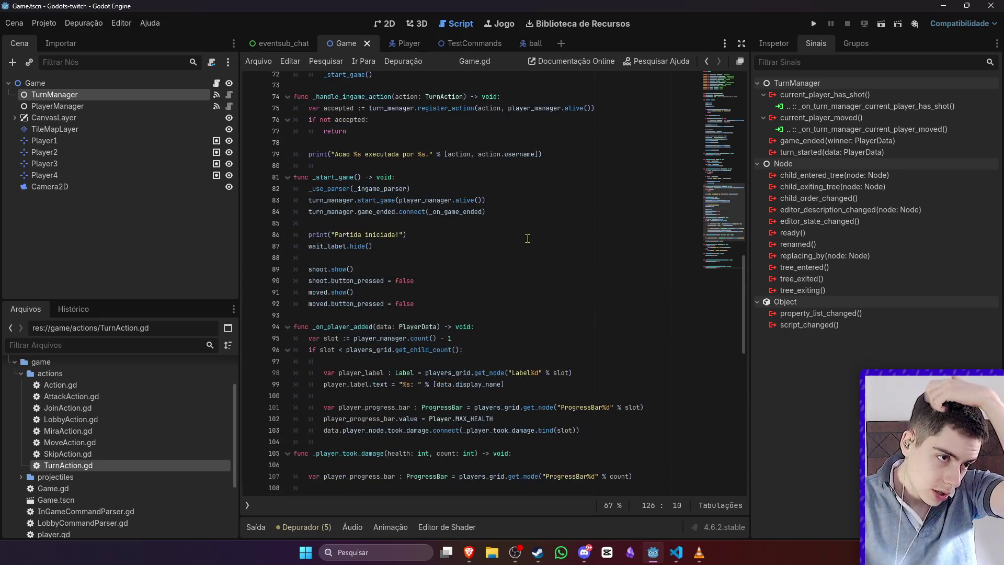
scroll(528, 239, up, 6)
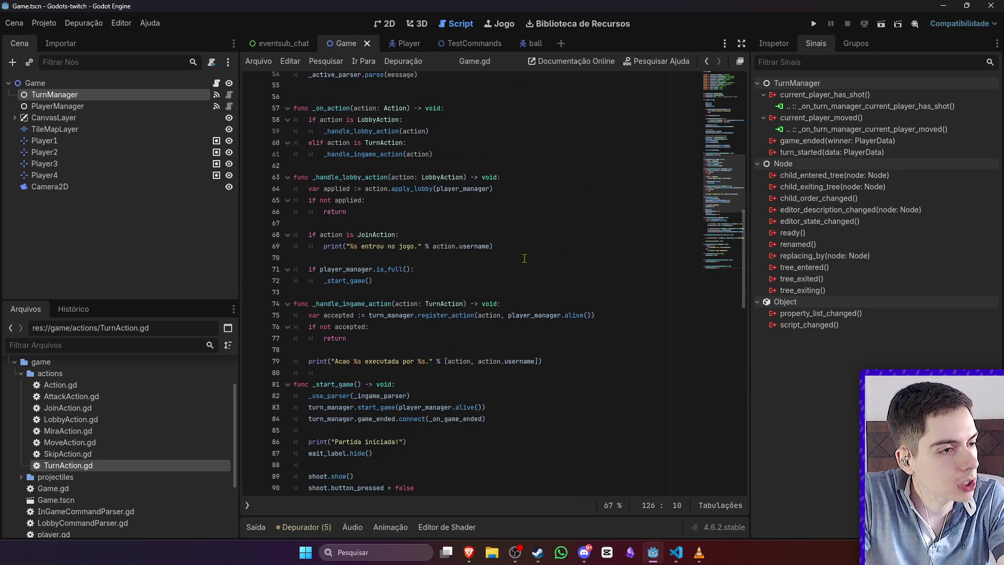
scroll(525, 259, up, 13)
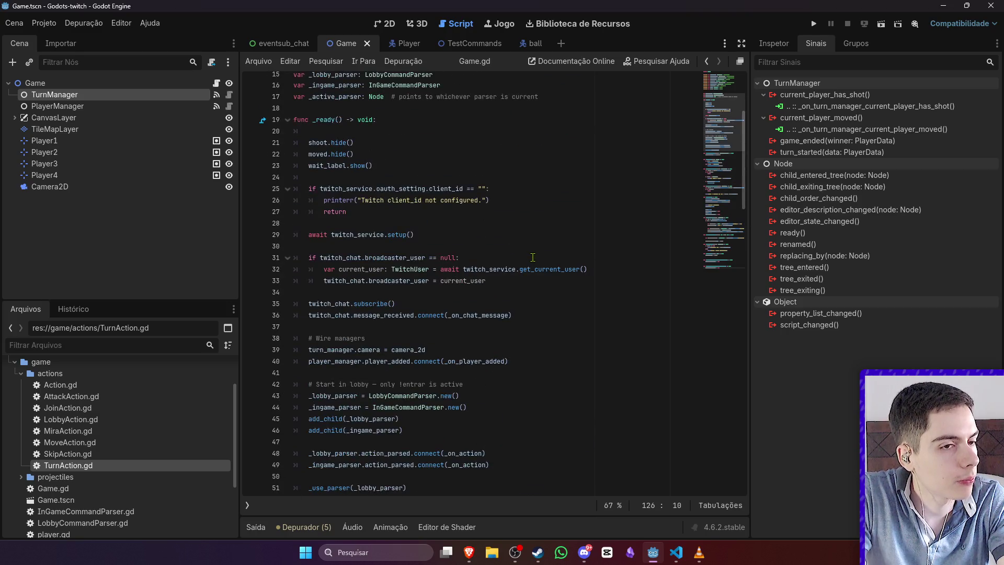
double_click(862, 153)
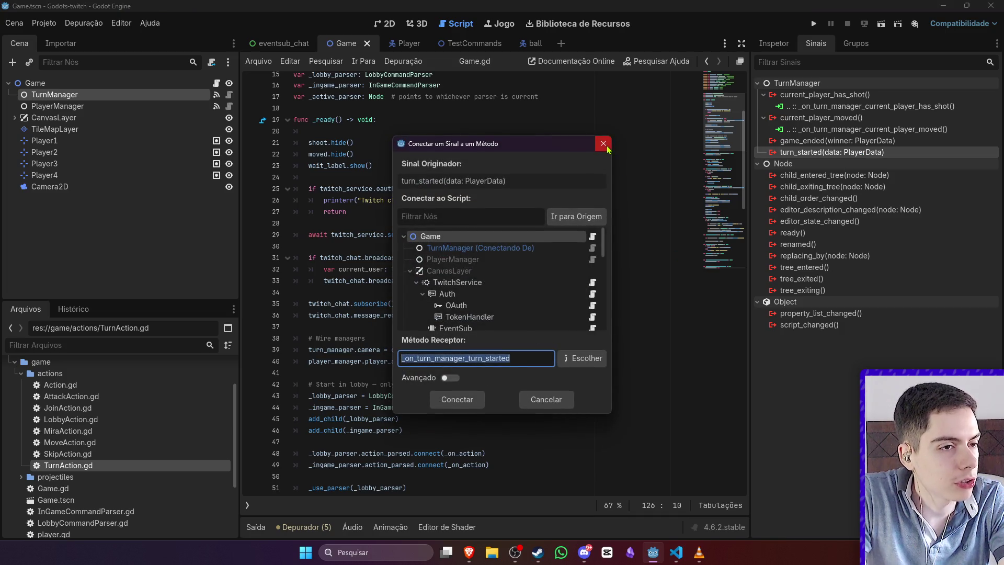
click(603, 143)
click(230, 95)
key(ctrl+f)
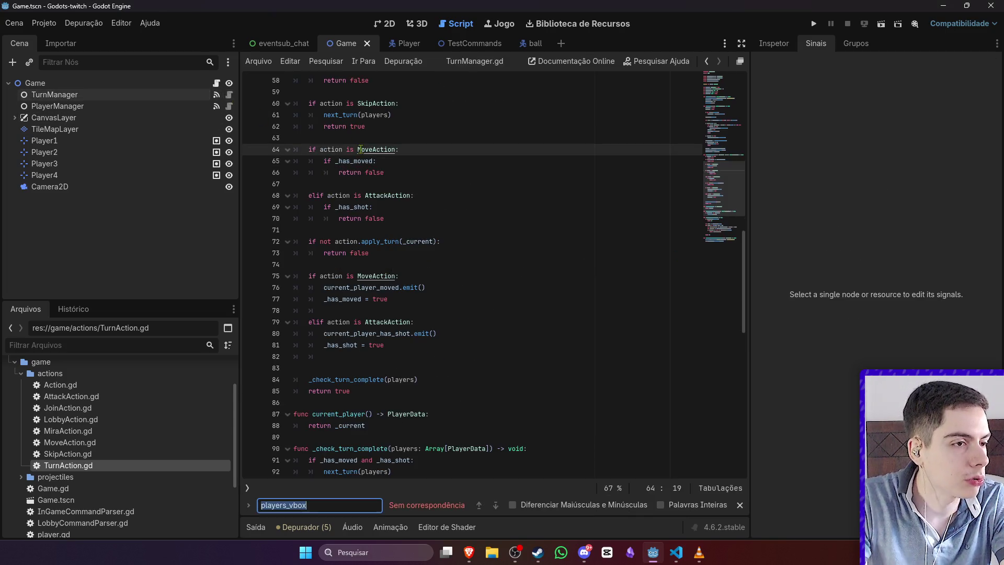
Step: Search TurnManager.gd for turn_started and jump to its second occurrence
text(turn_started)
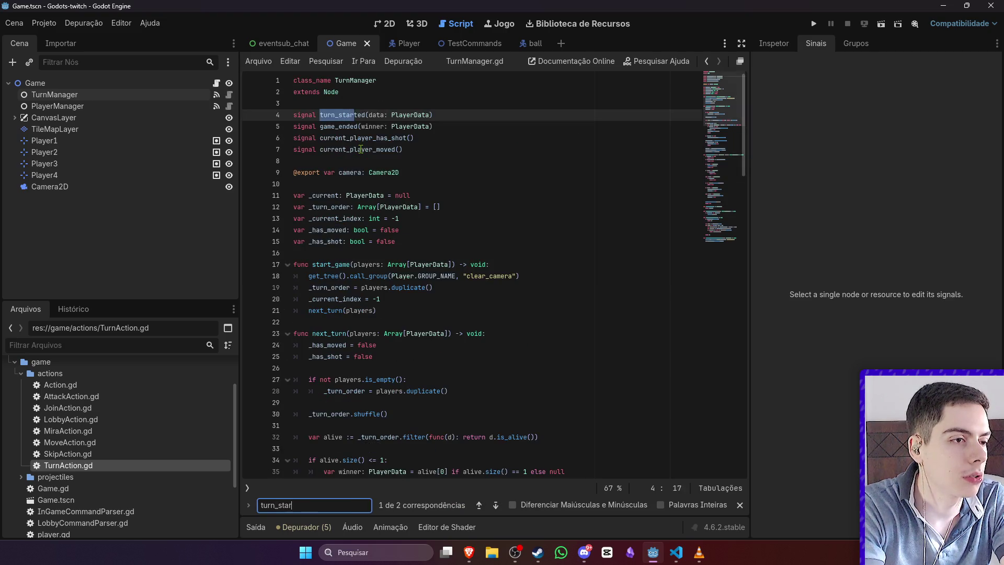
click(496, 505)
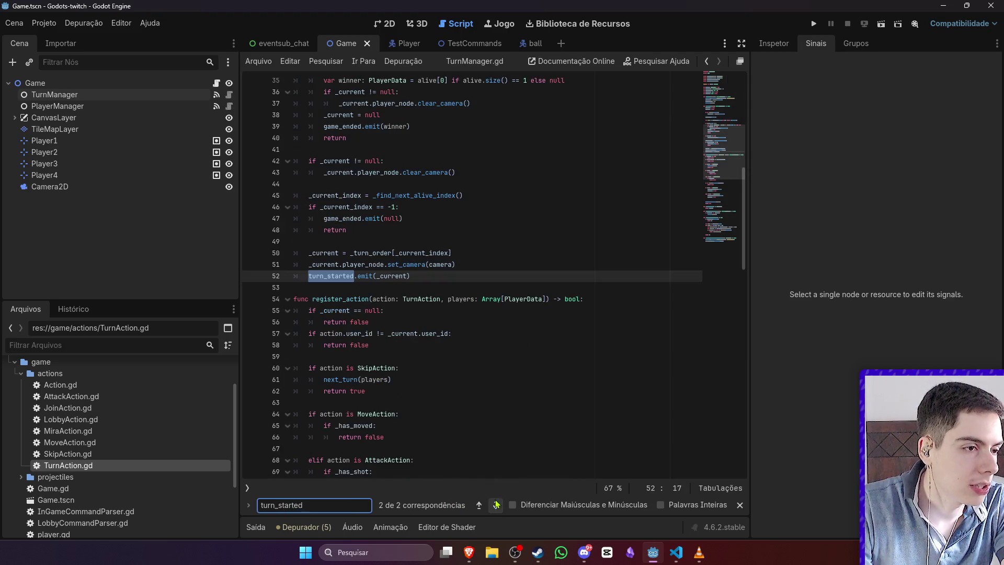
click(476, 391)
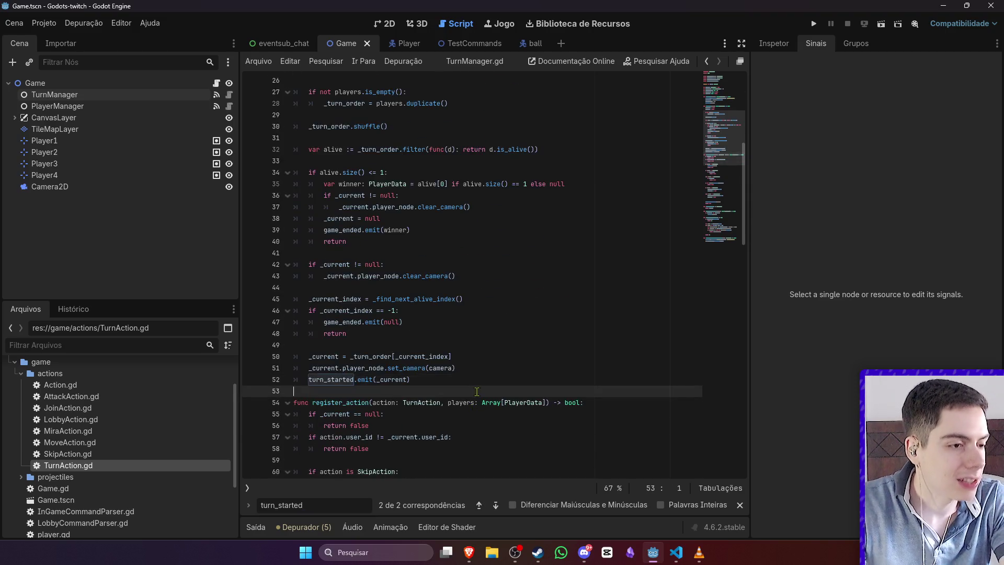
Step: Connect TurnManager's turn_started signal to the Game script
click(389, 23)
click(127, 95)
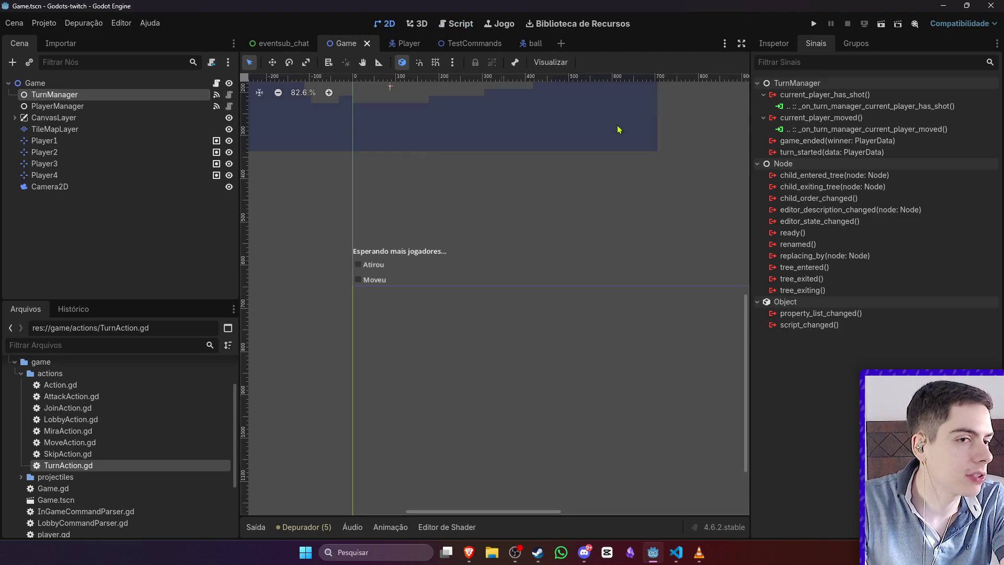
double_click(832, 152)
click(457, 399)
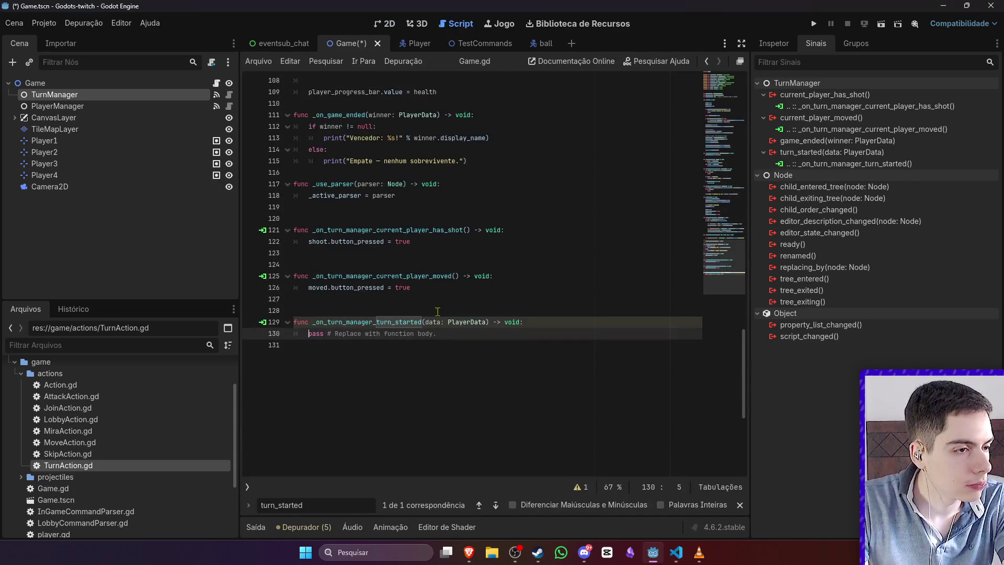
Step: Make the turn_started handler set moved.button_pressed and shoot.button_pressed to false, and save
click(274, 287)
key(ctrl+c)
triple_click(437, 335)
key(ctrl+v)
double_click(406, 333)
text(false)
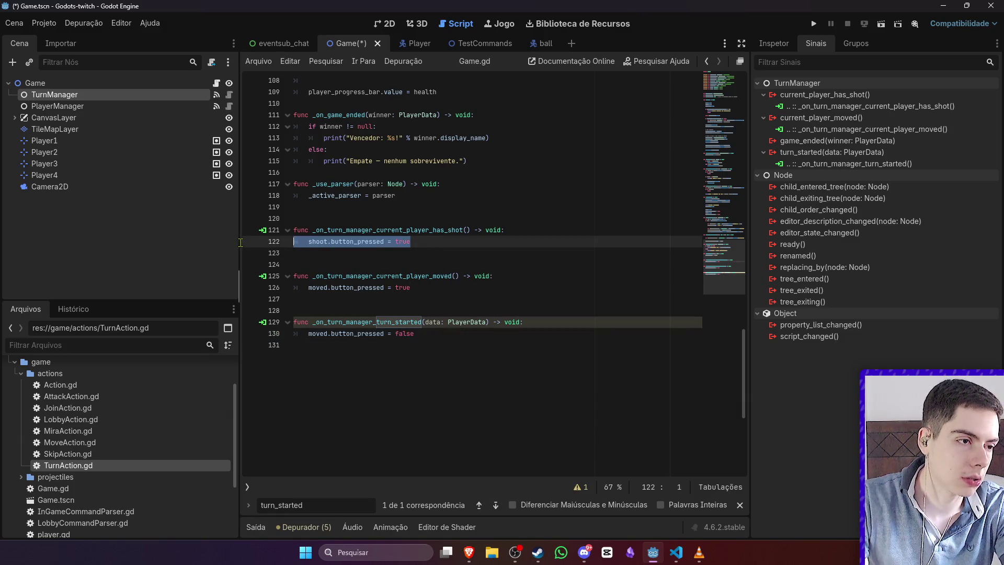
key(Return)
text(shoot.button_pressed = true)
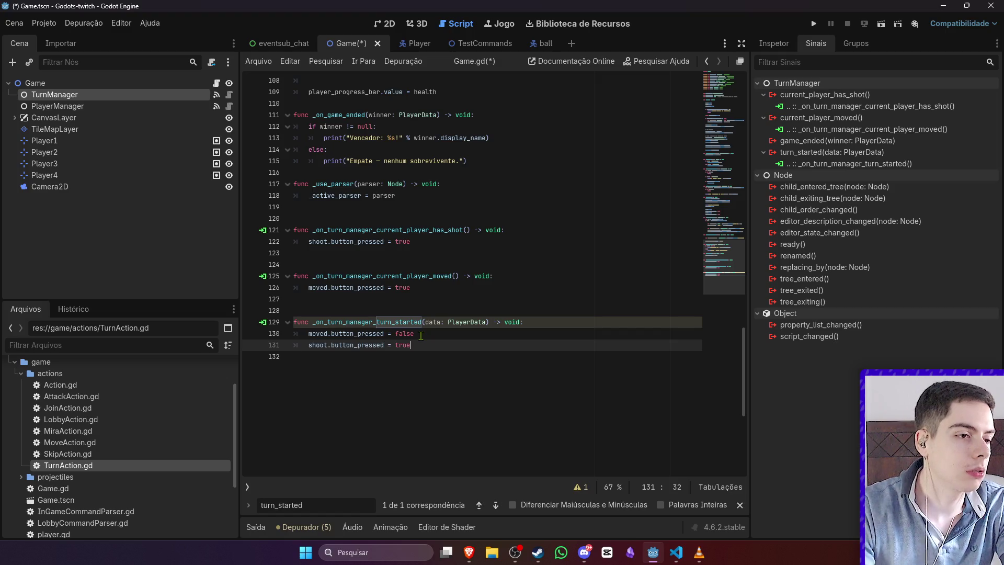
double_click(404, 345)
text(false)
key(ctrl+s)
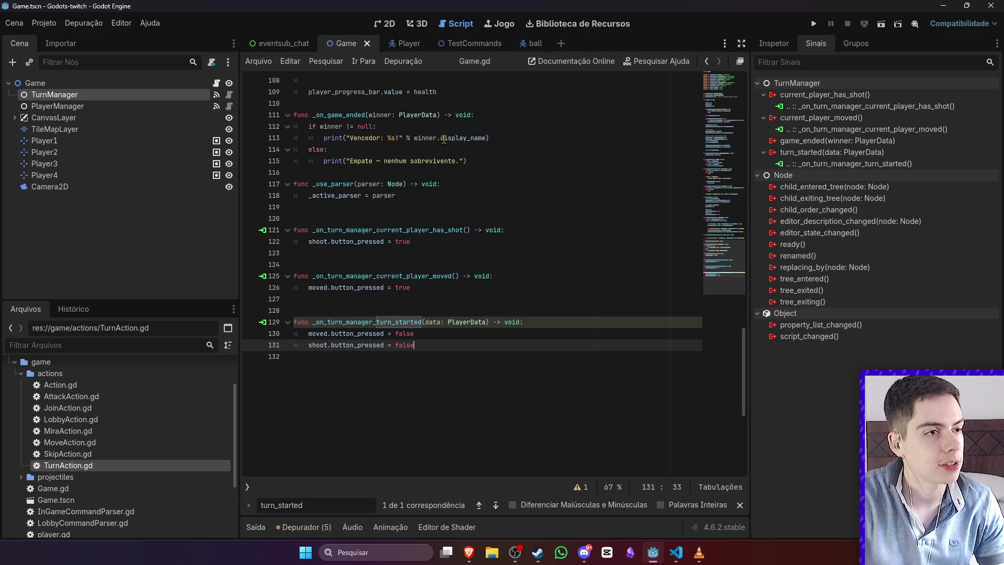
Step: Return to TurnManager.gd and place the caret after the last signal declaration
scroll(454, 216, up, 4)
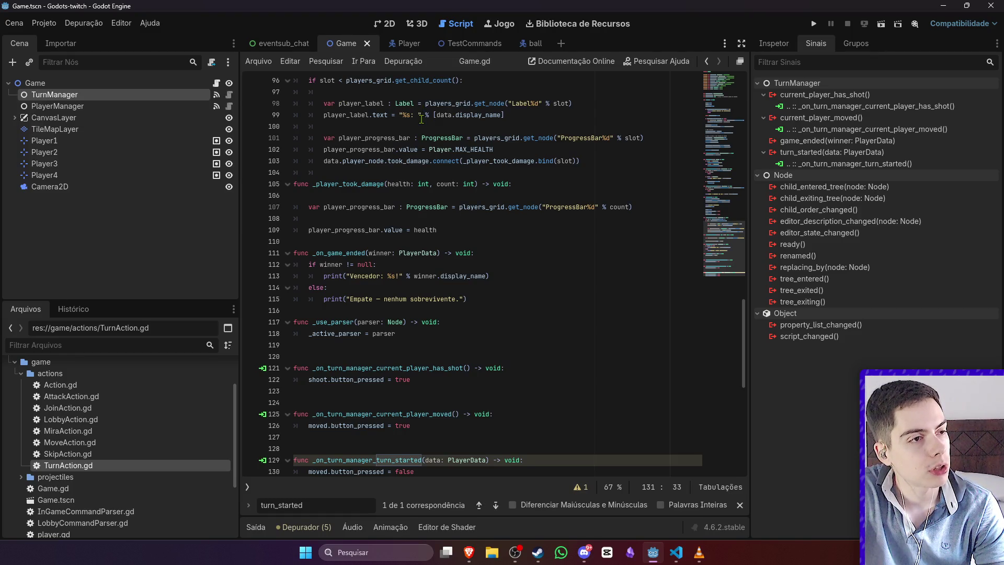
click(229, 95)
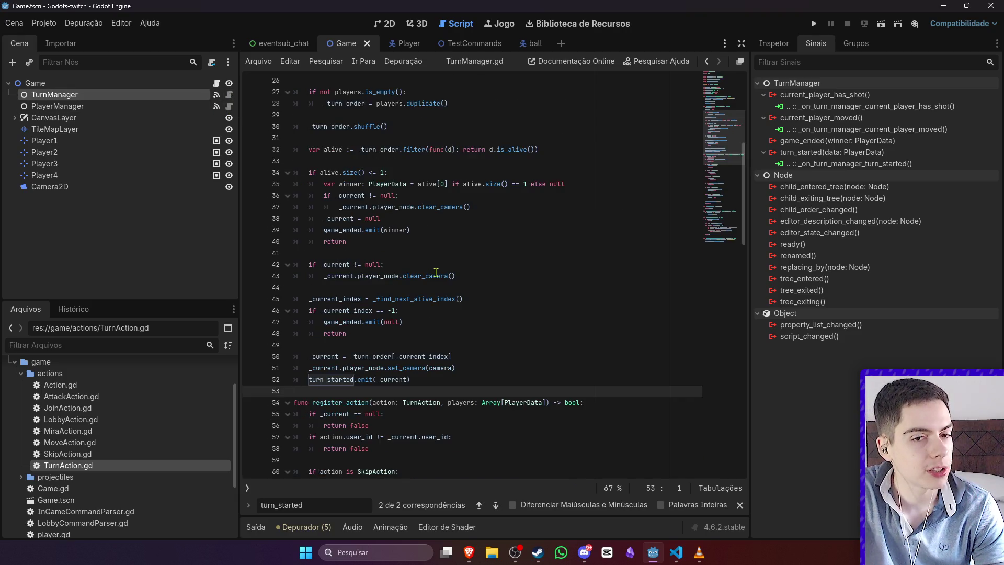
scroll(436, 273, up, 5)
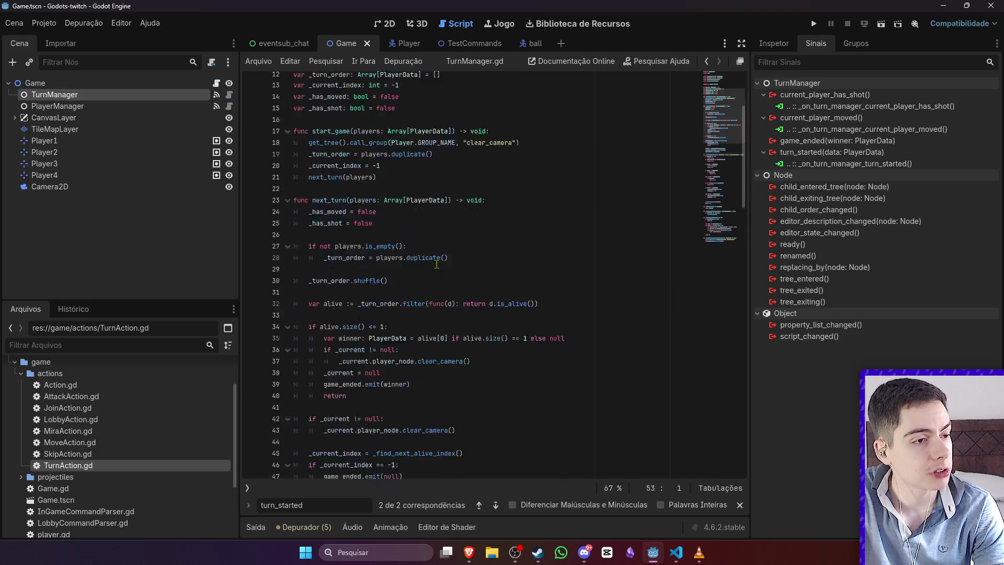
scroll(436, 265, down, 19)
scroll(436, 262, down, 5)
scroll(436, 262, up, 14)
scroll(436, 262, up, 13)
click(442, 152)
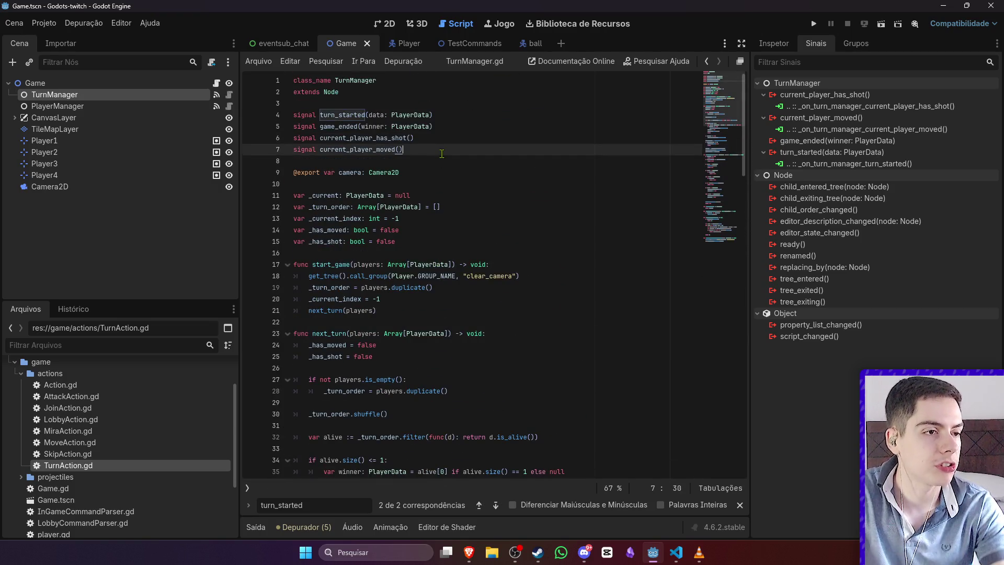
Step: Declare a current_player_skipped_turn signal in TurnManager.gd
key(Return)
text(signal ski)
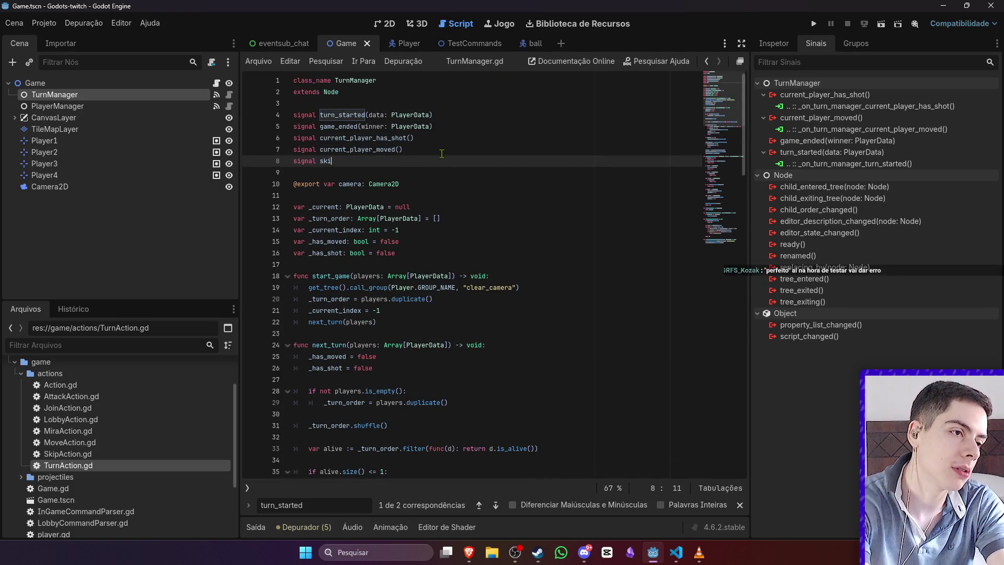
key(BackSpace)
key(BackSpace)
key(BackSpace)
text(current)
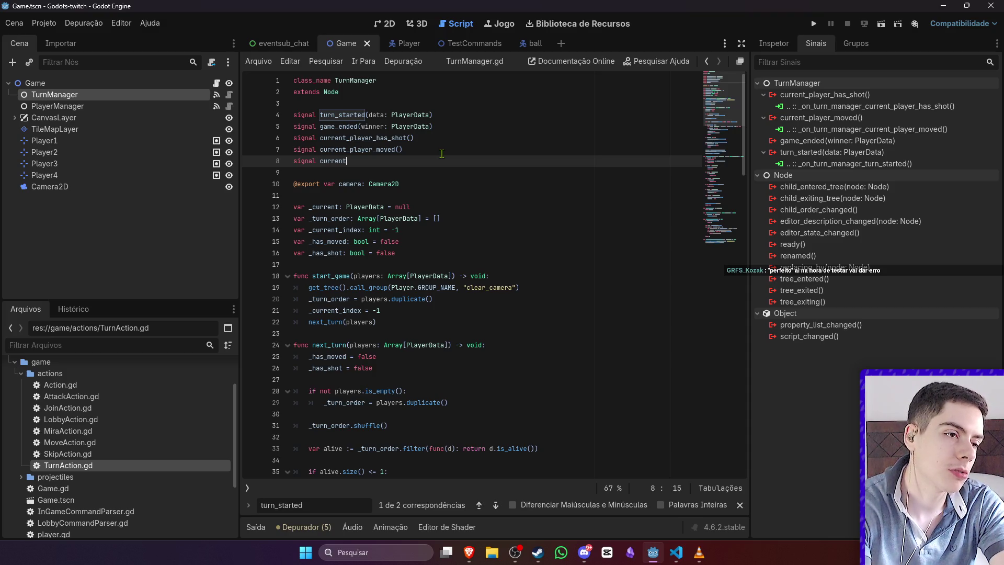
text(_player_skipped_turn()
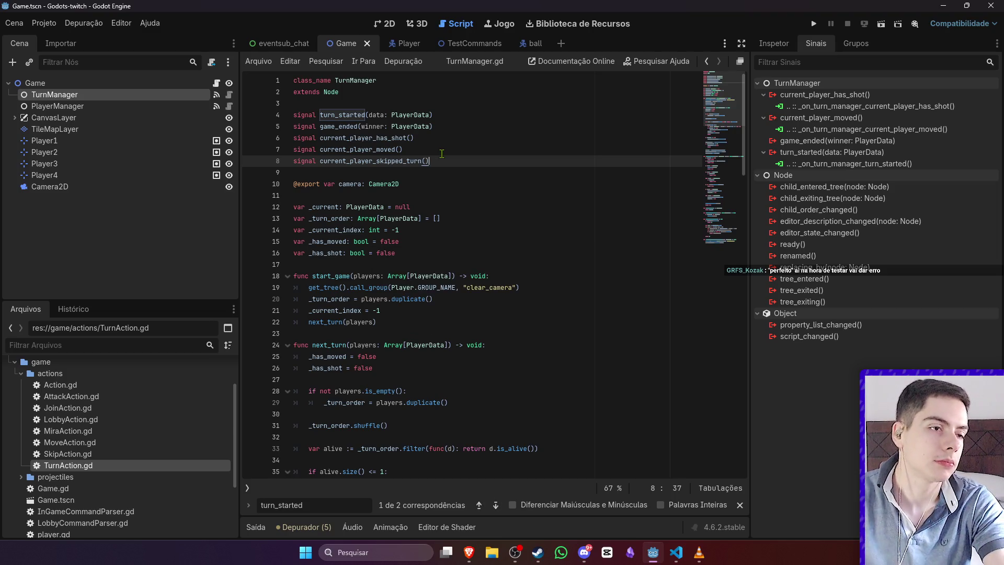
scroll(482, 293, down, 20)
scroll(483, 293, up, 15)
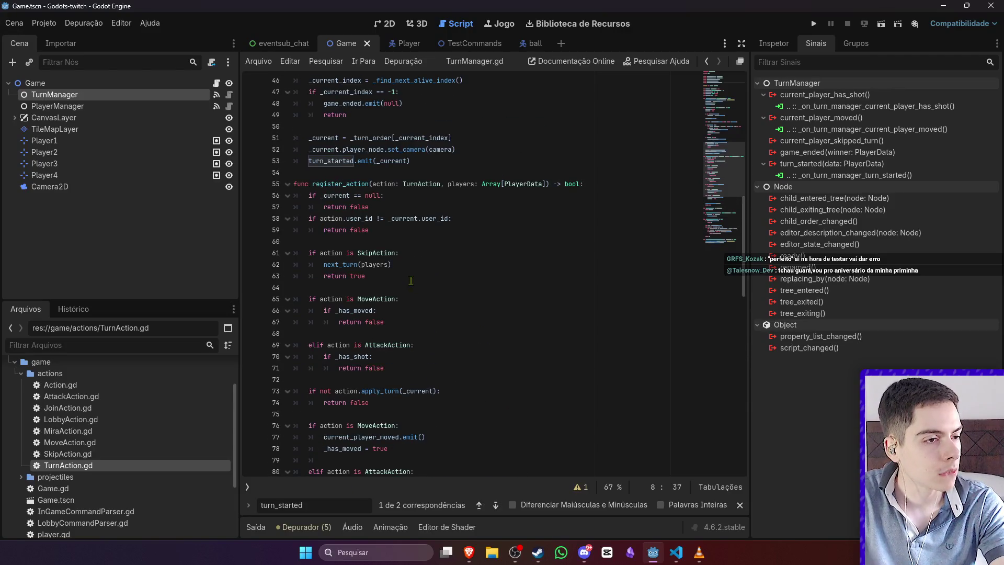
Step: Emit current_player_skipped_turn inside the SkipAction branch of register_action
click(432, 256)
key(Return)
text(c)
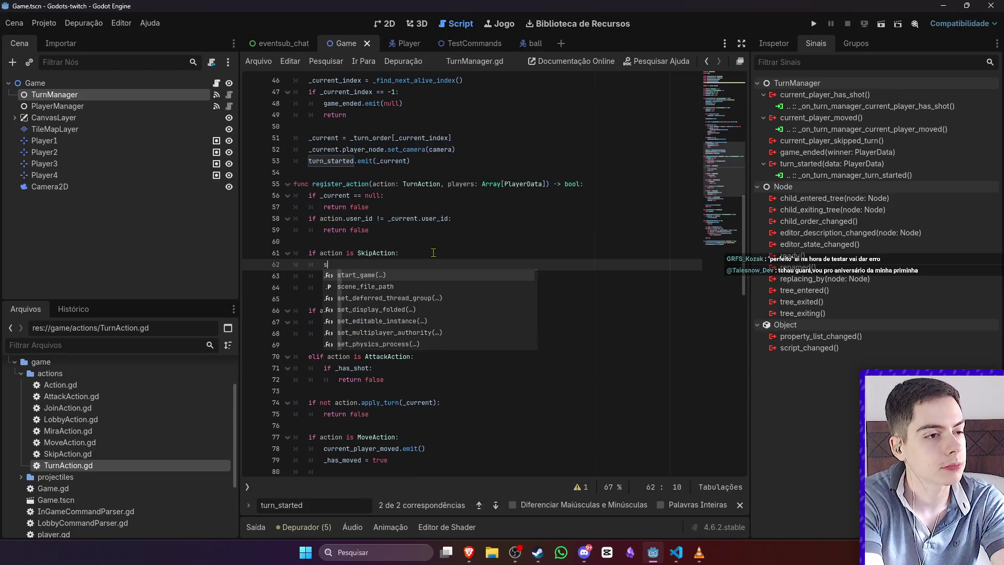
key(Escape)
text(ur)
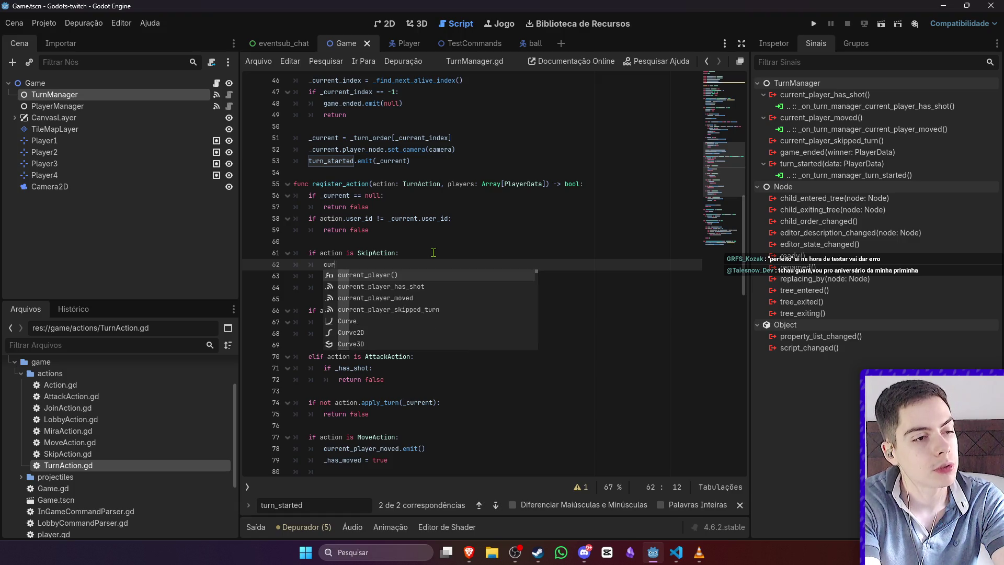
key(Down)
key(Down)
key(Down)
key(Return)
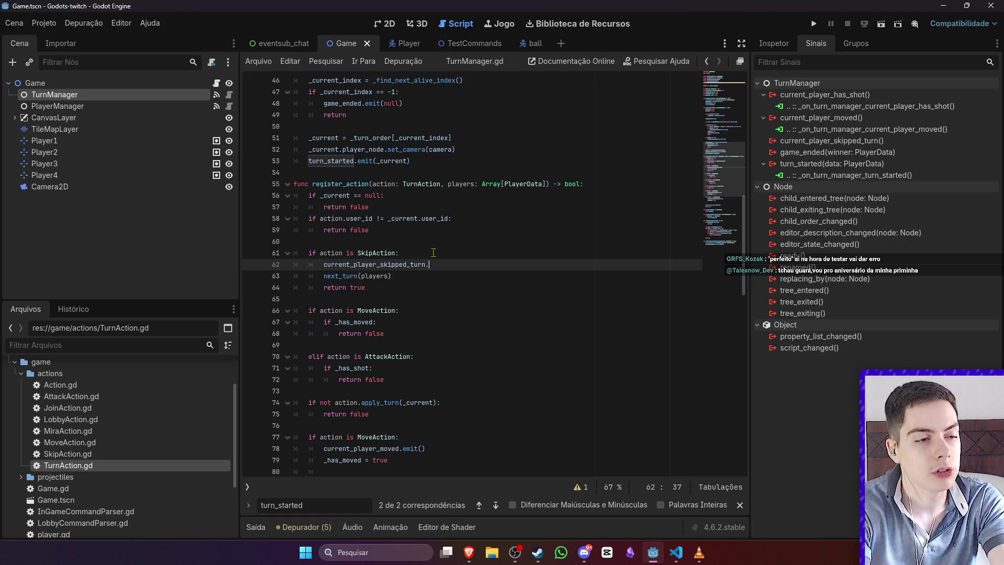
key(Return)
click(479, 225)
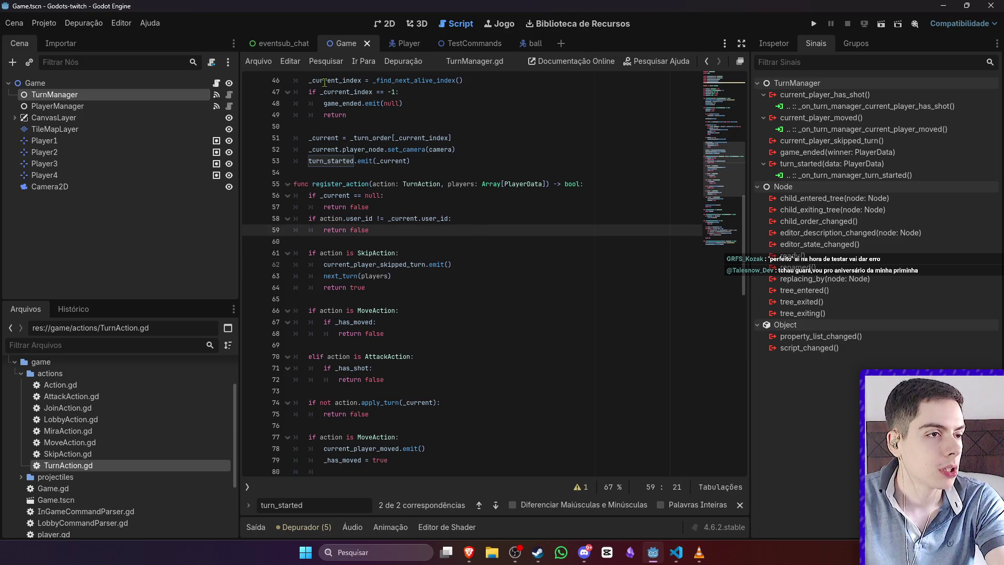
Step: Connect the current_player_skipped_turn signal to the Game script and save
double_click(828, 143)
click(475, 398)
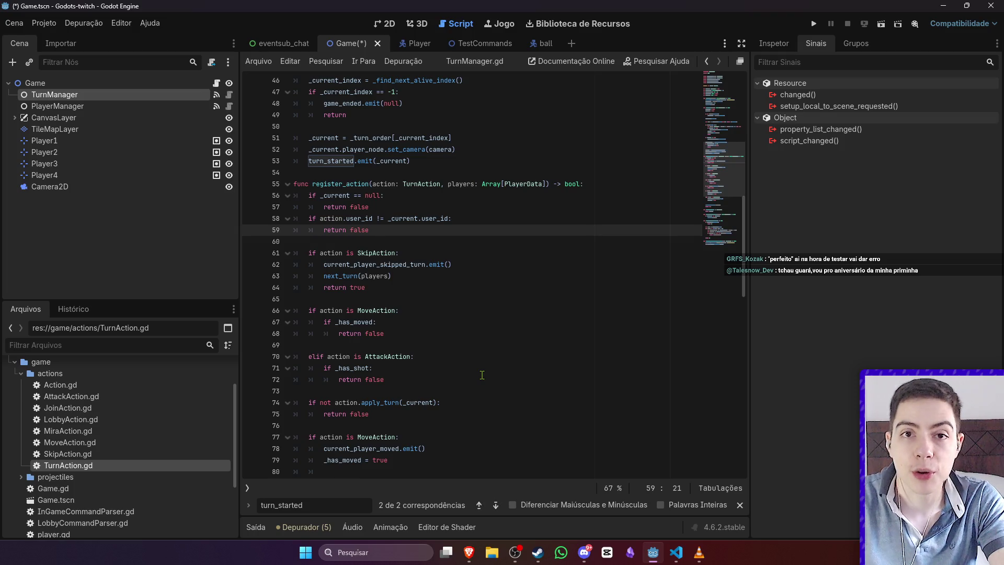
click(537, 345)
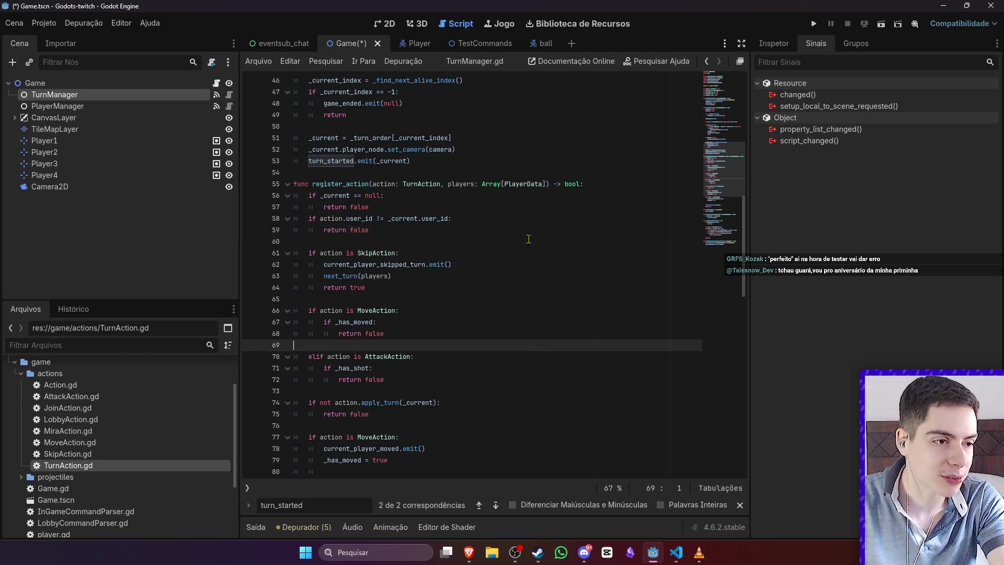
key(ctrl+s)
scroll(559, 330, down, 10)
key(alt+Tab)
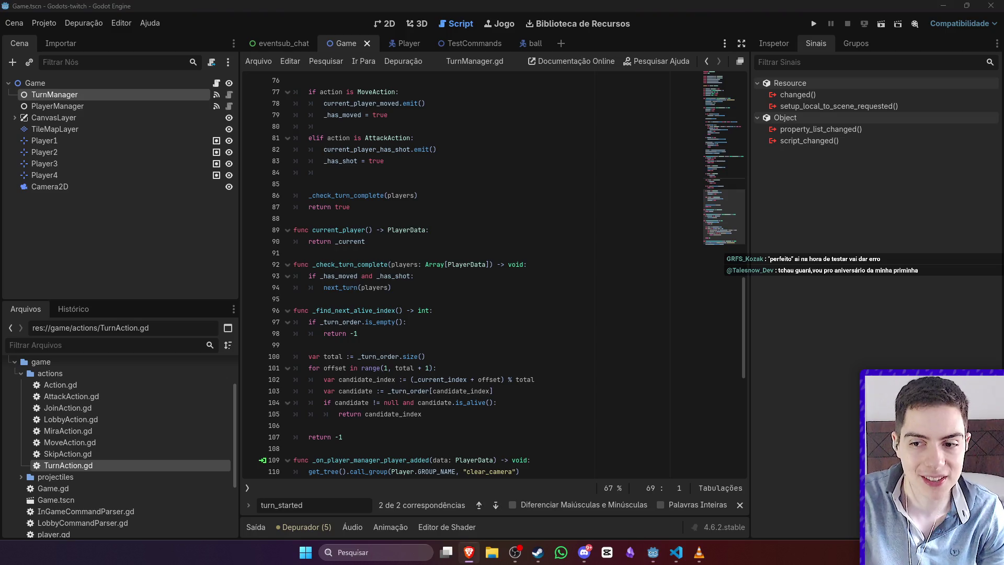
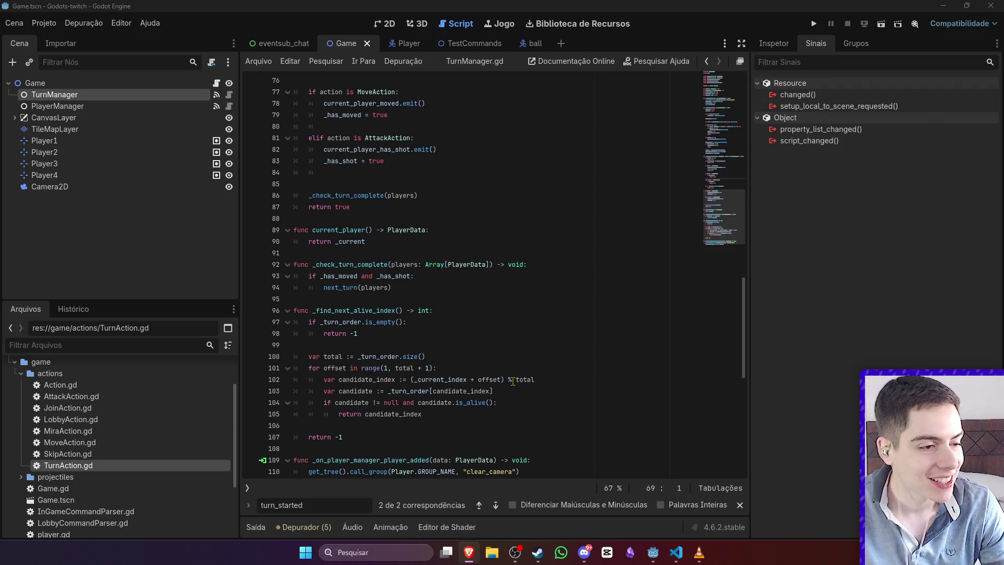
Step: In Game.gd, rename turn_started's data parameter to _data and save the script
click(740, 505)
scroll(549, 335, down, 5)
click(469, 322)
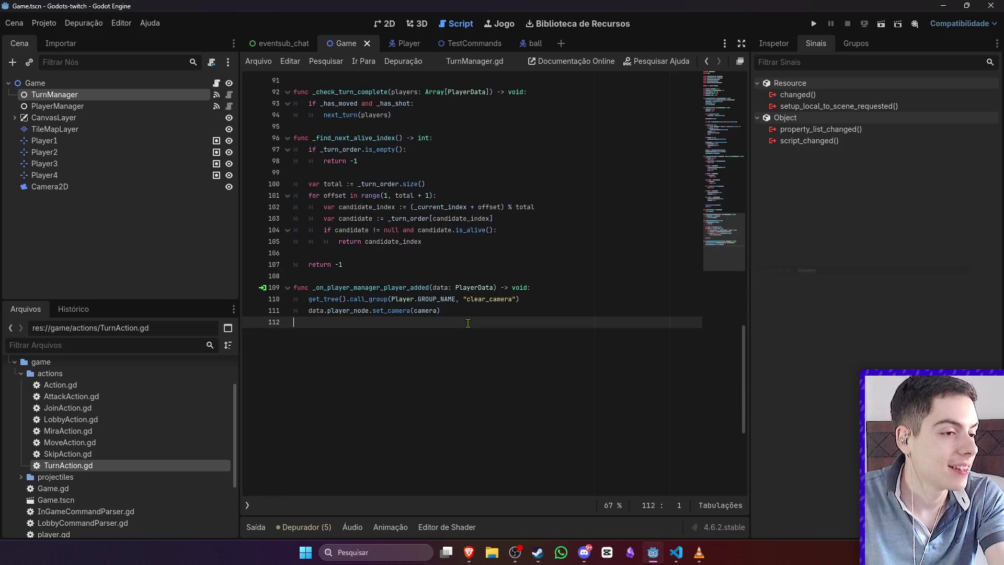
click(216, 83)
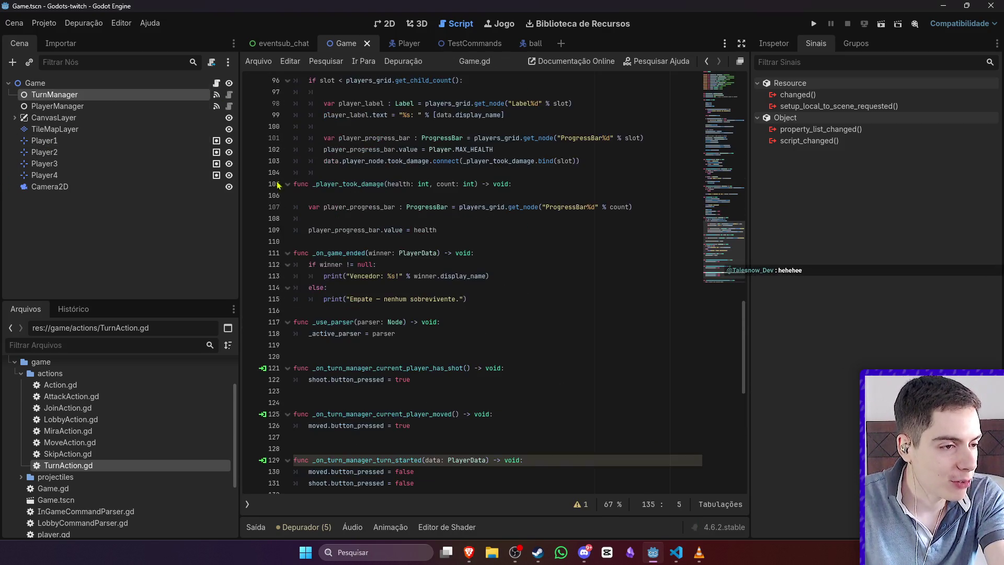
scroll(357, 404, down, 5)
click(442, 349)
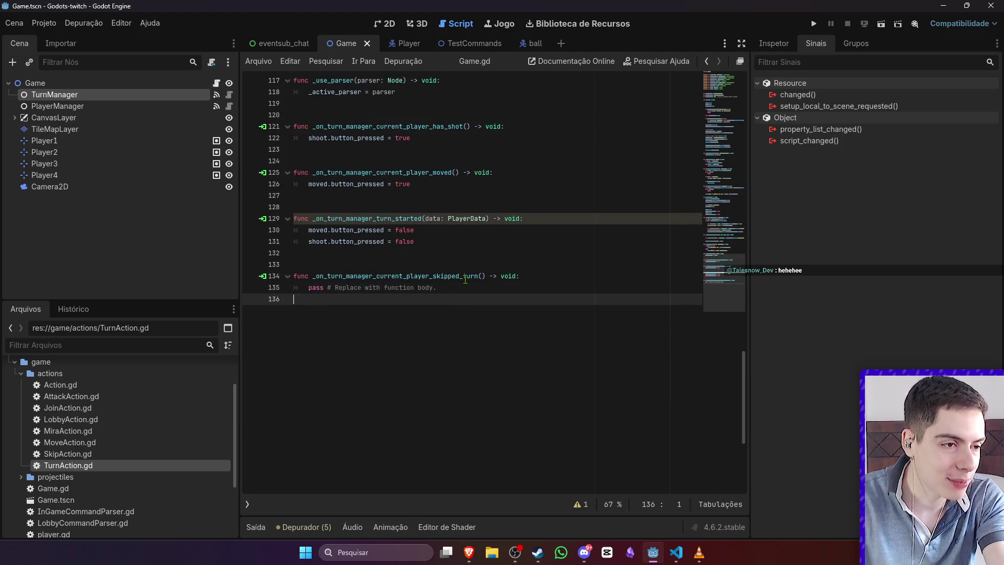
click(440, 267)
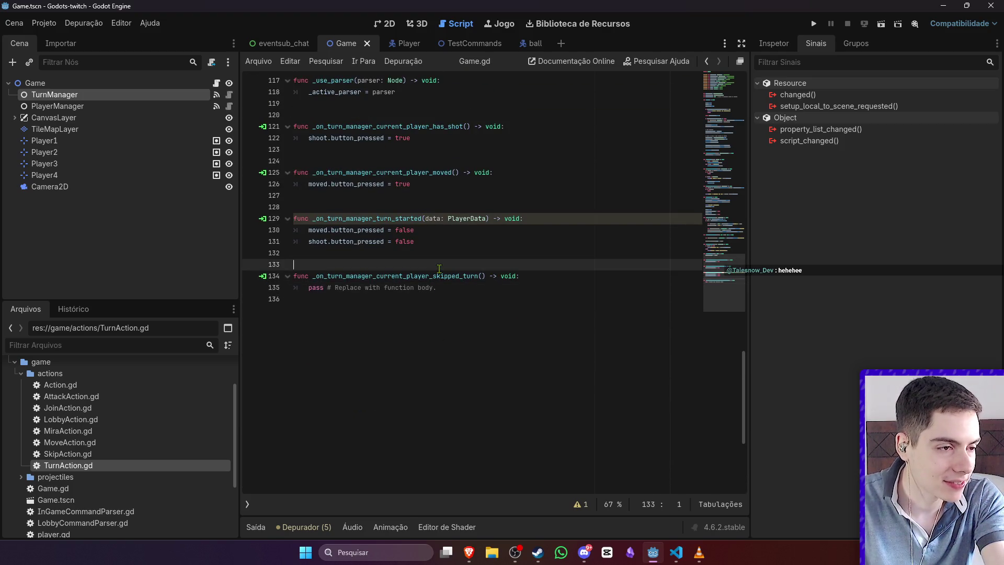
click(426, 220)
text(_)
click(437, 241)
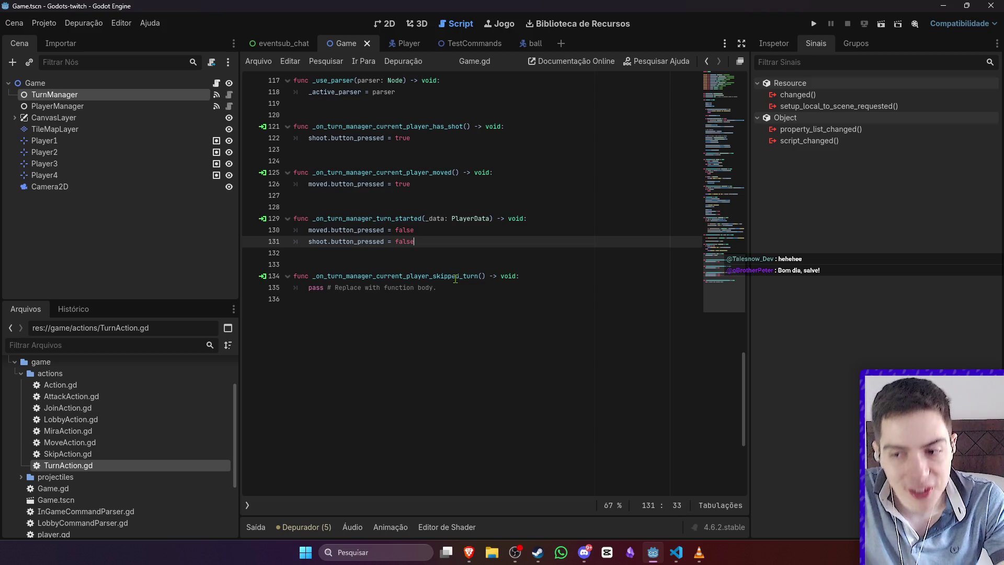
key(ctrl+s)
Step: Delete the extra blank lines above the skipped-turn, turn_started, moved and has-shot handlers
click(444, 263)
key(BackSpace)
click(444, 207)
key(BackSpace)
click(397, 164)
key(BackSpace)
click(444, 114)
key(BackSpace)
Step: Select the placeholder pass line in the skipped-turn handler, then show the scene's 2D view
click(492, 243)
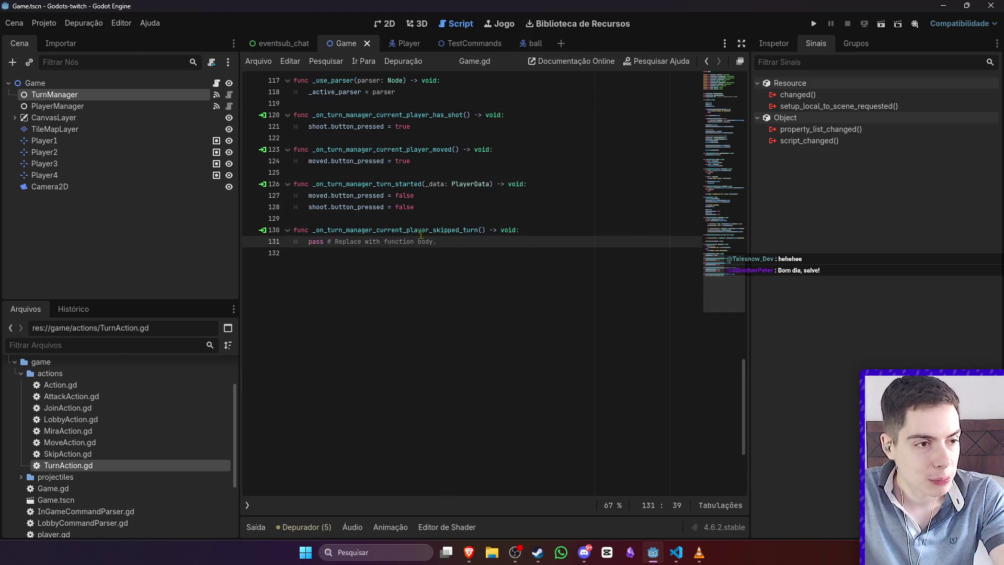
drag(438, 242, 309, 242)
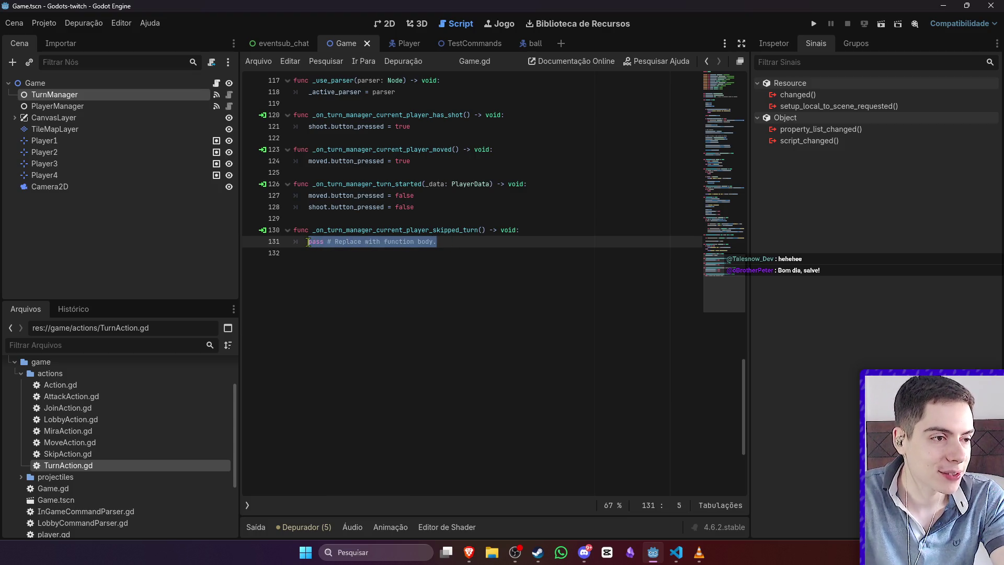
click(309, 242)
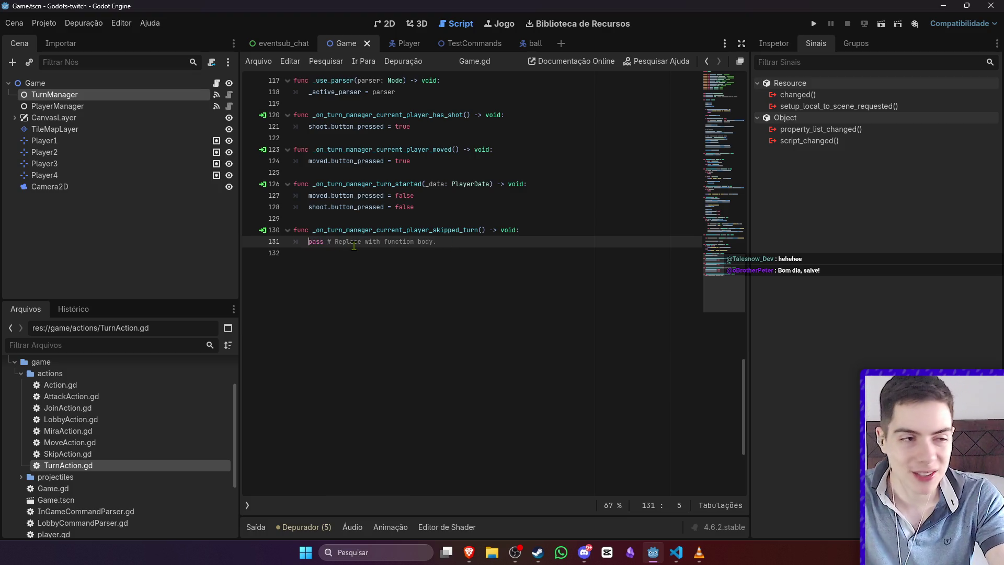
drag(437, 242, 303, 242)
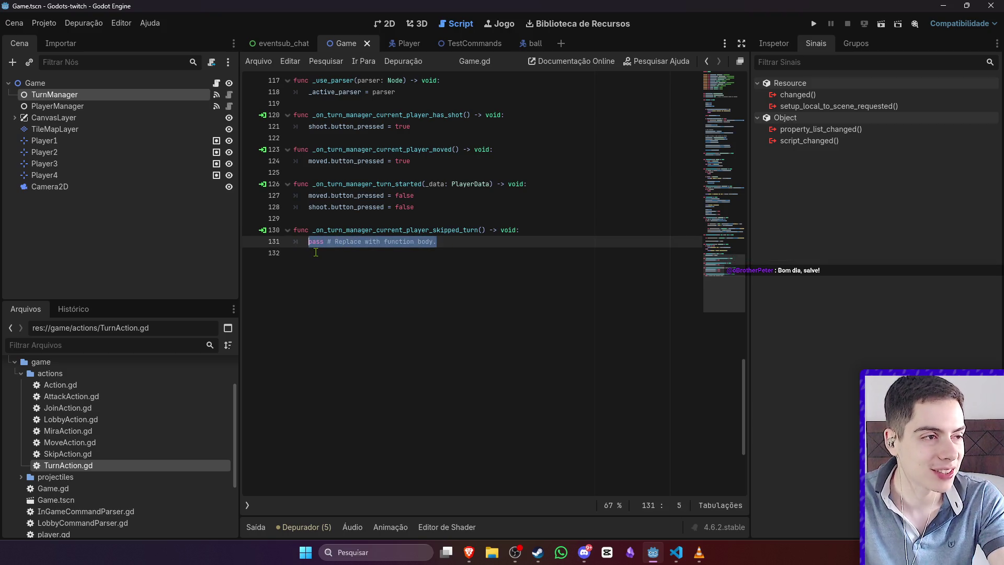
click(403, 242)
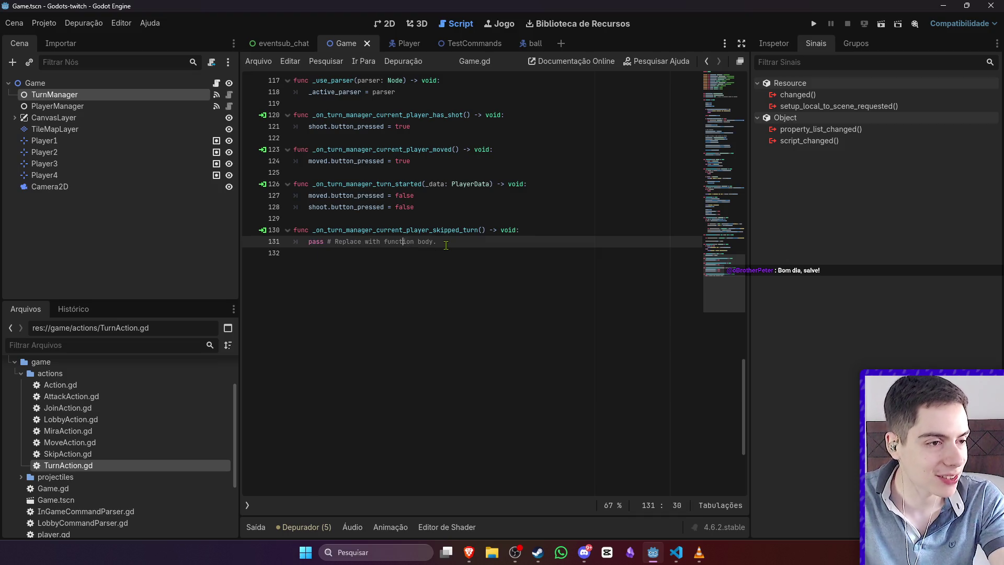
mouse_move(446, 243)
mouse_down()
mouse_move(296, 241)
mouse_move(309, 242)
mouse_up()
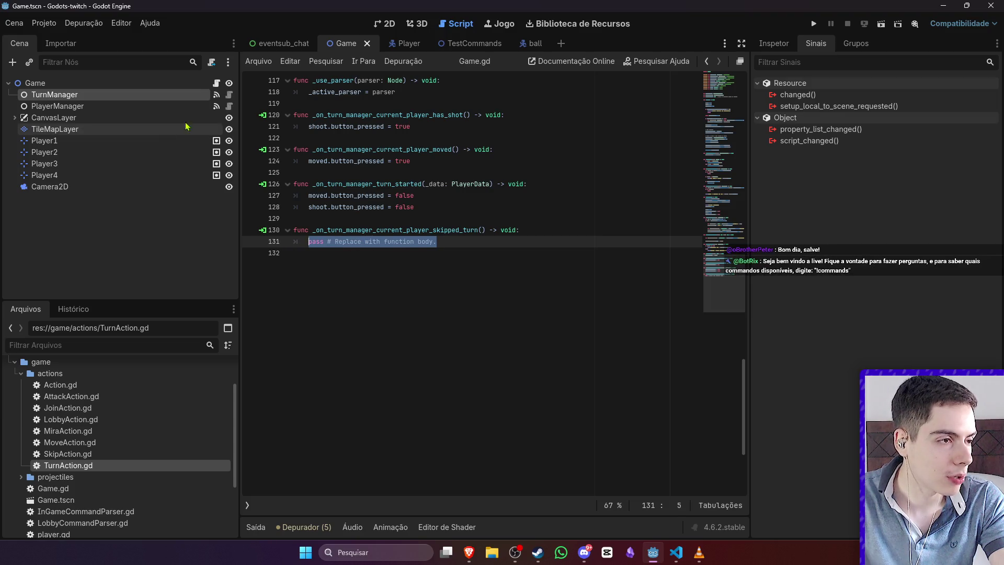
click(391, 24)
scroll(438, 186, down, 3)
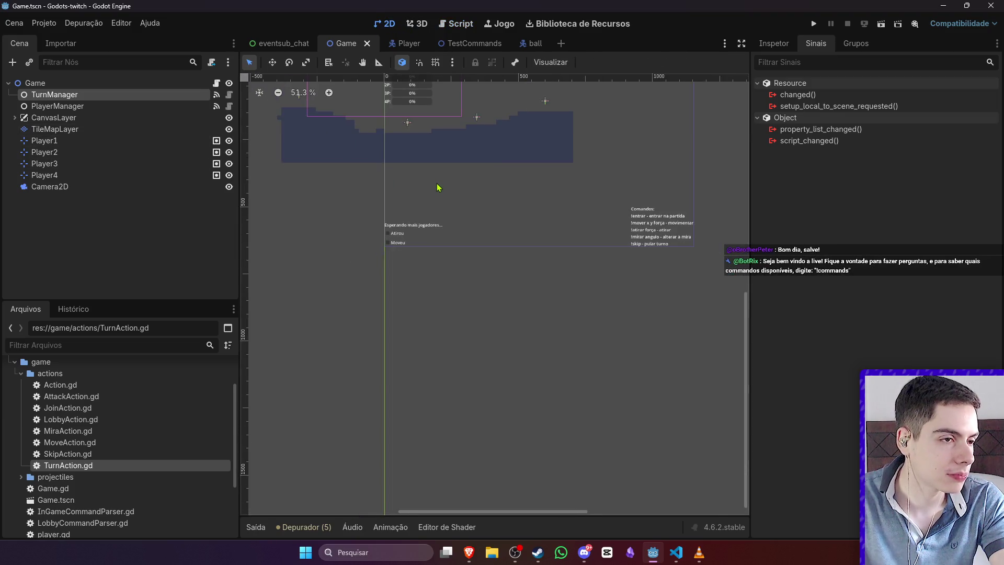
Step: Add a Label child node under the _ container in the CanvasLayer
scroll(413, 138, up, 5)
click(14, 117)
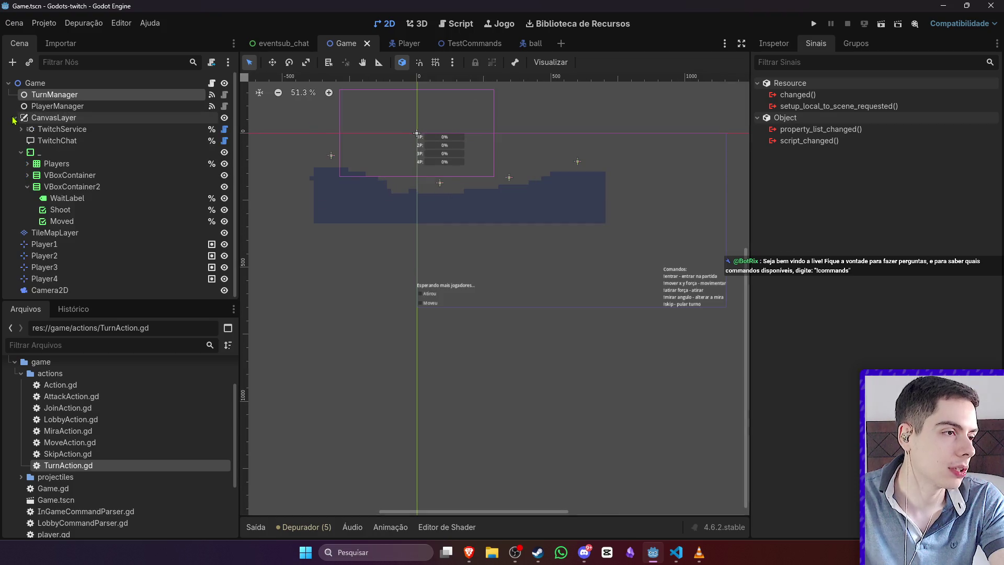
click(27, 187)
right_click(44, 152)
click(62, 162)
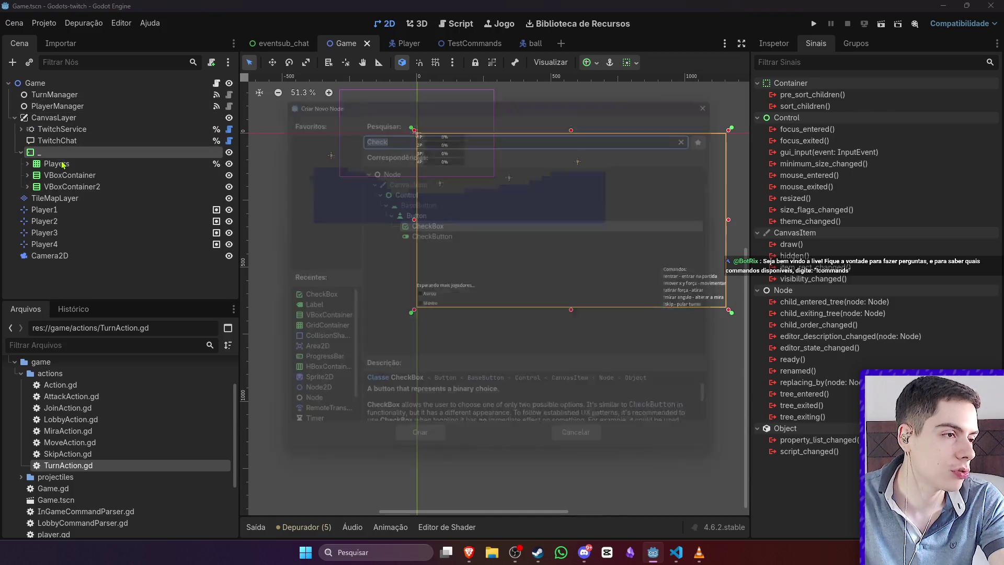
text(Label)
key(Return)
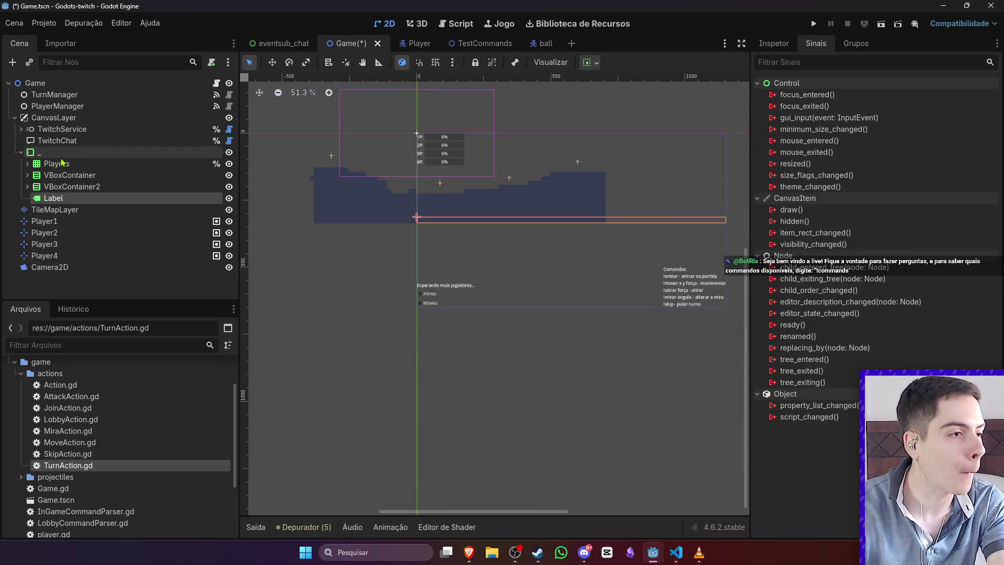
Step: Set the new Label's text to "Player %s pulou turno" and save the scene
right_click(61, 157)
click(52, 197)
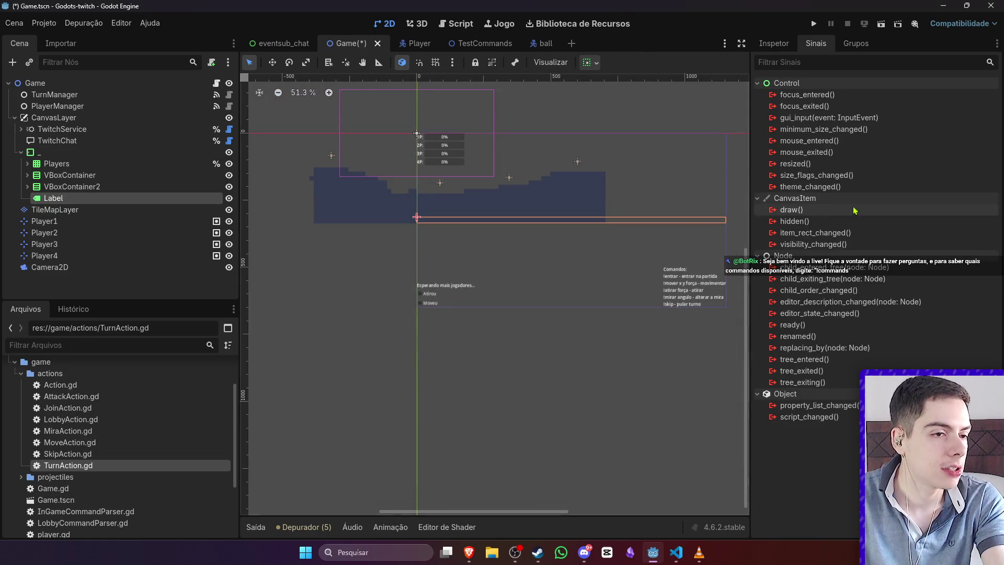
click(772, 45)
click(828, 156)
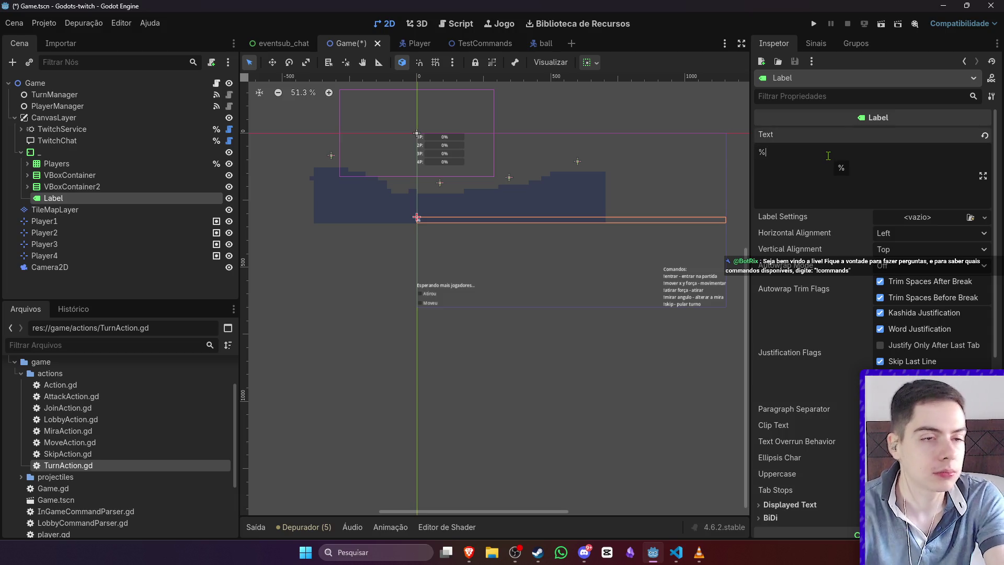
text(Player %s )
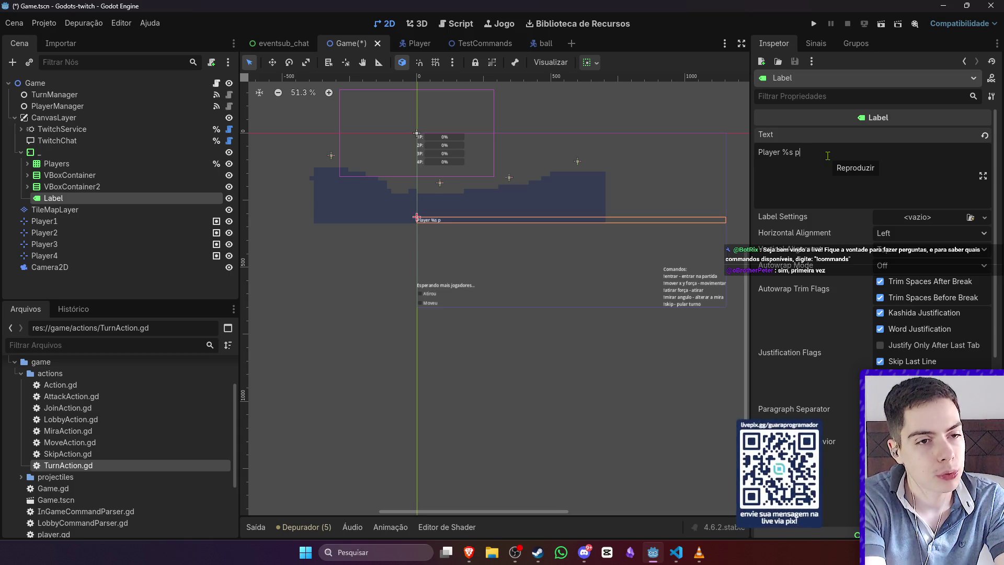
text(pulou turno)
key(ctrl+s)
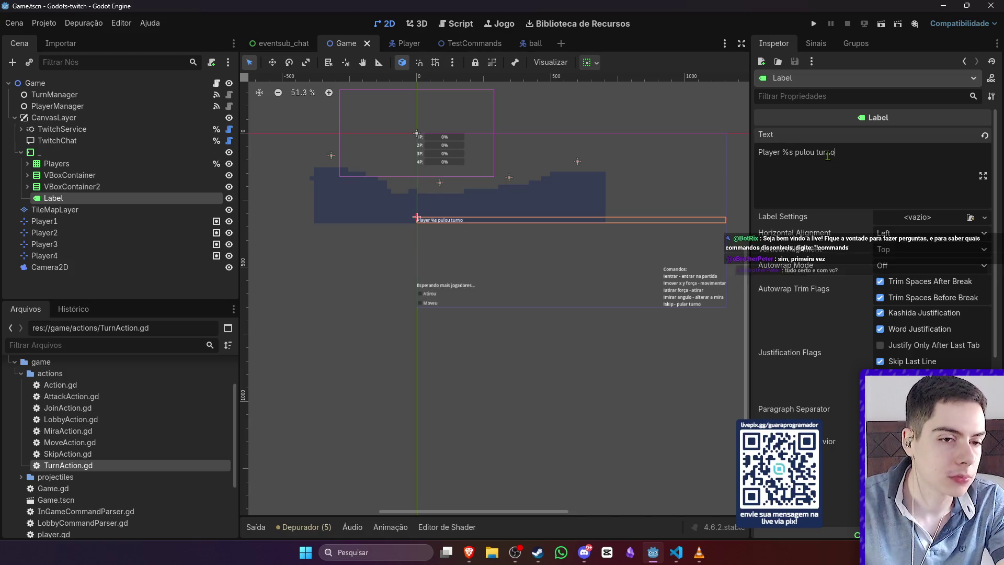
Step: Centre the Label horizontally, give it a new LabelSettings with font size 38, and save
click(924, 232)
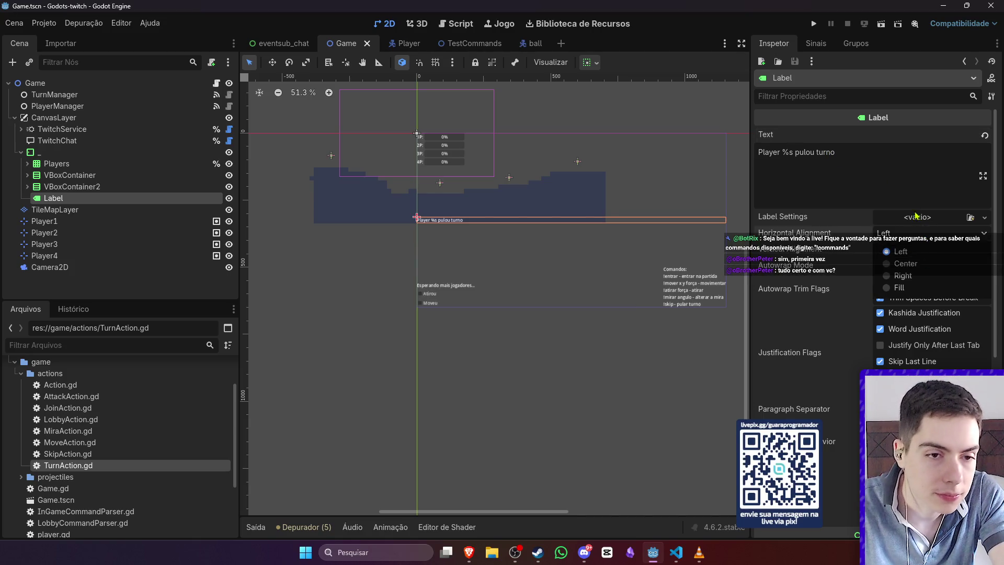
click(906, 263)
click(922, 217)
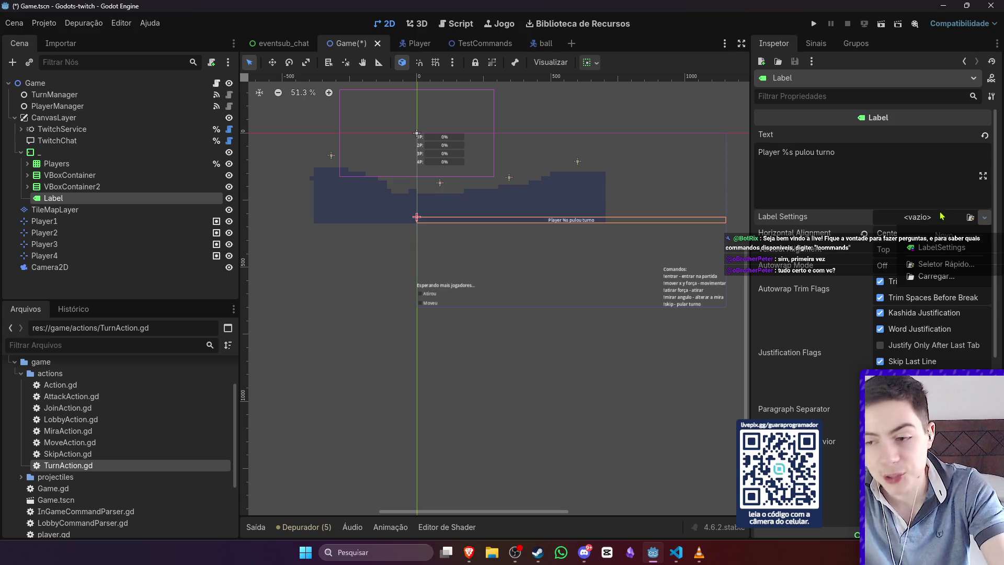
click(941, 247)
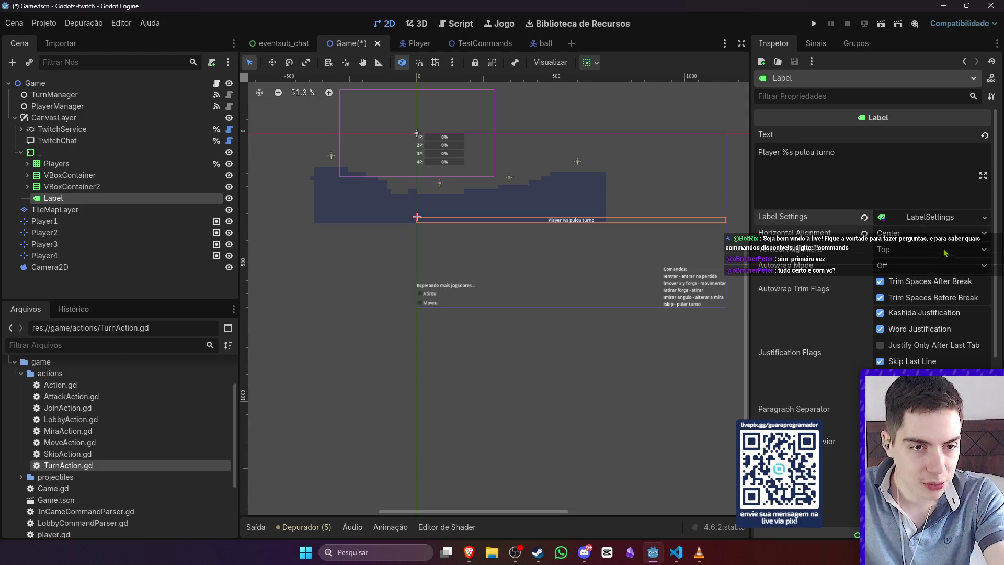
click(911, 295)
text(38)
key(Return)
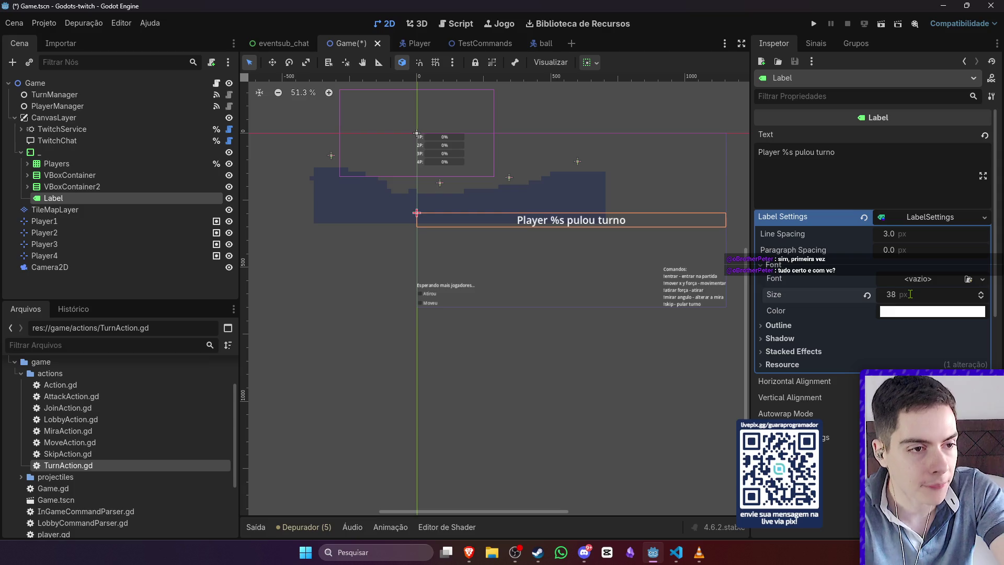
click(574, 367)
key(ctrl+s)
scroll(597, 317, up, 1)
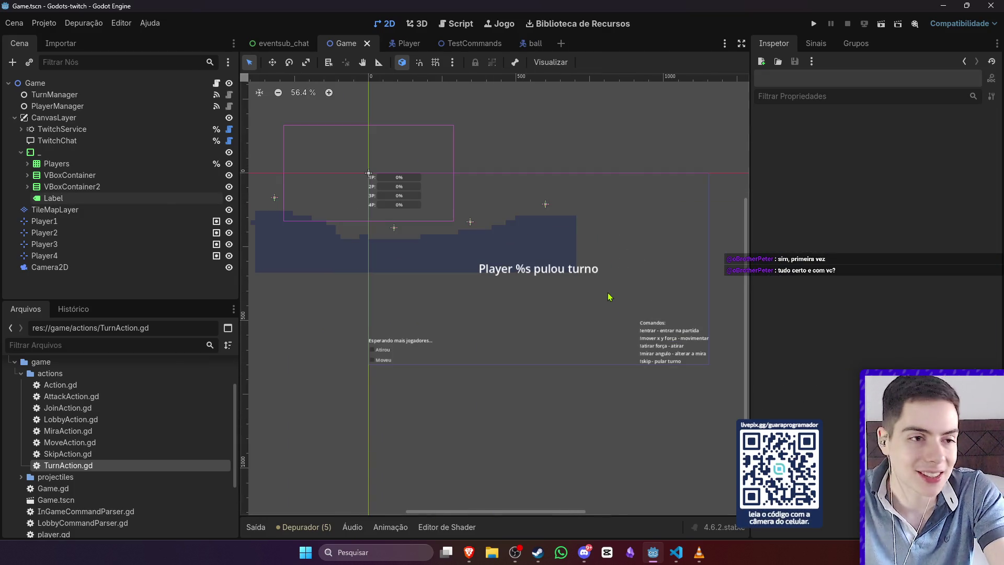
scroll(581, 299, down, 3)
click(578, 298)
click(607, 432)
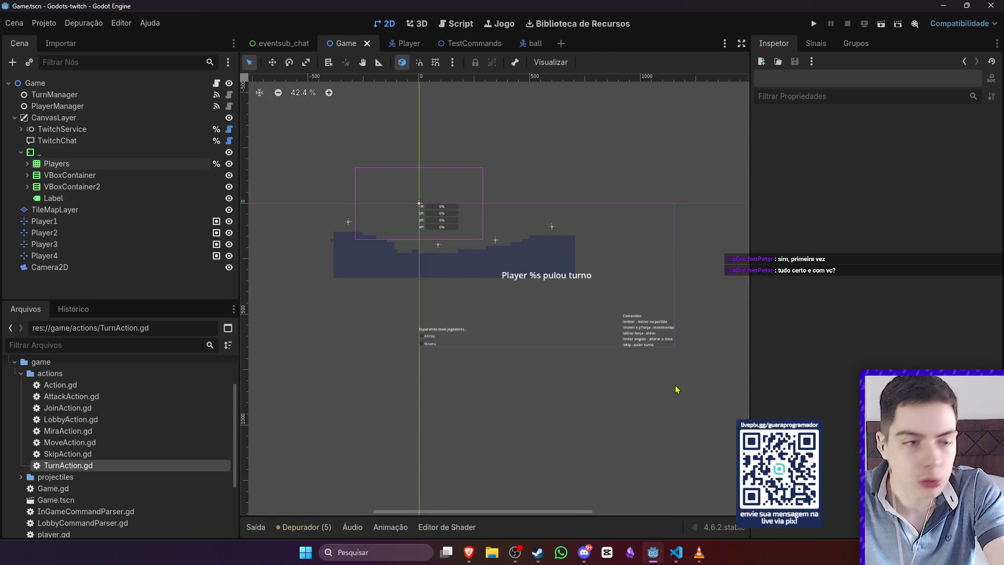
scroll(559, 293, up, 10)
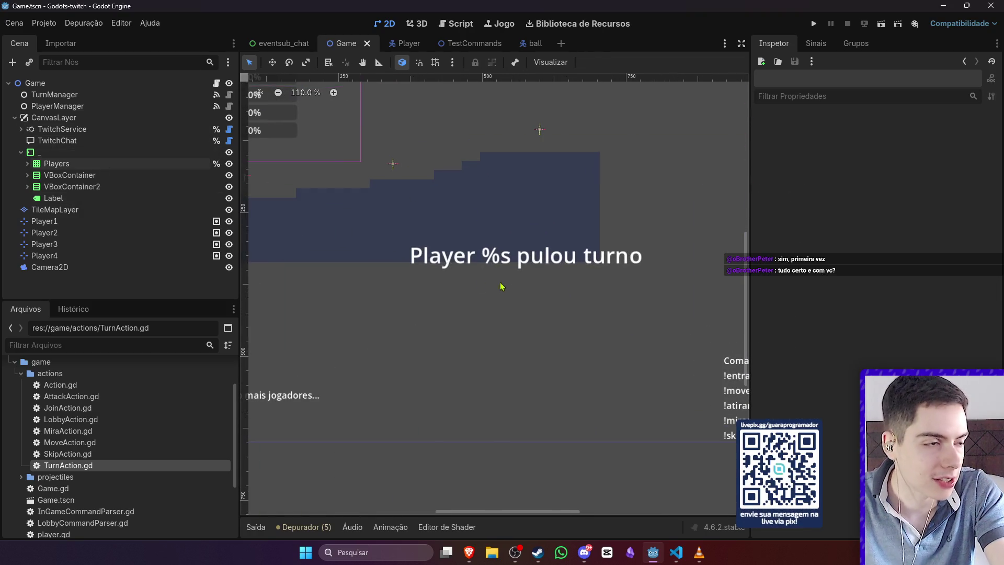
scroll(480, 283, down, 10)
scroll(540, 299, up, 7)
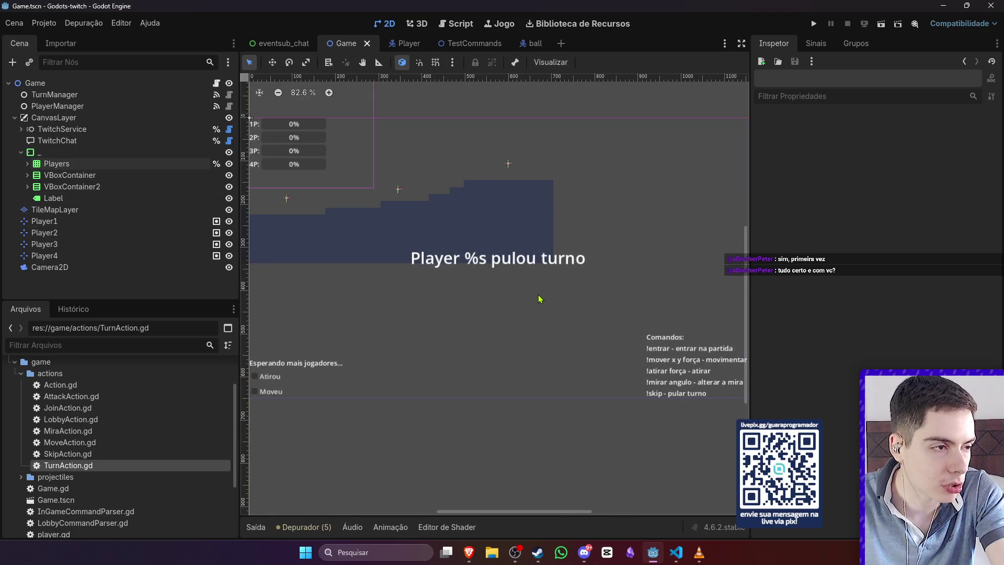
click(107, 199)
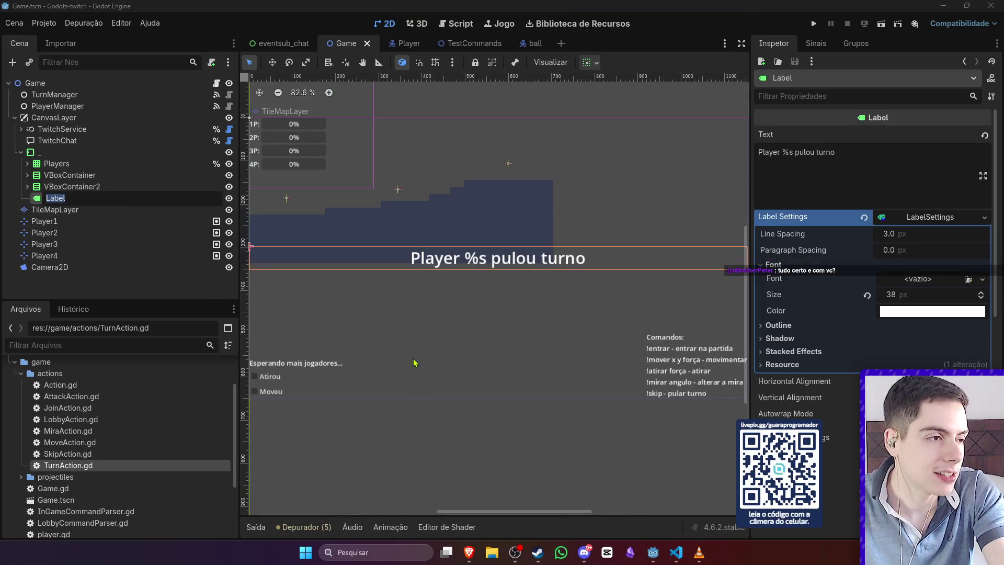
scroll(413, 331, down, 5)
click(444, 400)
click(449, 406)
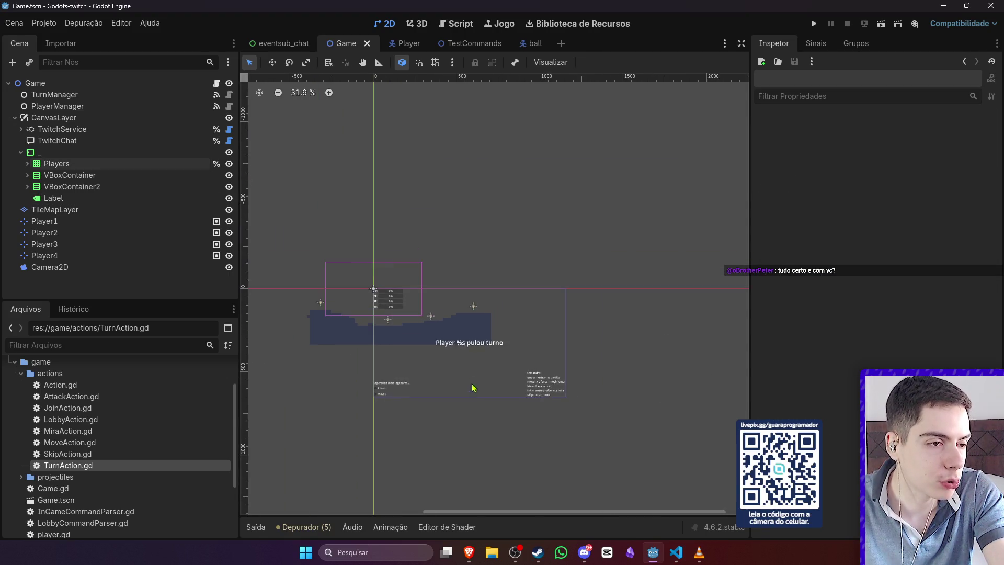
scroll(435, 333, up, 5)
scroll(513, 375, up, 1)
scroll(515, 375, down, 3)
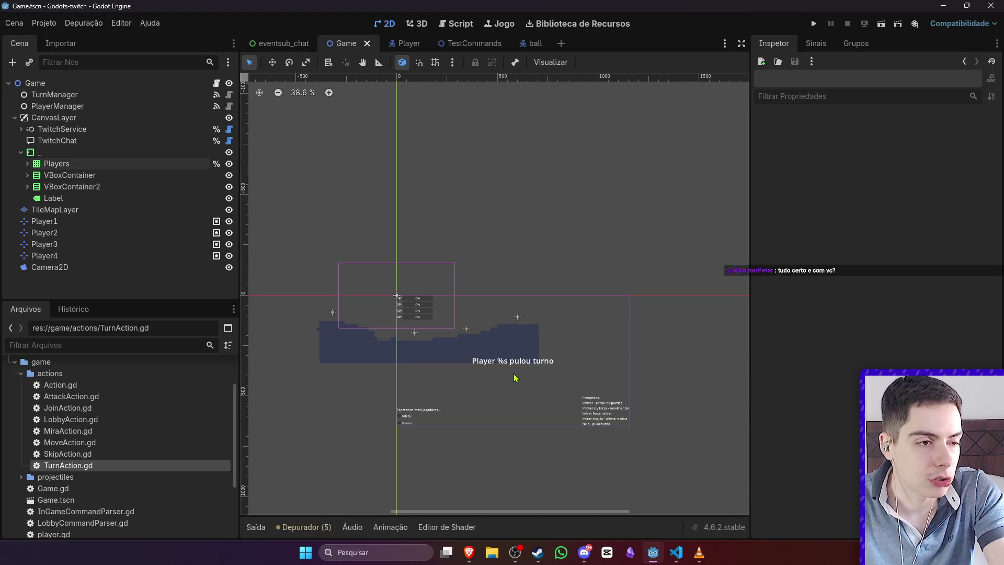
scroll(523, 393, up, 4)
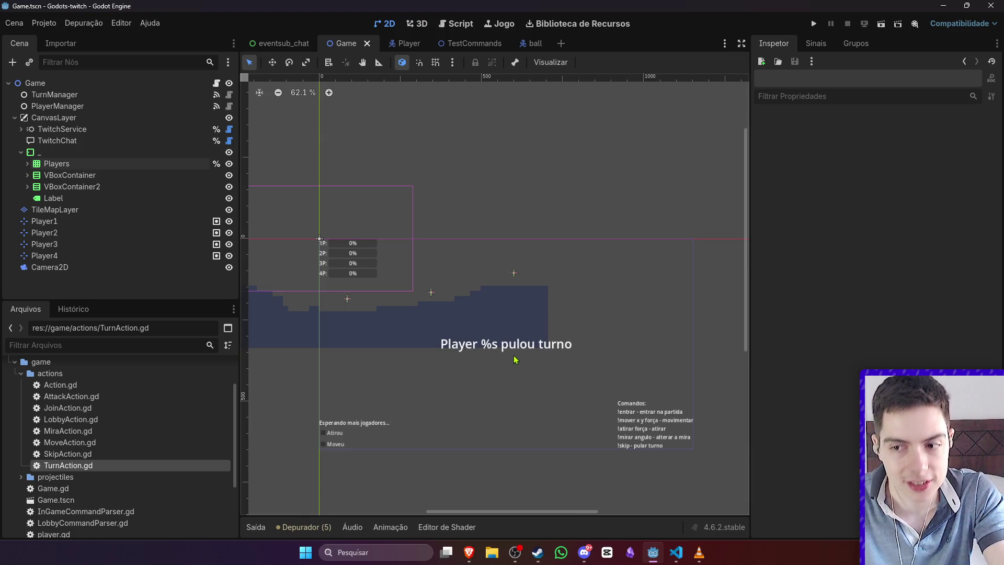
scroll(555, 339, up, 2)
scroll(544, 341, down, 1)
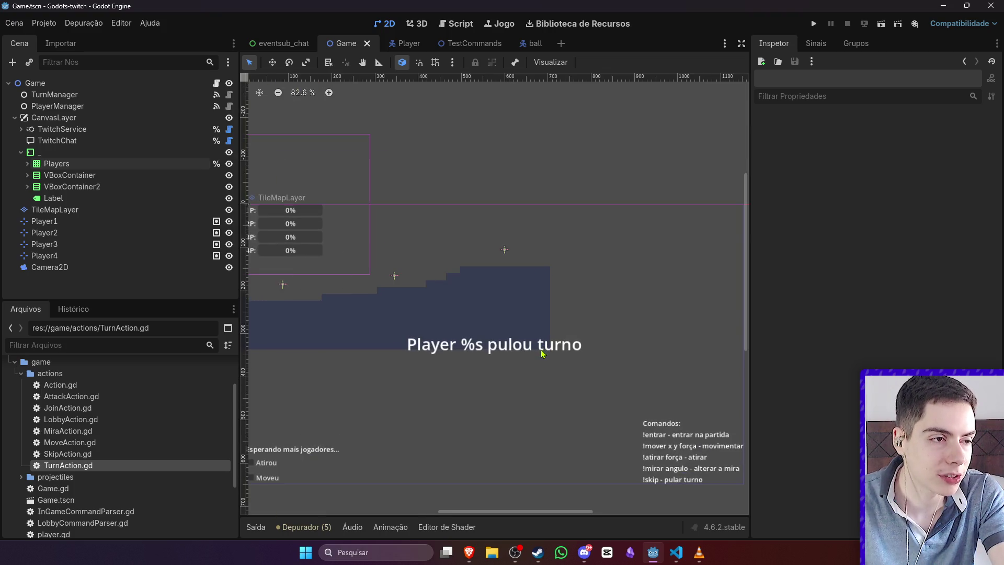
scroll(506, 359, up, 1)
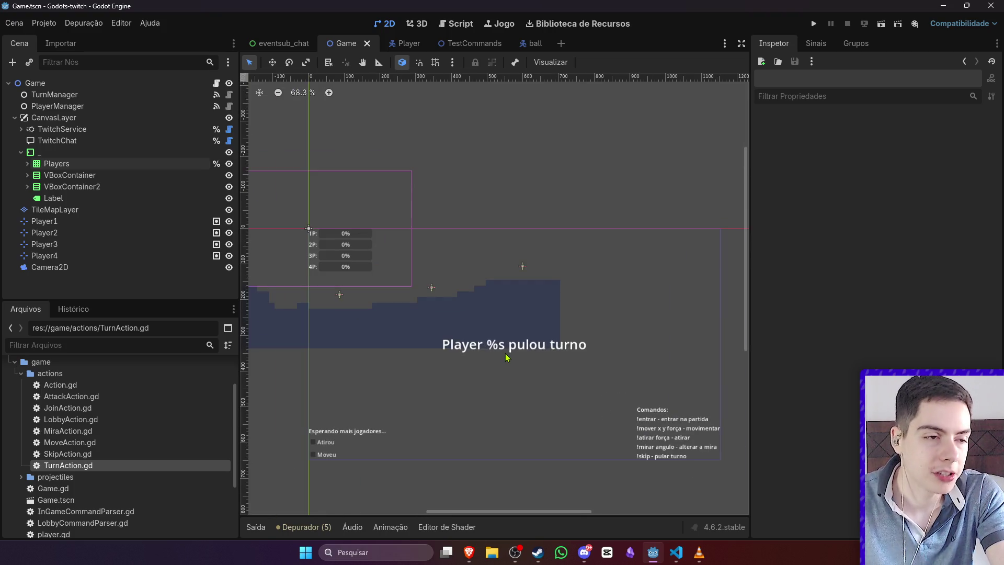
Step: Rename the Label node to SkipTurn
double_click(64, 199)
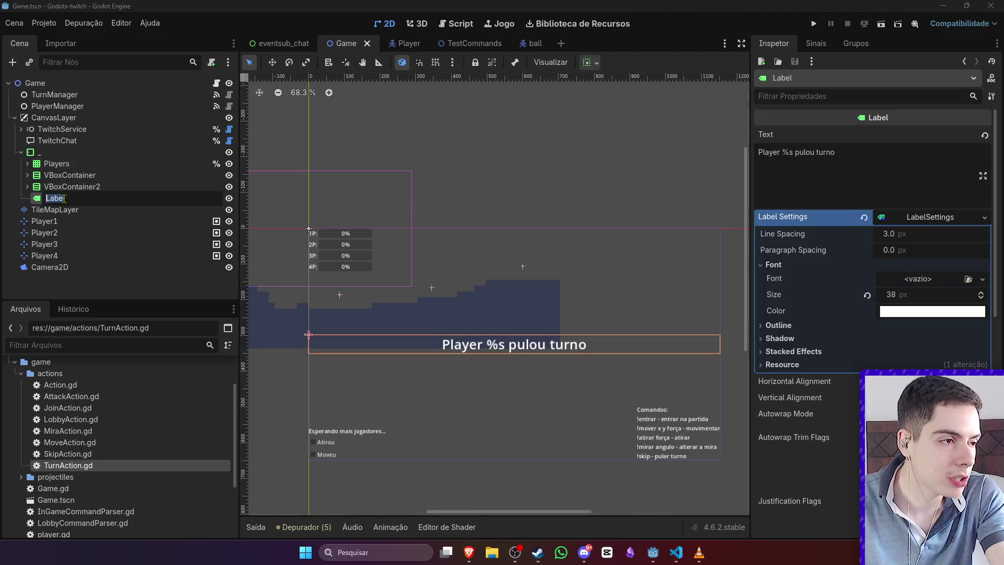
text(SkipTurn)
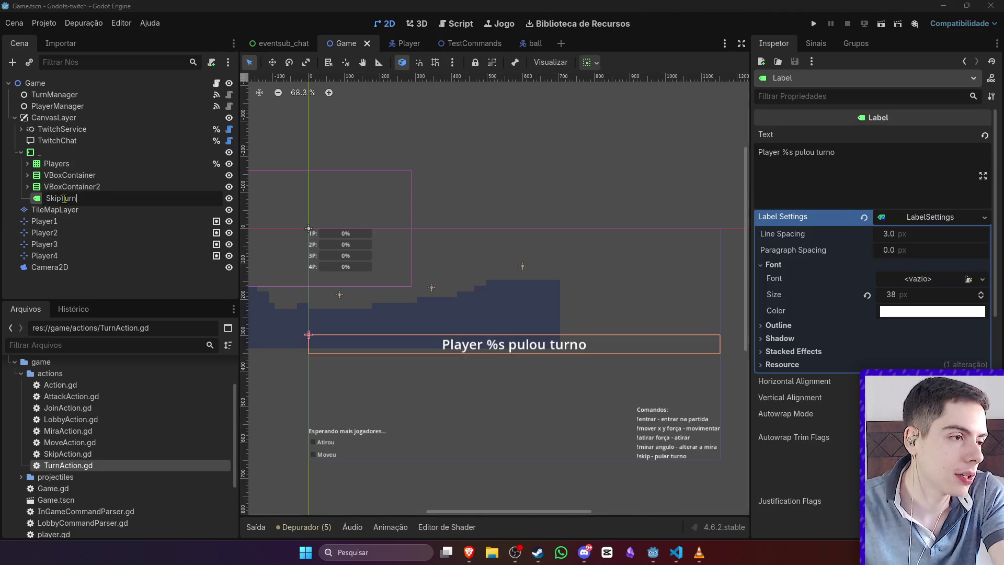
key(Return)
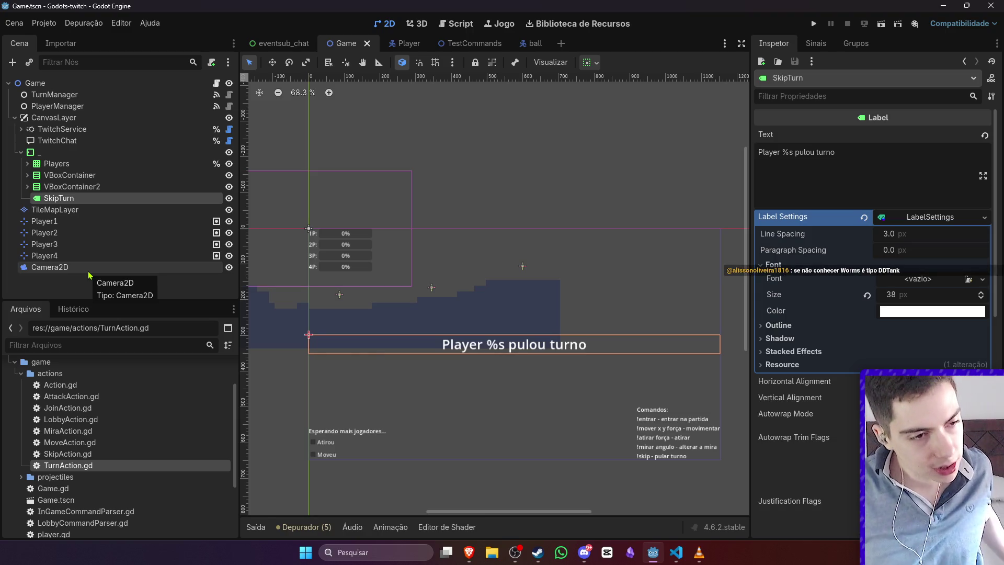
click(503, 471)
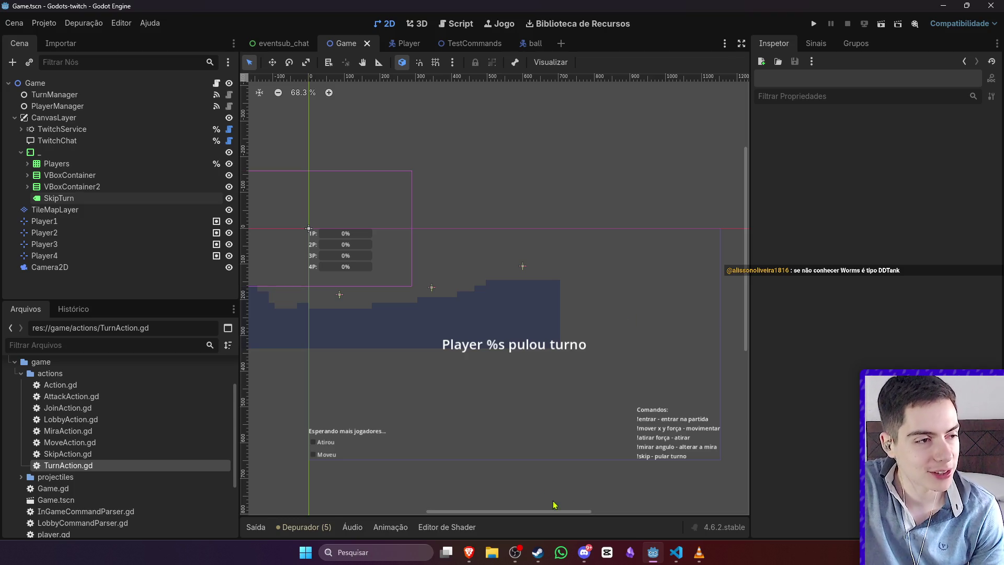
Step: Make SkipTurn accessible by unique name and return to Game.gd
click(151, 198)
right_click(151, 203)
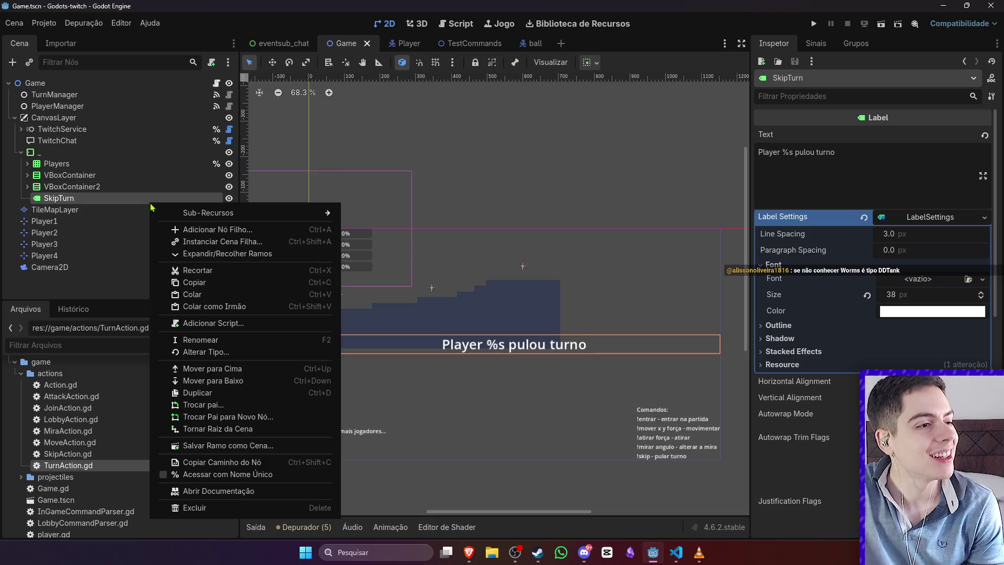
click(241, 477)
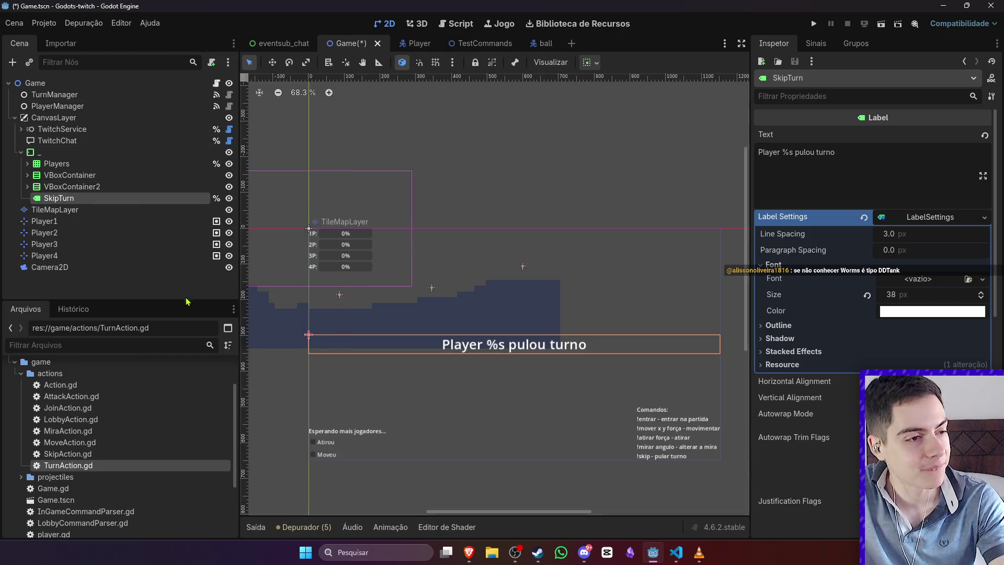
click(216, 83)
scroll(471, 339, up, 20)
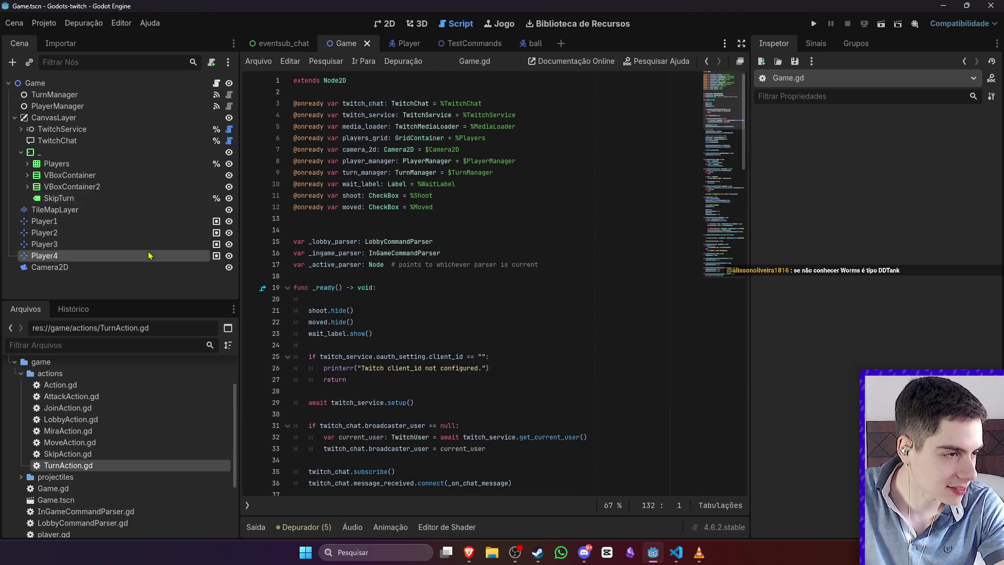
Step: Add a skip_turn reference at line 13 and replace the handler's pass with skip_turn.text
mouse_move(152, 202)
mouse_down()
mouse_move(336, 230)
mouse_move(440, 221)
mouse_up()
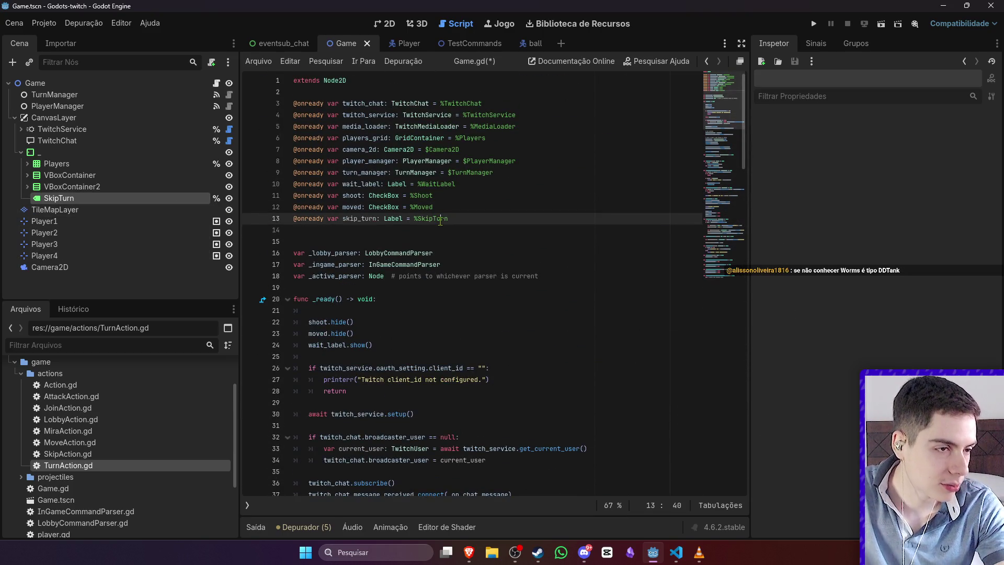
scroll(461, 256, down, 20)
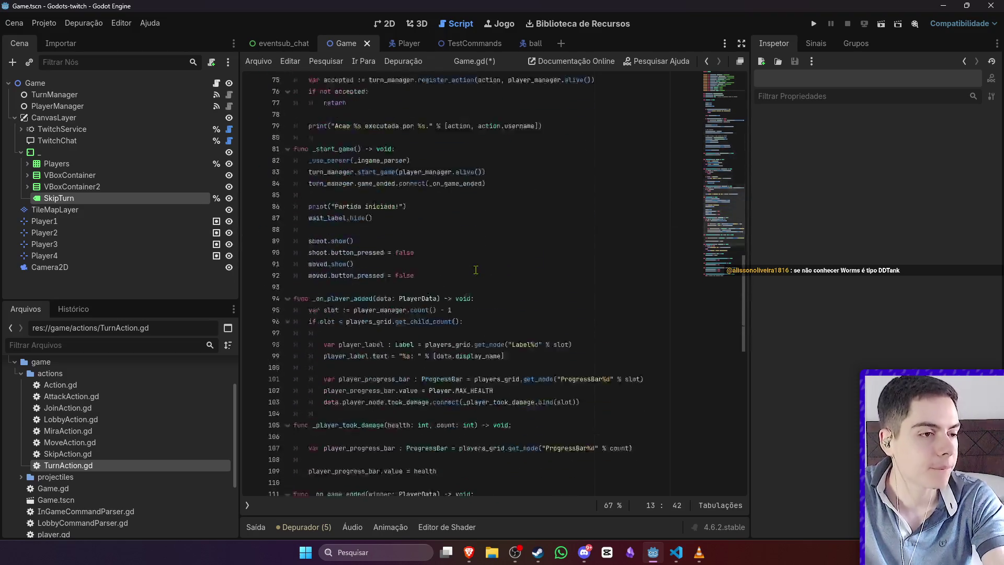
scroll(476, 271, down, 2)
drag(287, 173, 308, 166)
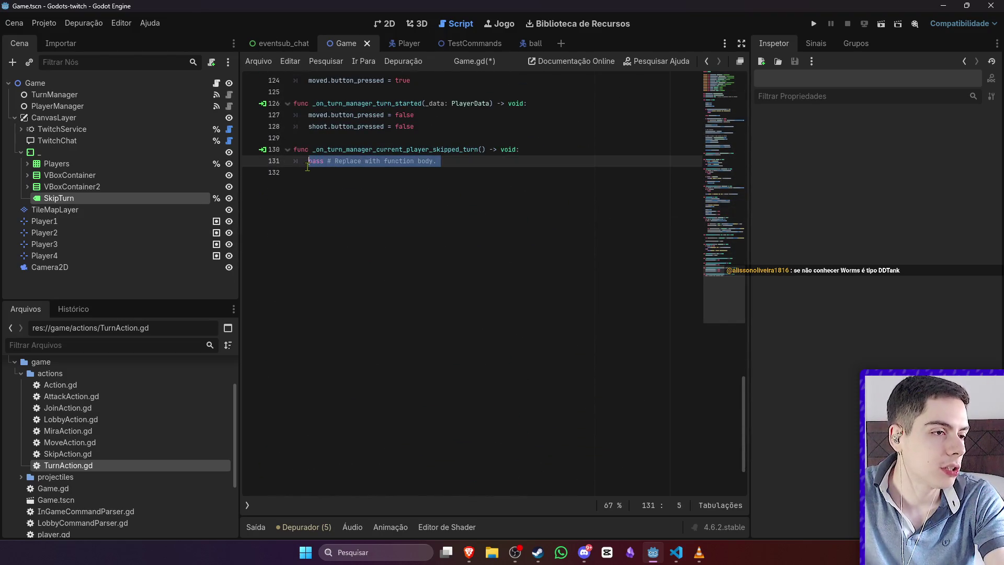
key(BackSpace)
text(skip_turn)
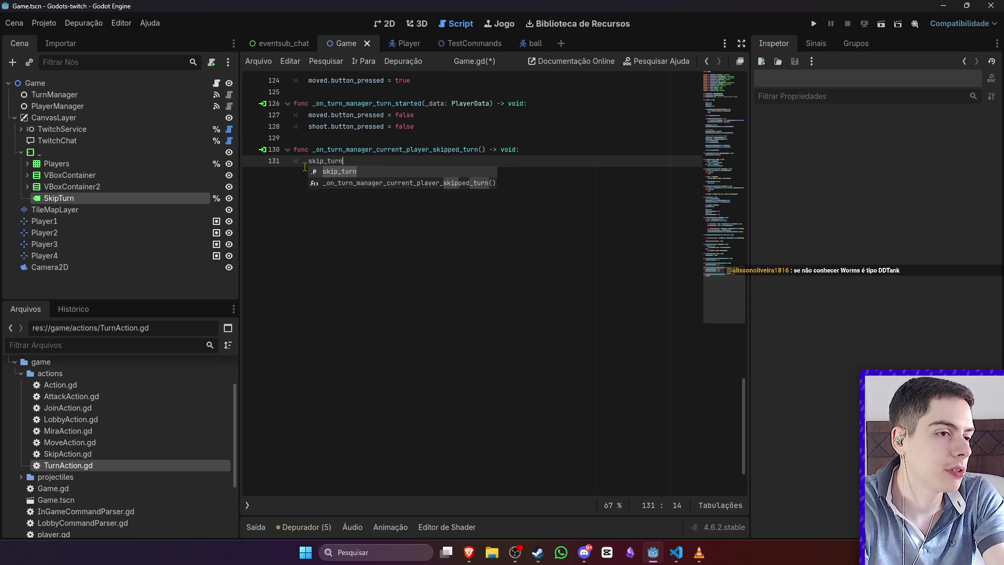
text(.text)
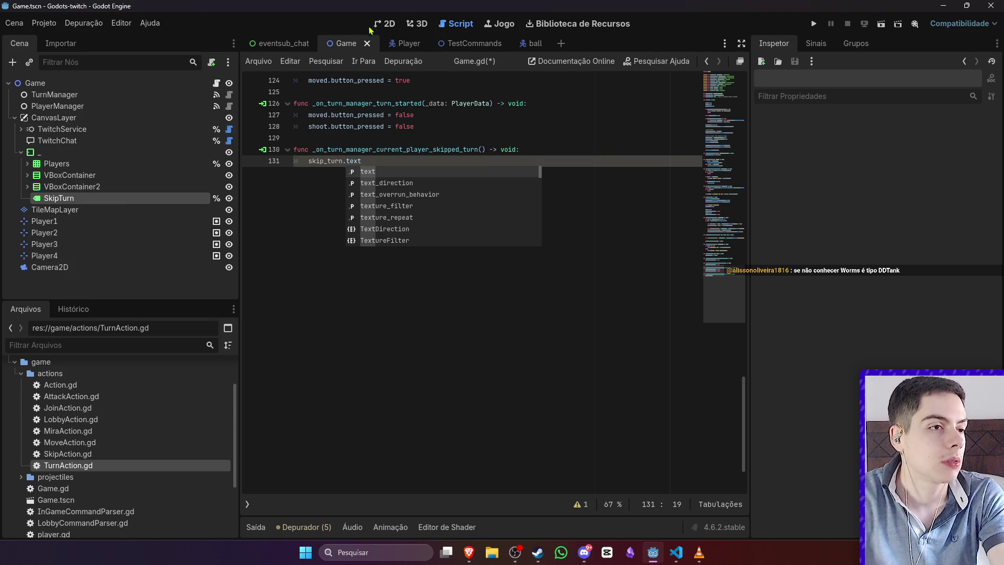
Step: Rename the SkipTurn node to WarningLabel and go back to Game.gd
click(384, 24)
click(78, 209)
click(79, 198)
double_click(79, 198)
text(WarningLabel)
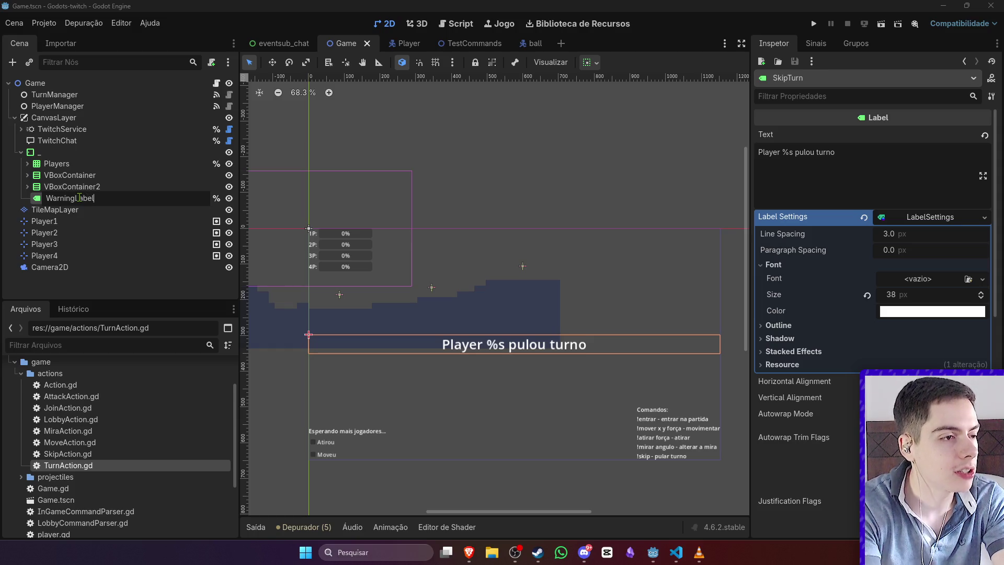
key(Return)
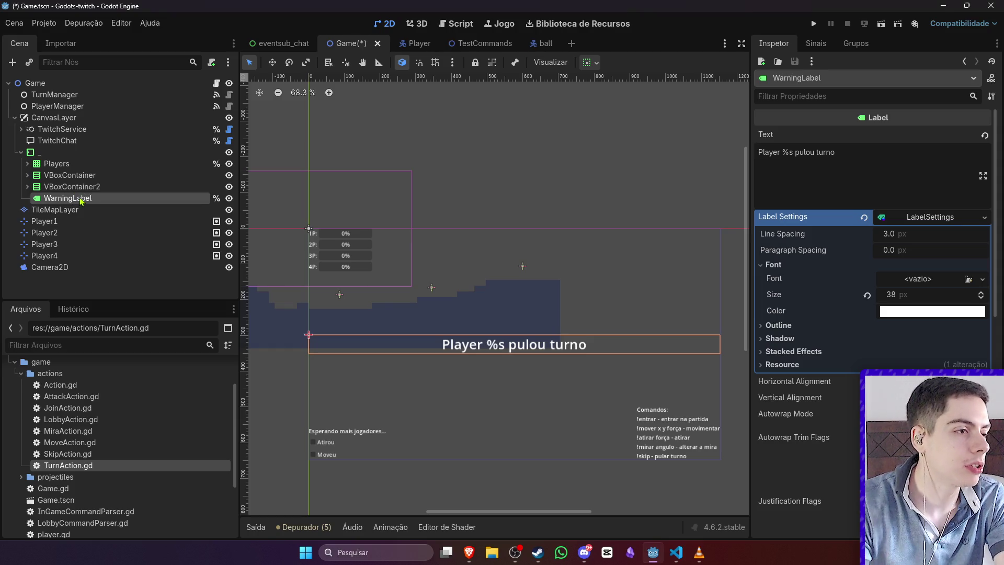
click(216, 83)
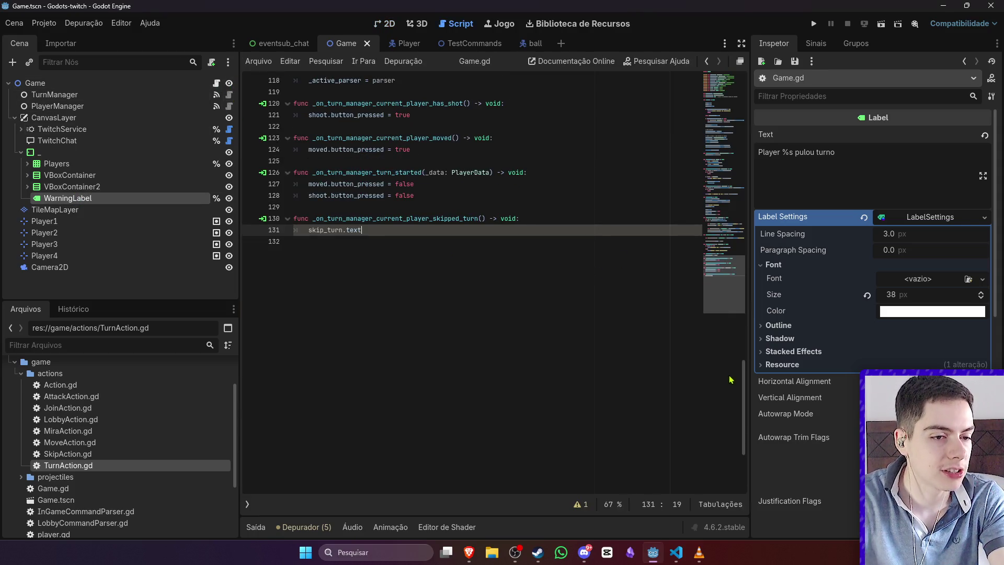
Step: Replace the skip_turn declaration on line 13 with a WarningLabel reference
scroll(594, 210, up, 20)
triple_click(453, 146)
key(BackSpace)
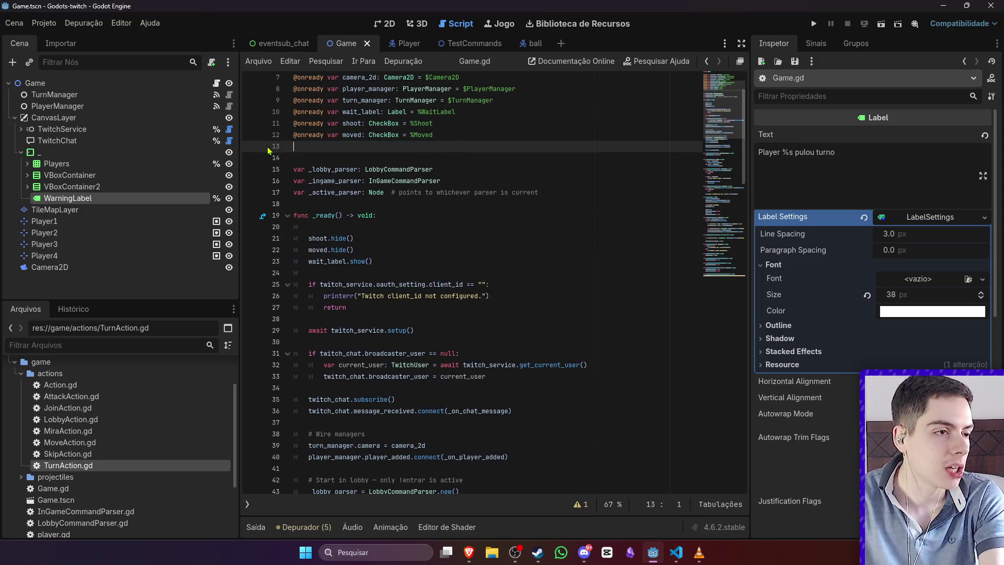
mouse_move(193, 197)
mouse_down()
mouse_move(319, 172)
mouse_move(335, 147)
mouse_up()
Step: Make the skipped-turn handler set warning_label.text to "Player pulou turno" and save
double_click(366, 149)
key(ctrl+c)
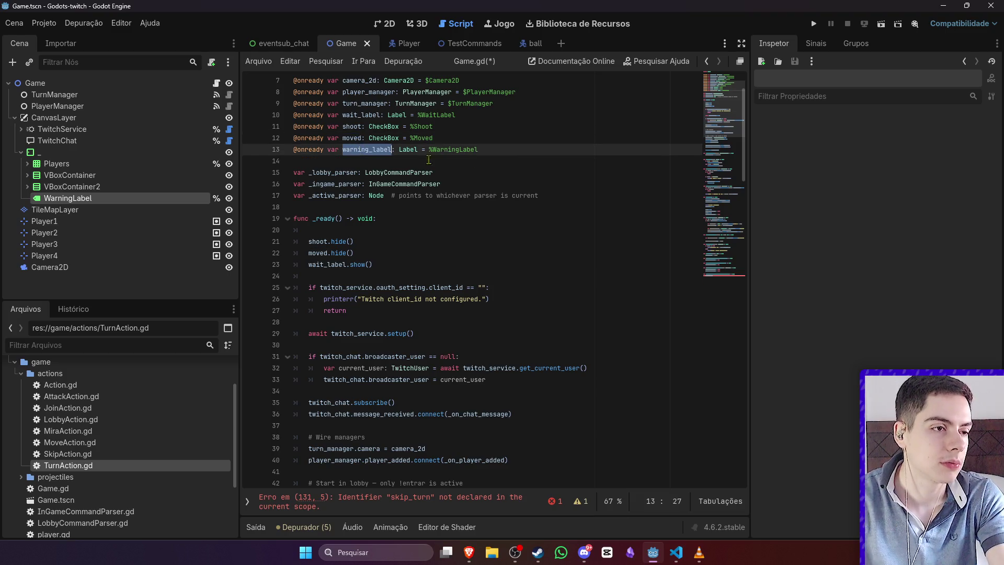
scroll(399, 225, down, 20)
mouse_move(361, 199)
mouse_down()
mouse_move(308, 200)
mouse_move(342, 199)
mouse_up()
key(ctrl+v)
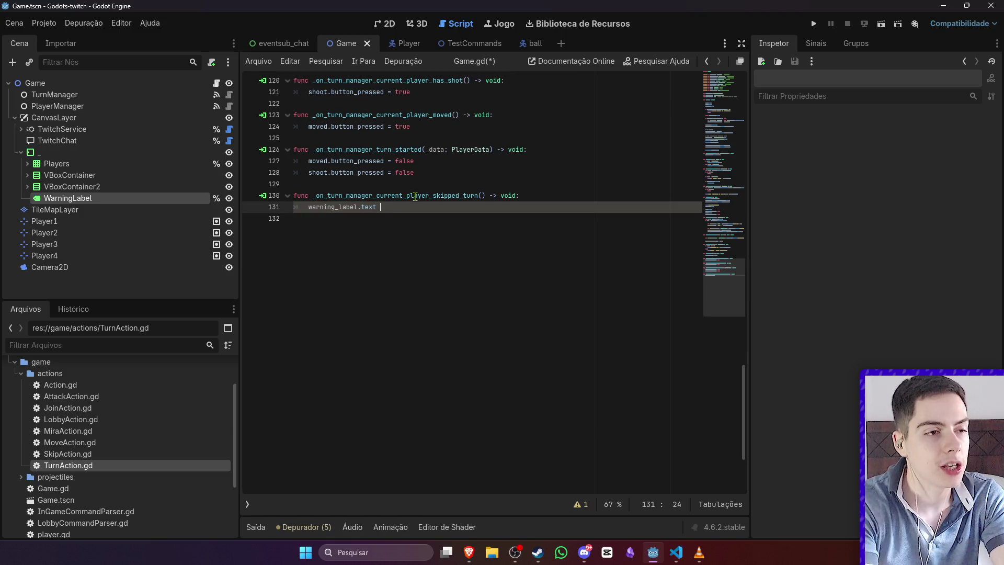
text(layer %)
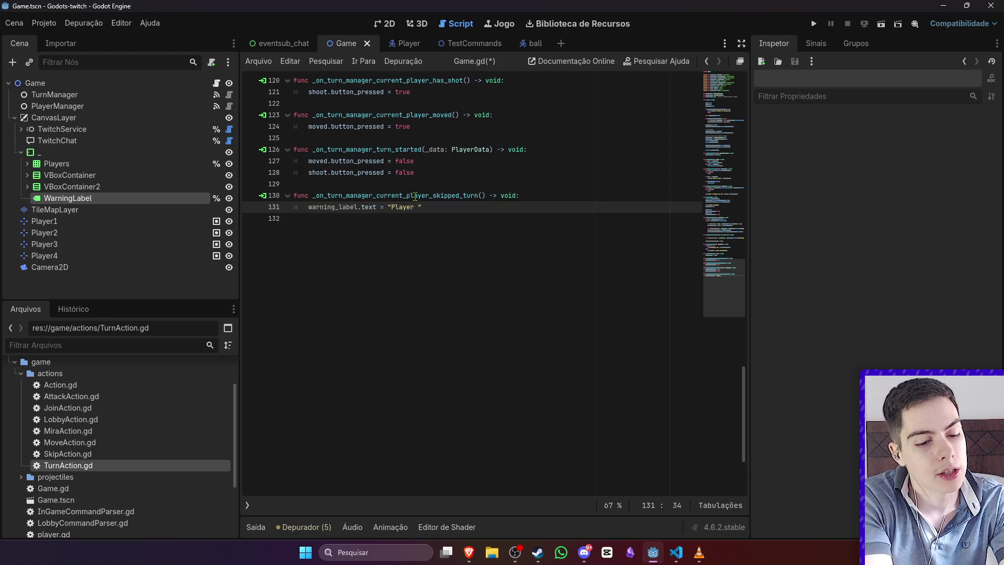
text(pulou turn)
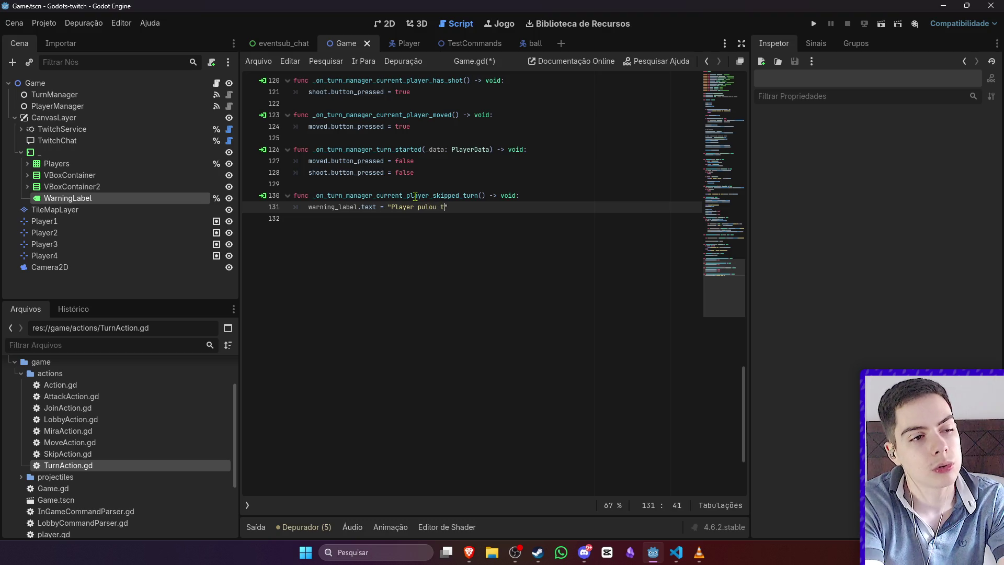
text(o)
key(ctrl+s)
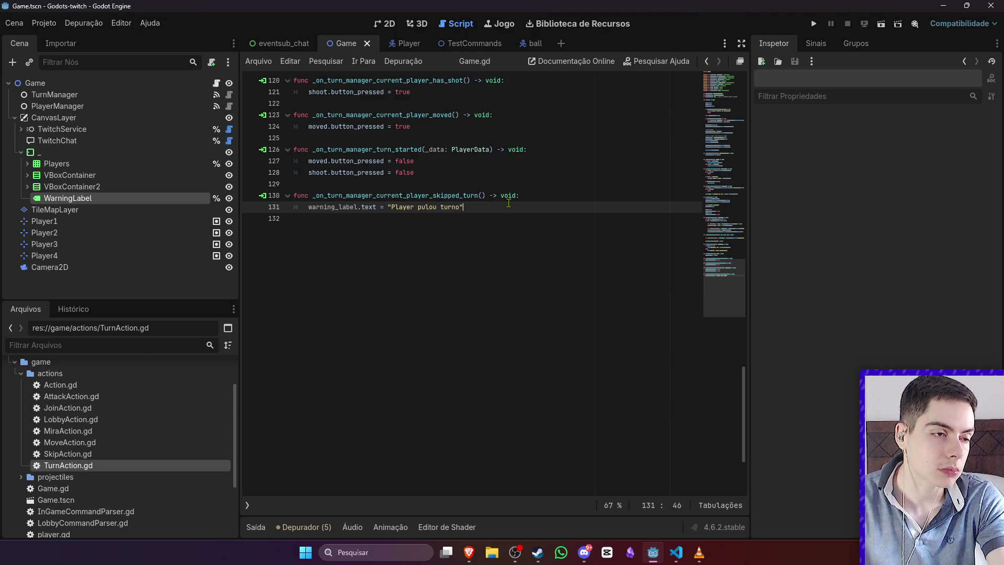
scroll(528, 240, up, 2)
click(482, 286)
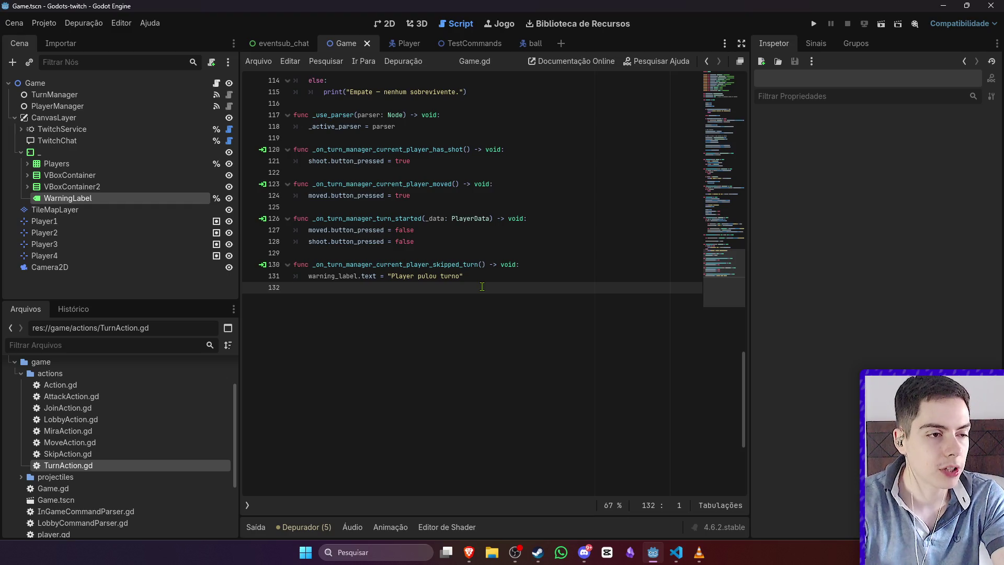
Step: Add an await get_tree().create_timer(2).timeout line to the skipped-turn handler
key(Return)
text(gget_t)
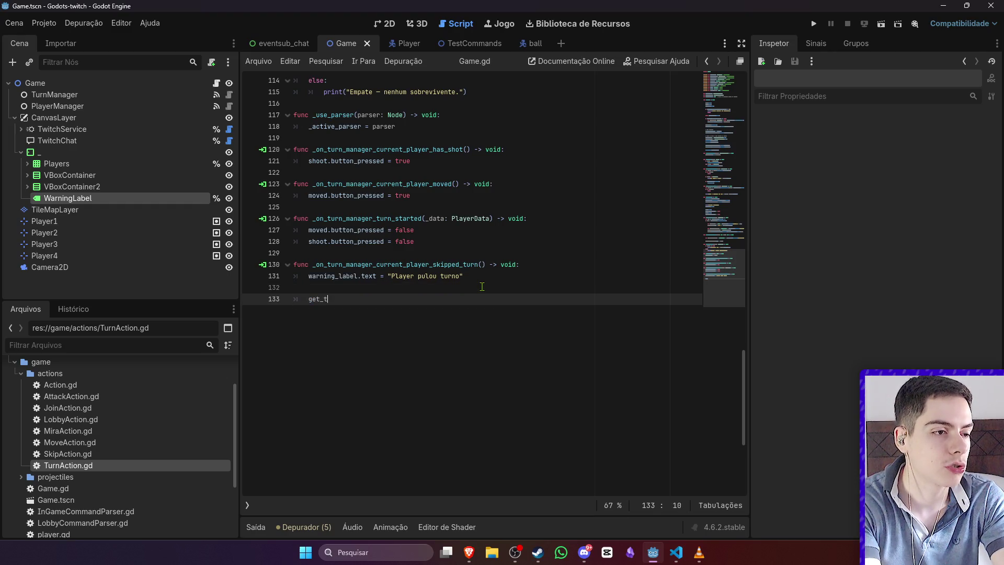
text(.c)
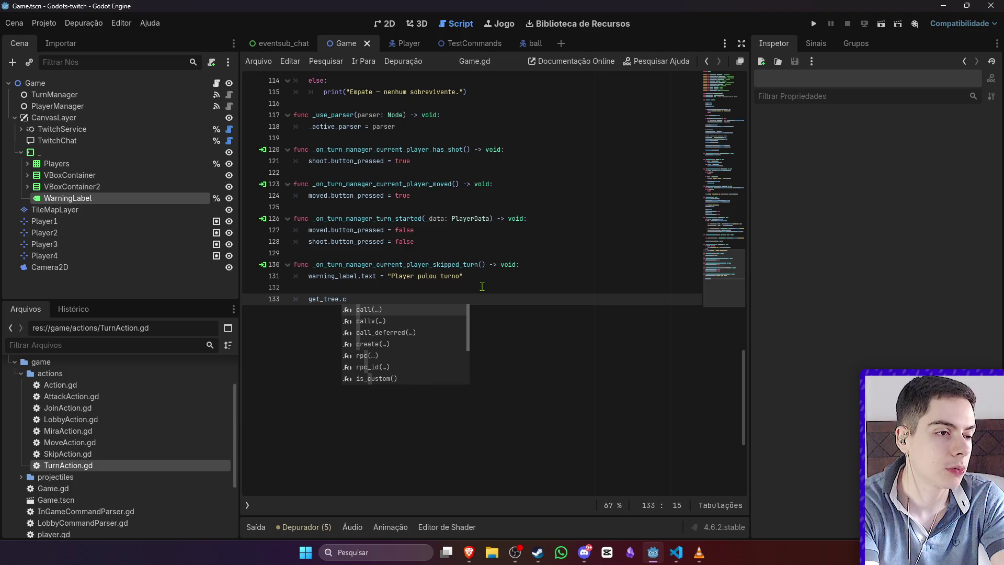
text(r)
key(Return)
key(BackSpace)
key(BackSpace)
key(BackSpace)
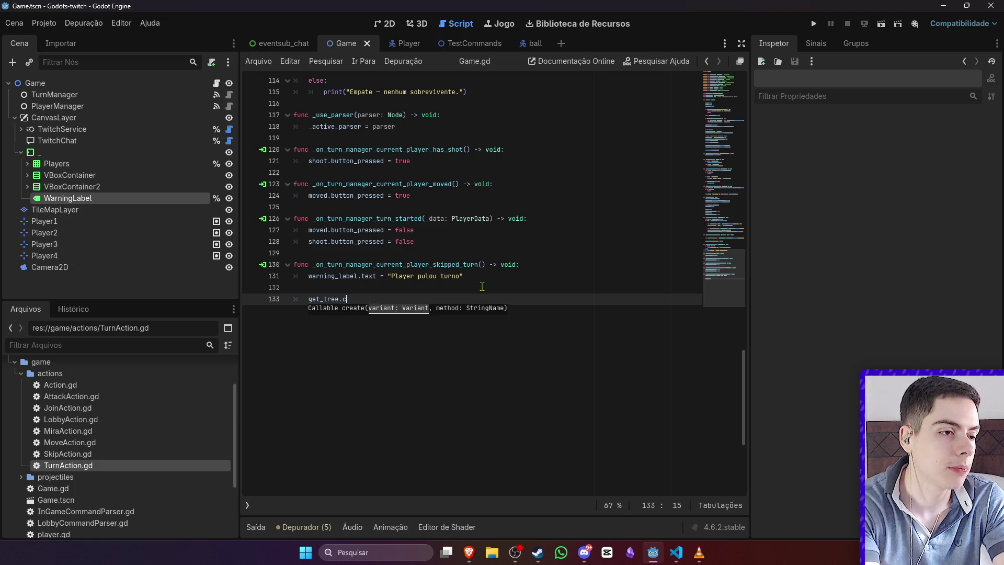
key(BackSpace)
text(()
key(Return)
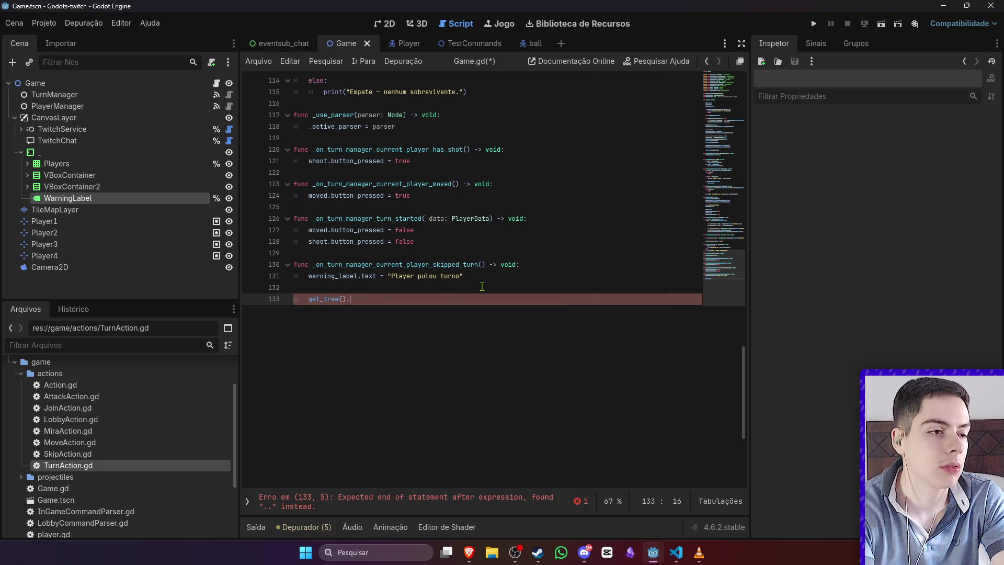
text(create)
key(Return)
text(1)
text(timeout)
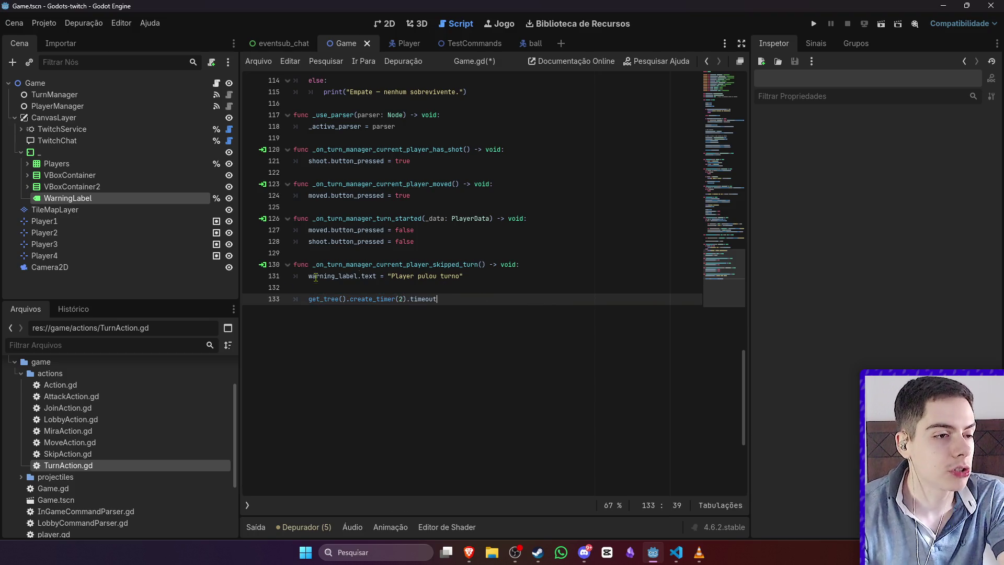
click(307, 298)
text(await)
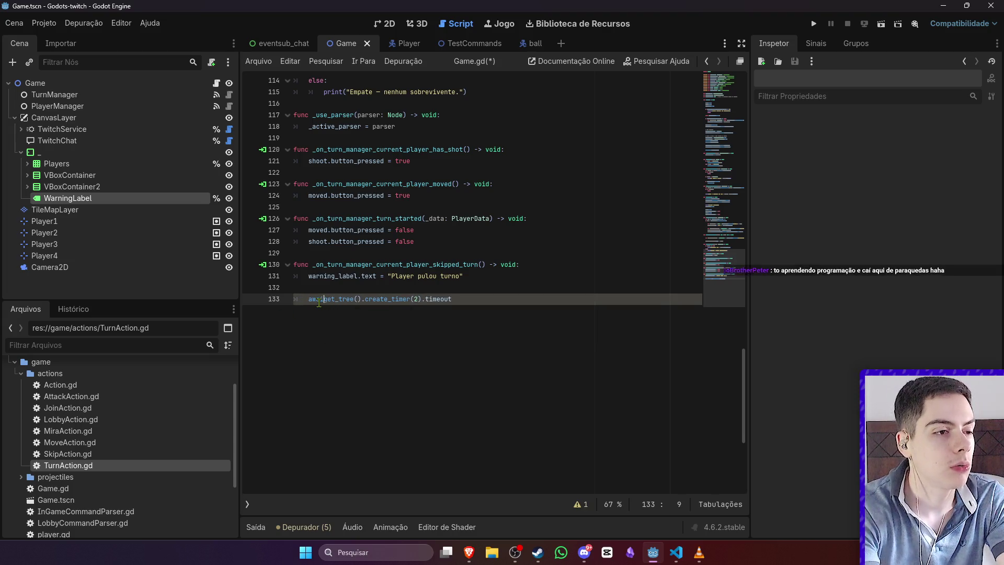
click(484, 298)
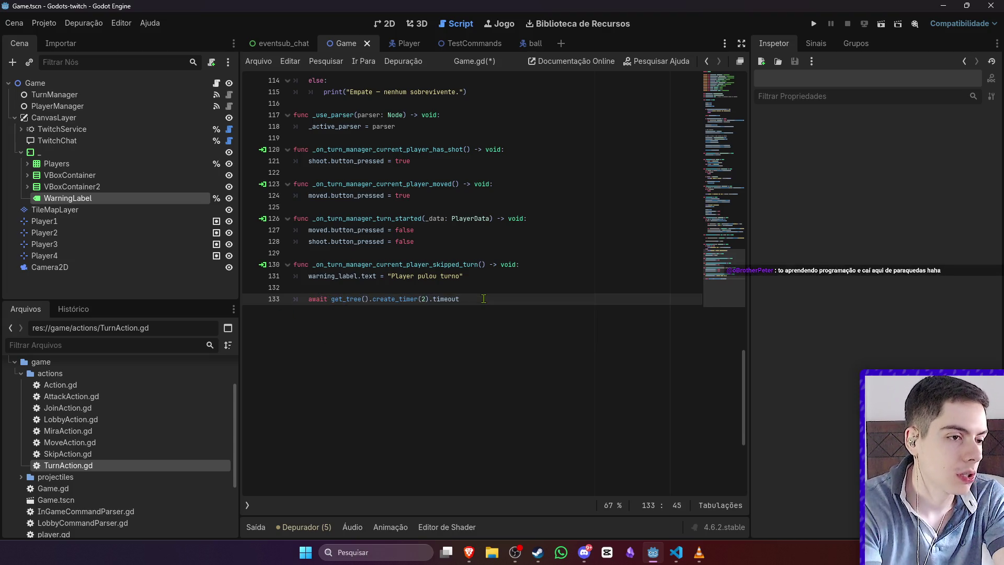
Step: Add warning_label.hide() after the timer wait
key(Return)
key(Return)
text(warning_label.te)
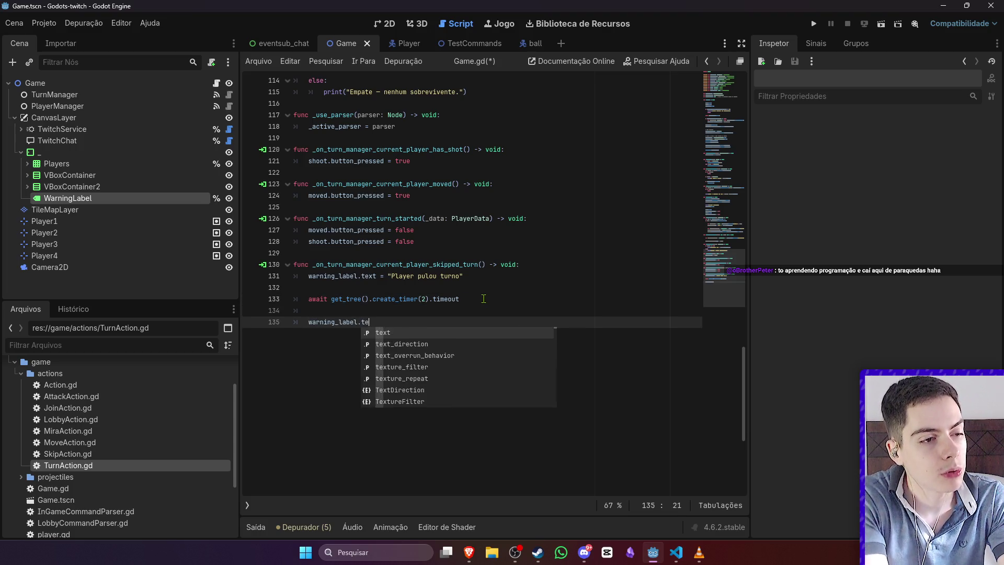
key(BackSpace)
key(BackSpace)
text(hide)
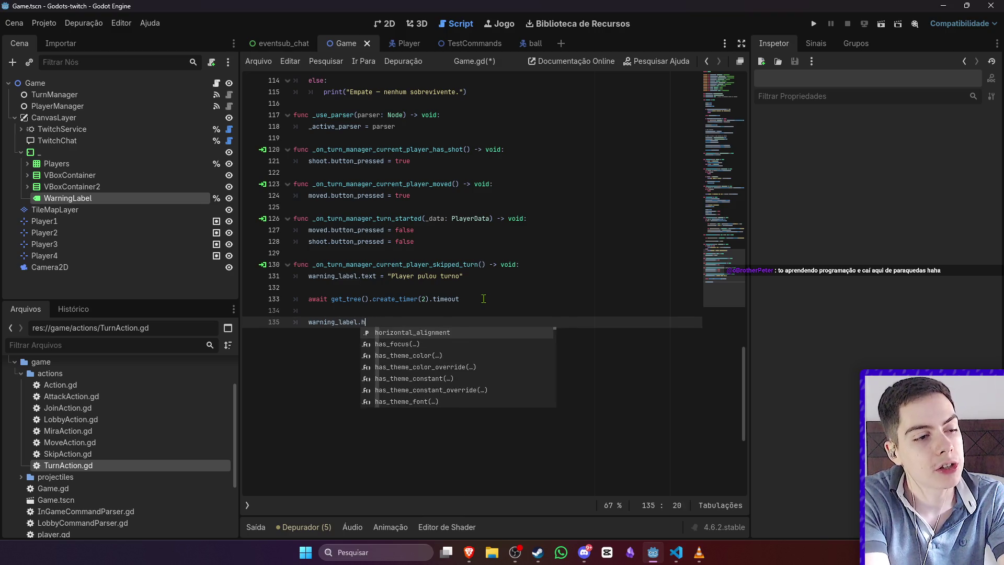
key(Return)
click(555, 265)
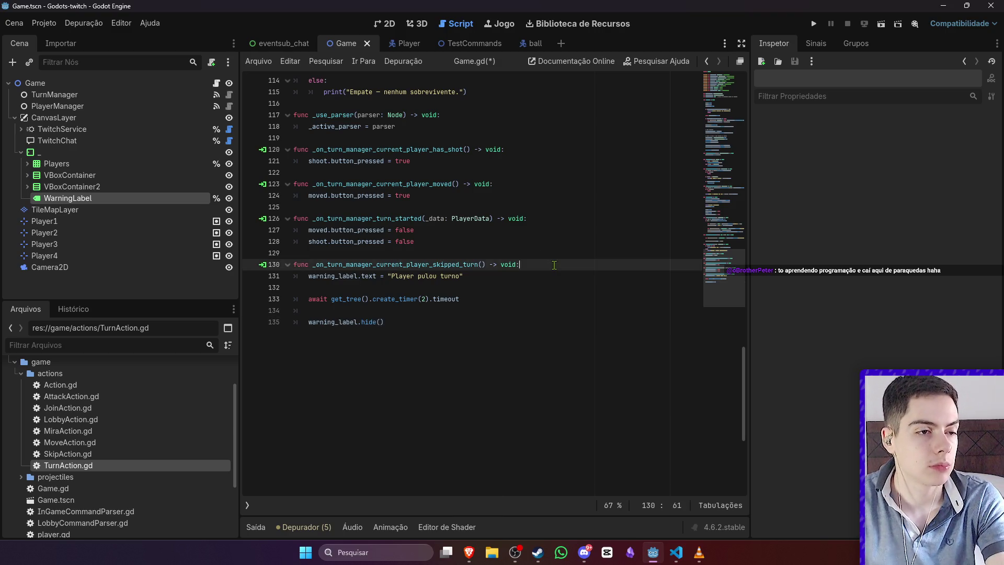
Step: Add warning_label.show() after the text assignment and save Game.gd
key(Return)
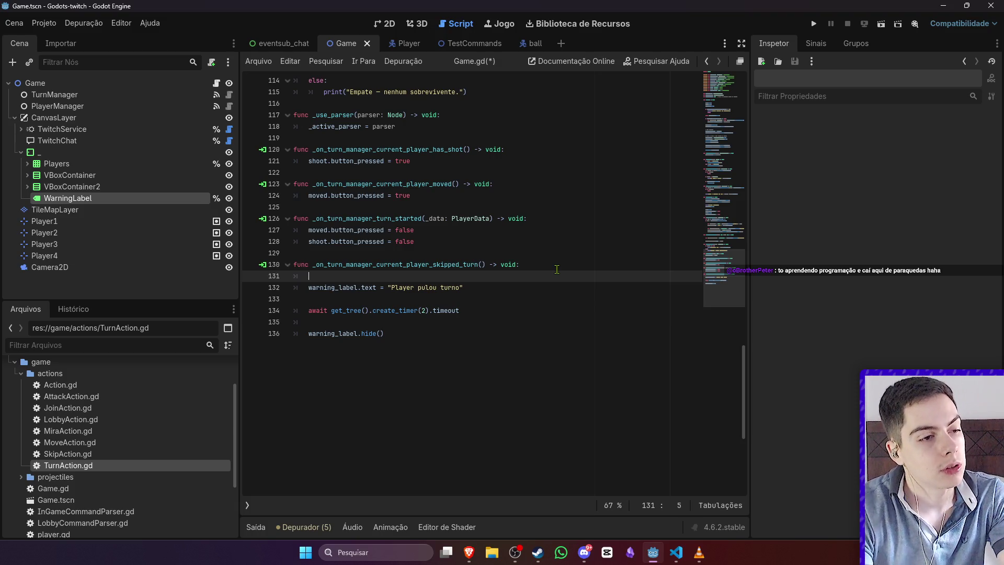
key(Down)
key(Down)
text(ar)
key(Return)
text(.show()
text(0)
key(ctrl+s)
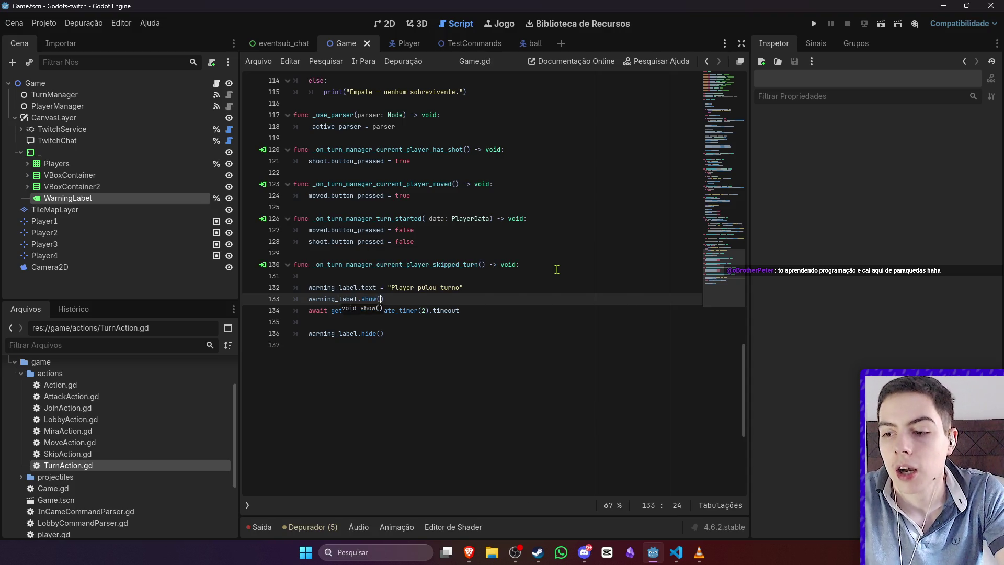
click(591, 287)
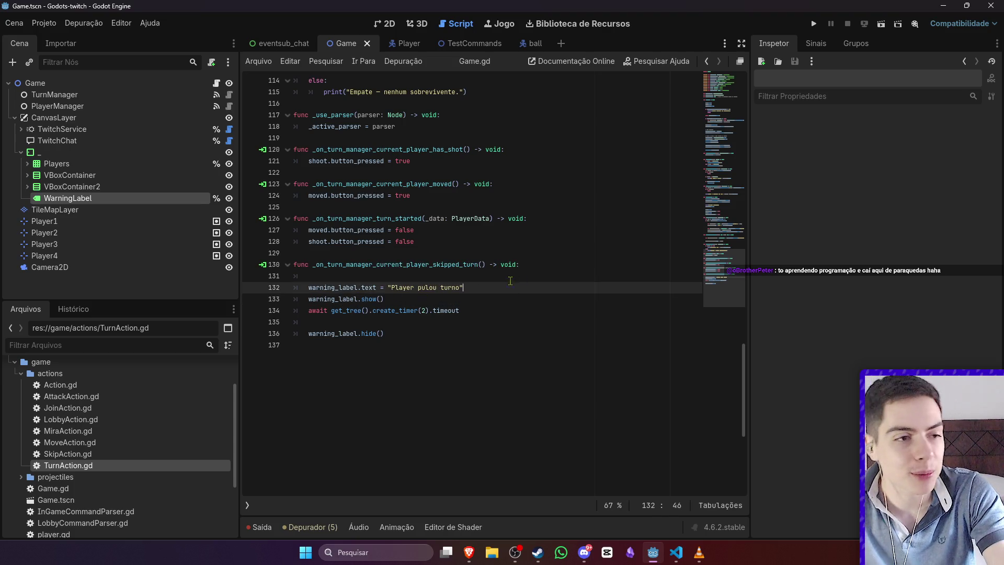
triple_click(539, 282)
click(545, 276)
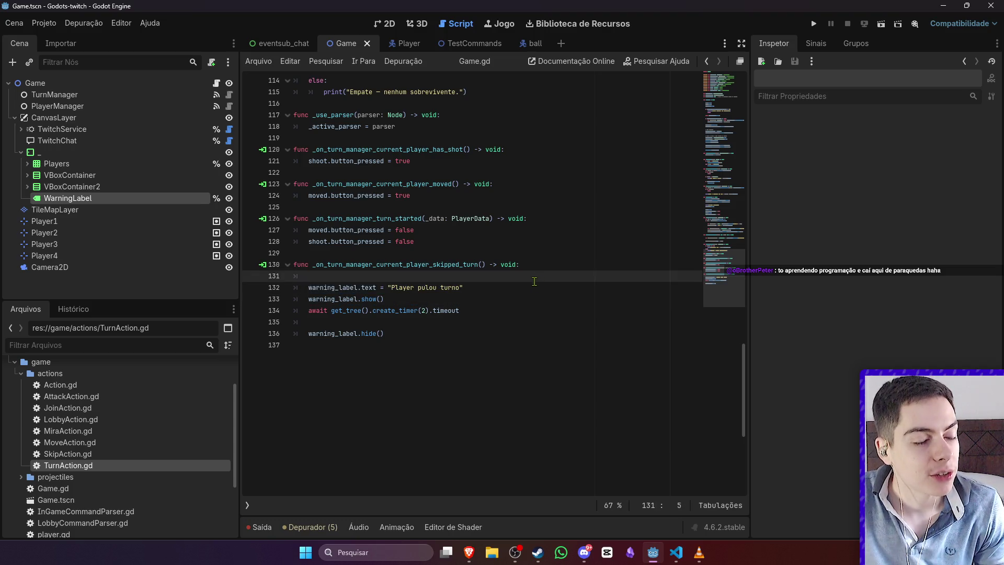
scroll(580, 269, up, 10)
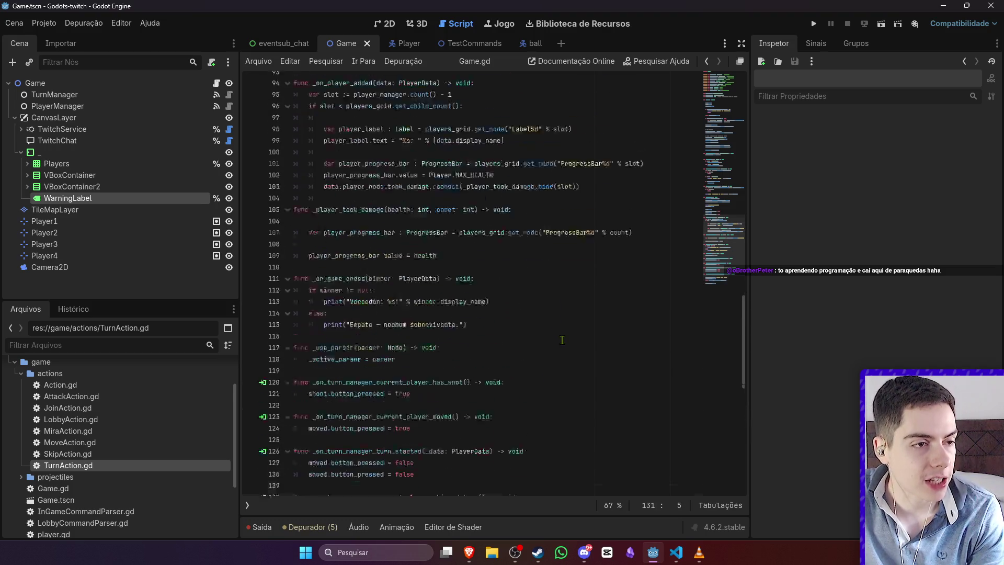
scroll(564, 340, up, 6)
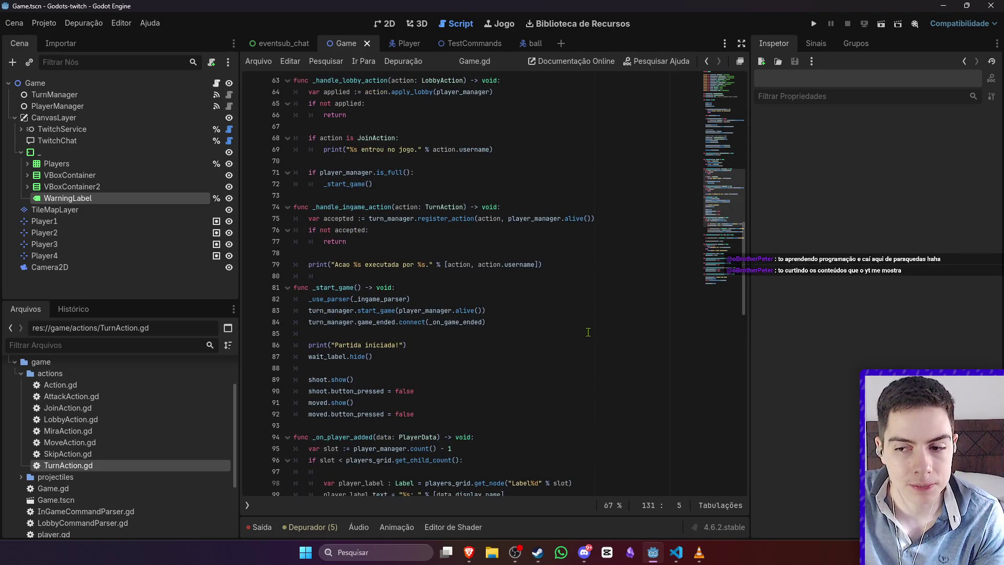
scroll(589, 332, down, 9)
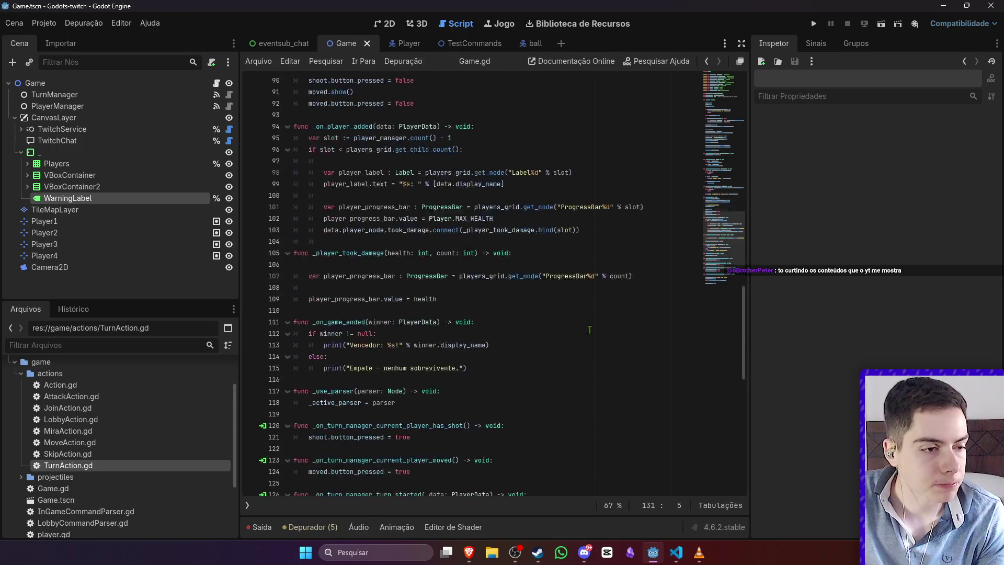
scroll(589, 330, down, 8)
scroll(590, 330, up, 8)
scroll(591, 330, up, 12)
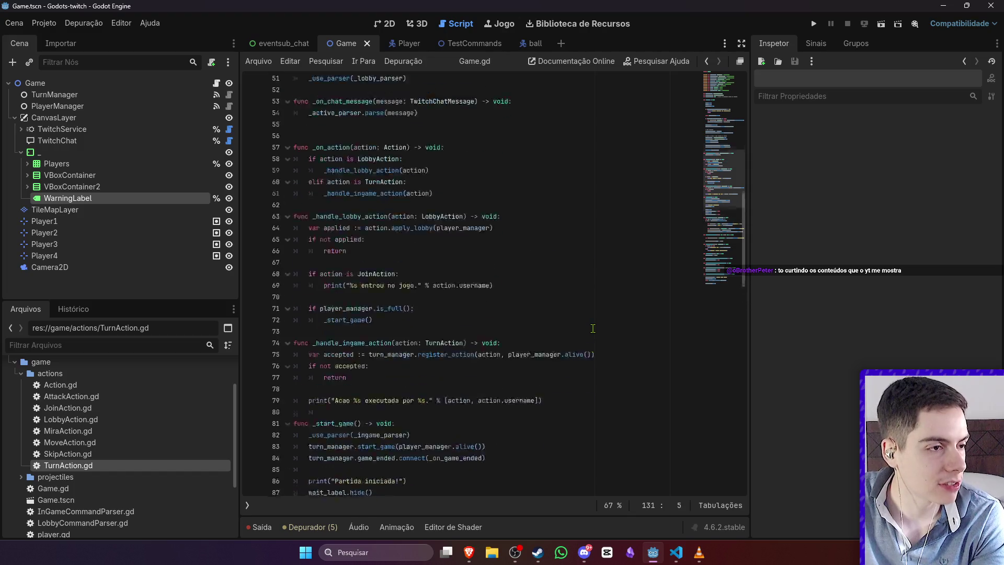
scroll(593, 328, up, 15)
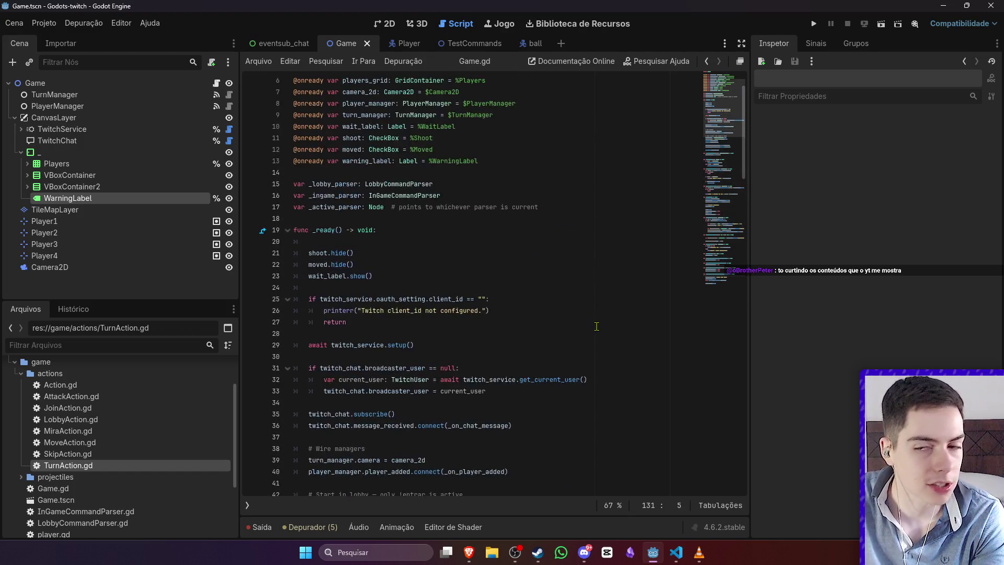
scroll(596, 326, down, 20)
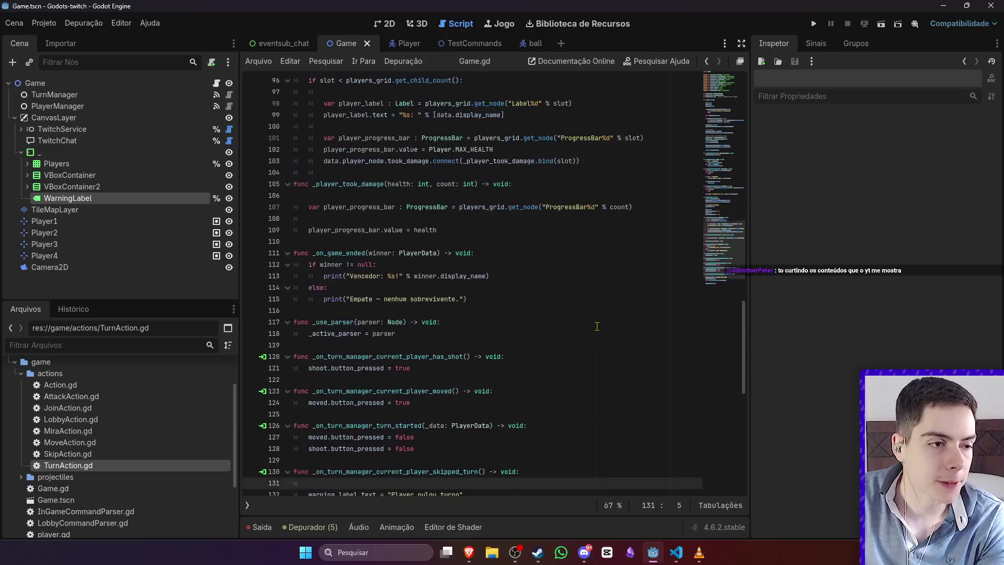
scroll(597, 326, down, 5)
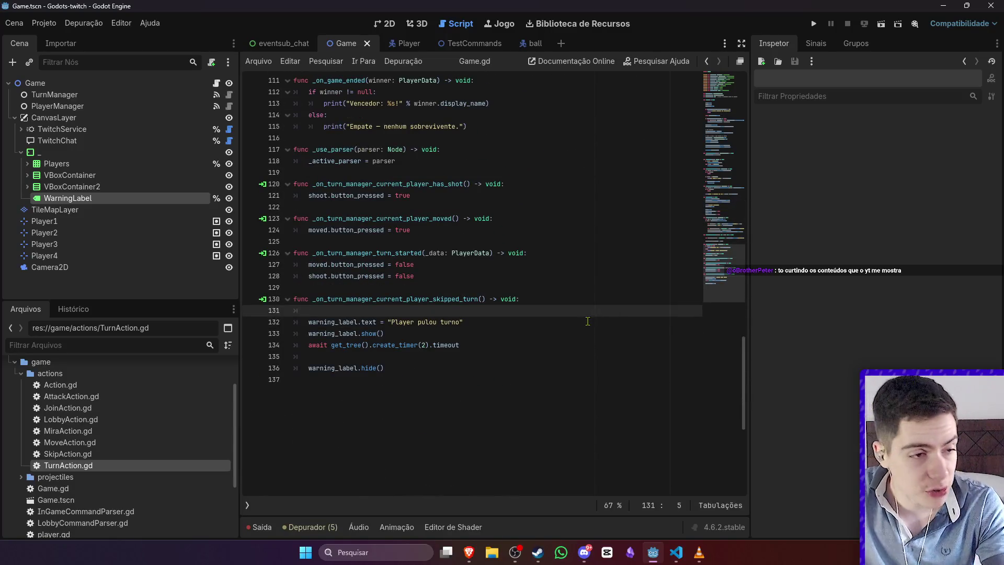
ctrl+scroll(591, 320, up, 3)
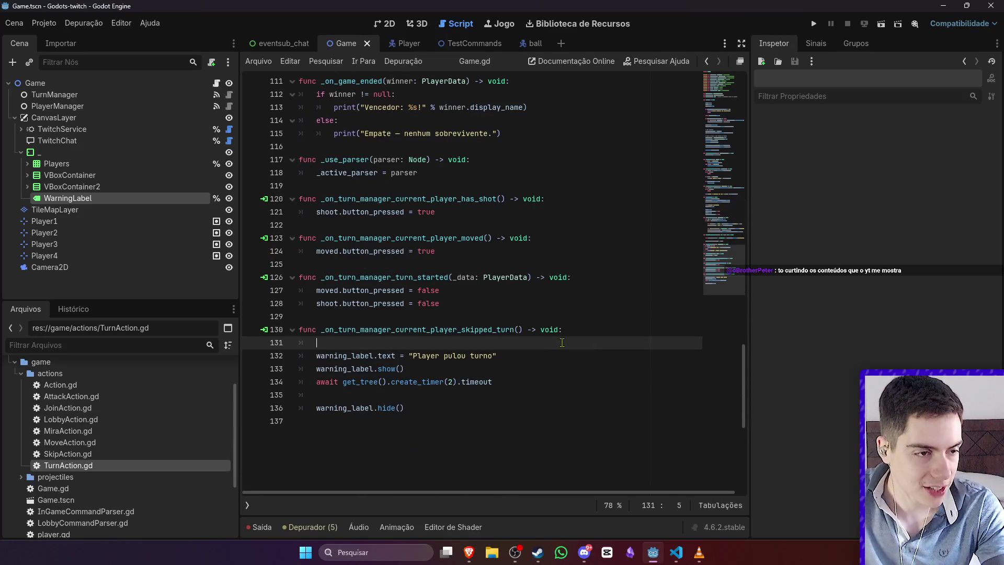
click(558, 357)
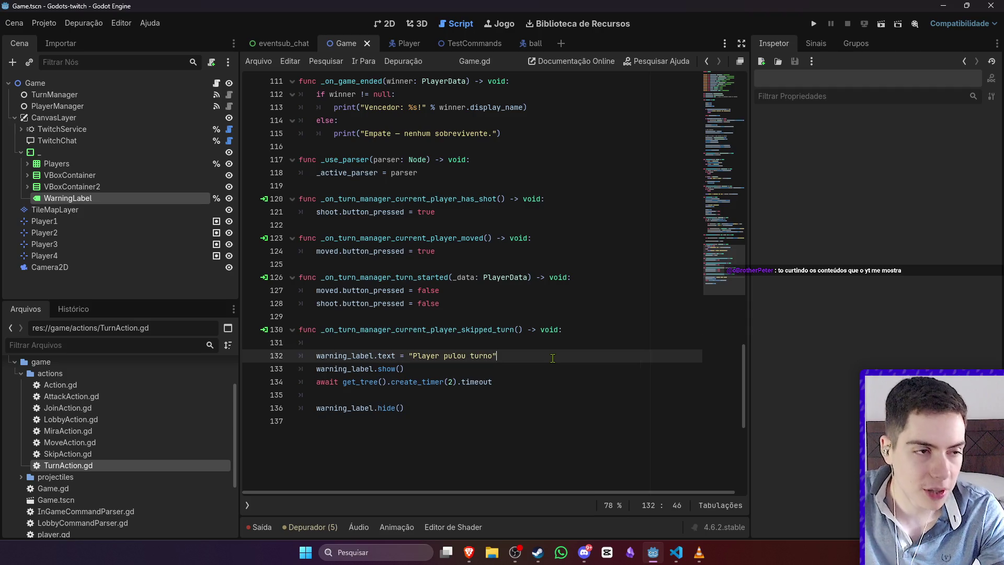
click(582, 379)
click(601, 353)
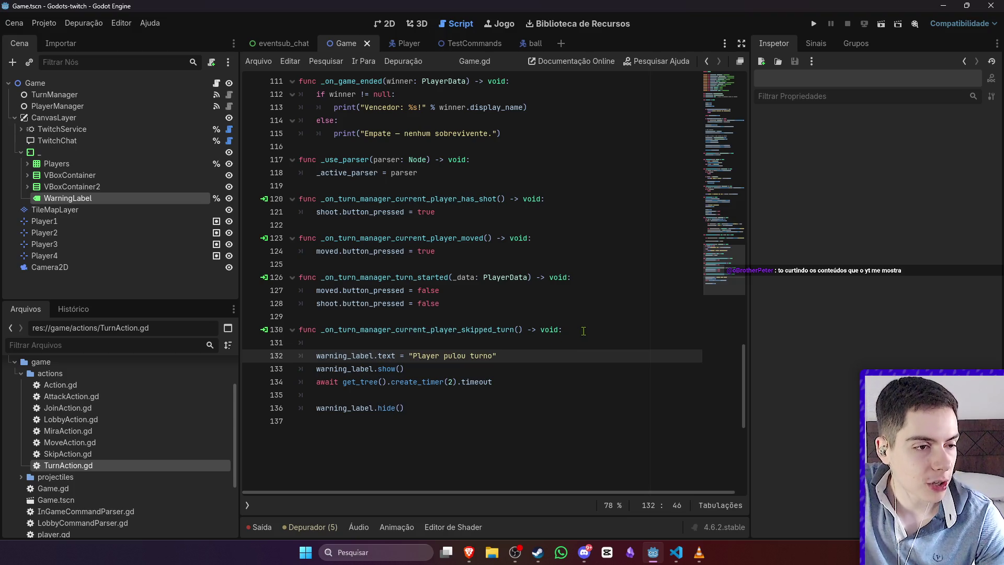
click(652, 320)
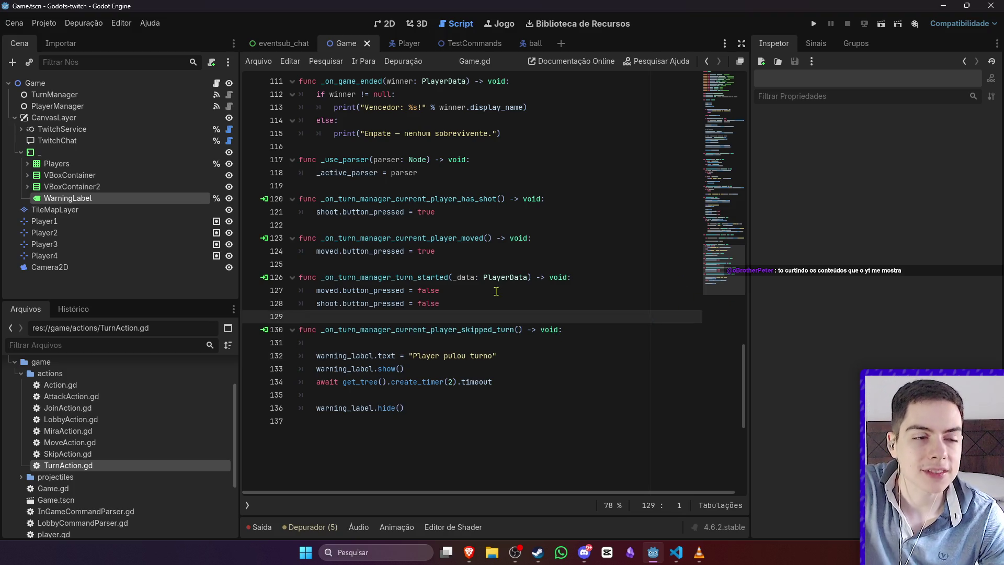
click(461, 420)
click(419, 399)
click(419, 369)
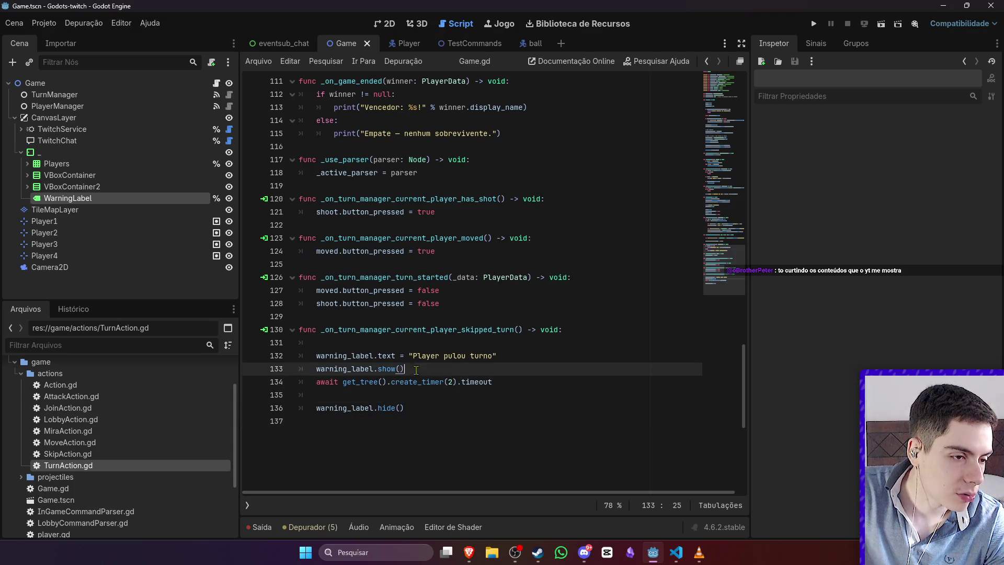
click(430, 420)
scroll(471, 262, up, 5)
scroll(471, 261, down, 5)
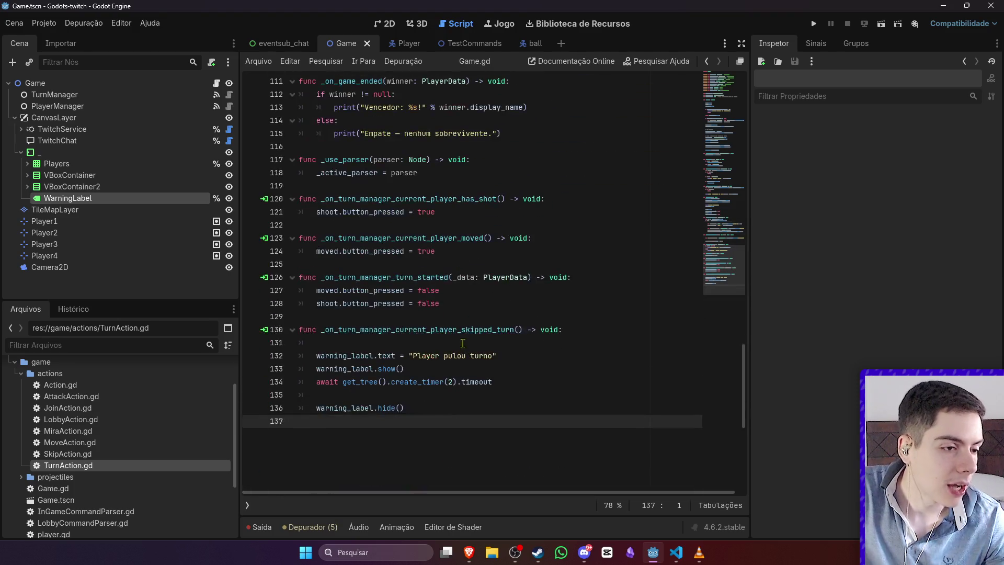
drag(404, 408, 282, 361)
key(ctrl+c)
click(437, 425)
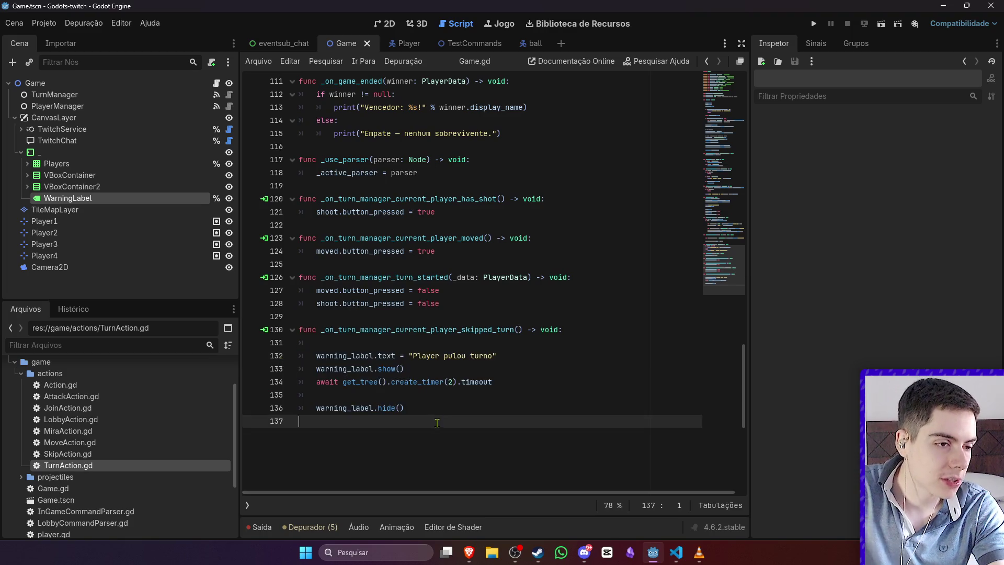
right_click(443, 428)
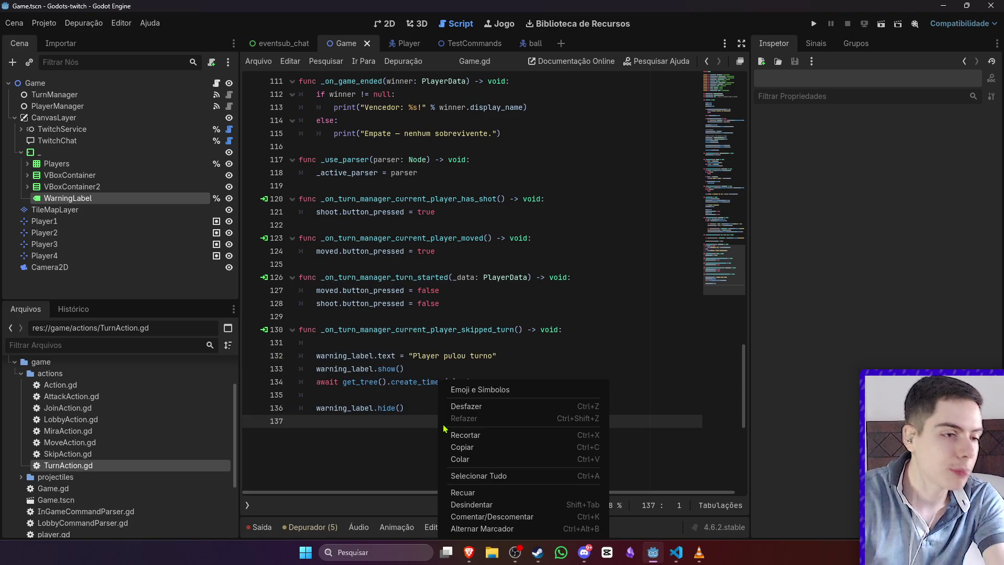
Step: Create func show_warning_label(text: String) -> void holding the label code, using text as the message
key(Escape)
key(Return)
text(func )
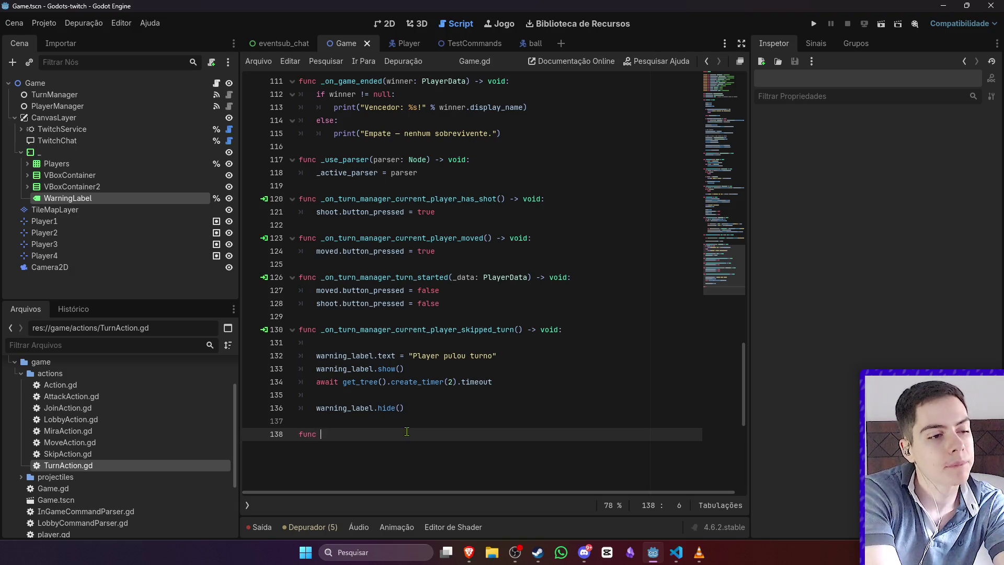
text(sh)
text(ow_)
text(warning_)
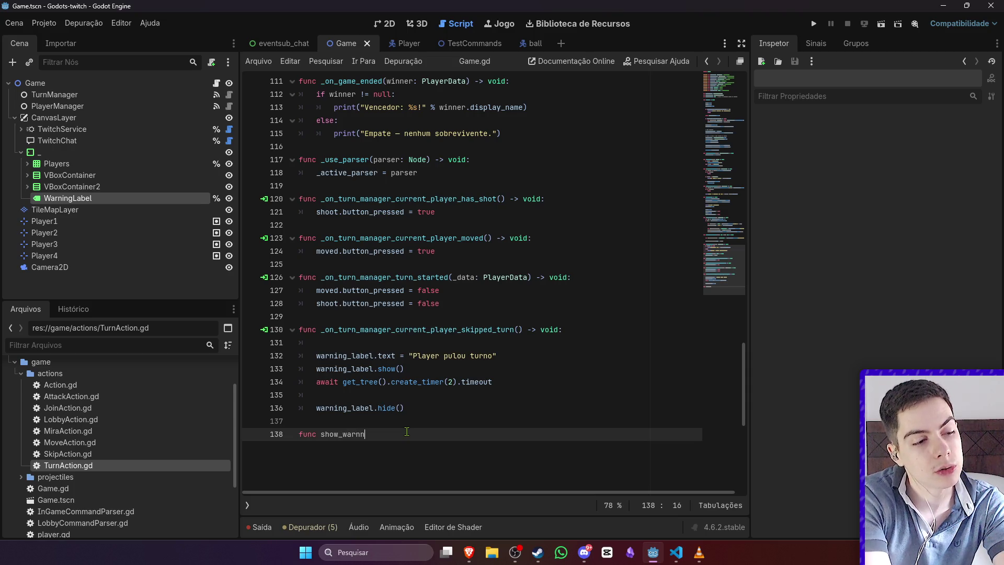
text(label(te)
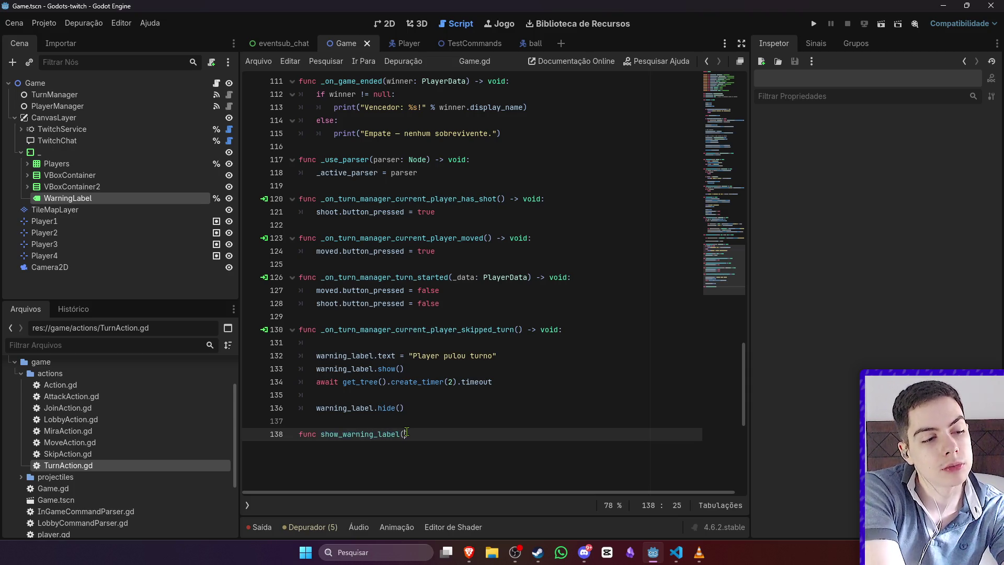
key(BackSpace)
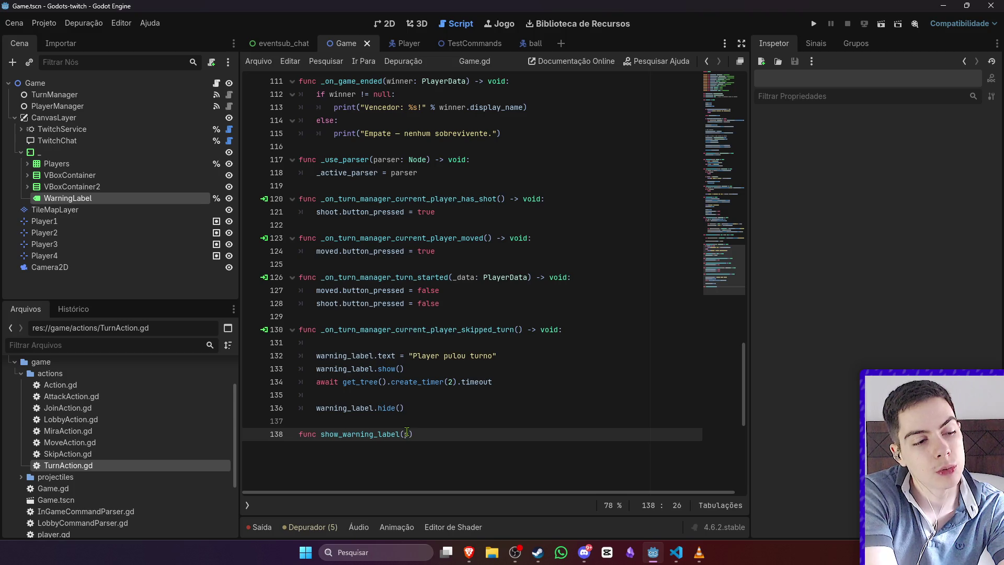
text(ext)
text(: String) -)
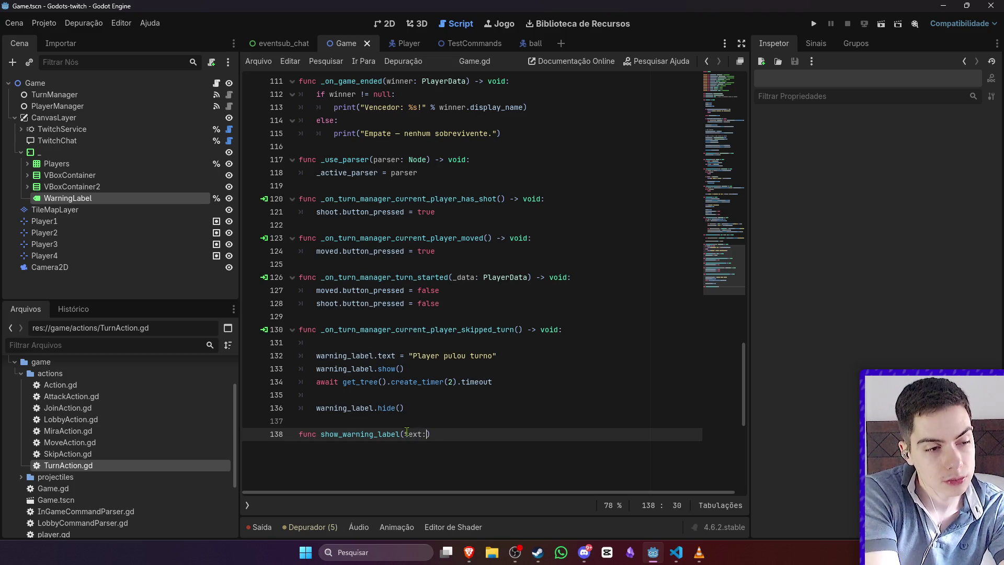
text(> void:)
key(Return)
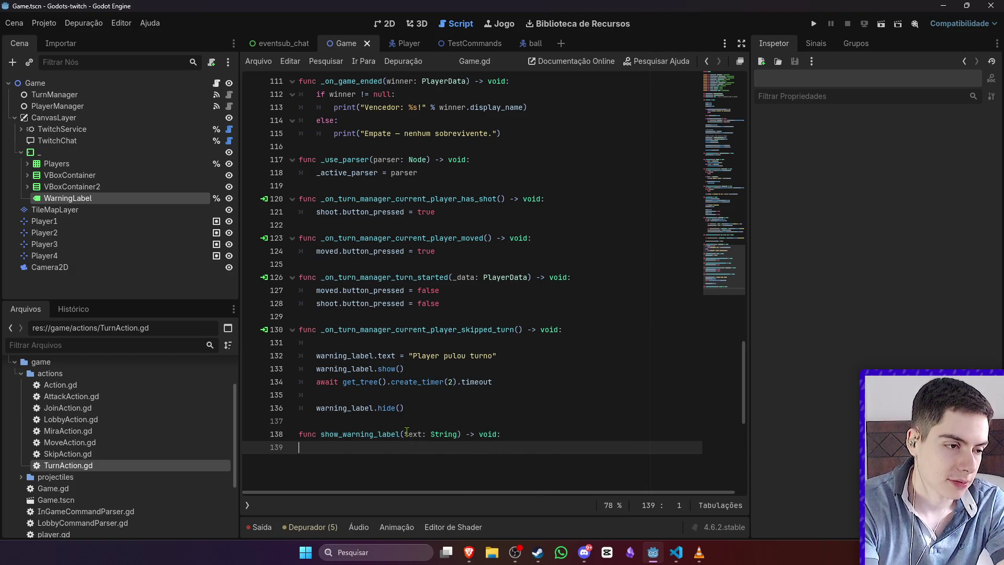
key(ctrl+v)
double_click(412, 414)
key(ctrl+c)
drag(409, 427, 497, 427)
key(ctrl+v)
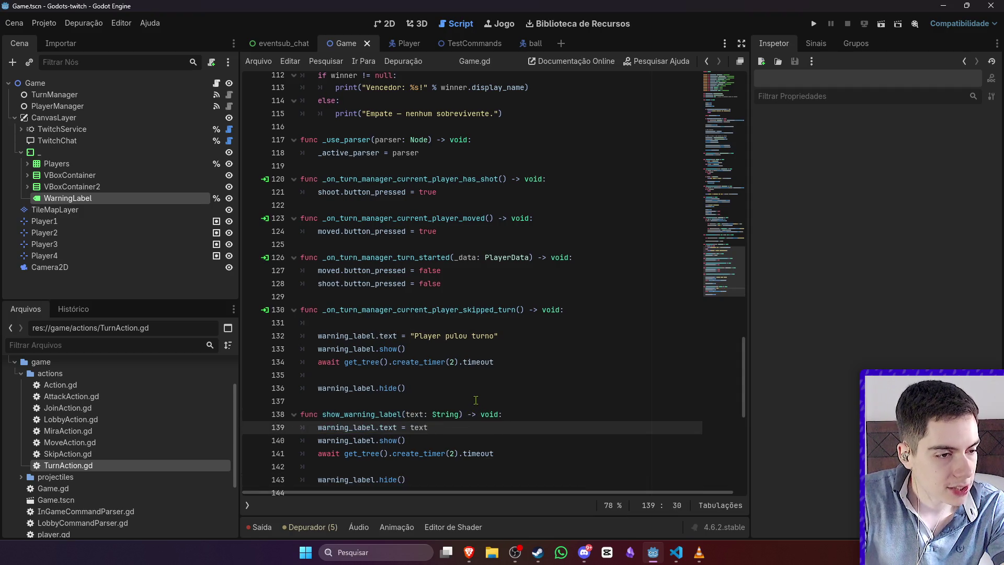
Step: Replace the skipped-turn handler body with show_warning_label("Player pulou turno") and save
mouse_move(407, 389)
mouse_down()
mouse_move(335, 362)
mouse_move(317, 339)
mouse_up()
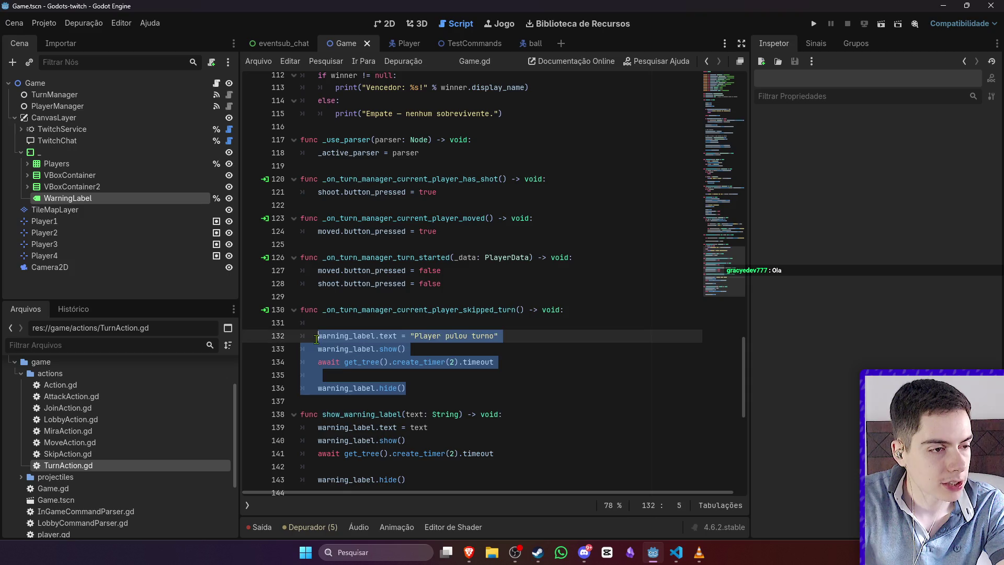
key(BackSpace)
key(ctrl+z)
key(BackSpace)
text(show_)
key(Return)
text("Player pulou turno)
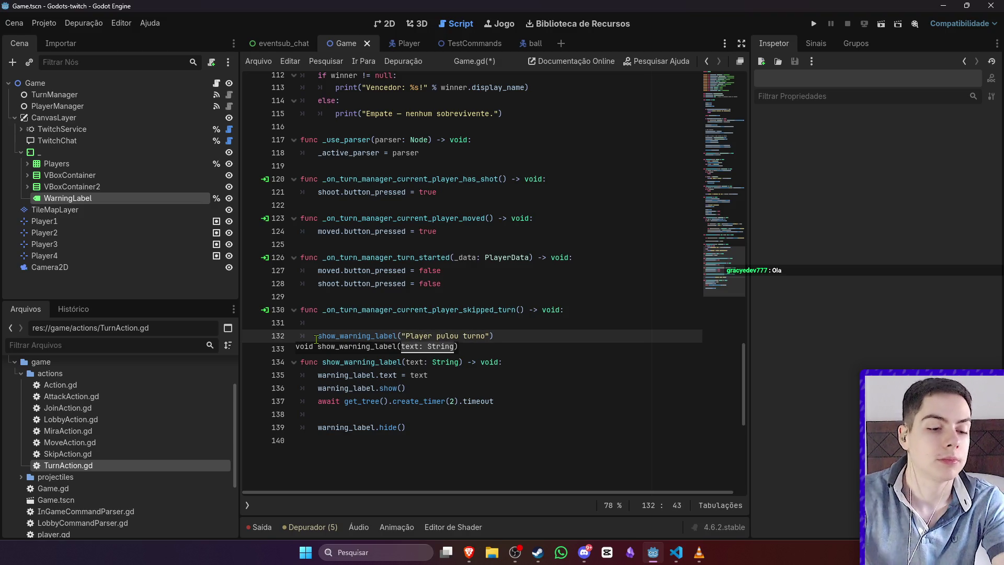
key(ctrl+s)
click(510, 323)
key(BackSpace)
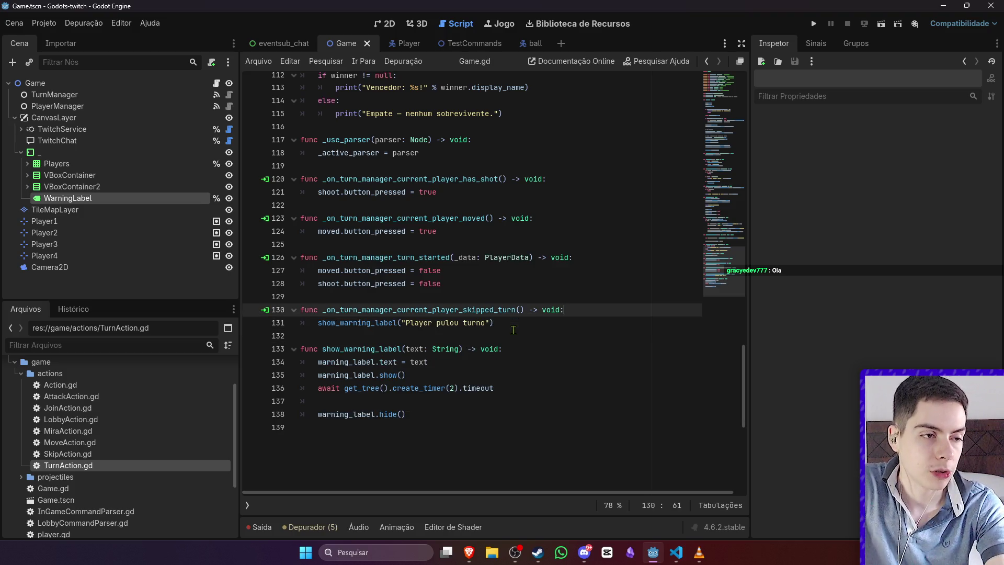
key(ctrl+z)
Step: Replace the game-start message's print on line 86 with show_warning_label and save
scroll(515, 321, up, 6)
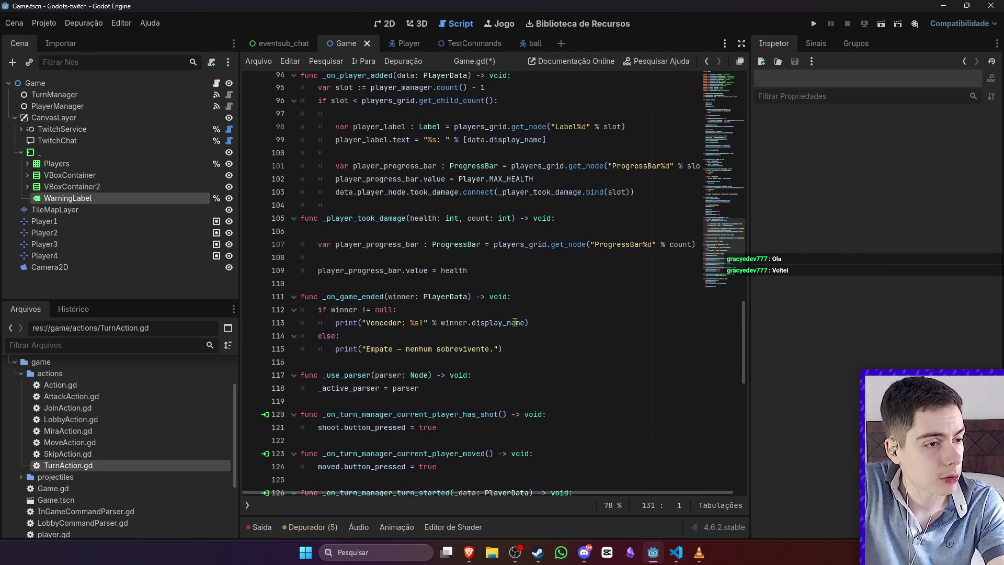
scroll(518, 338, up, 1)
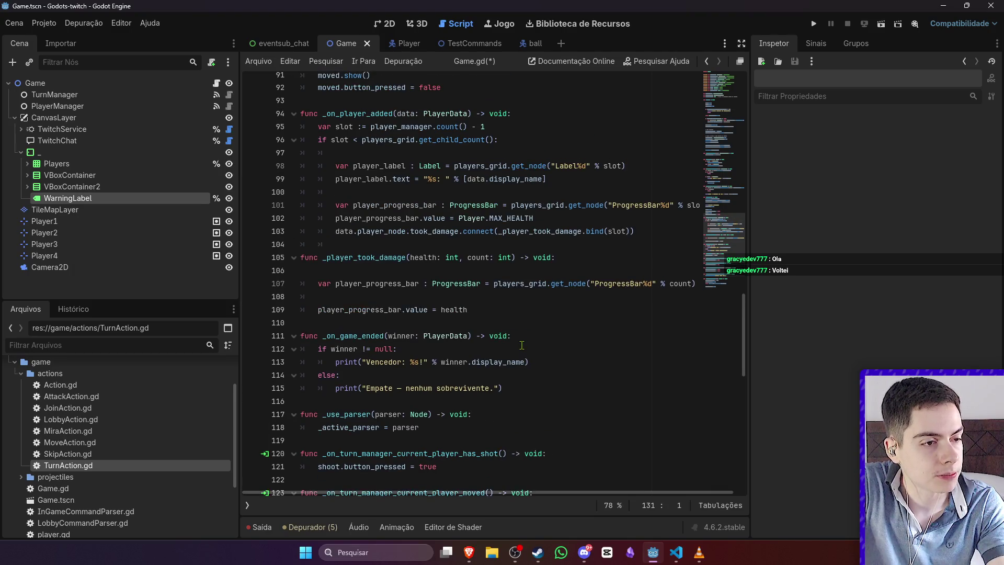
scroll(521, 353, up, 2)
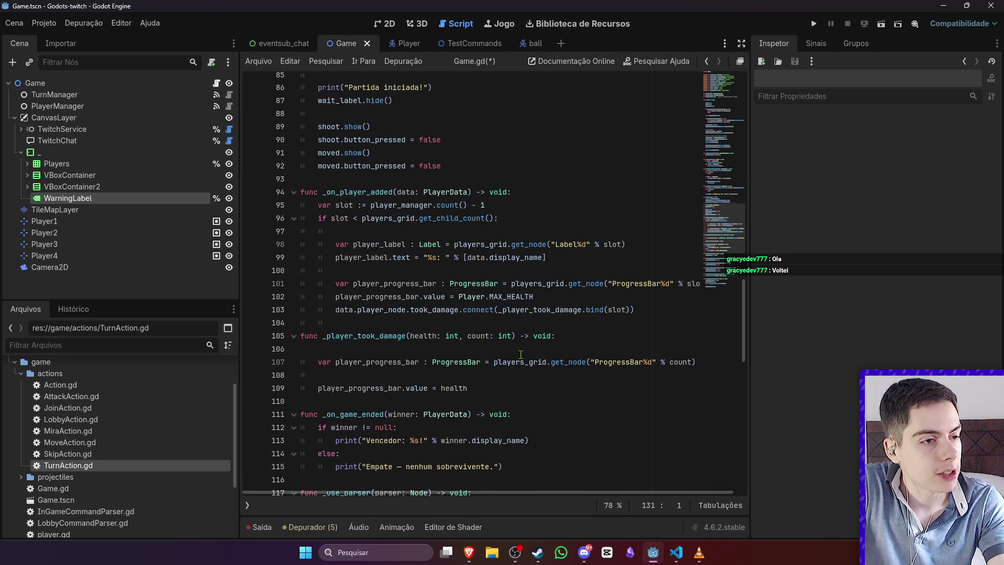
scroll(521, 355, up, 5)
click(331, 284)
double_click(331, 284)
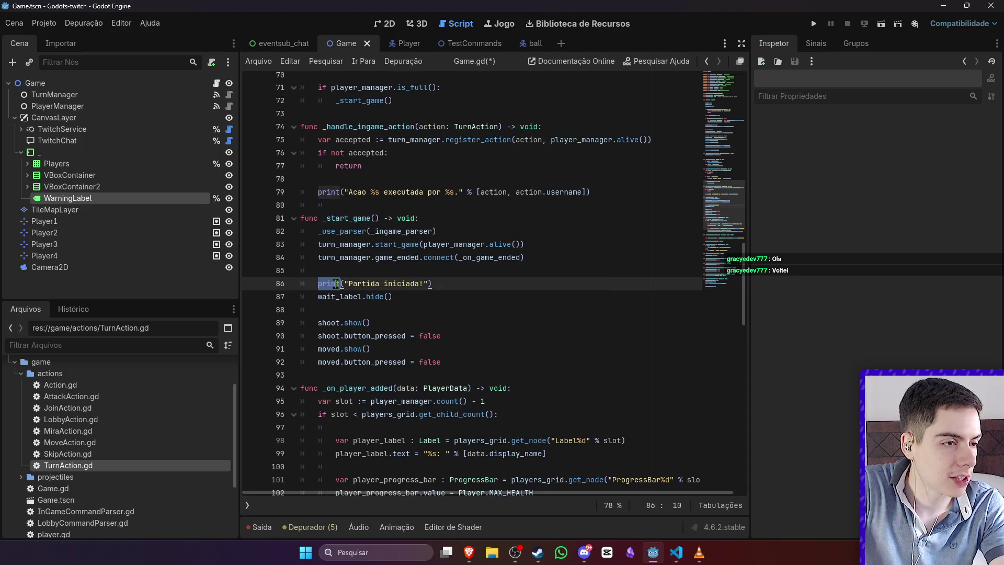
text(show)
key(Return)
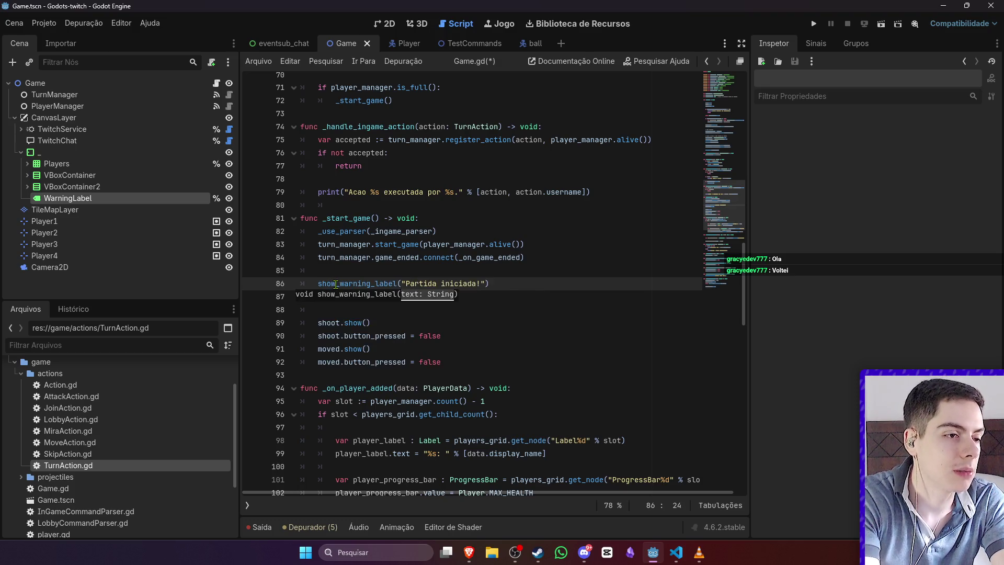
key(ctrl+s)
Step: Swap the winner and tie message prints on lines 113 and 115 for show_warning_label
double_click(340, 283)
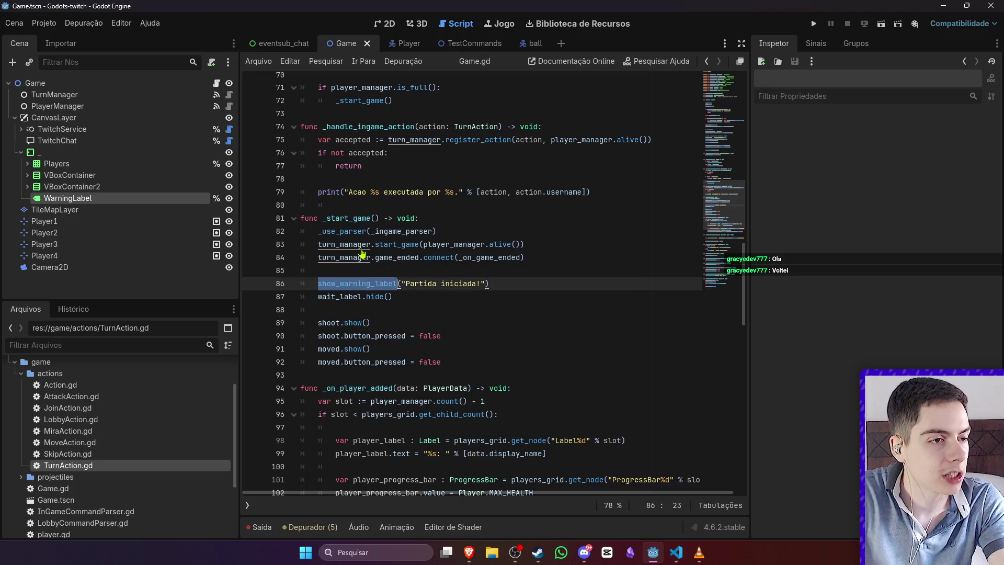
scroll(362, 251, up, 2)
scroll(362, 251, up, 4)
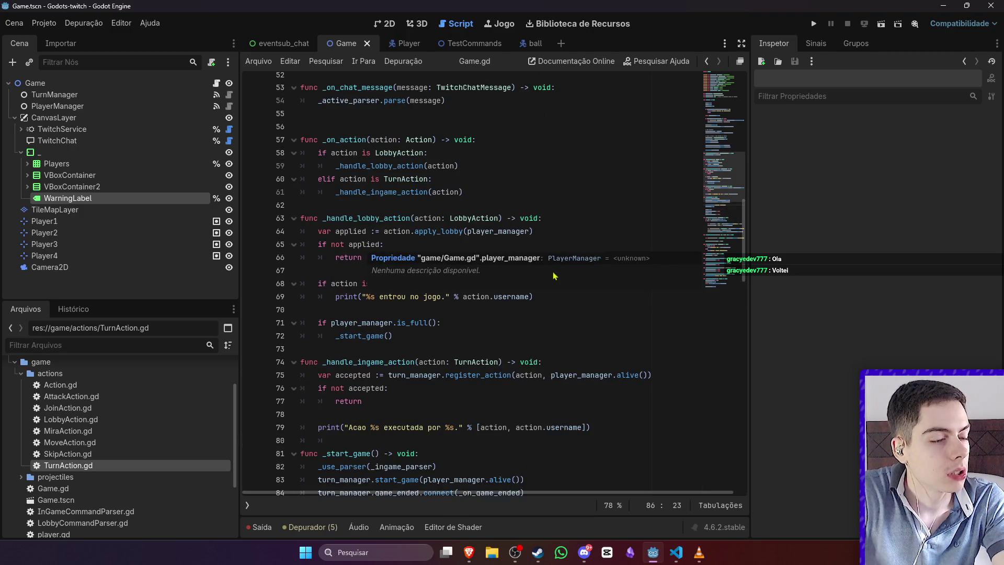
click(547, 336)
scroll(550, 330, up, 3)
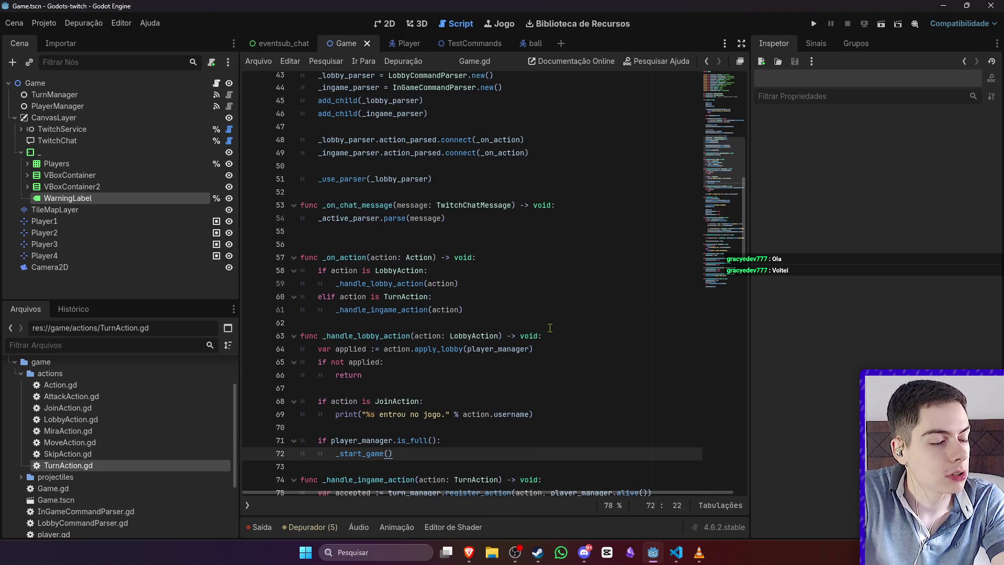
scroll(445, 406, down, 6)
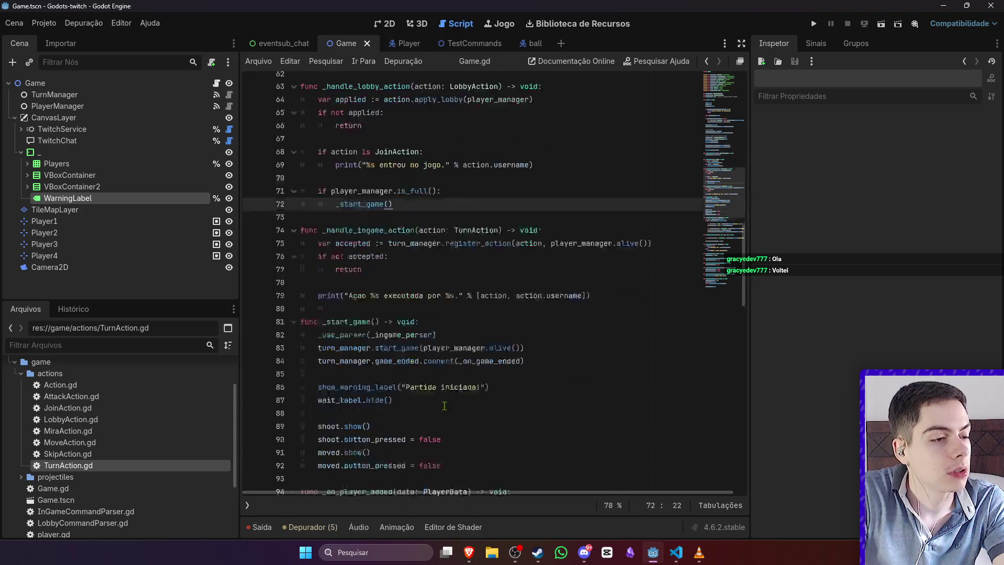
scroll(445, 406, down, 14)
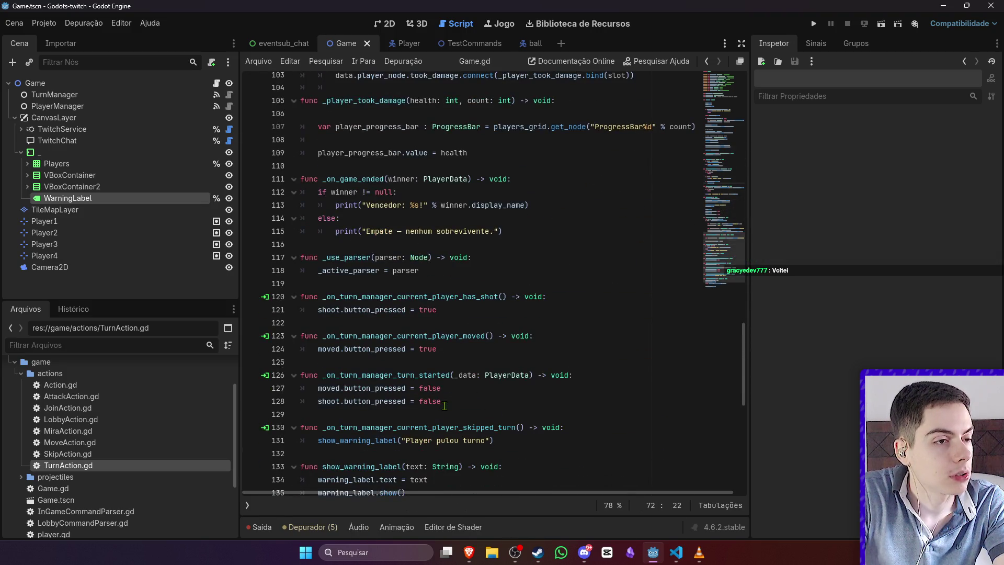
double_click(344, 205)
key(ctrl+v)
double_click(345, 232)
key(ctrl+v)
scroll(533, 324, down, 4)
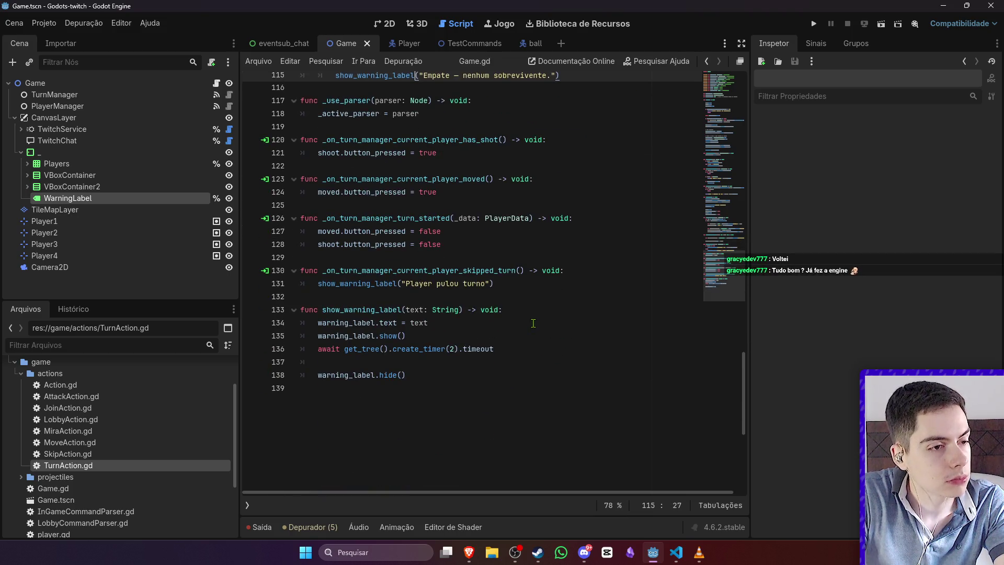
click(541, 323)
scroll(563, 317, up, 20)
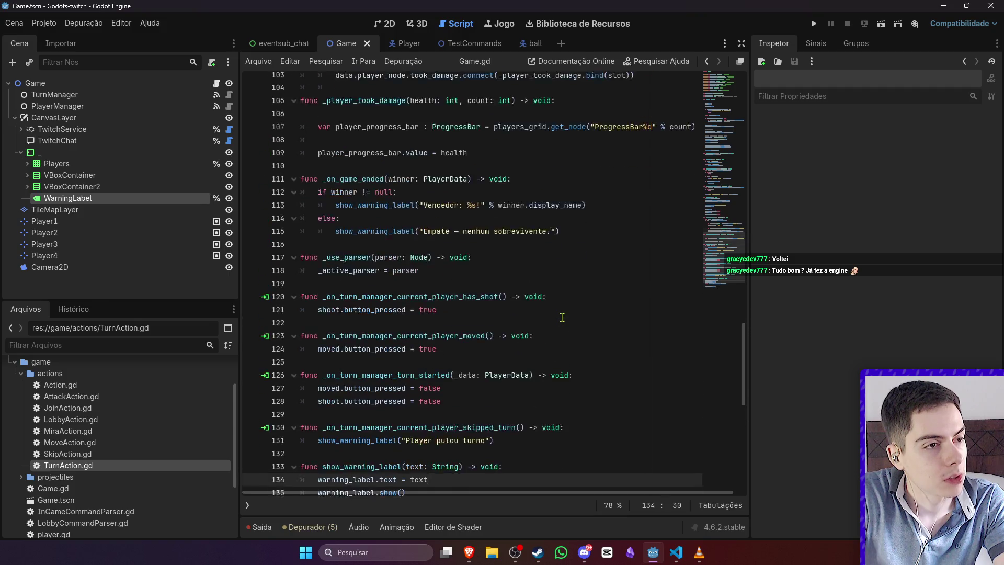
scroll(561, 319, up, 12)
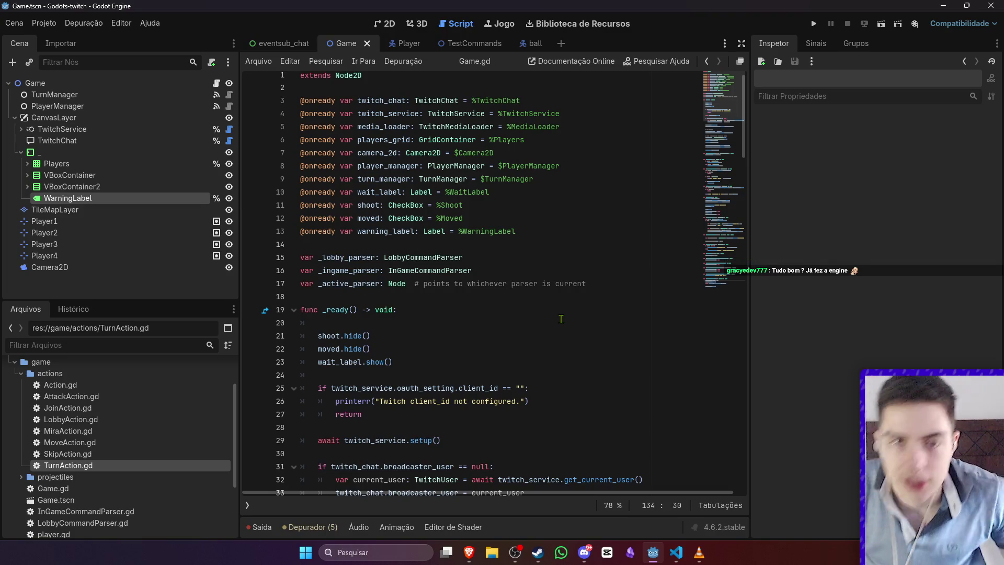
Step: Check the 2D scene view, then return to the Game.gd script
key(alt+Tab)
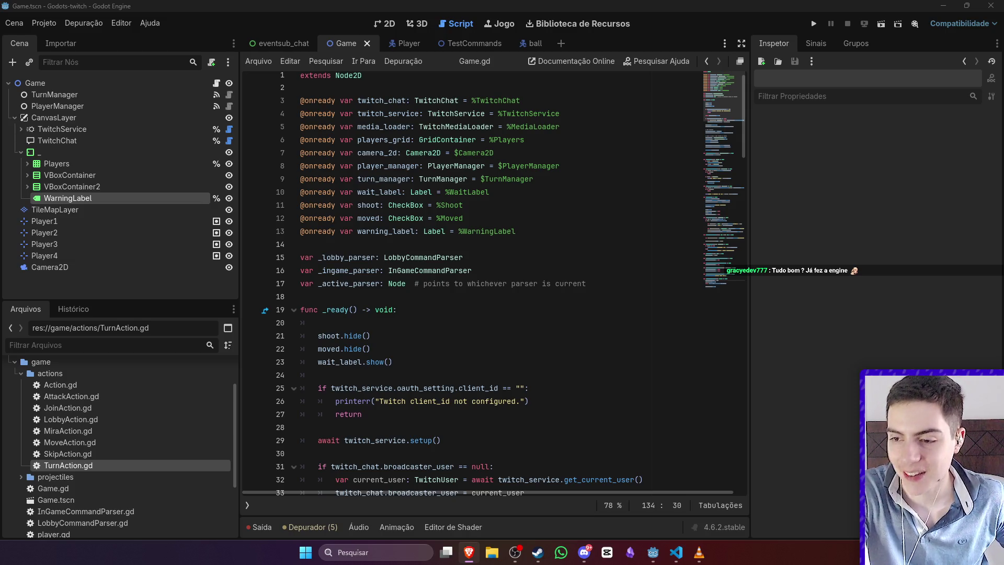
right_click(484, 153)
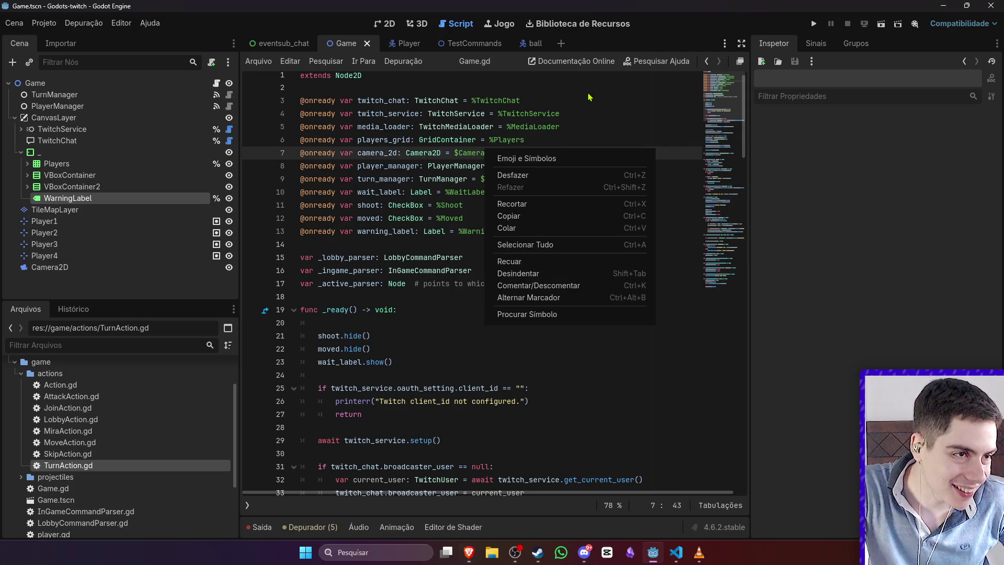
key(Escape)
click(390, 24)
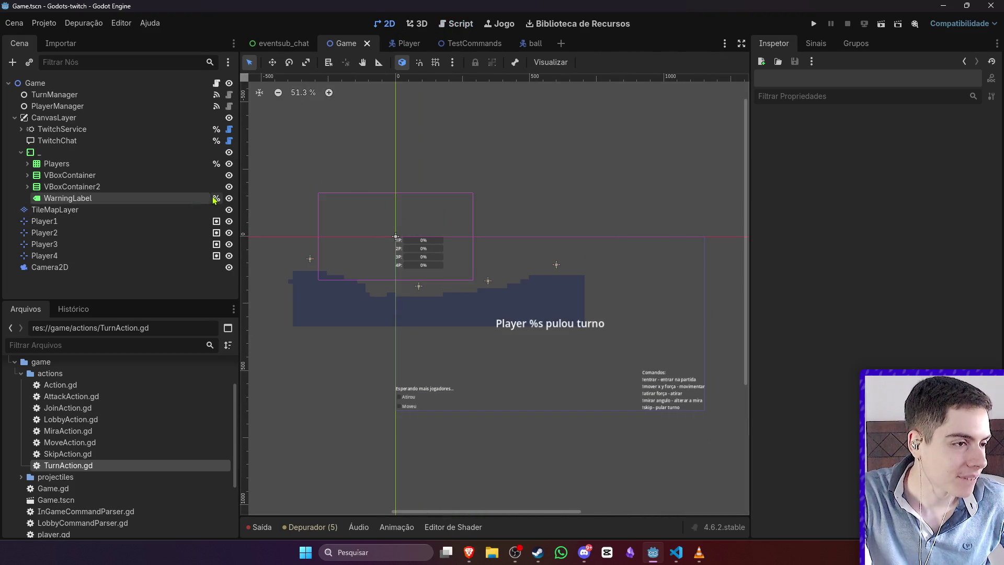
click(216, 83)
Step: Add warning_label.hide() right after wait_label.show() in _ready()
scroll(415, 230, down, 3)
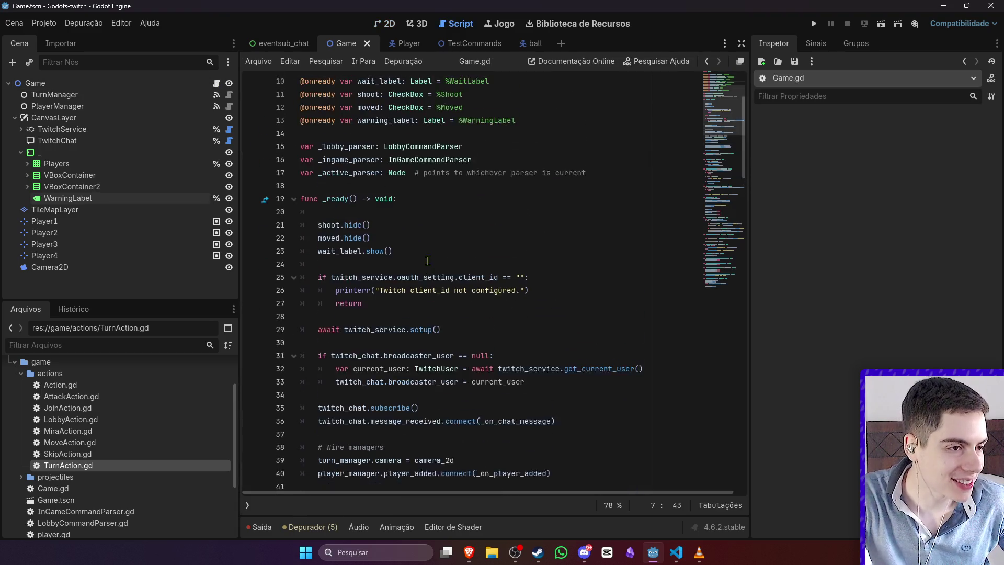
click(406, 253)
key(Return)
text(war)
key(Return)
text(.hide)
key(Return)
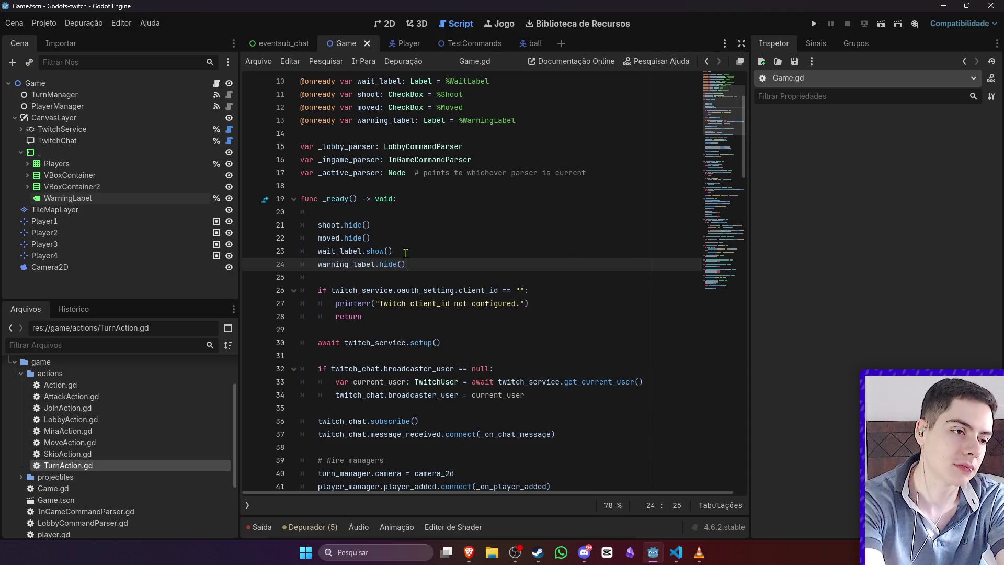
click(497, 198)
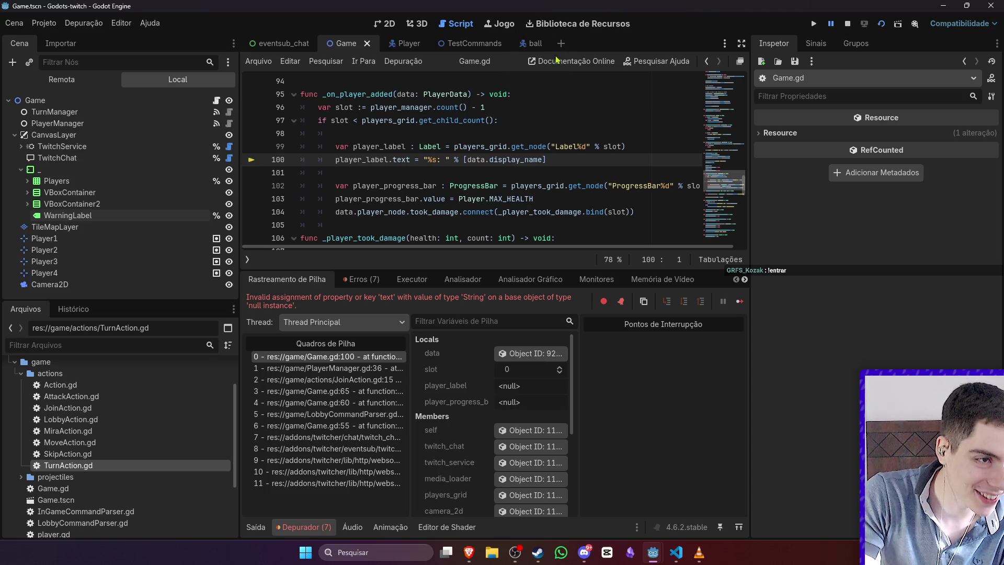
Step: Inspect the Players node and debugger variables behind the null player_label error
click(598, 171)
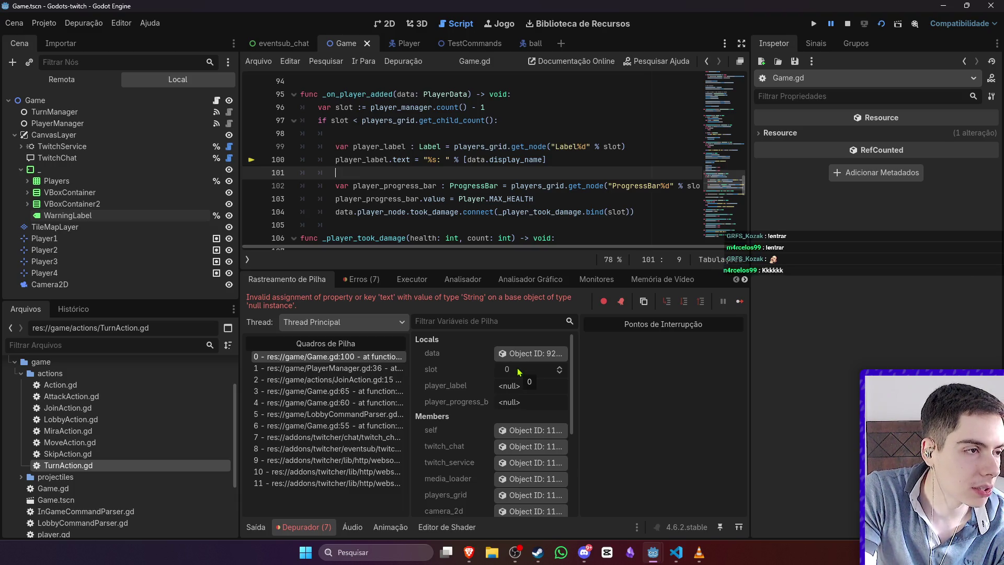
click(27, 181)
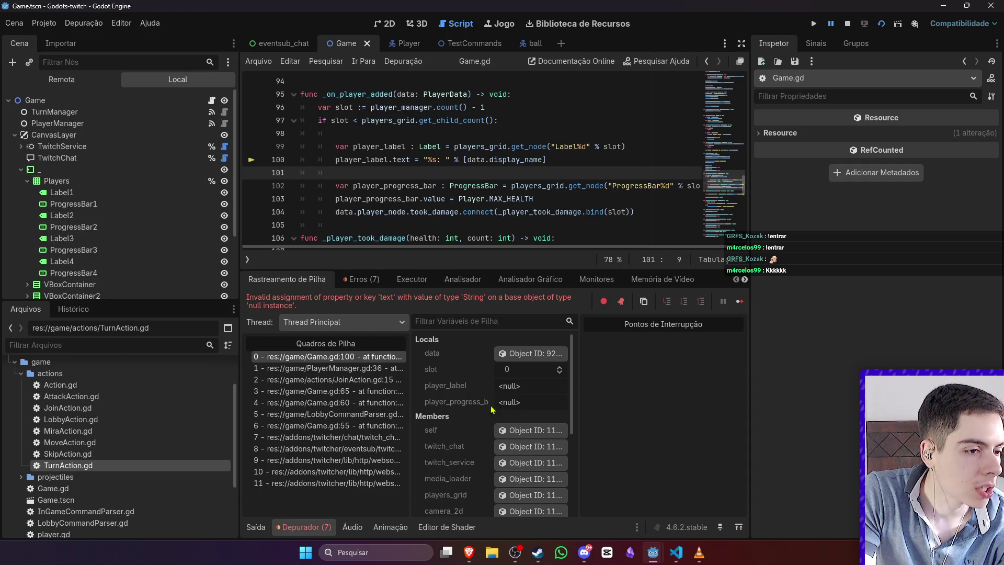
scroll(510, 404, down, 1)
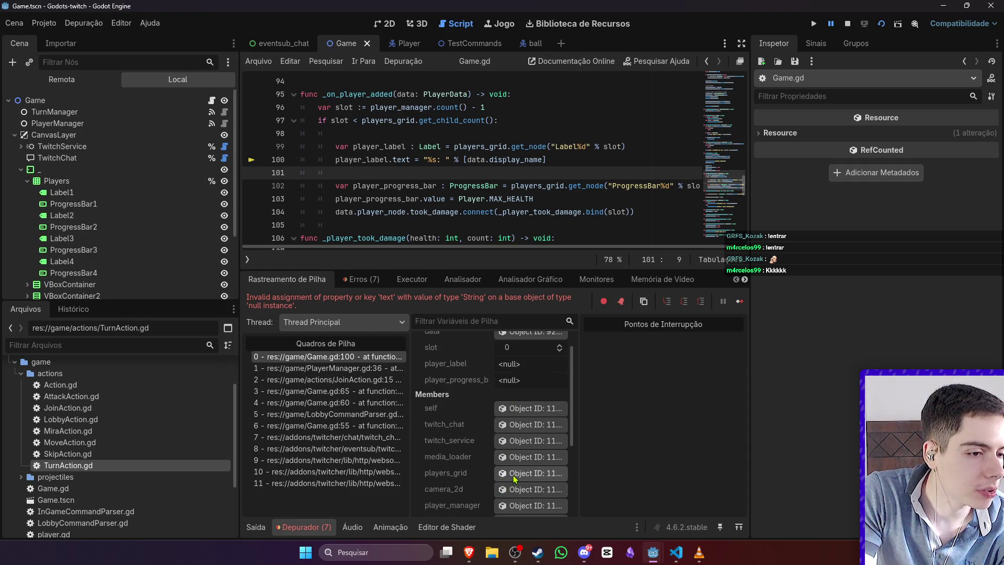
mouse_move(517, 210)
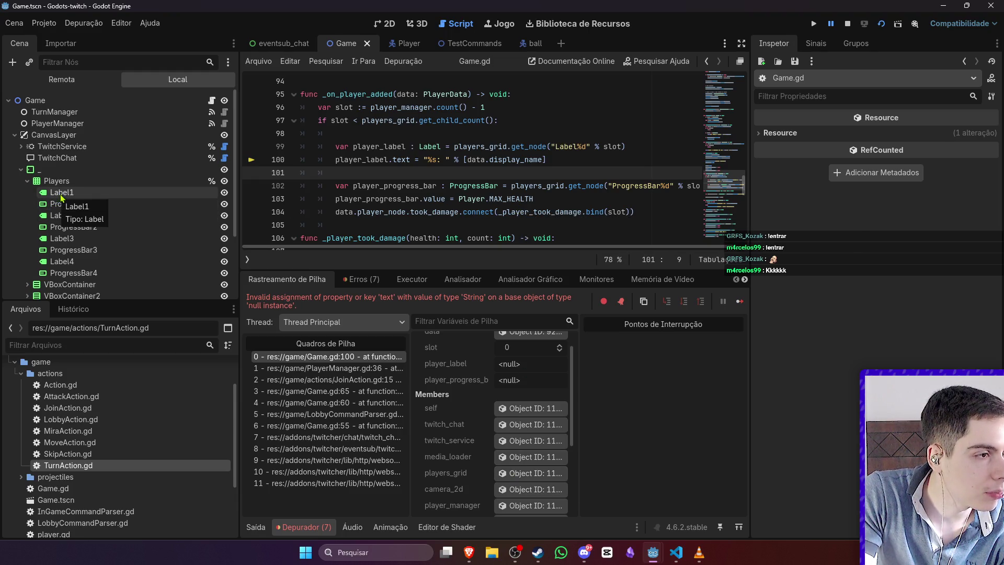
scroll(562, 179, up, 2)
Step: Stop the running game and put the caret after slot on line 99
scroll(561, 178, down, 2)
scroll(542, 390, up, 1)
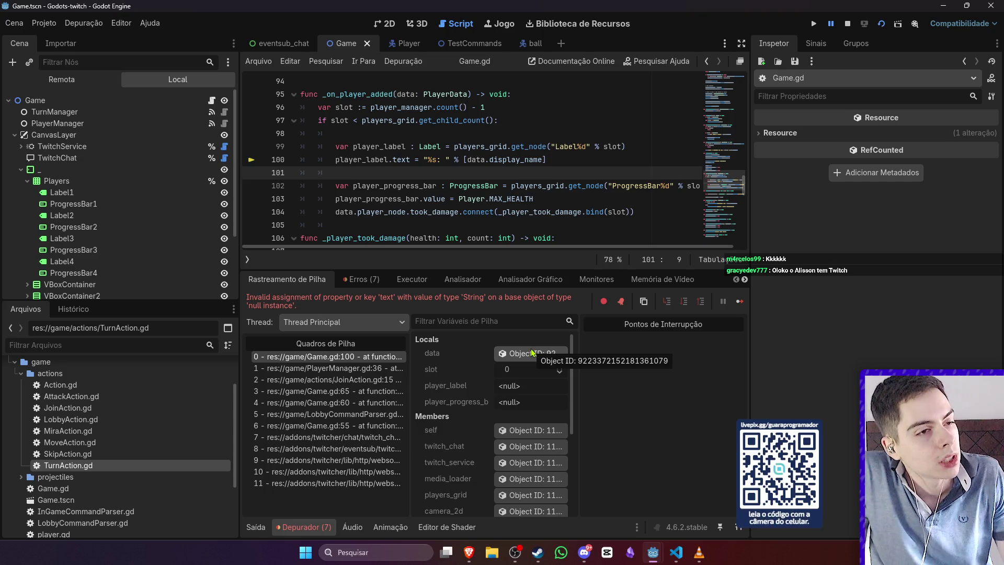
click(848, 23)
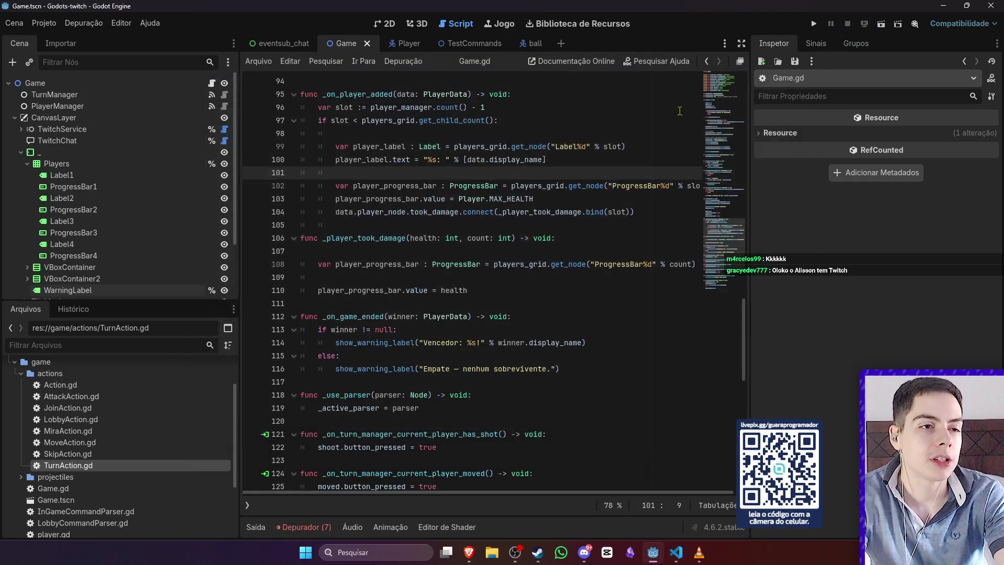
click(622, 146)
Step: Change line 99's label lookup to use (slot + 1)
text(+ 1)
click(605, 147)
text(()
click(651, 150)
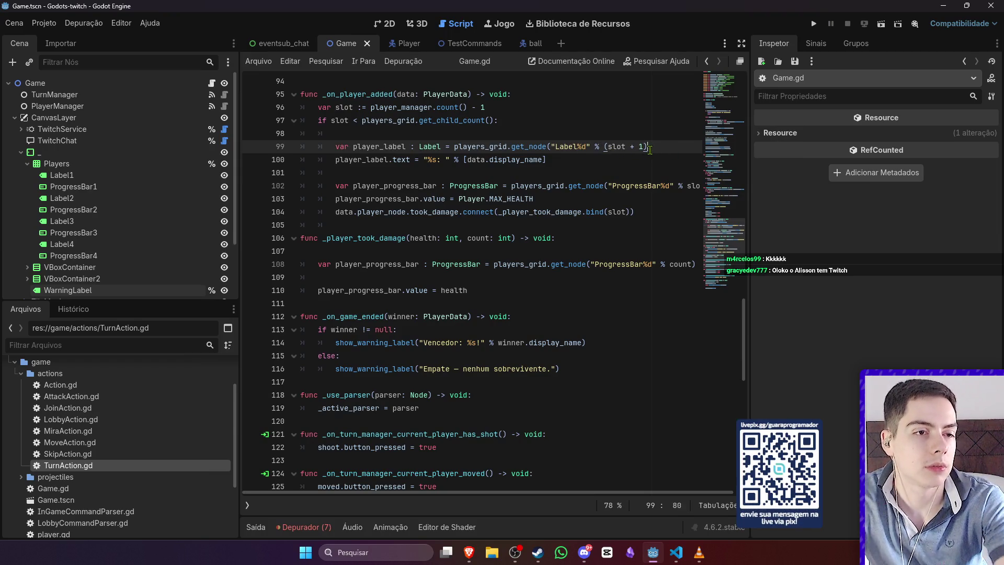
text())
Step: Use (slot + 1) in the progress bar lookups on lines 102 and 108 as well
key(Left)
key(shift+Left)
key(shift+Left)
key(shift+Left)
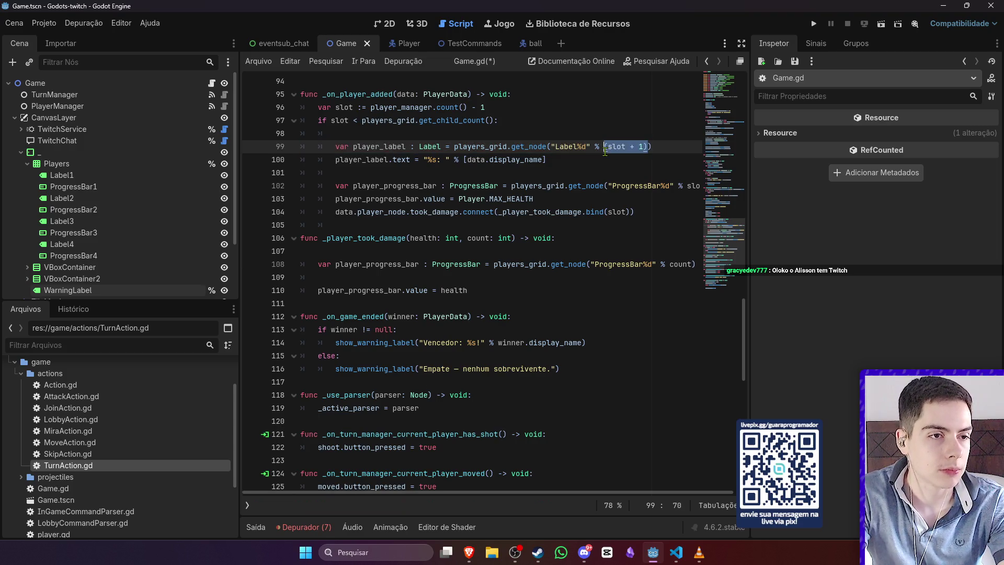
key(ctrl+c)
key(ctrl+minus)
double_click(664, 178)
key(ctrl+v)
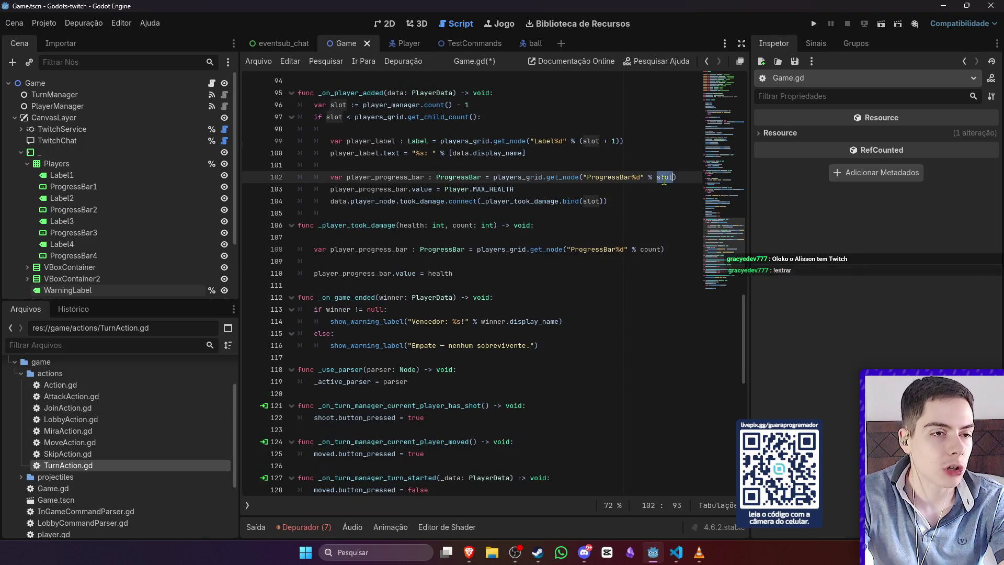
double_click(652, 249)
key(ctrl+v)
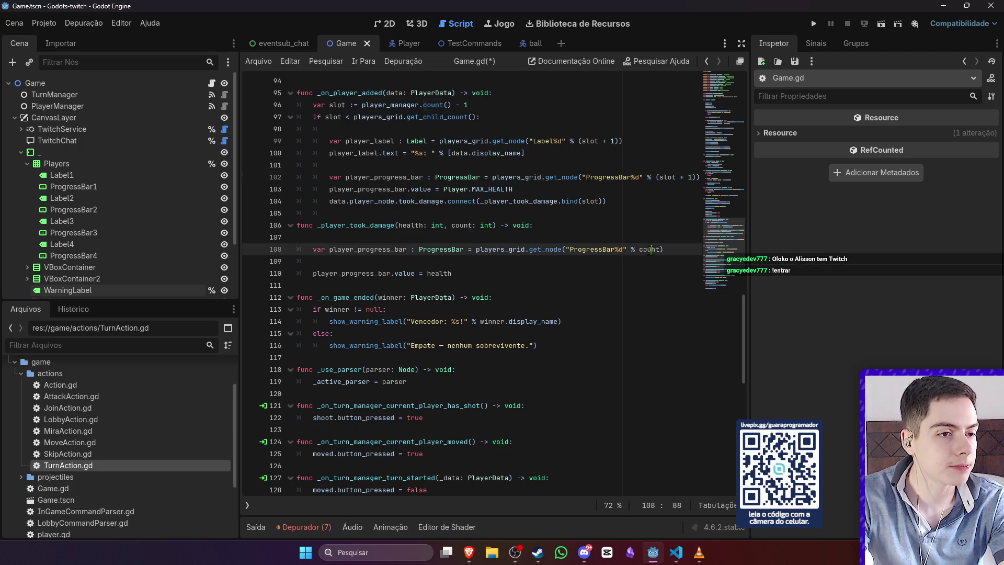
Step: Rename _player_took_damage's count parameter to slot, save, and run the current scene
double_click(463, 225)
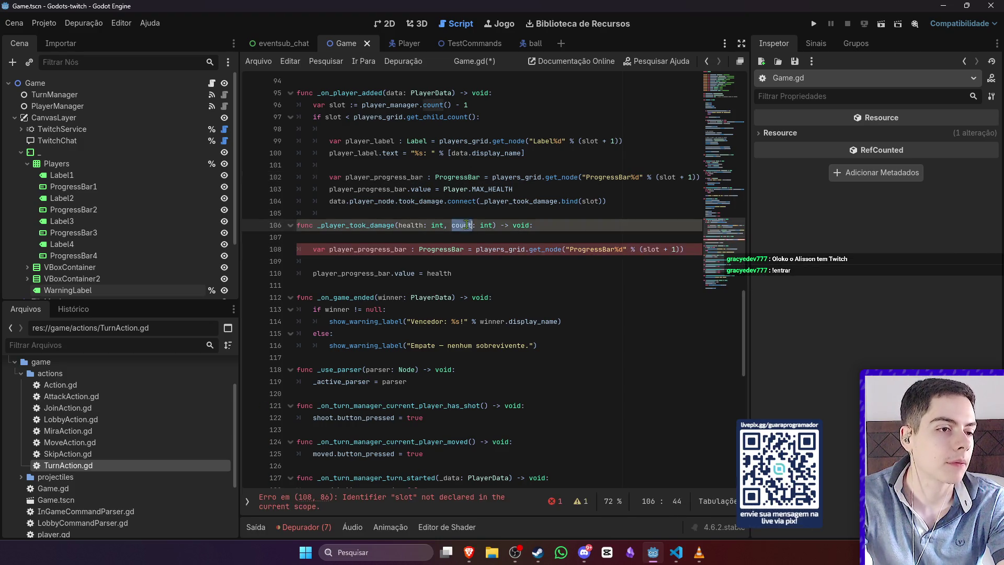
text(sh)
key(BackSpace)
text(lot)
key(ctrl+s)
key(Up)
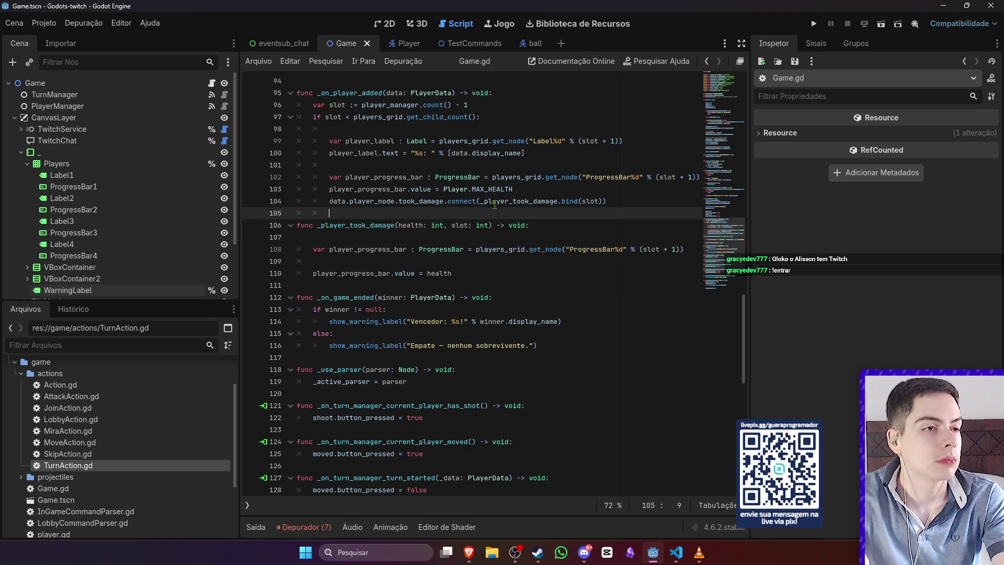
click(883, 25)
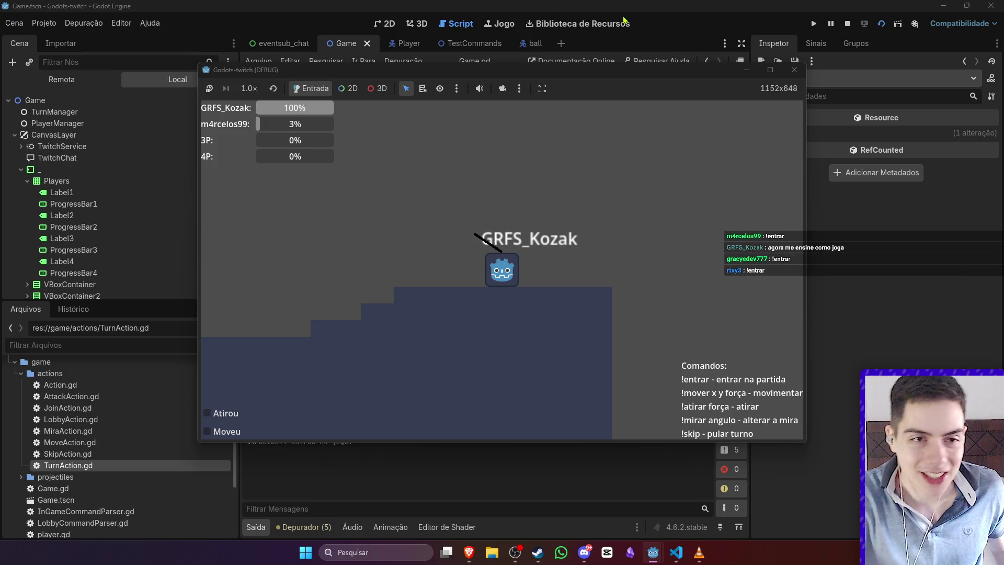
Step: Stop the game and give ProgressBar2 a max value of 3 and step of 1
click(847, 24)
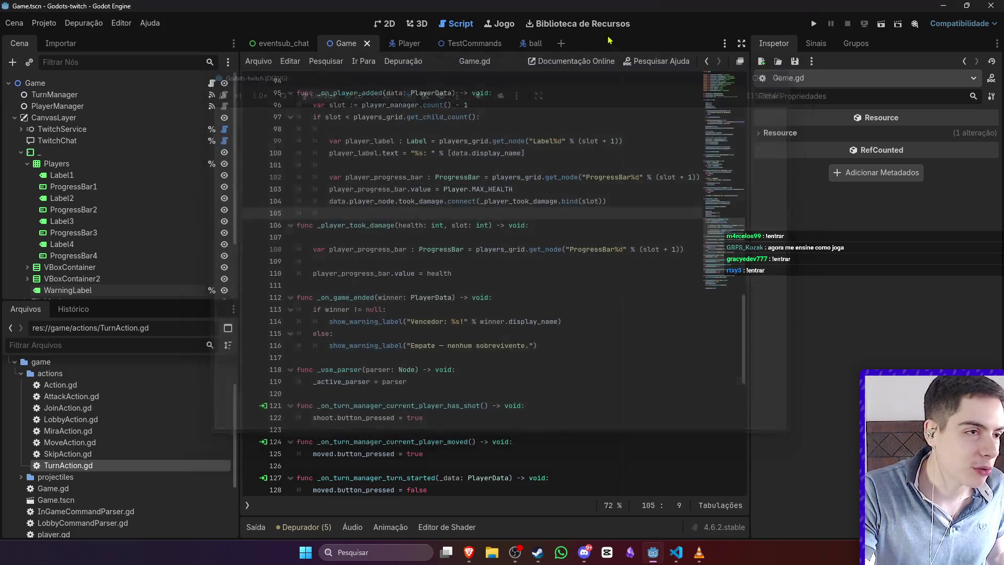
click(385, 23)
click(116, 185)
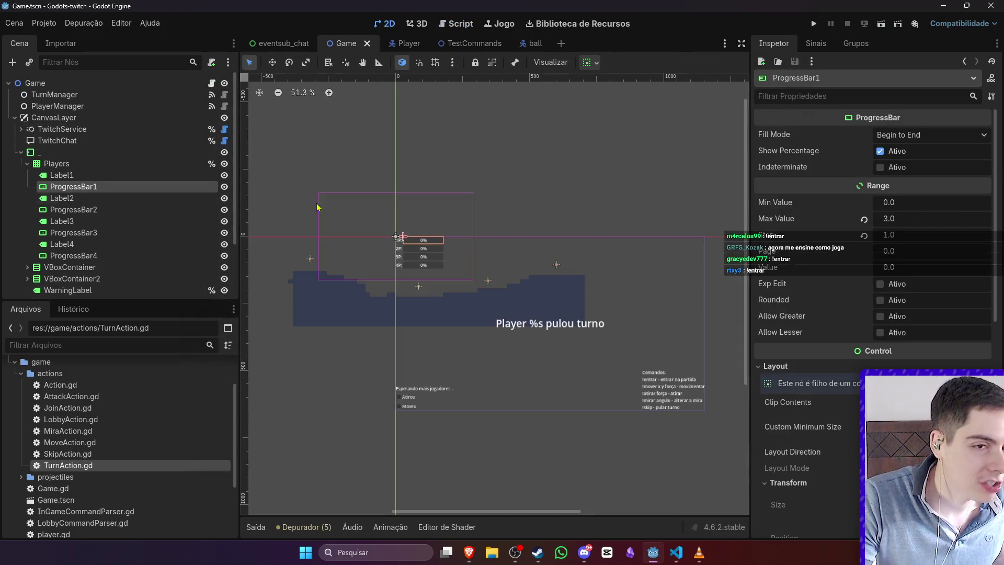
click(111, 212)
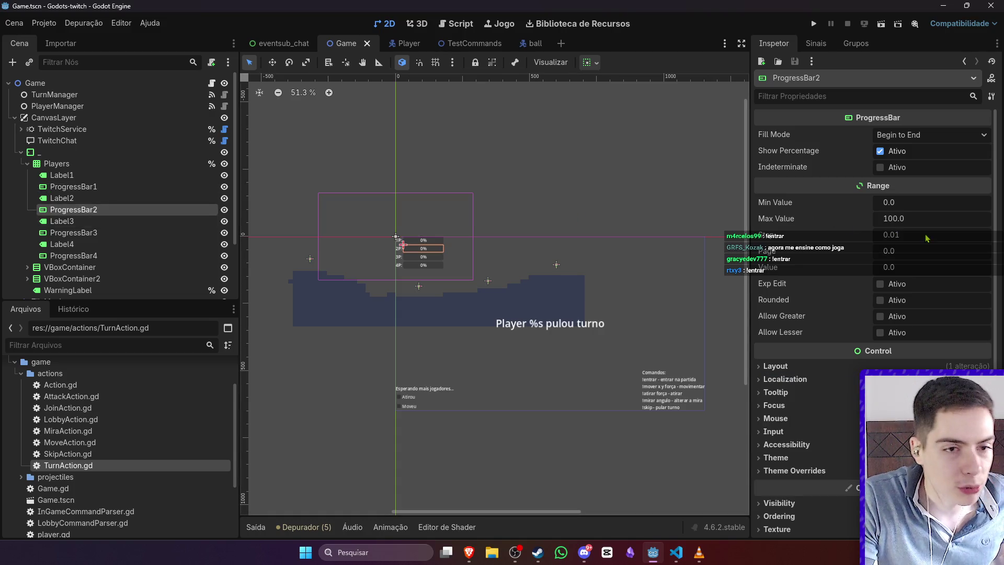
click(911, 221)
text(3)
key(Return)
click(902, 235)
text(1)
key(Return)
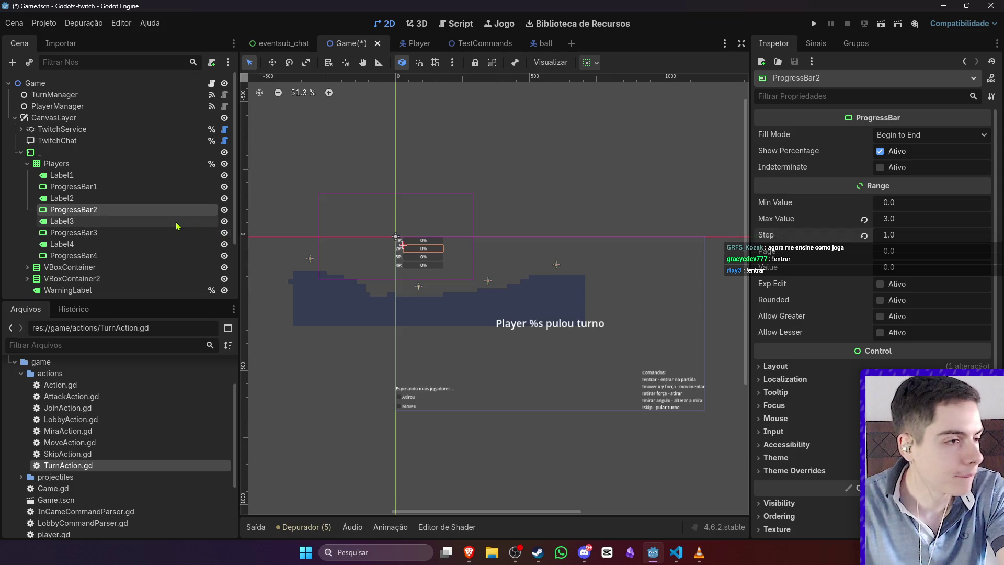
Step: Set ProgressBar3's max value to 3 and step to 1
click(178, 232)
click(934, 220)
text(3)
key(Return)
click(910, 236)
text(1)
key(Return)
Step: Set ProgressBar4's max value to 3 and step to 1, then save the Game scene
click(77, 256)
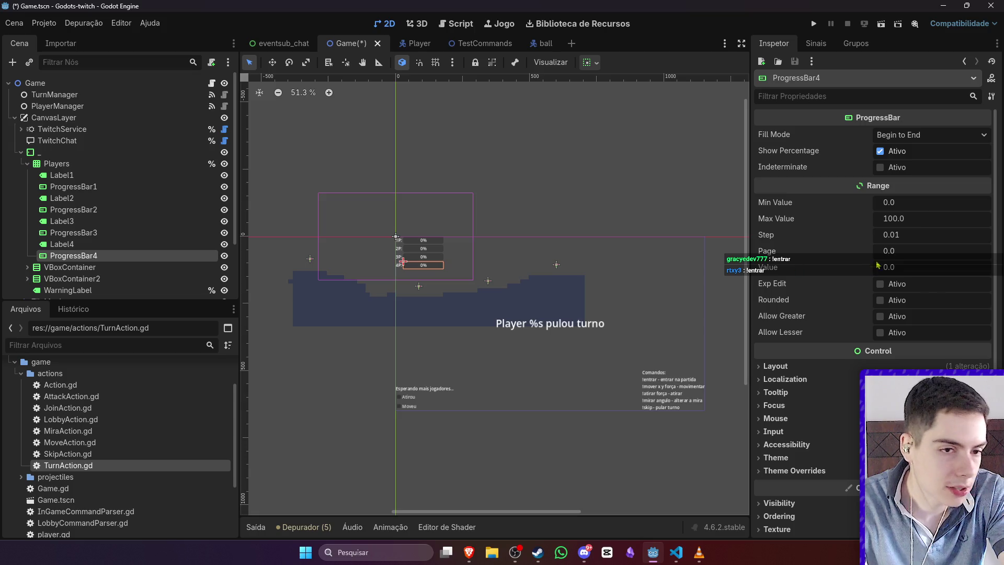
click(913, 219)
text(3)
key(Return)
click(910, 235)
text(1)
click(586, 204)
key(ctrl+s)
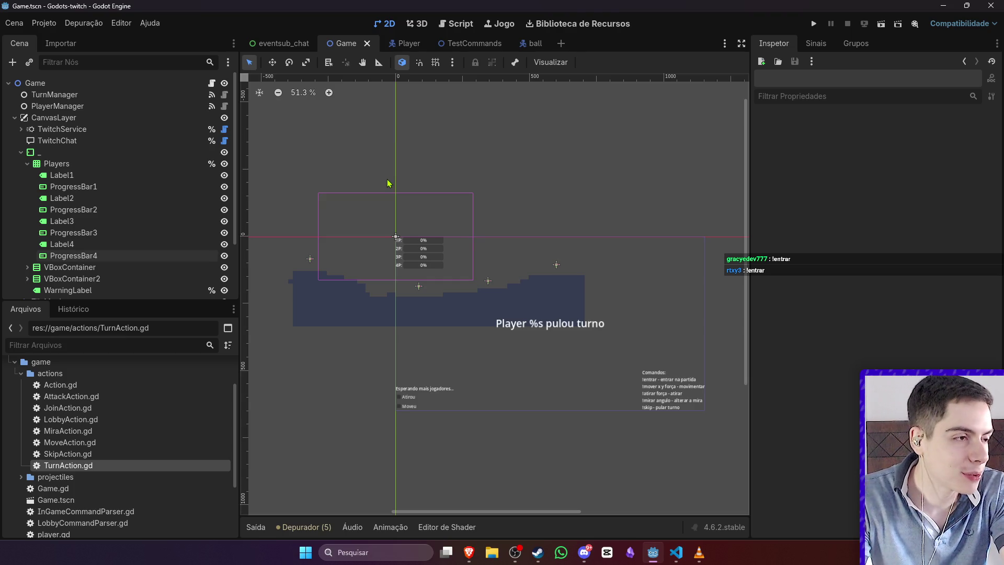
Step: Raise PlayerManager's Player Limit to 4 and run the scene
click(123, 152)
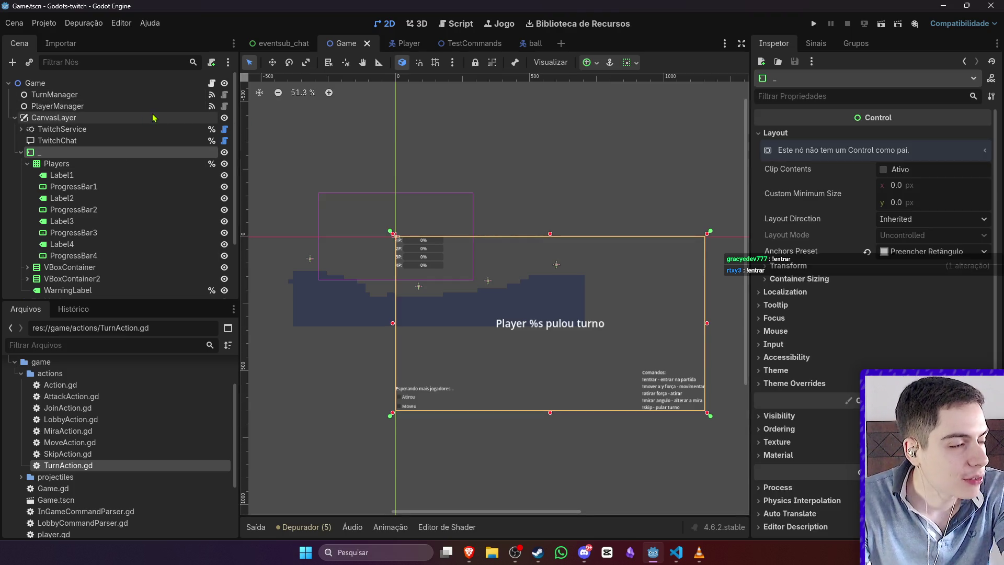
click(52, 83)
click(57, 105)
click(890, 169)
text(4)
key(Return)
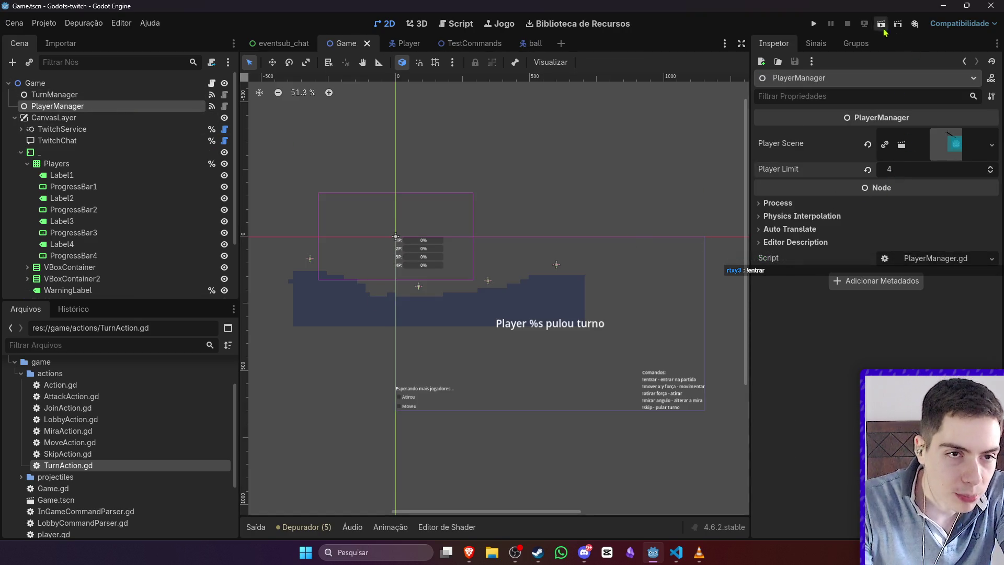
click(880, 25)
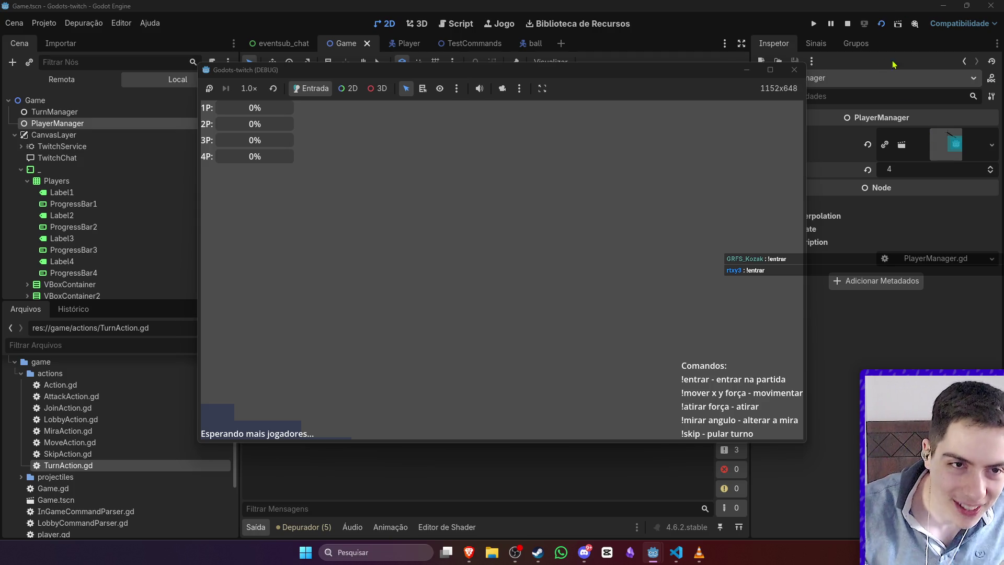
Step: Stop the game and relaunch the current scene for a four-player test
click(850, 25)
click(883, 25)
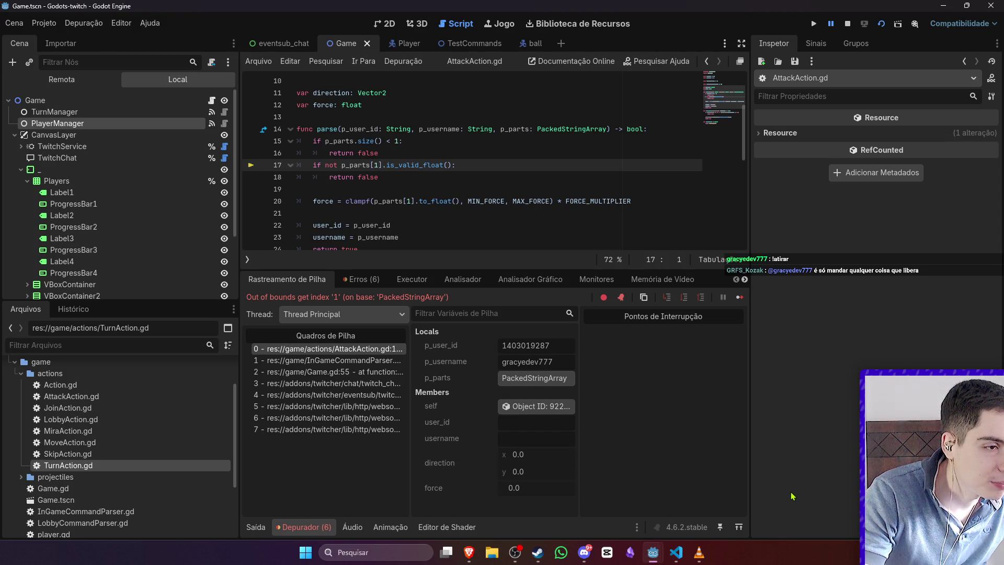
Step: Confirm p_parts holds only !atirar, switch line 17 to p_parts[0].is_valid_float(), and stop the game
drag(580, 432, 679, 431)
click(629, 381)
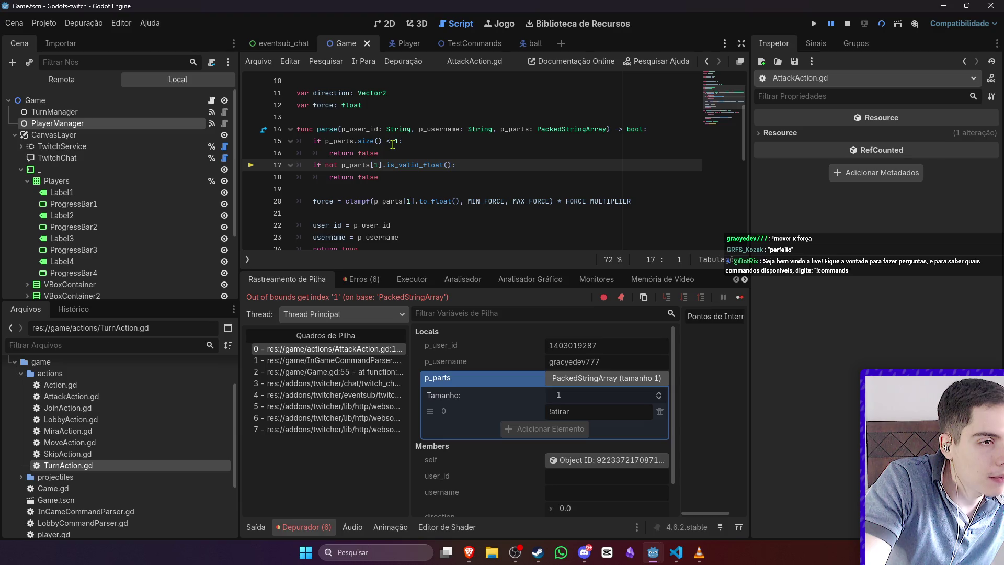
click(378, 164)
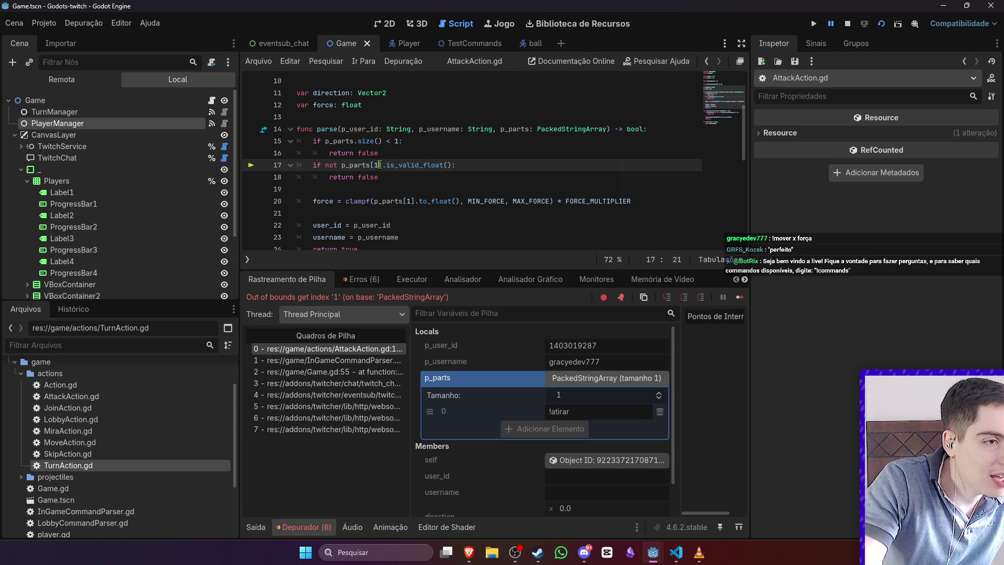
mouse_move(410, 170)
key(BackSpace)
text(0)
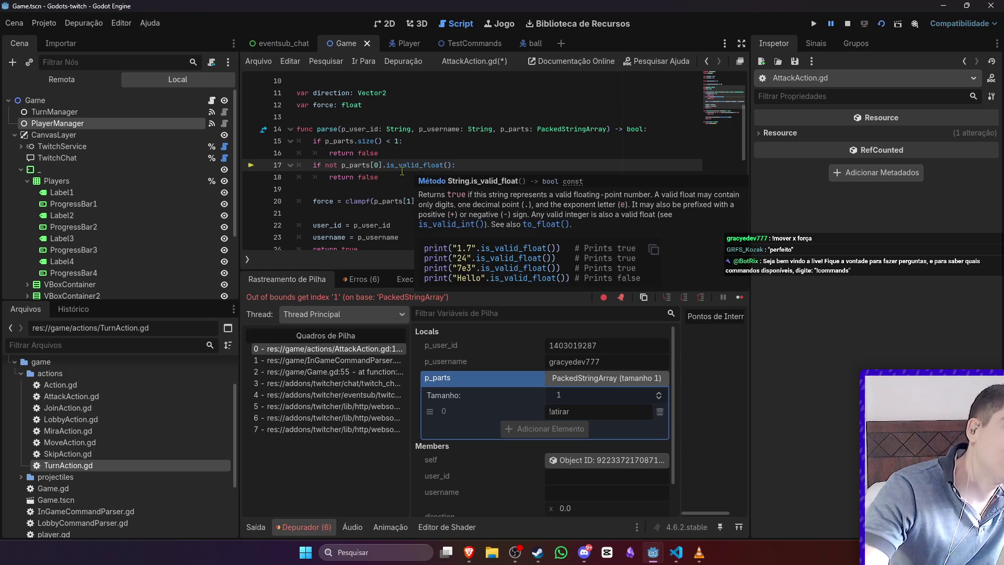
click(848, 24)
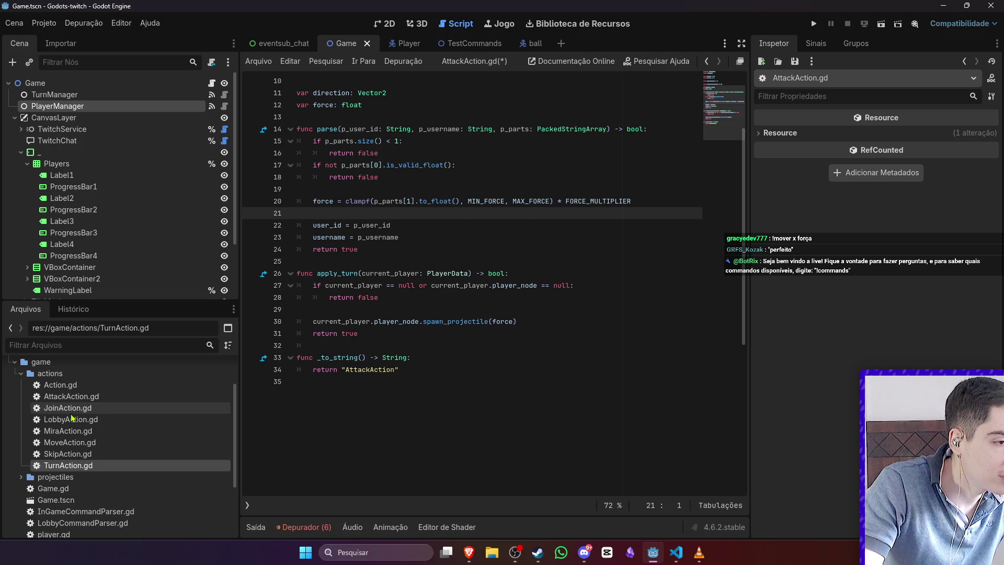
Step: In AttackAction.gd, restore p_parts[1] on line 17, require p_parts.size() < 2, and save
click(79, 398)
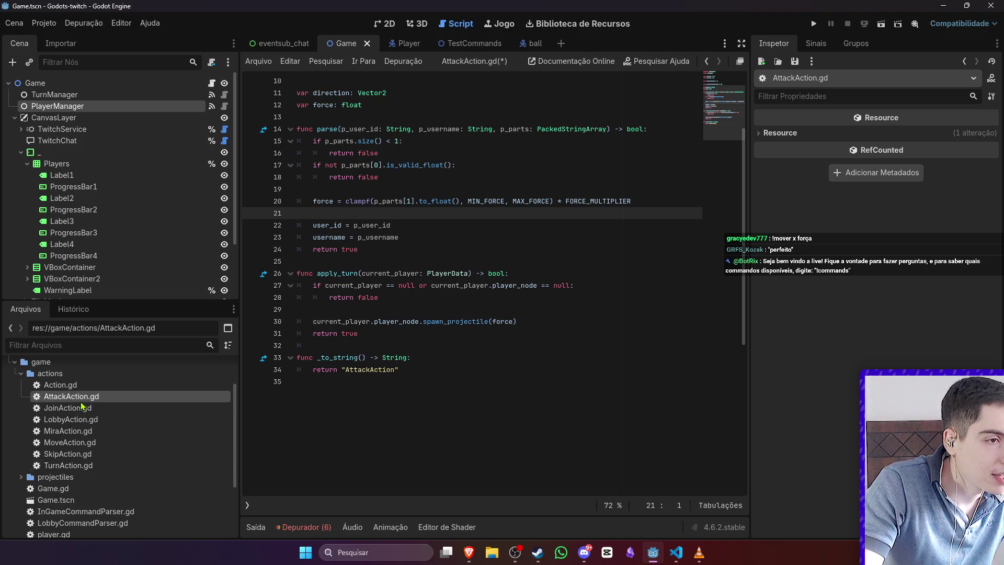
double_click(83, 431)
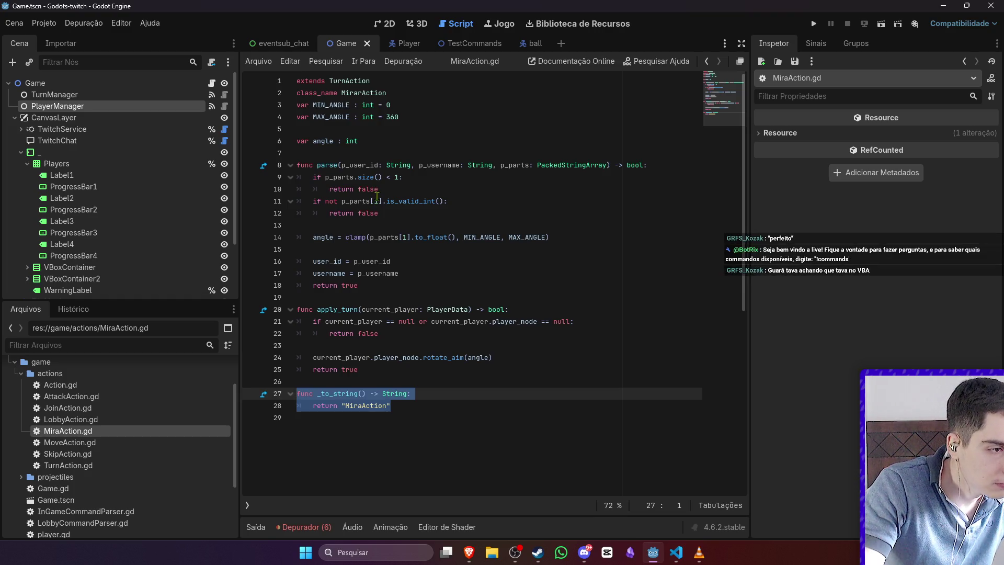
double_click(105, 397)
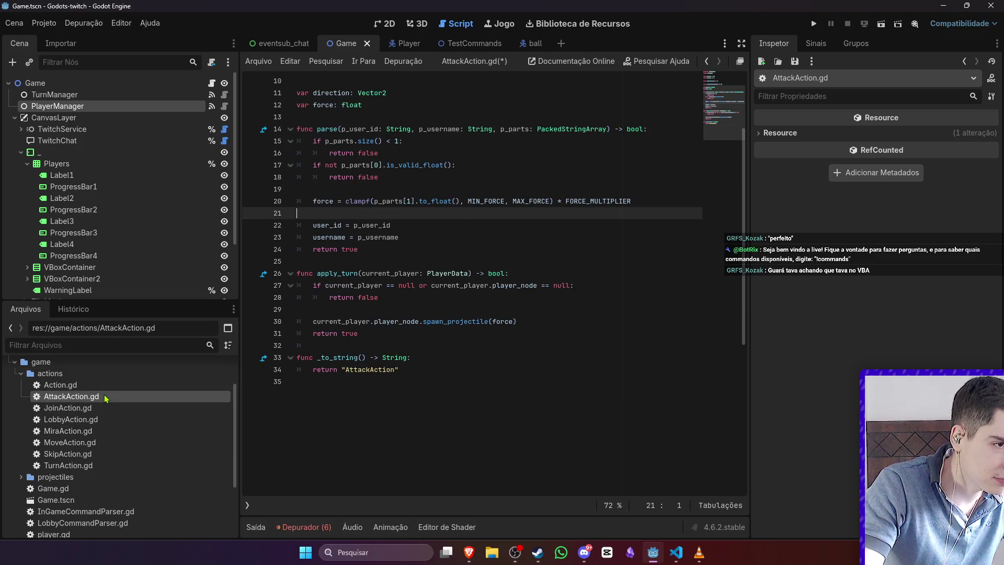
click(384, 165)
key(Left)
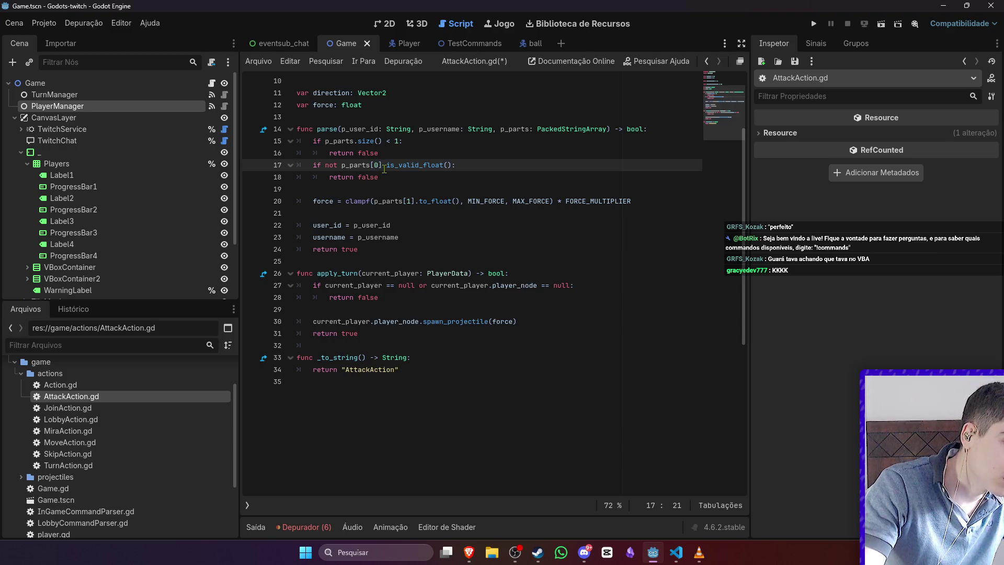
key(BackSpace)
text(1)
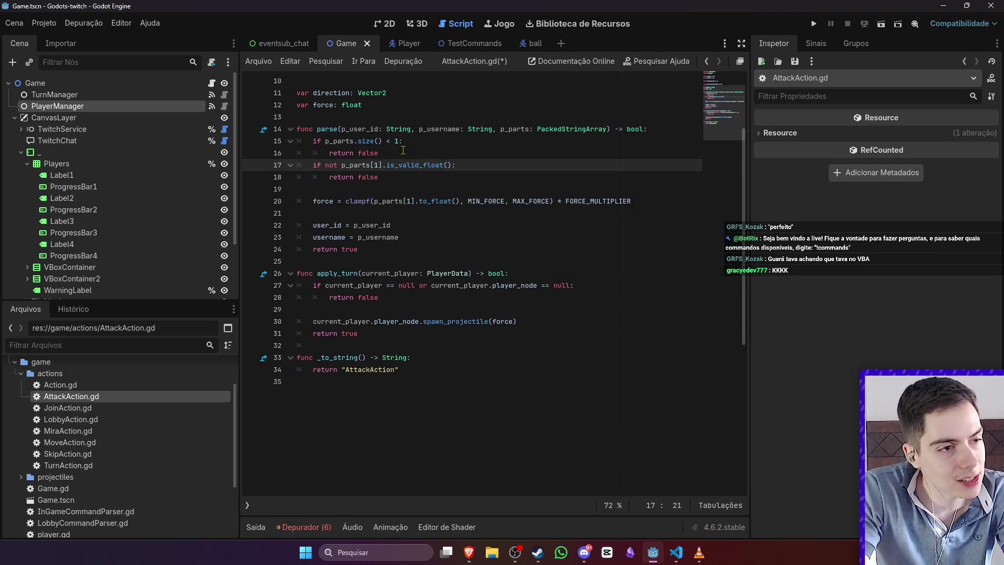
drag(399, 142, 392, 145)
text(2)
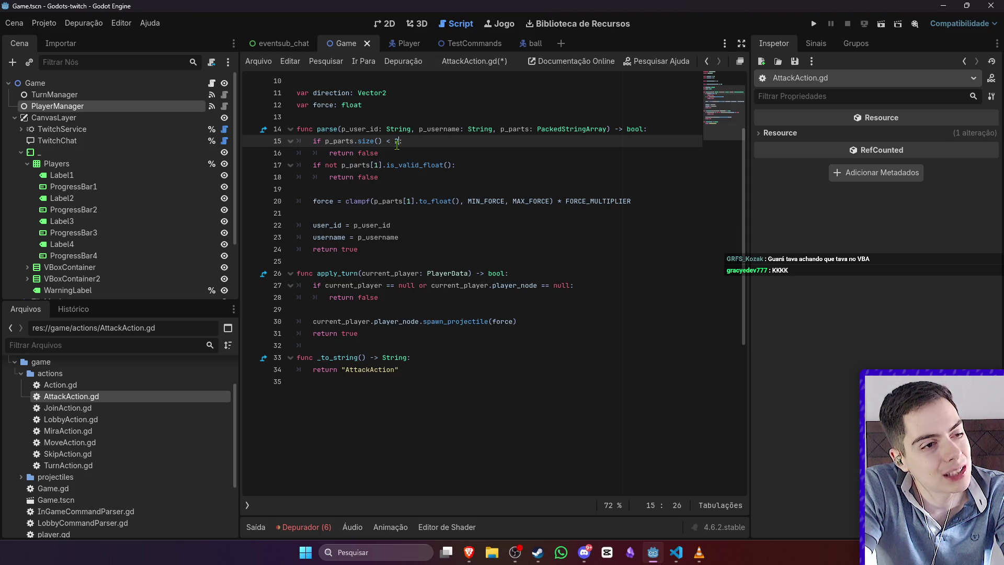
click(438, 148)
key(ctrl+s)
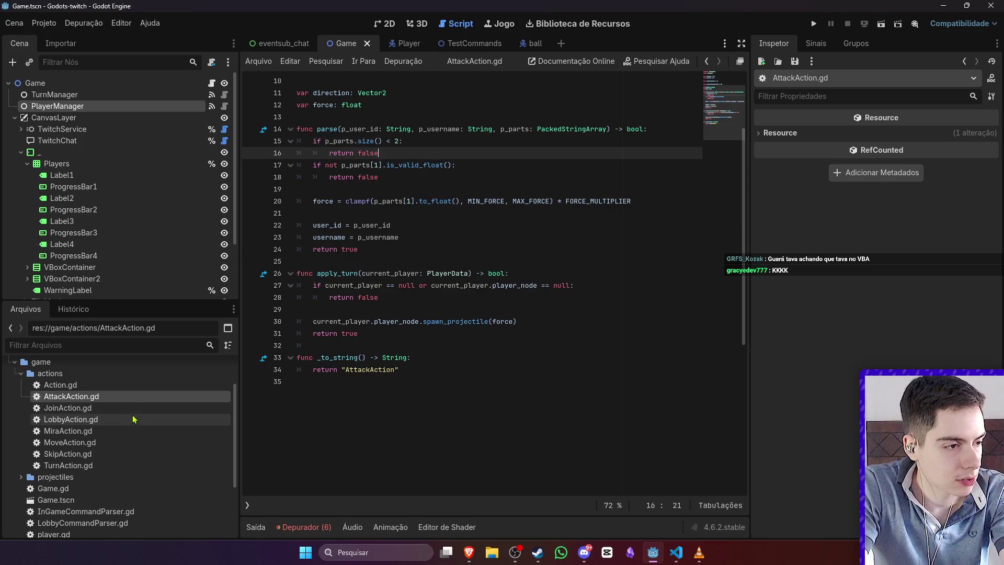
Step: Review MiraAction.gd's part-count check on line 9, then run the game from the 2D view
double_click(131, 420)
double_click(52, 432)
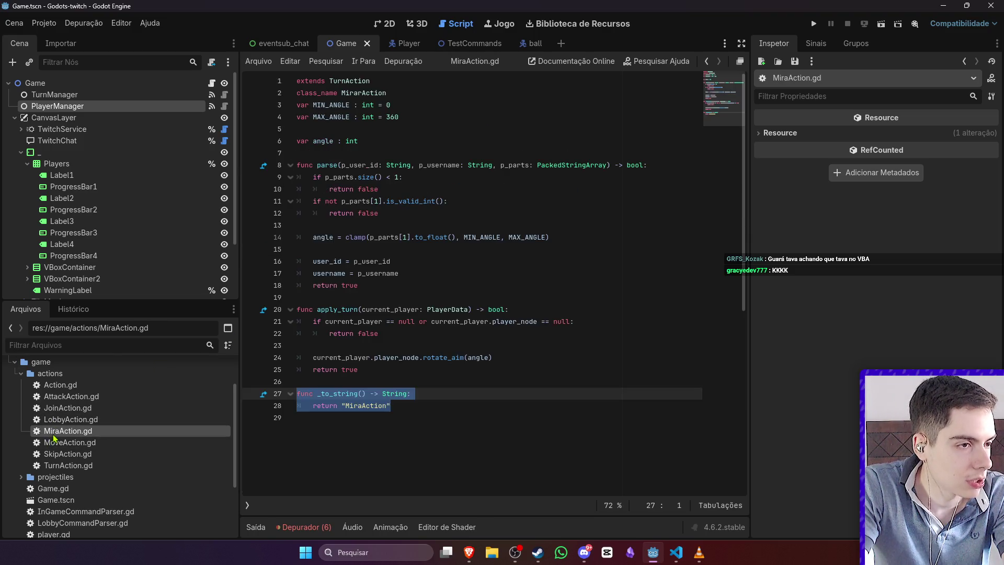
click(398, 178)
text(2)
click(462, 185)
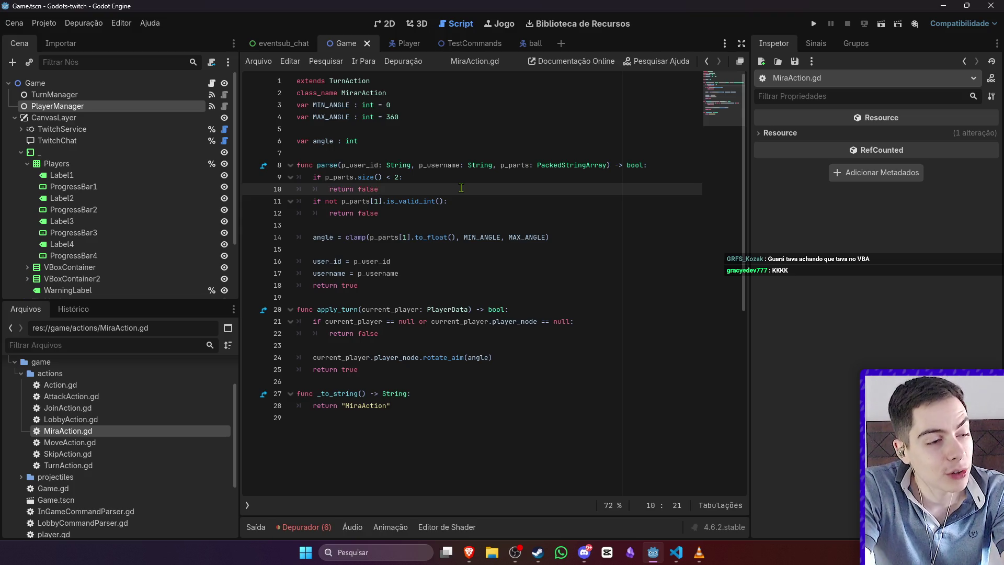
double_click(152, 398)
click(471, 309)
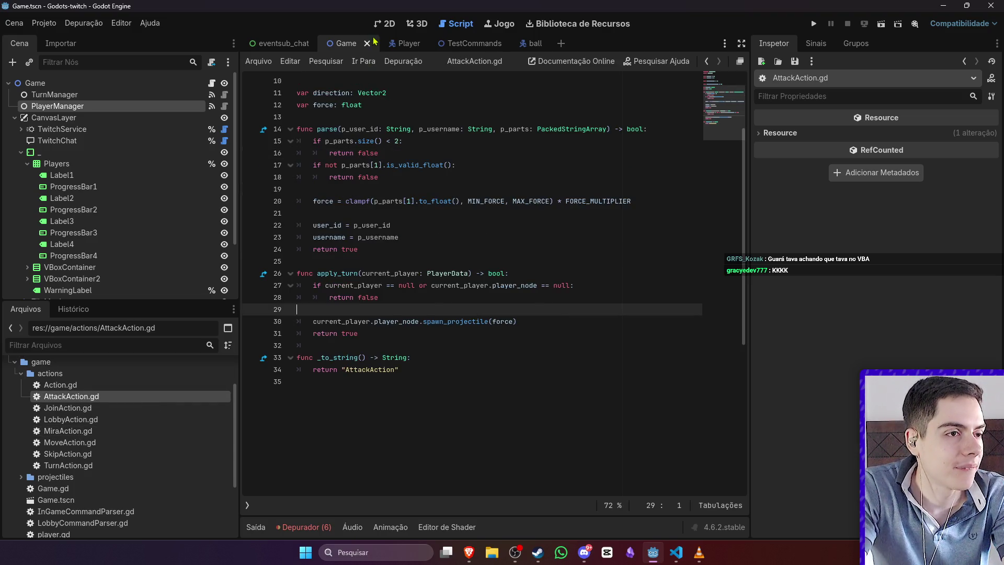
click(386, 23)
click(882, 24)
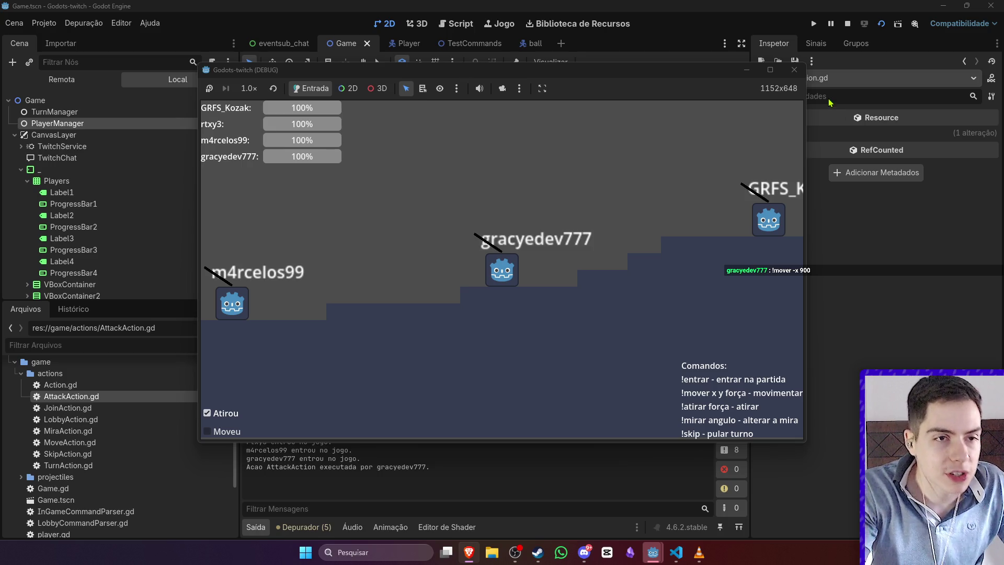
Step: Stop the running game after four players joined and an attack executed
click(848, 26)
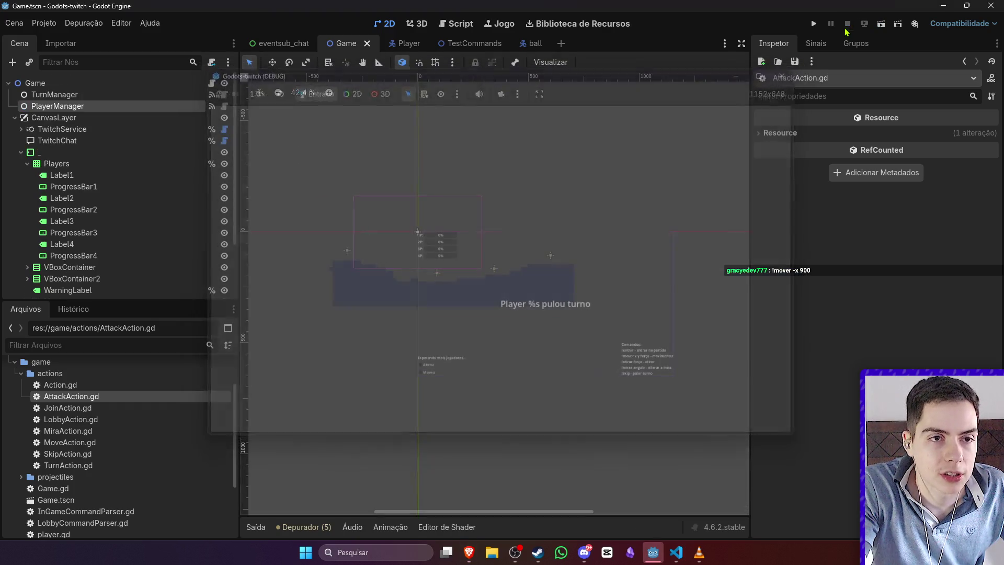
Step: In MoveAction.gd, drop x and y from the Expected comment and require 2 parts instead of 4
double_click(92, 442)
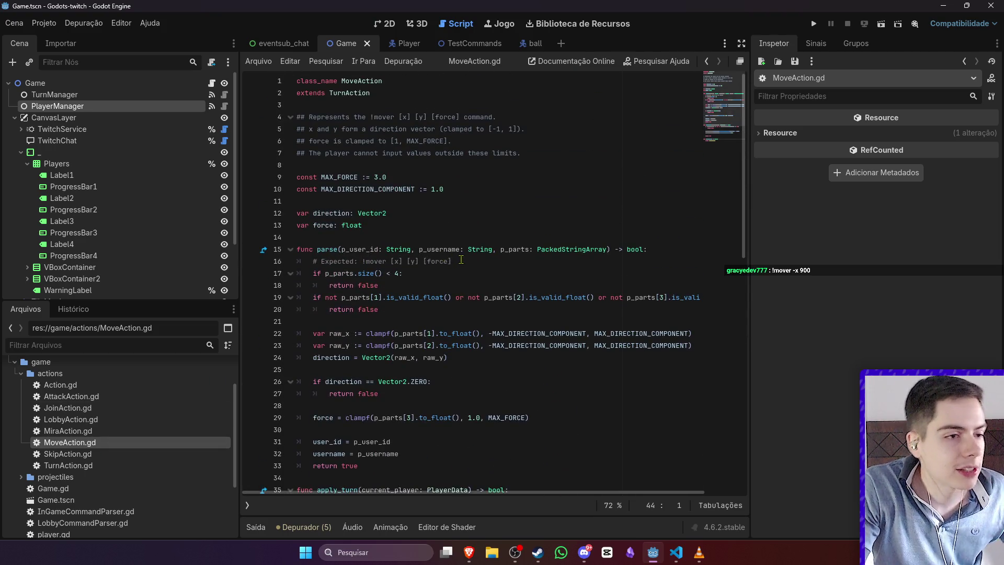
drag(451, 261, 390, 261)
click(402, 265)
click(424, 260)
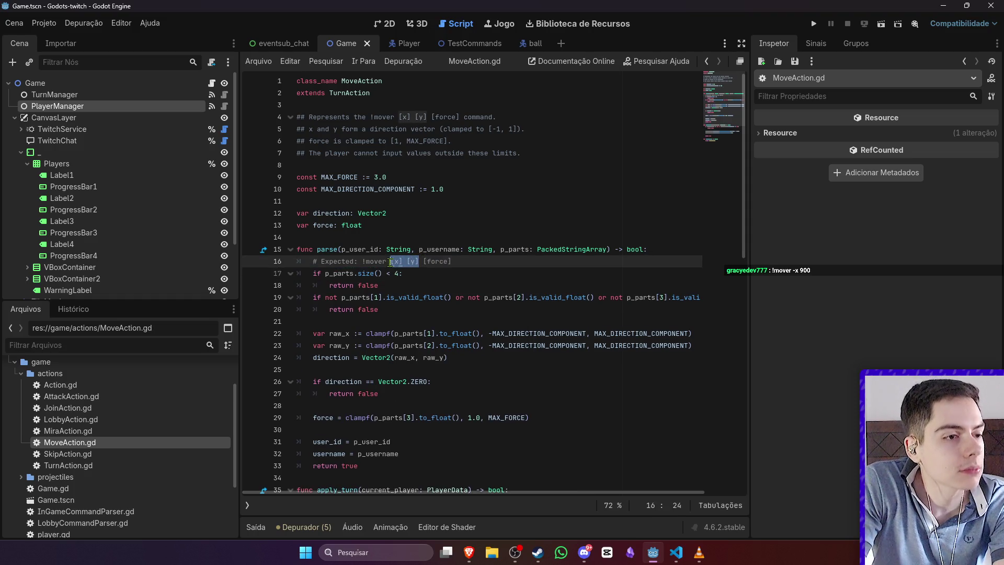
key(BackSpace)
click(394, 273)
key(BackSpace)
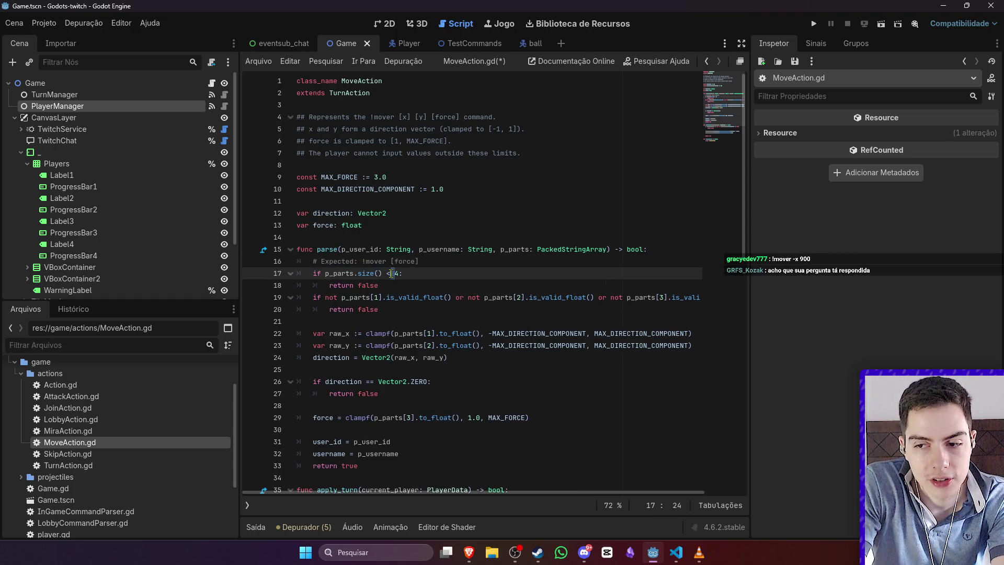
key(Delete)
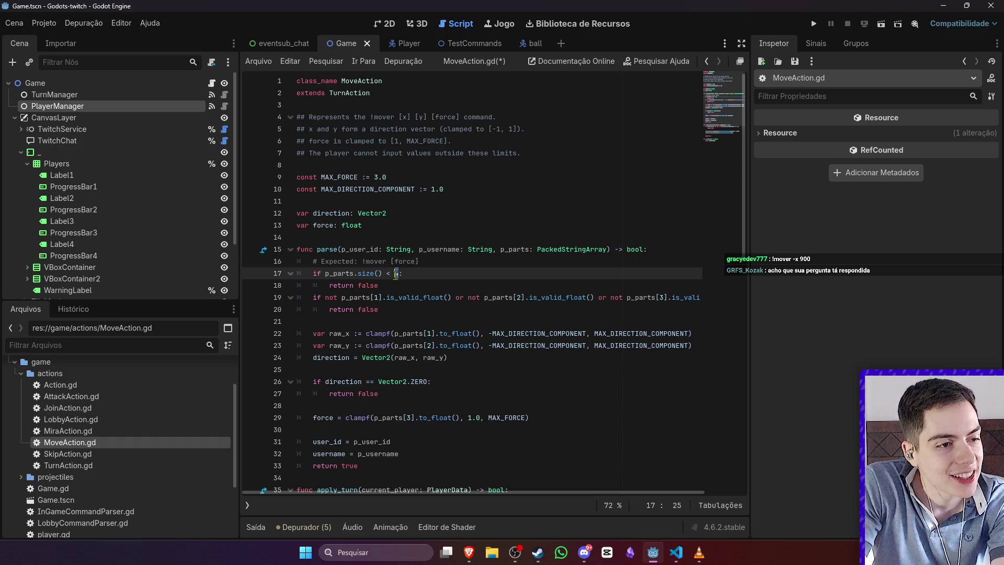
text(2)
click(536, 286)
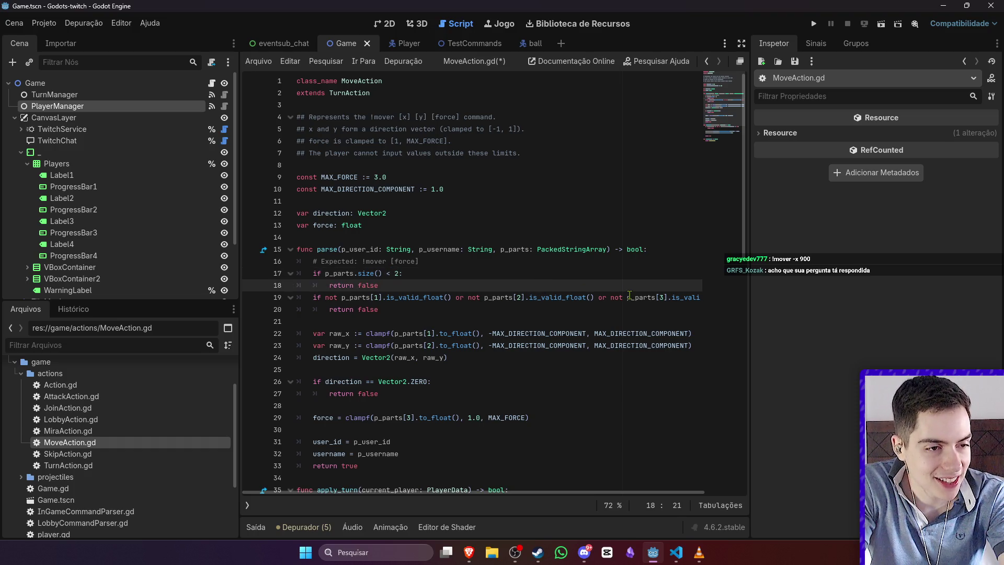
Step: Delete the direction parsing and extra validity checks, read force from p_parts[1], and save
scroll(407, 313, down, 2)
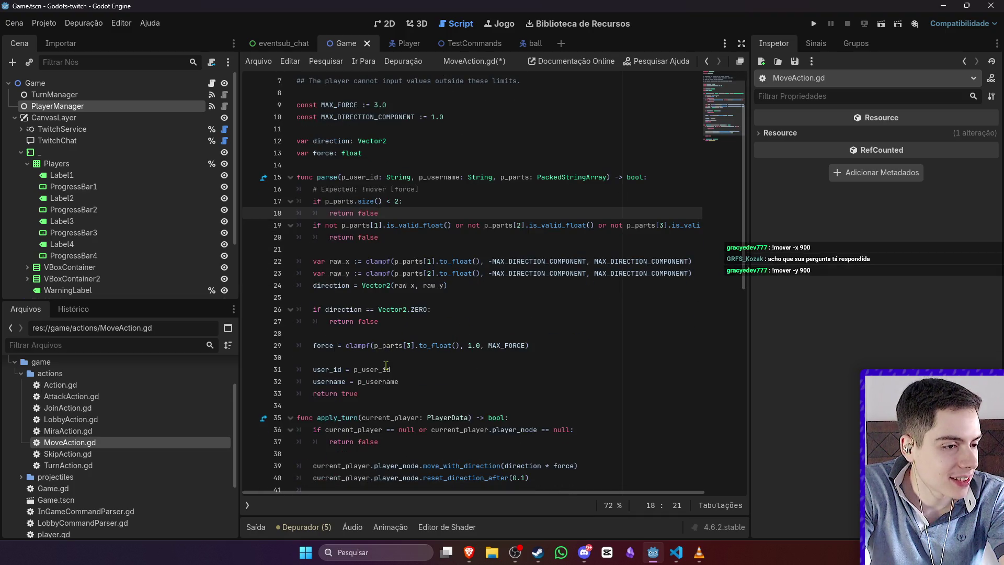
mouse_move(397, 327)
mouse_down()
mouse_move(325, 285)
mouse_move(272, 226)
mouse_move(233, 254)
mouse_up()
key(BackSpace)
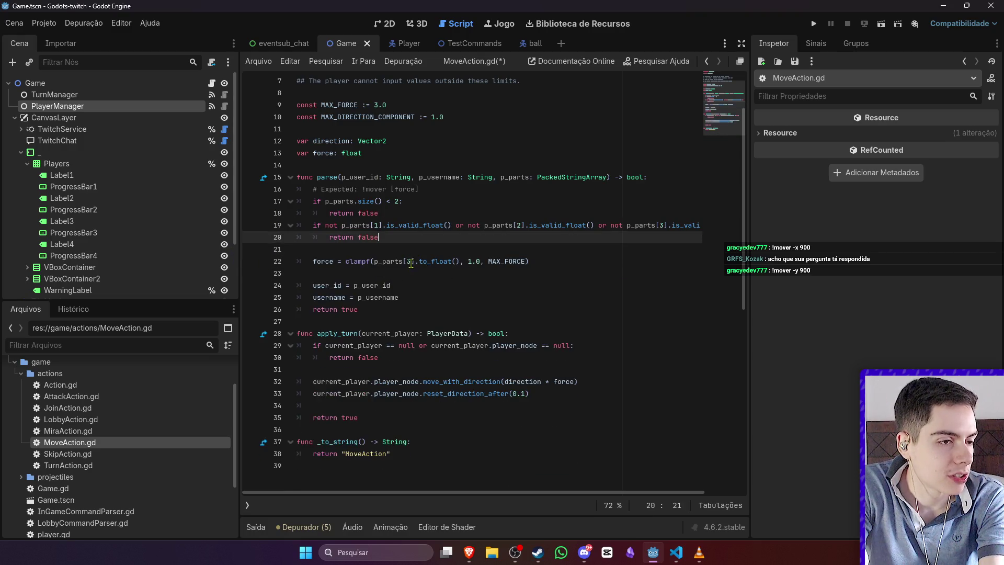
click(409, 261)
key(Delete)
text(1)
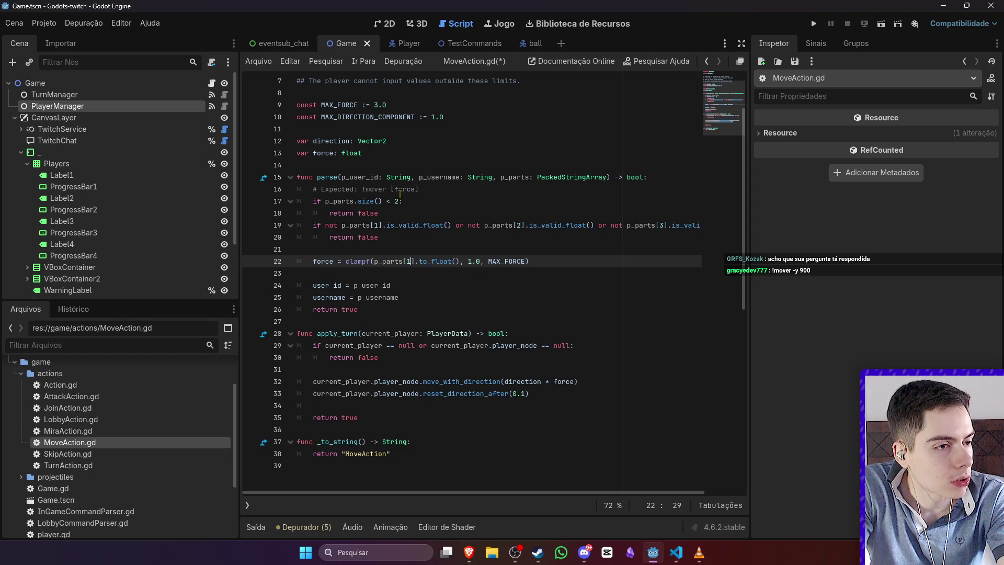
drag(461, 226, 694, 229)
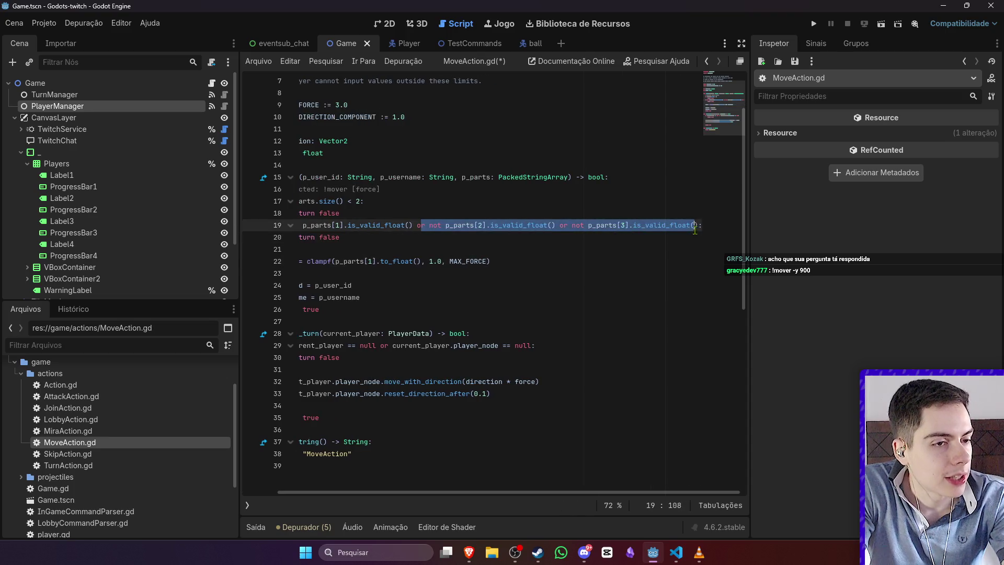
key(BackSpace)
click(546, 234)
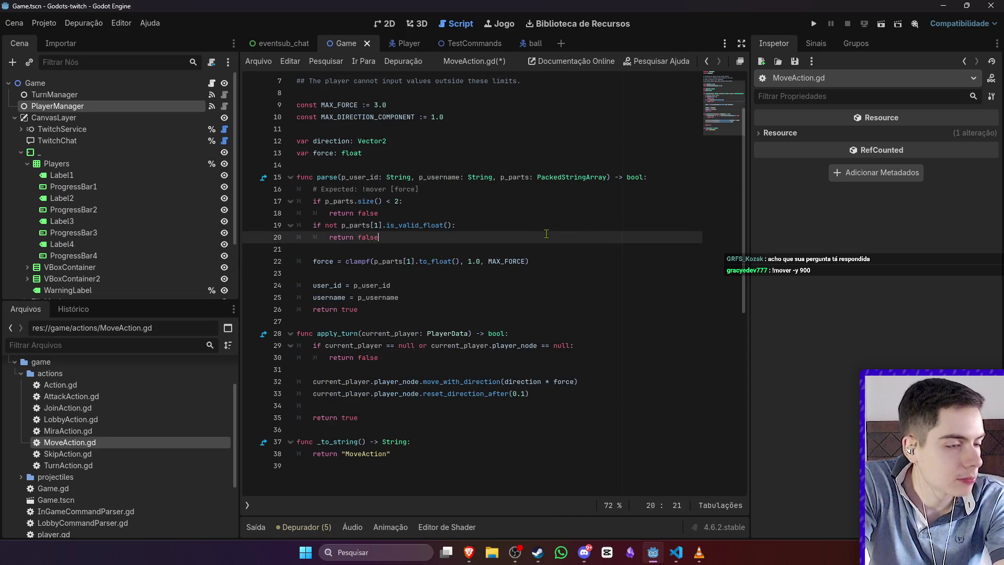
key(ctrl+s)
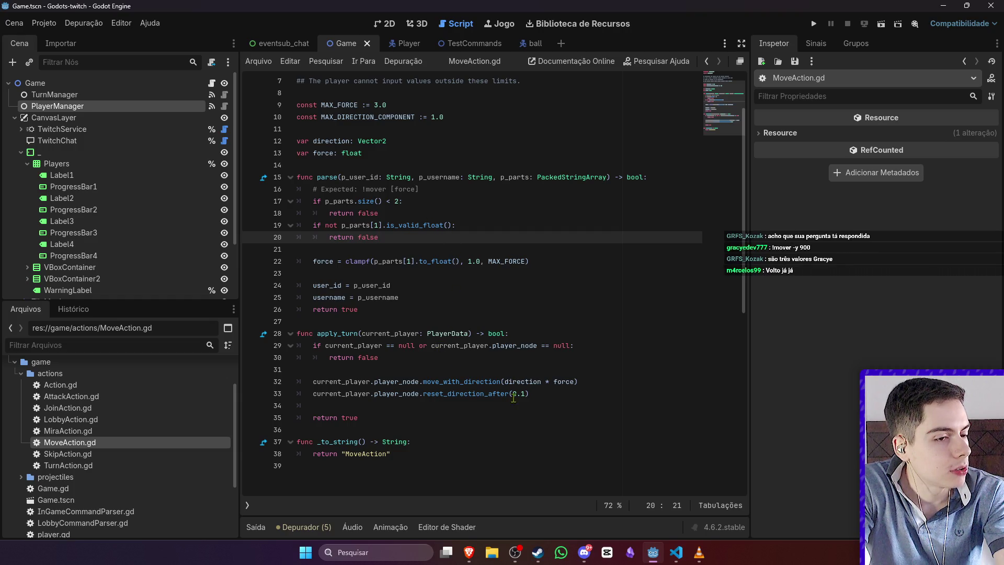
Step: Make line 32 call move_with_direction(force) and follow it into player.gd
click(490, 393)
drag(490, 394, 530, 394)
click(490, 394)
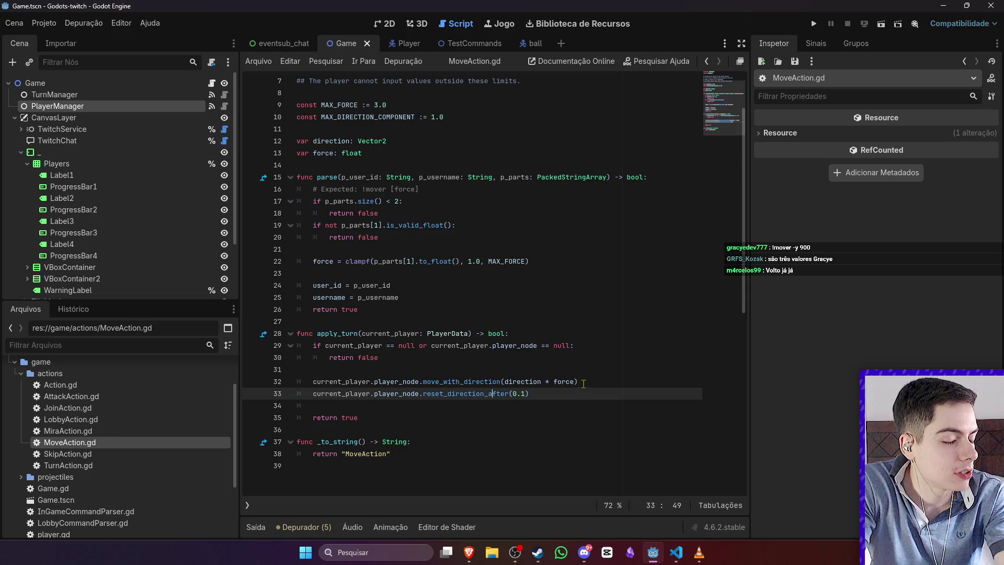
click(534, 382)
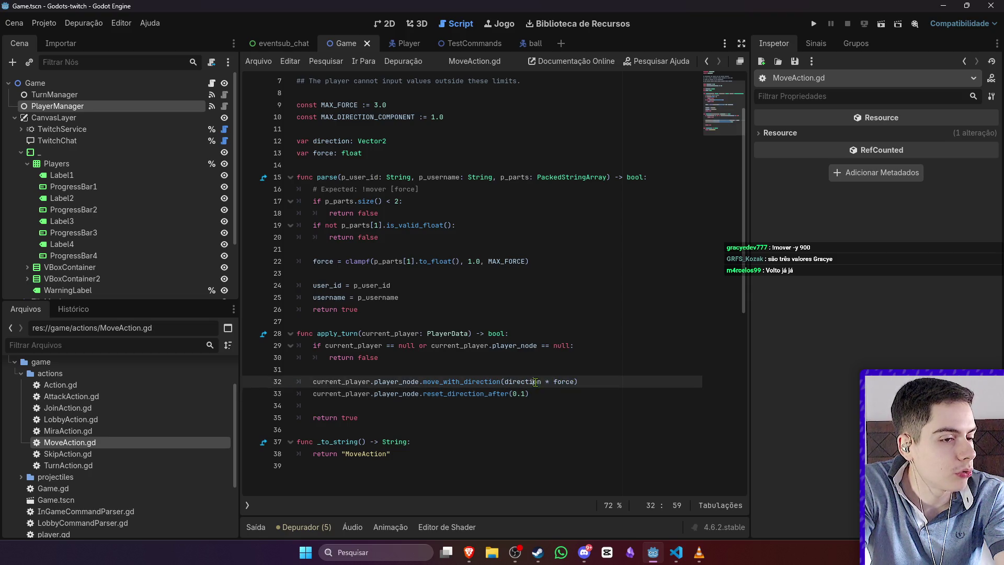
drag(553, 382, 505, 382)
key(BackSpace)
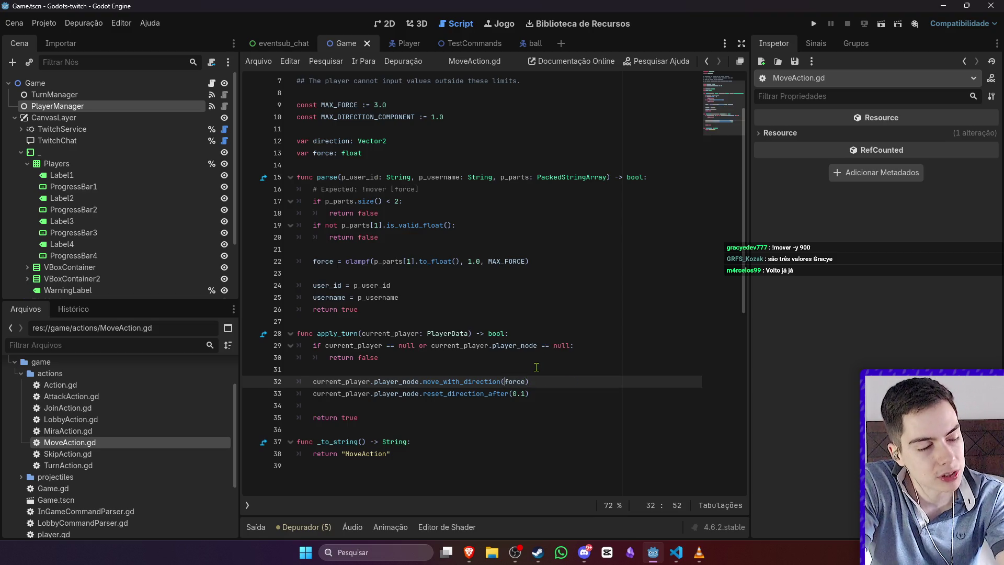
ctrl+click(468, 382)
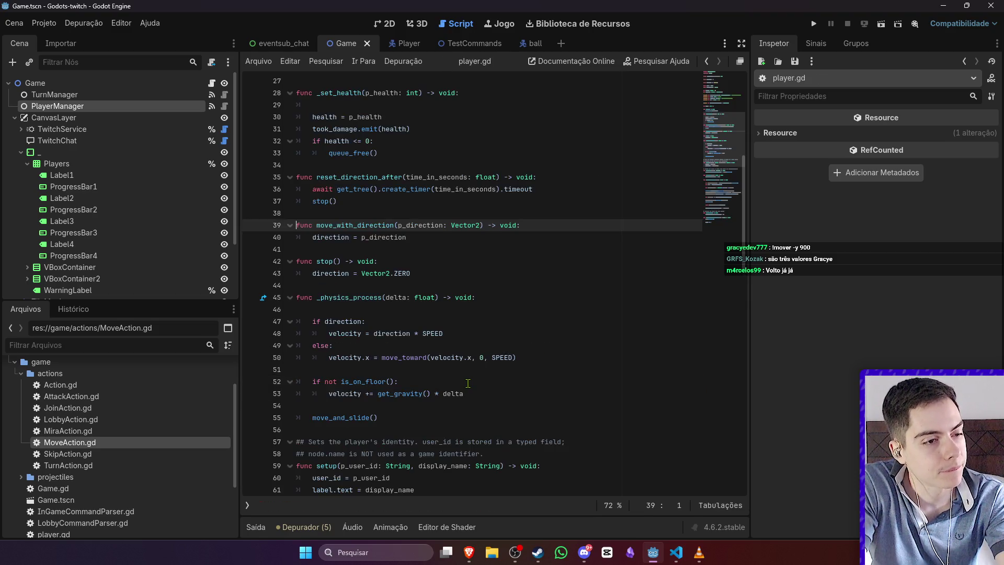
Step: Change the move_with_direction parameter to strength: float
click(530, 226)
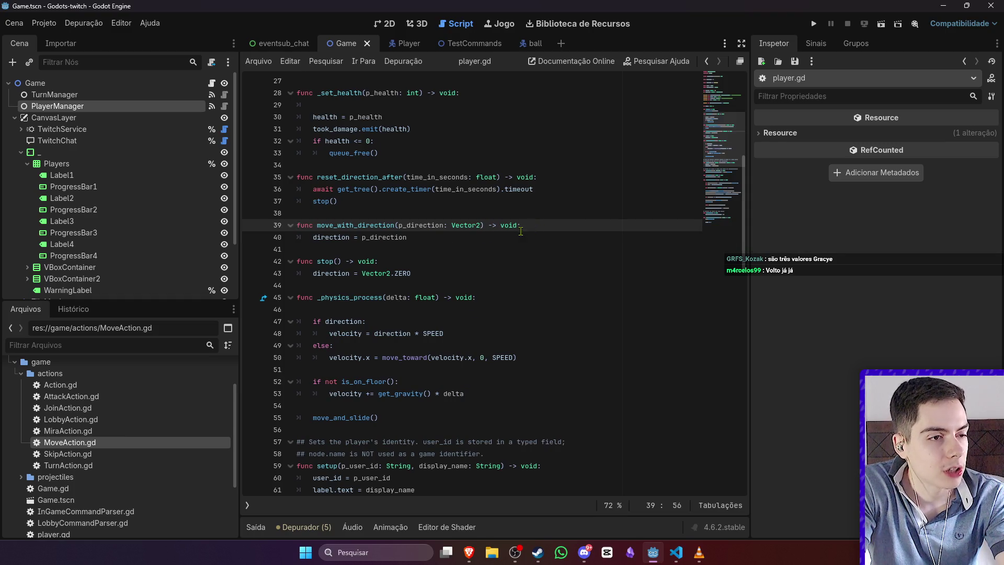
double_click(434, 225)
text(strength)
double_click(454, 226)
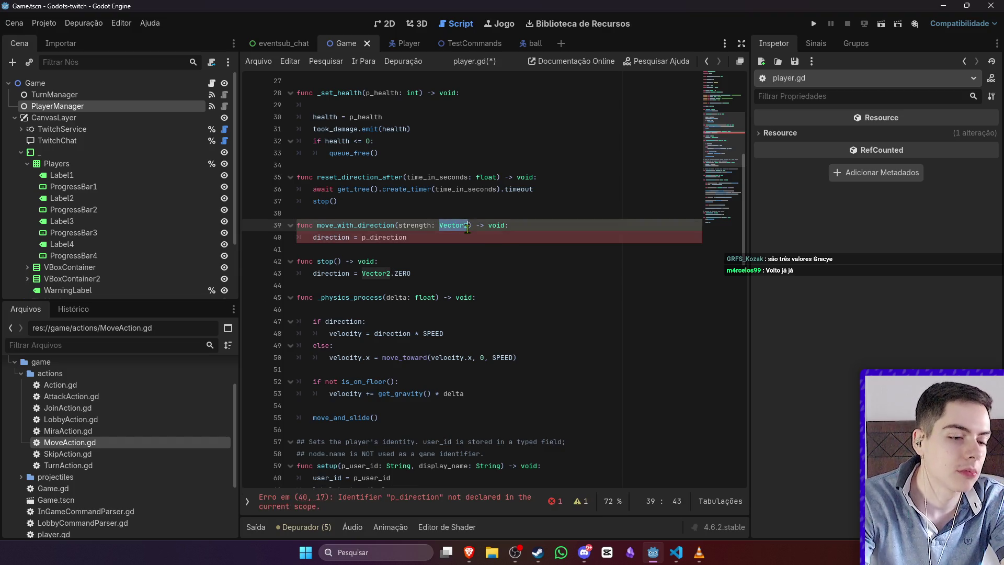
text(s)
key(BackSpace)
text(float)
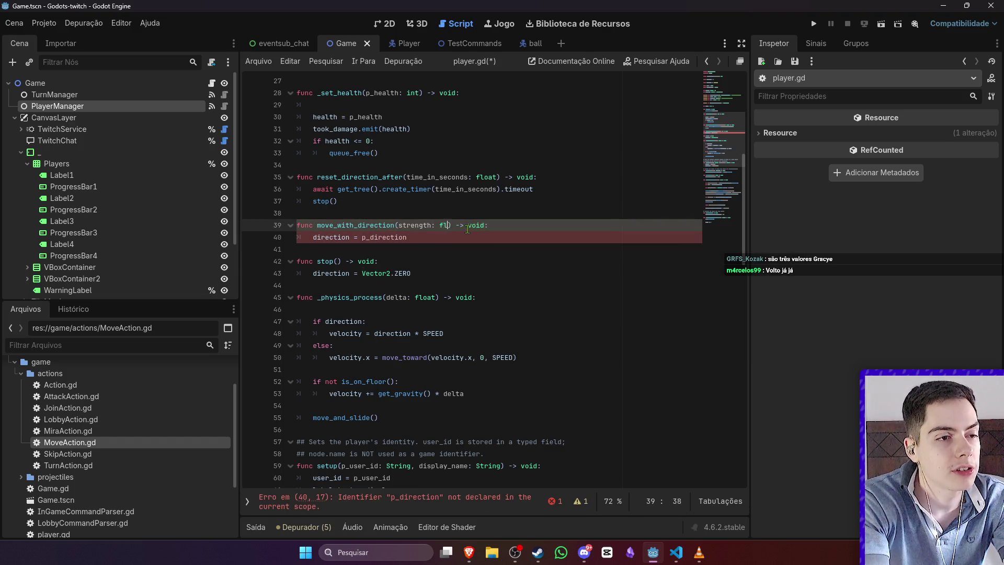
click(524, 229)
Step: Paste the aim direction_vector line at the top of move_with_direction
scroll(524, 228, down, 10)
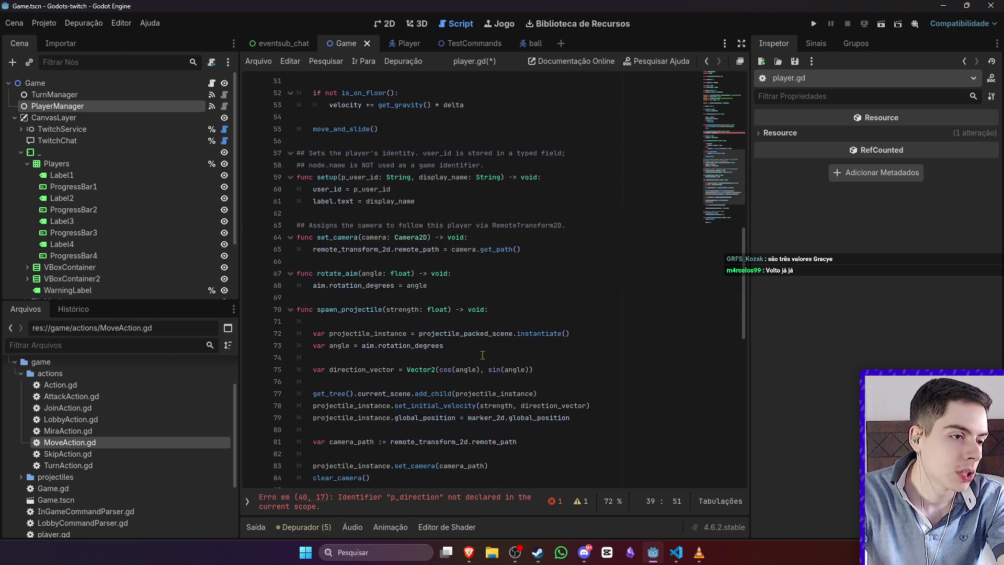
click(555, 294)
scroll(549, 262, up, 8)
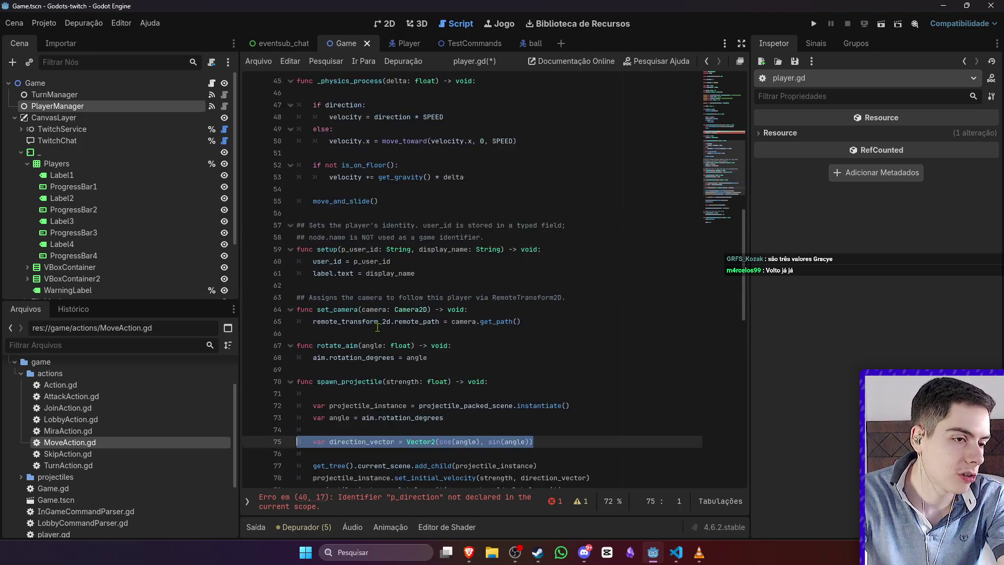
click(533, 155)
key(Return)
text(var direction_vector = Vector2(cos(angle), sin(angle)))
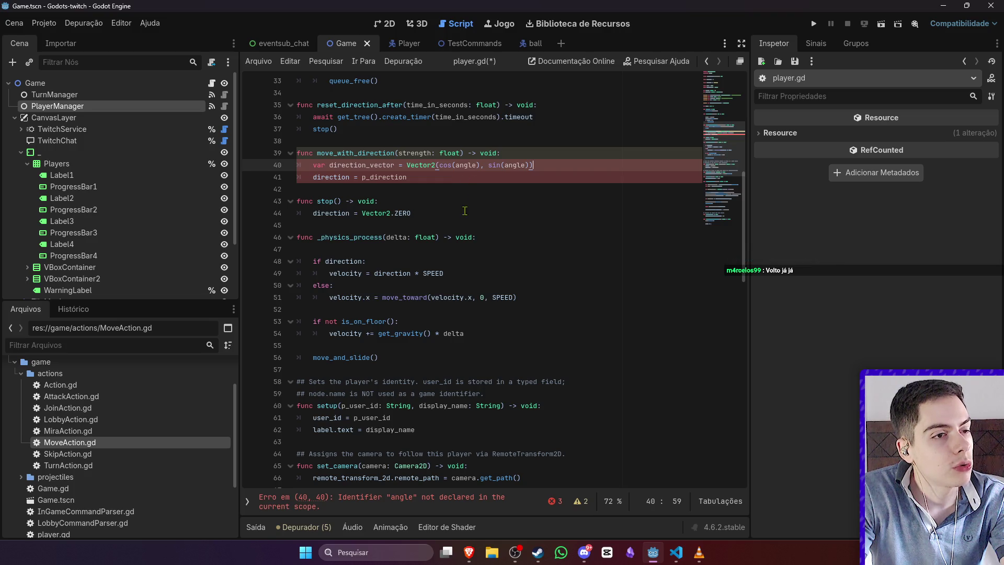
Step: Move the angle definition from spawn_projectile into move_with_direction
scroll(453, 294, down, 8)
triple_click(451, 287)
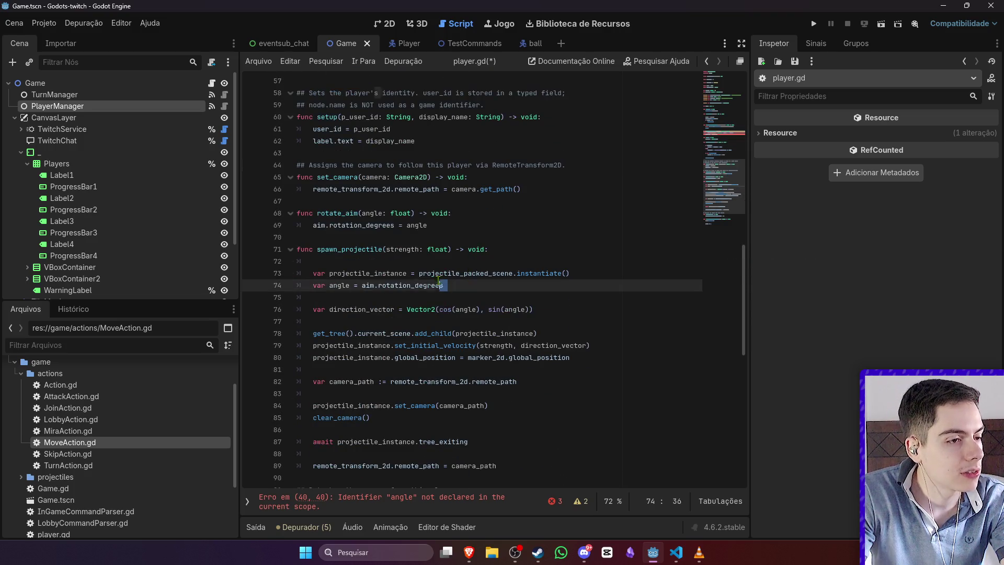
key(ctrl+x)
scroll(471, 209, up, 7)
click(498, 118)
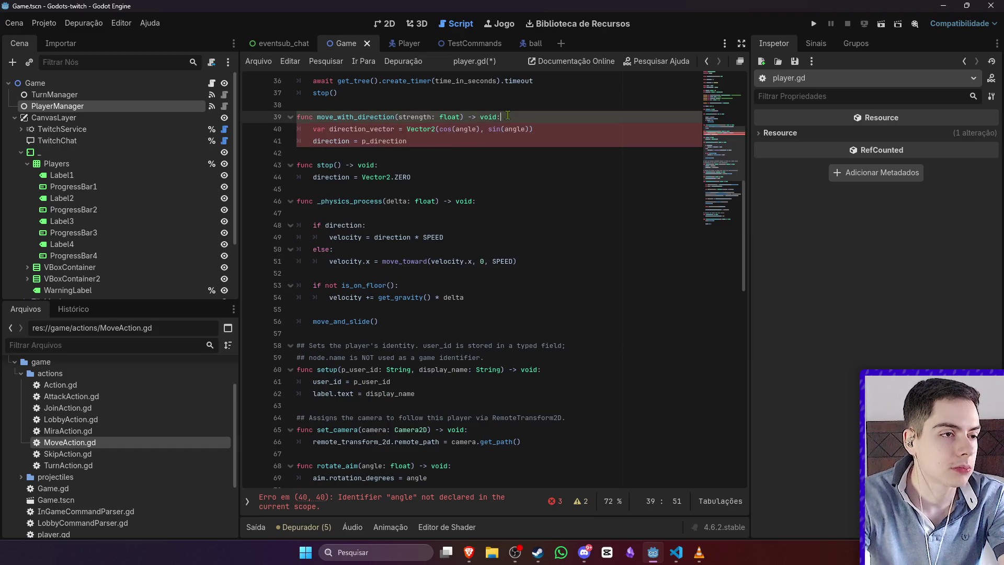
key(Return)
key(ctrl+v)
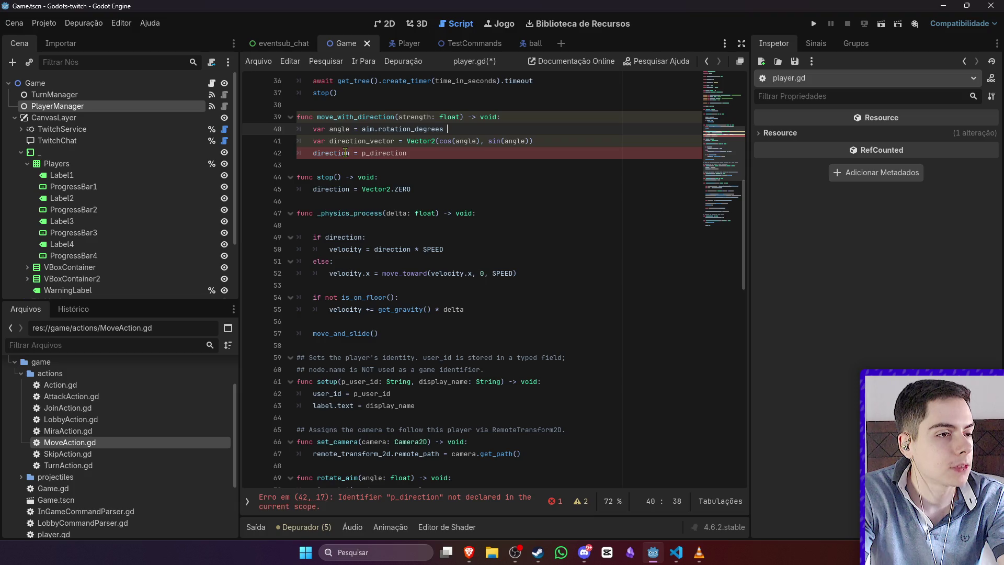
Step: Set direction to direction_vector * strength, save player.gd, and run the game
double_click(361, 141)
key(ctrl+c)
double_click(385, 152)
key(ctrl+v)
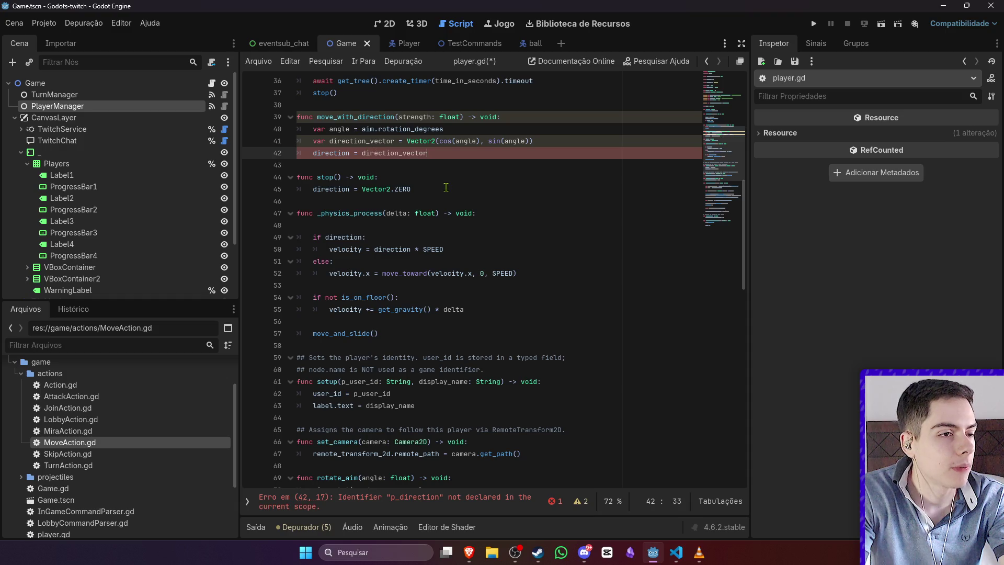
key(ctrl+s)
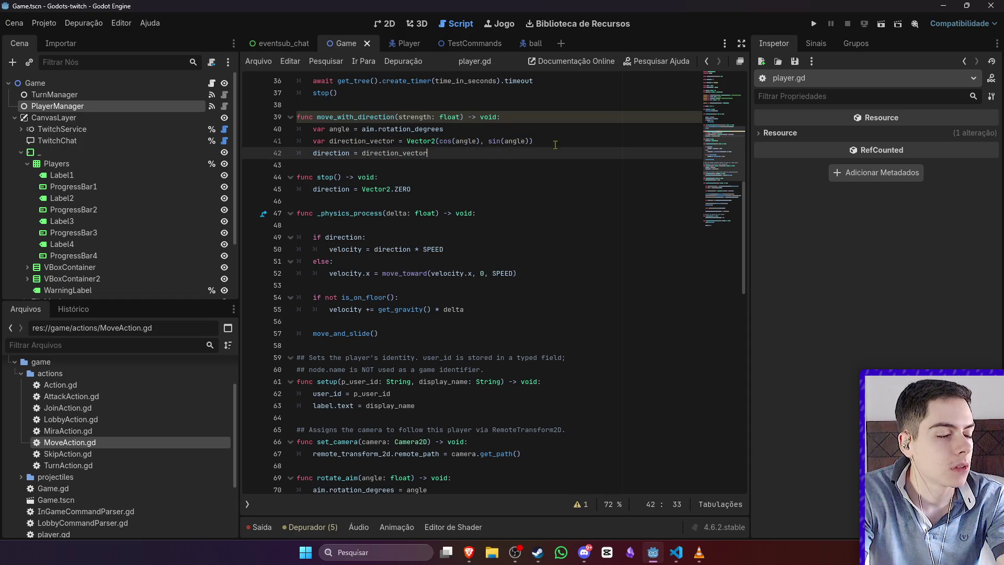
click(557, 142)
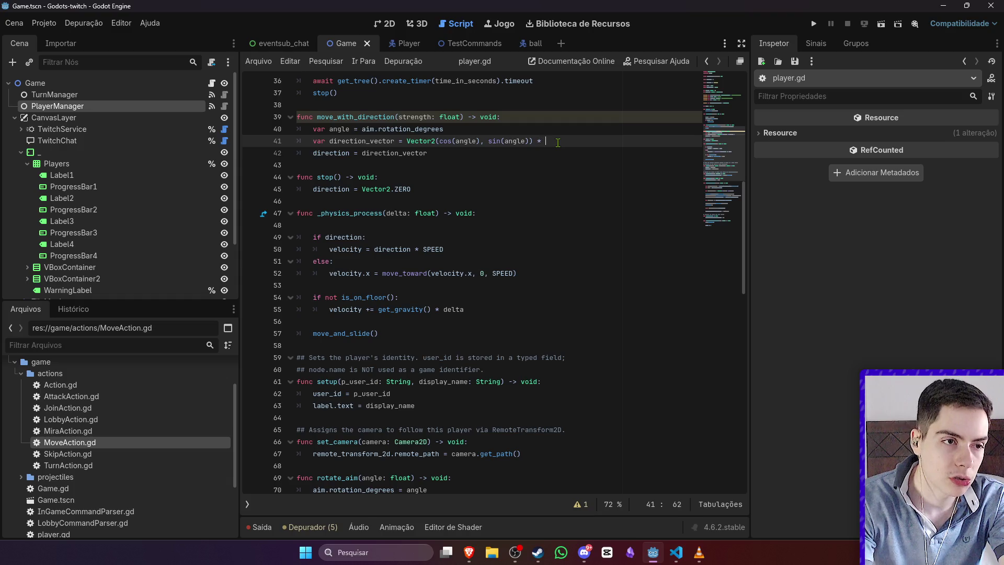
text(stre)
key(Return)
key(ctrl+s)
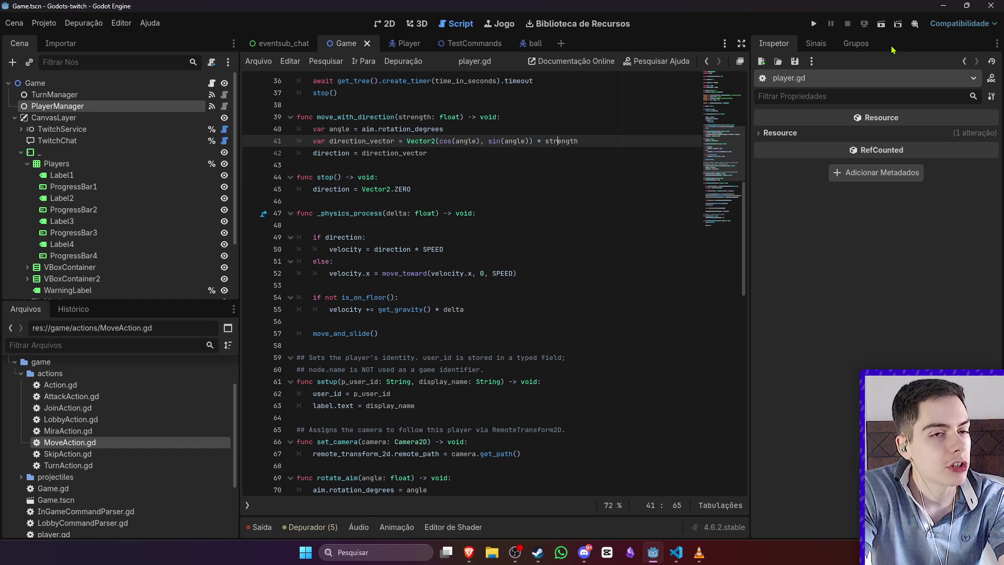
click(881, 24)
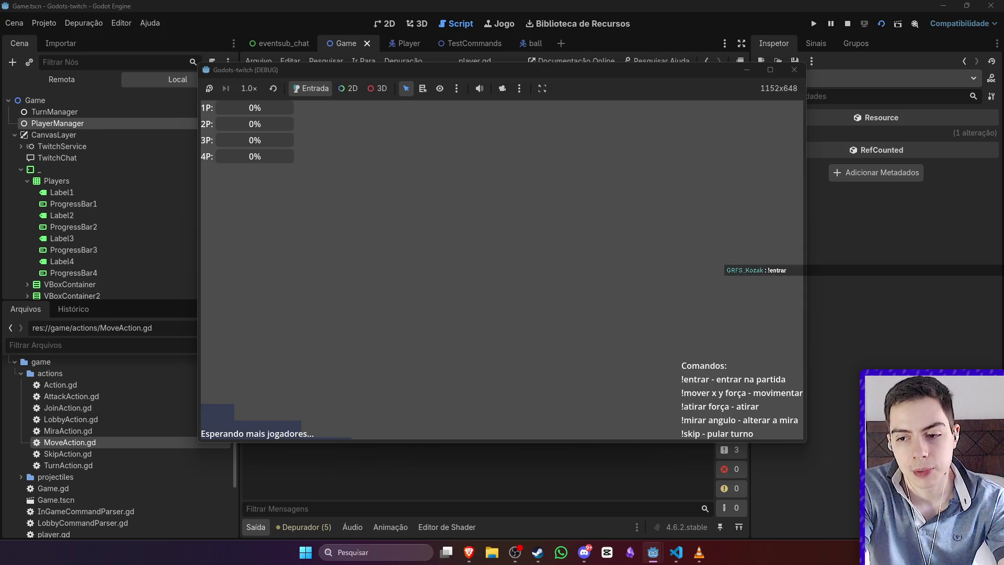
Step: Stop the game, drop PlayerManager's Player Limit from 4 to 3, then rerun and restart the game
click(848, 24)
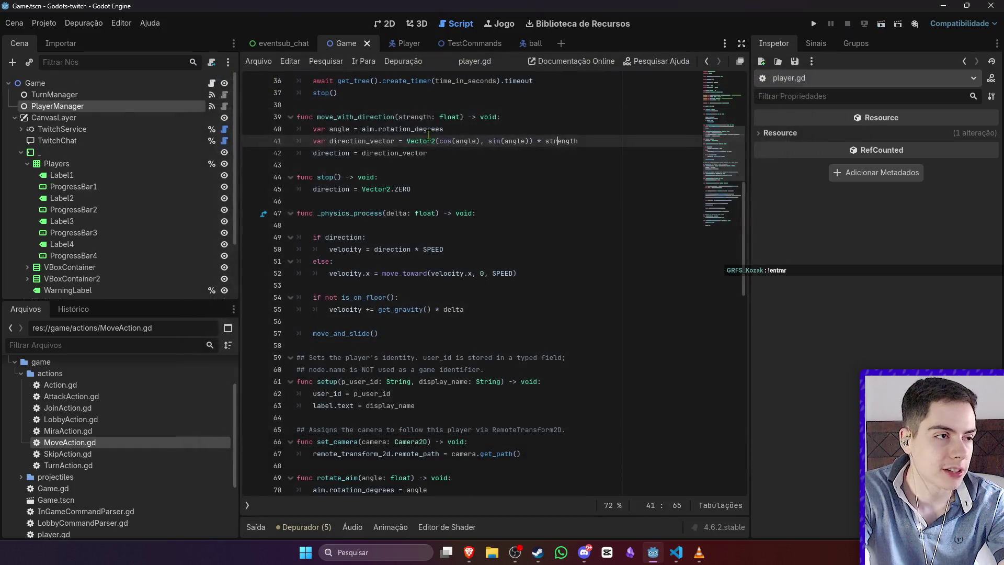
click(123, 95)
click(125, 106)
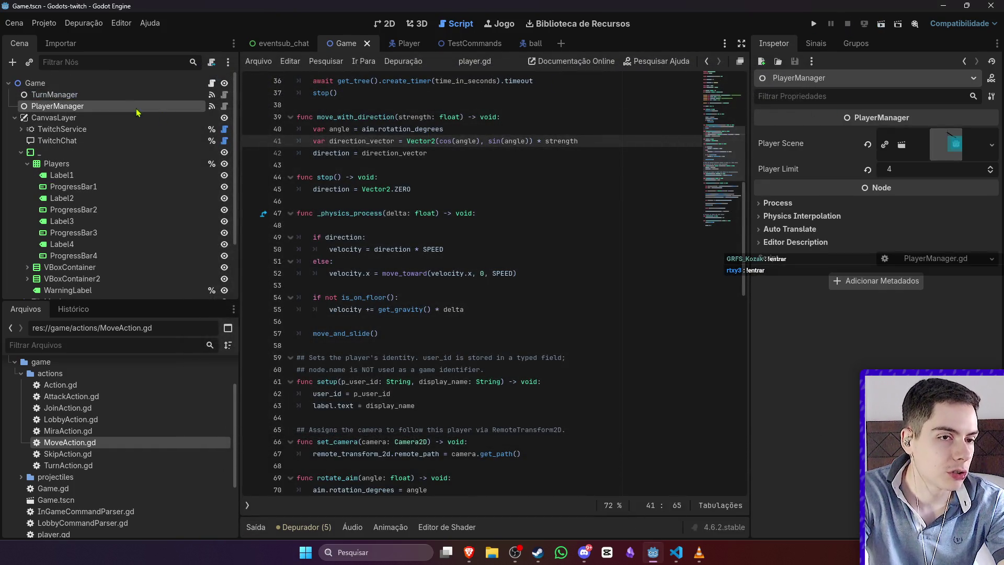
drag(893, 177, 885, 176)
click(882, 26)
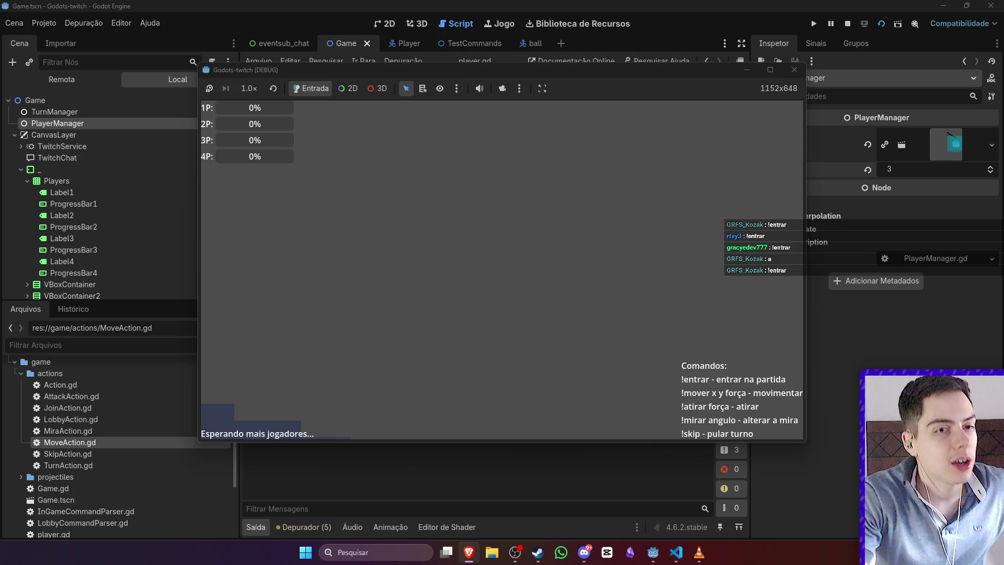
click(883, 25)
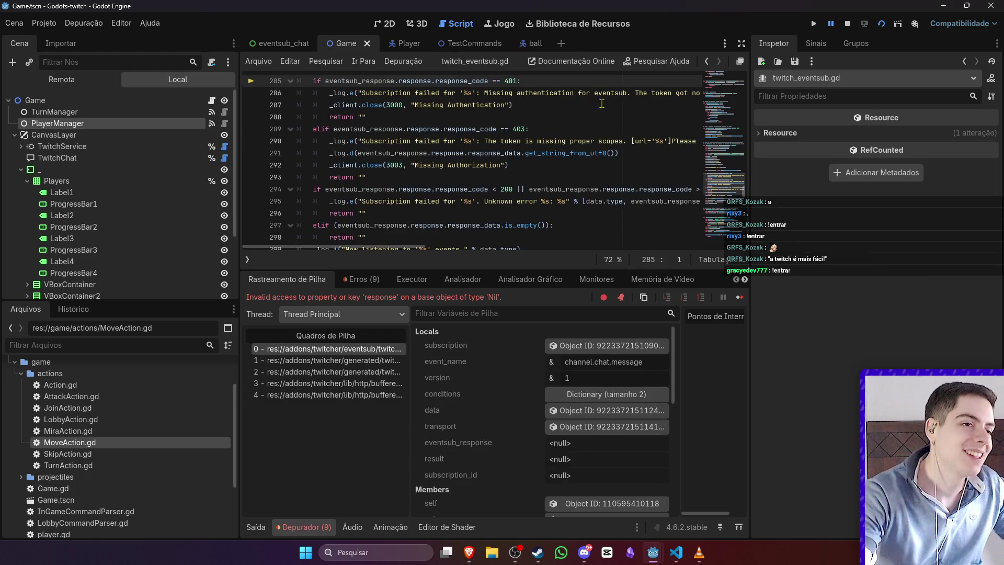
Step: Add an 'if eventsub_response' line after the subscription request in twitch_eventsub.gd
scroll(599, 180, up, 9)
scroll(599, 181, down, 6)
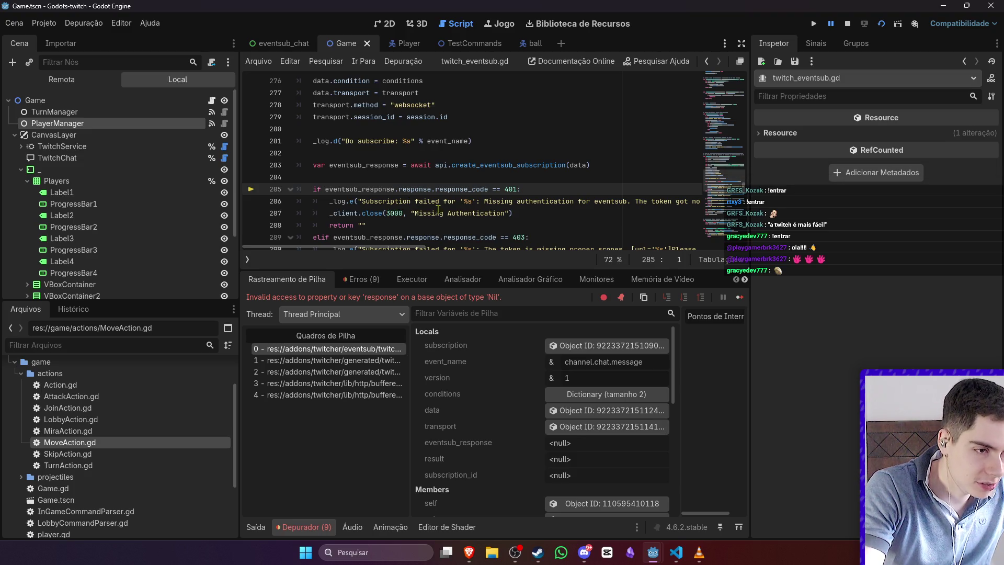
scroll(437, 209, up, 3)
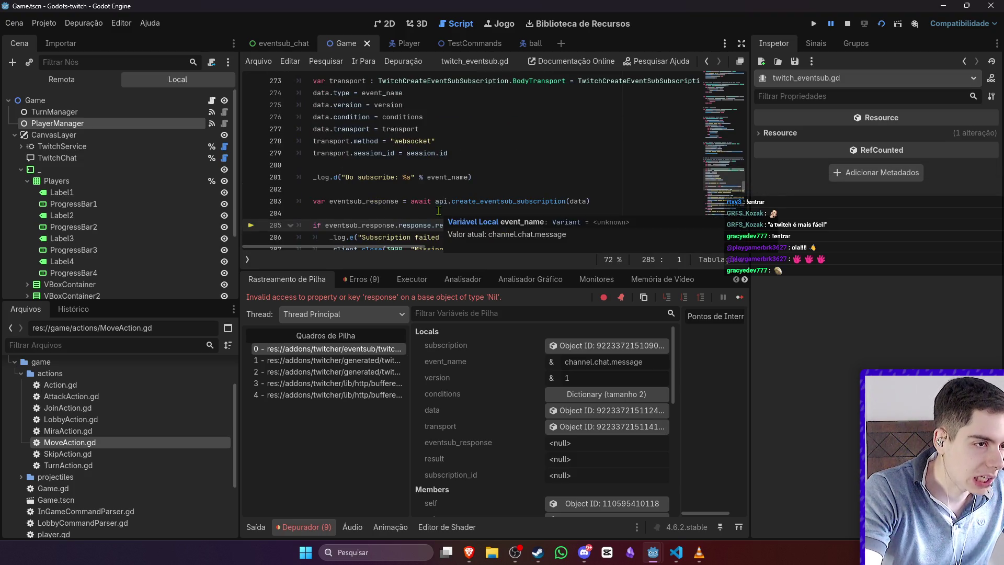
scroll(438, 211, down, 3)
scroll(439, 211, up, 3)
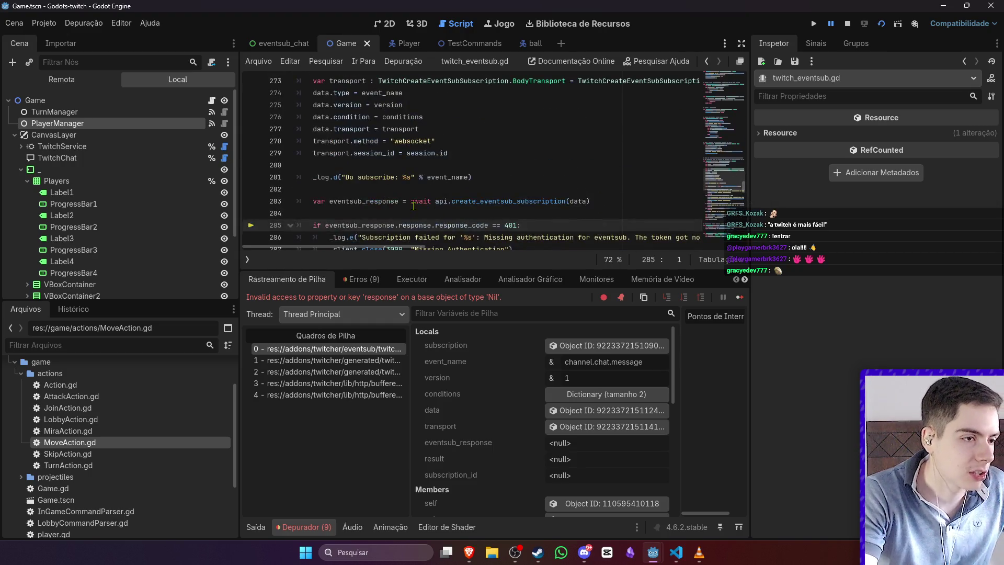
click(429, 212)
key(Return)
key(Return)
key(Up)
text(re)
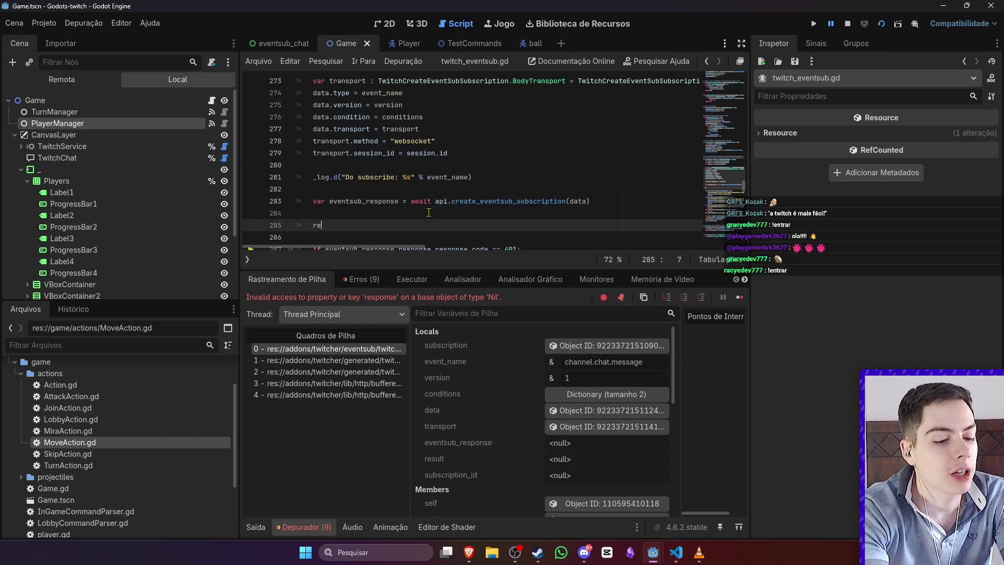
key(BackSpace)
key(BackSpace)
text(if )
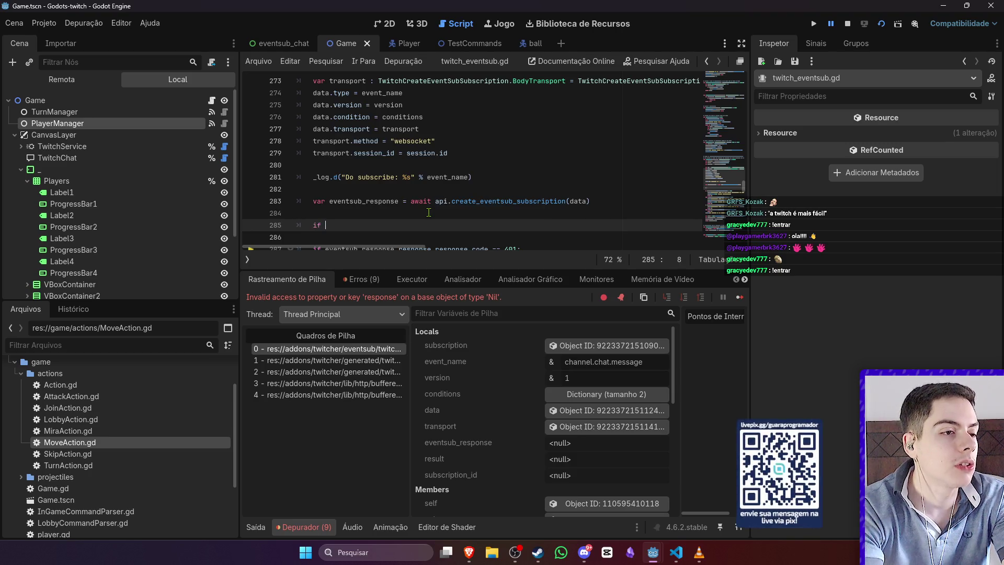
text(event)
key(Down)
key(Down)
key(Down)
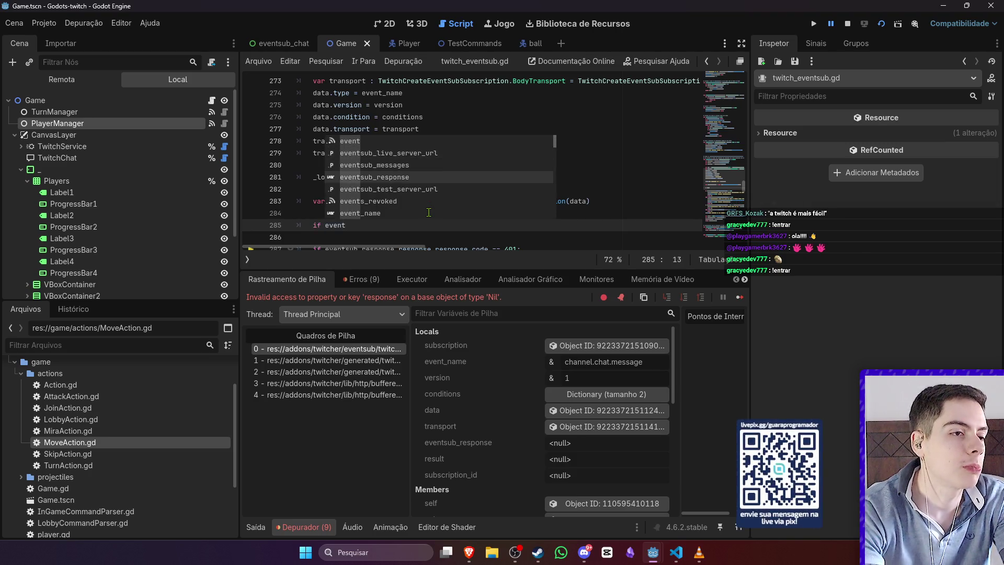
key(Return)
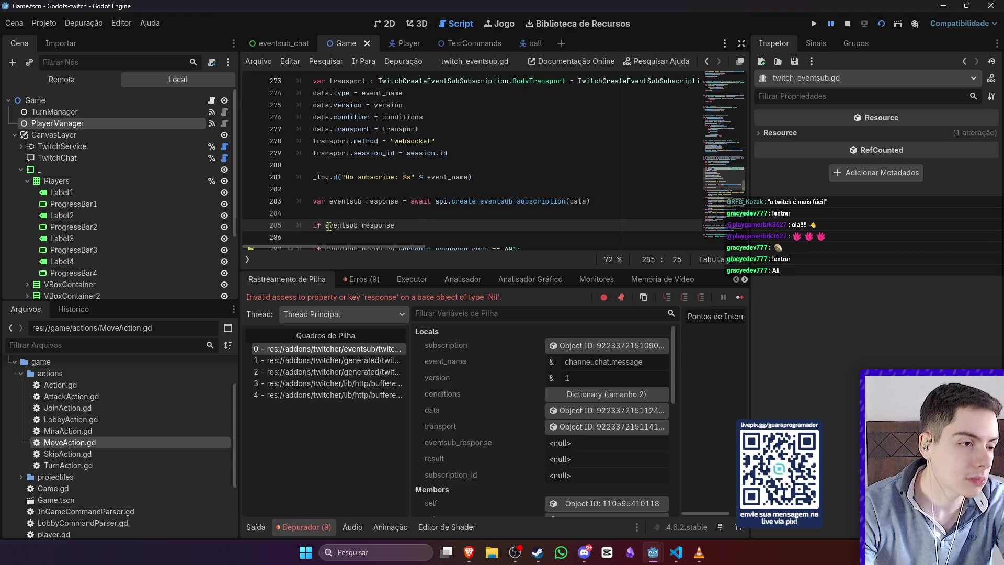
Step: Turn it into 'if not eventsub_response:' returning early, and save twitch_eventsub.gd
click(325, 225)
text(not)
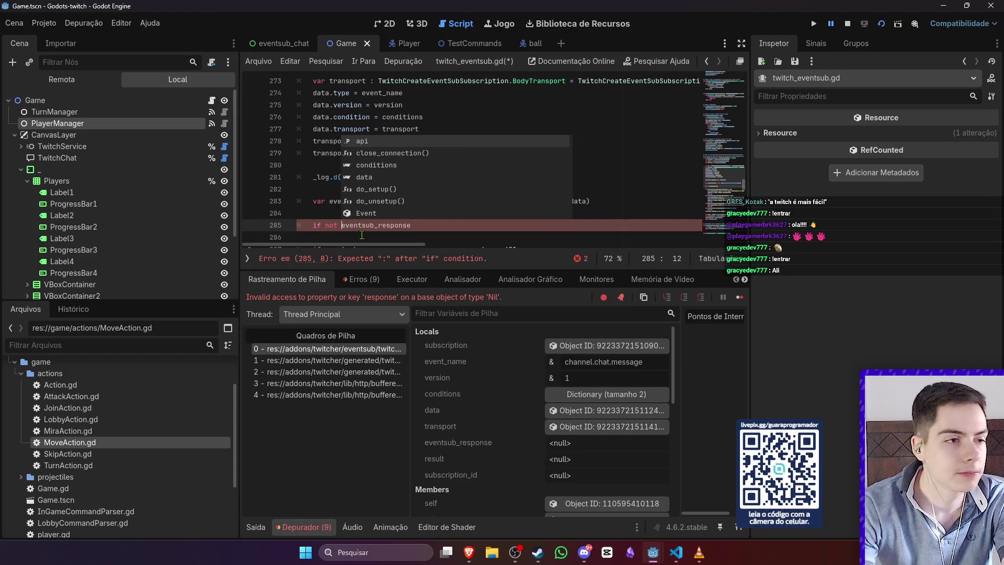
click(430, 222)
text(:)
key(Return)
text(return)
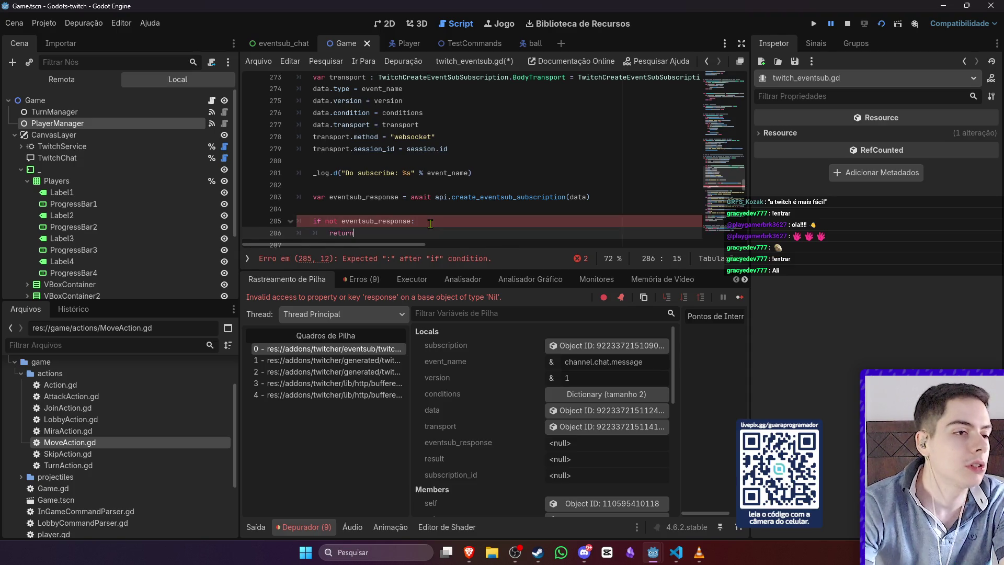
scroll(430, 223, up, 5)
scroll(488, 204, down, 5)
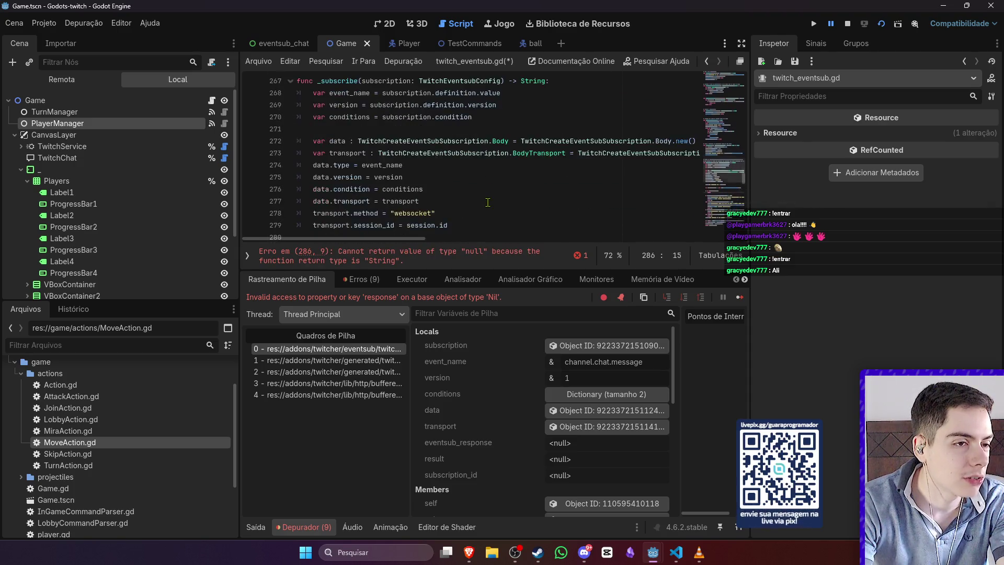
scroll(488, 204, down, 2)
key(ctrl+s)
scroll(603, 172, down, 5)
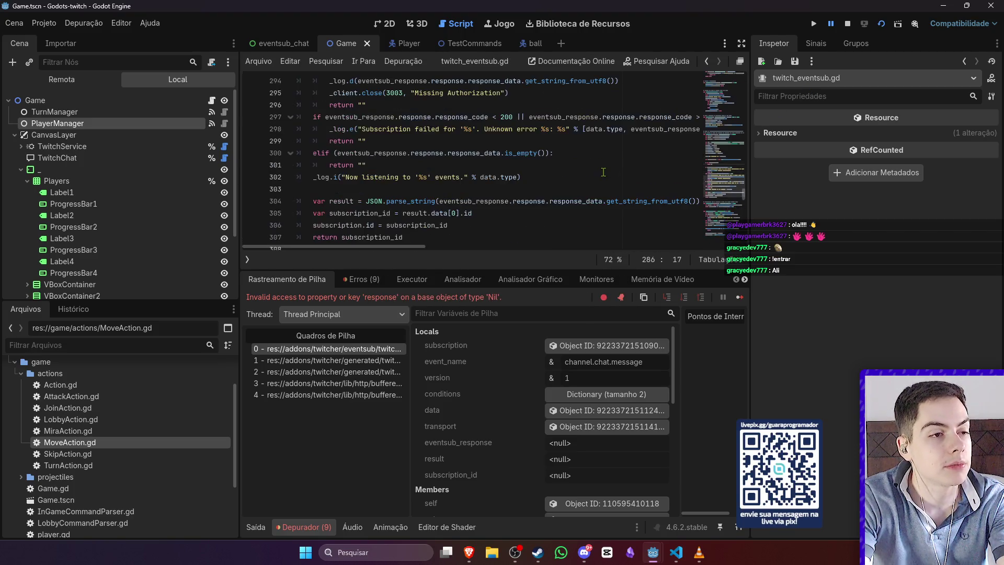
scroll(603, 172, up, 4)
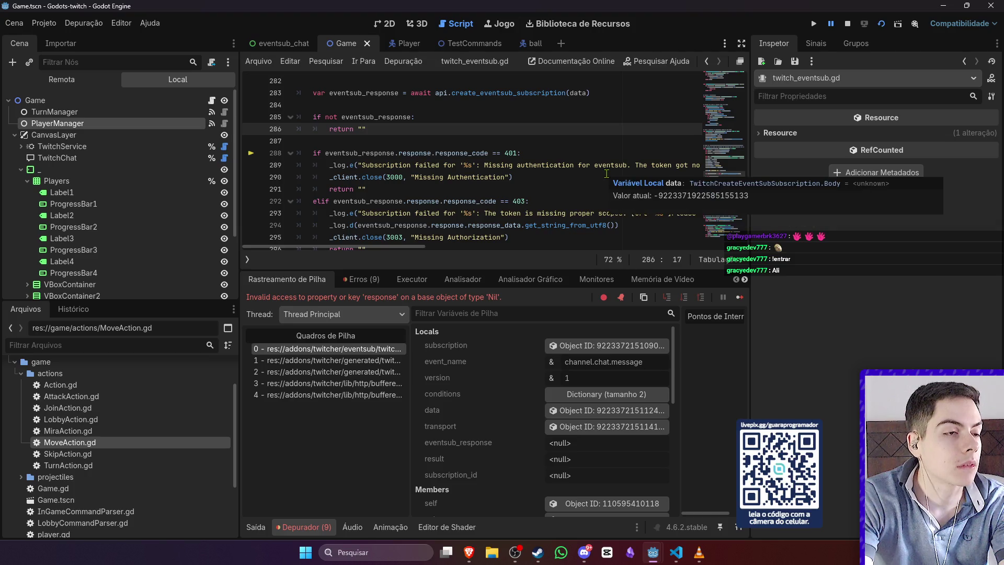